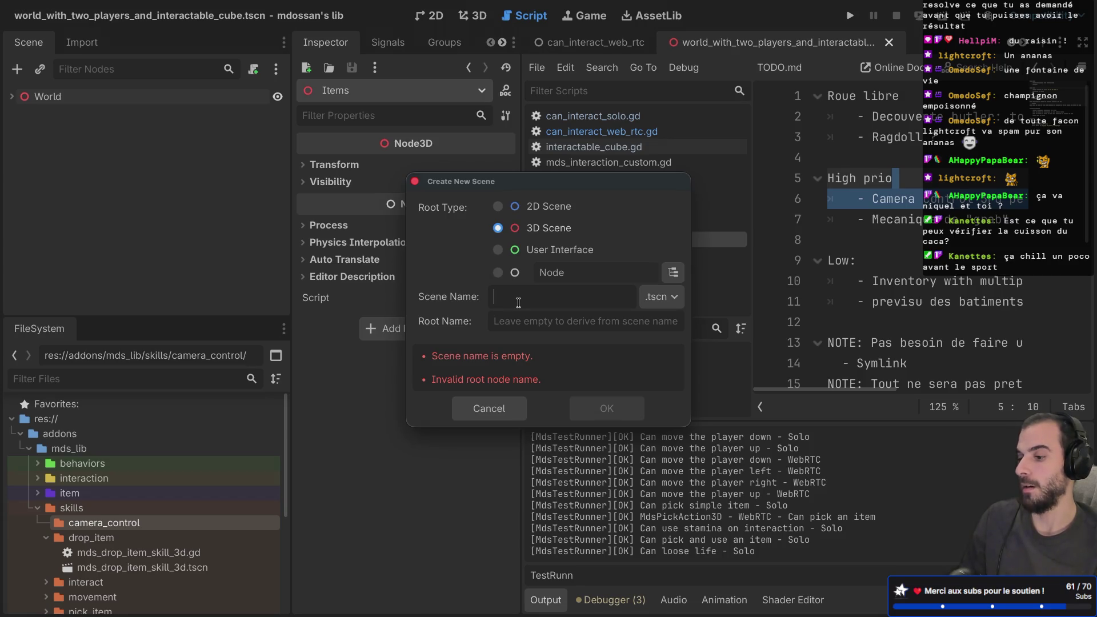
- Name the new 3D scene camera_control, create it, and select its CameraControl root node
text(cam)
key(BackSpace)
key(BackSpace)
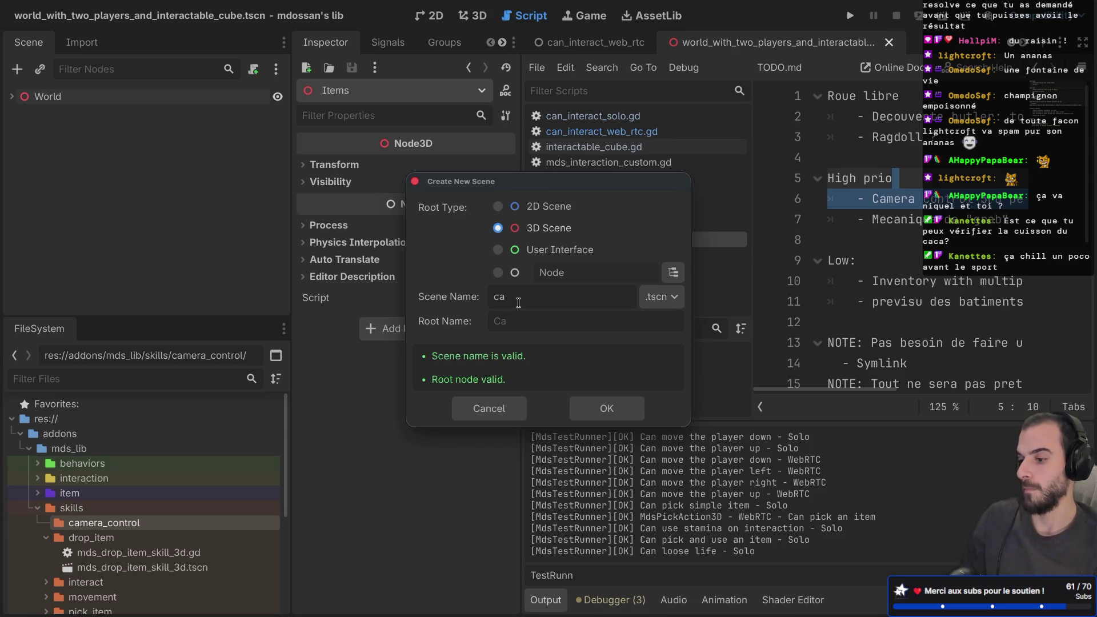
text(ontrol)
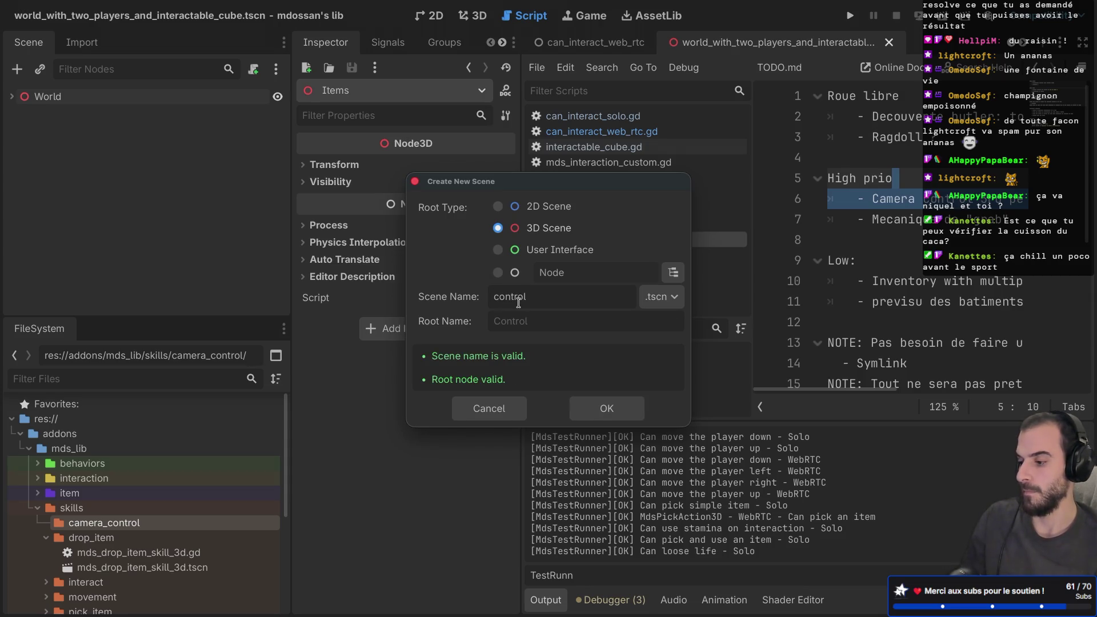
key(BackSpace)
key(BackSpace)
key(BackSpace)
text(mer)
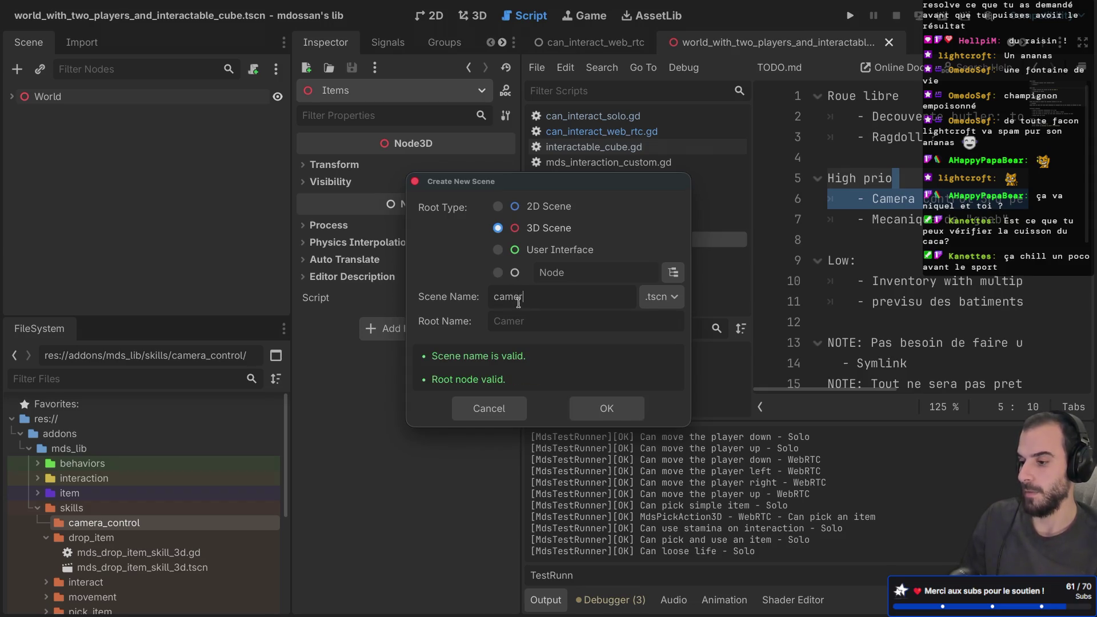
text(a_control)
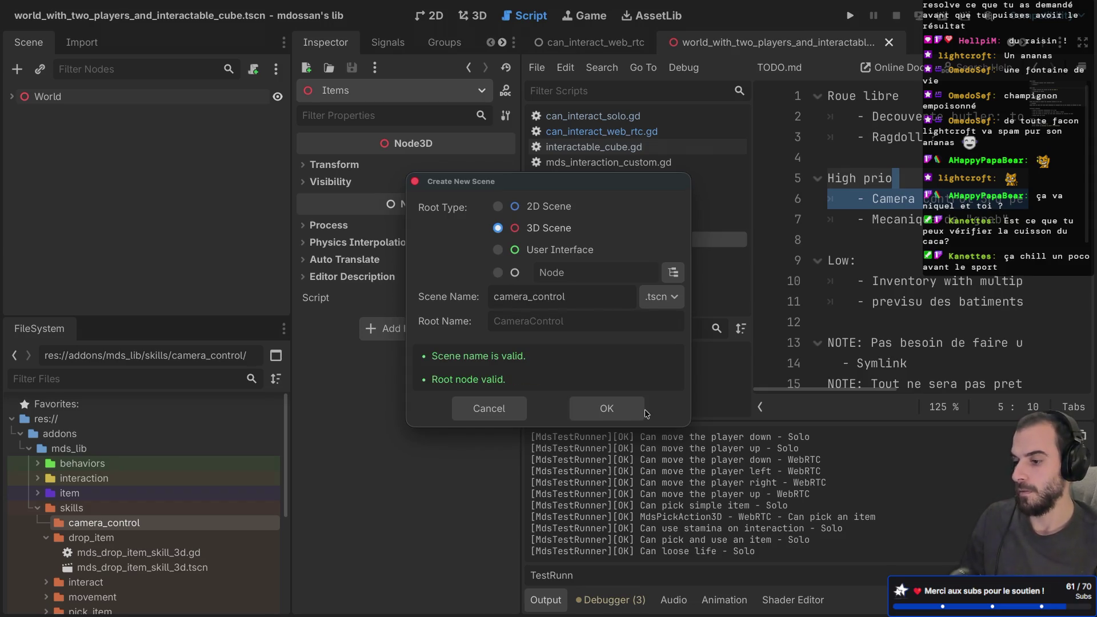
click(605, 408)
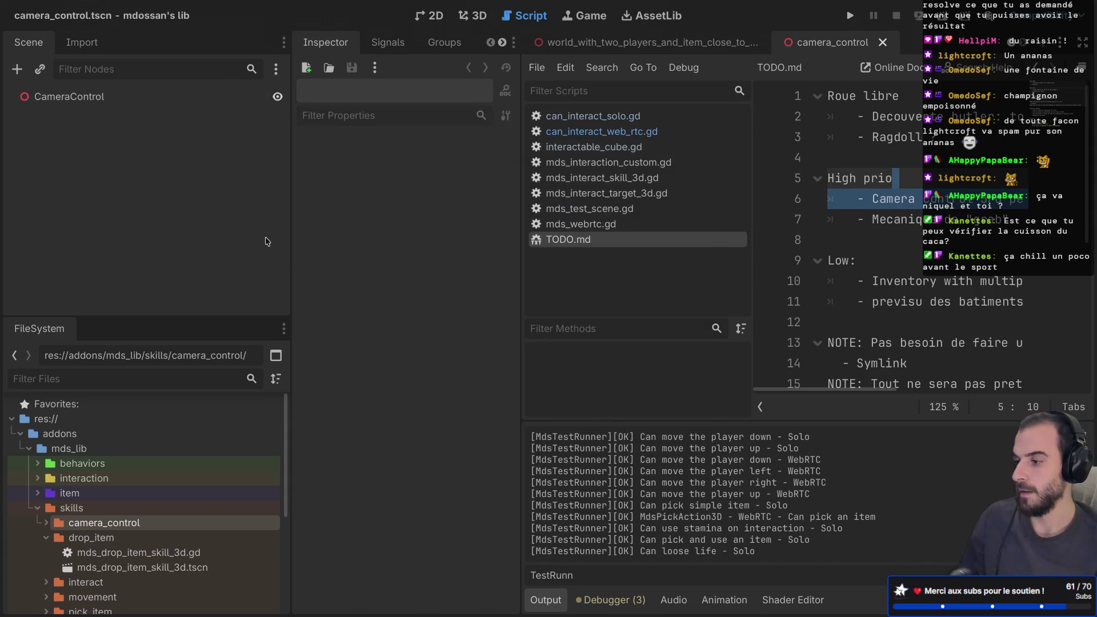
click(25, 98)
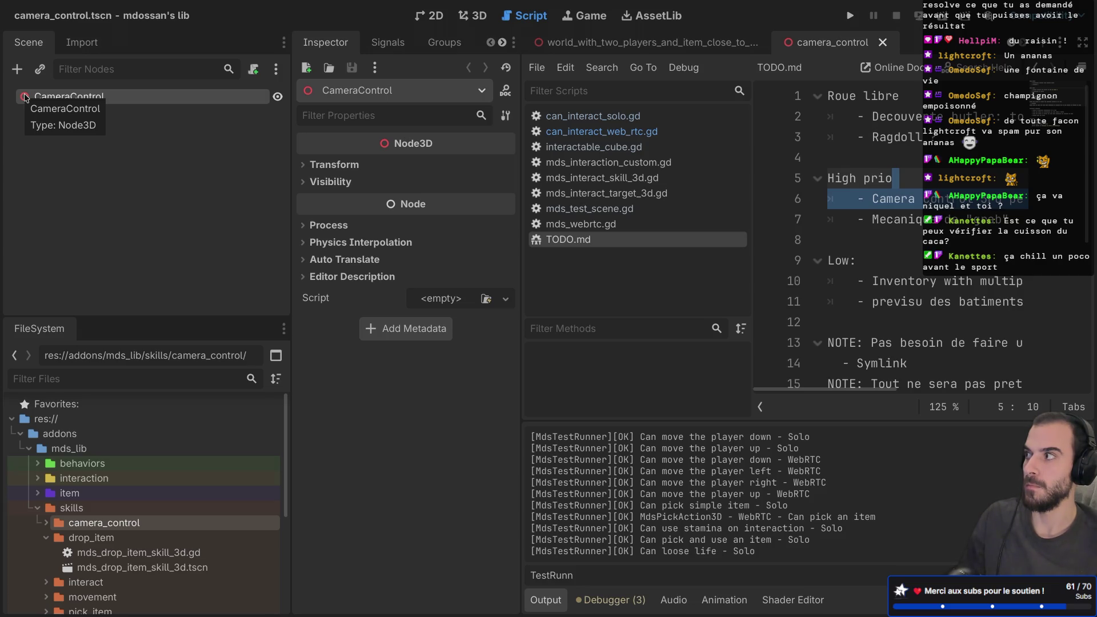
- Google 'godot rotation around point' in a new Safari tab and open the r/godot Reddit thread
key(ctrl+Right)
key(ctrl+Right)
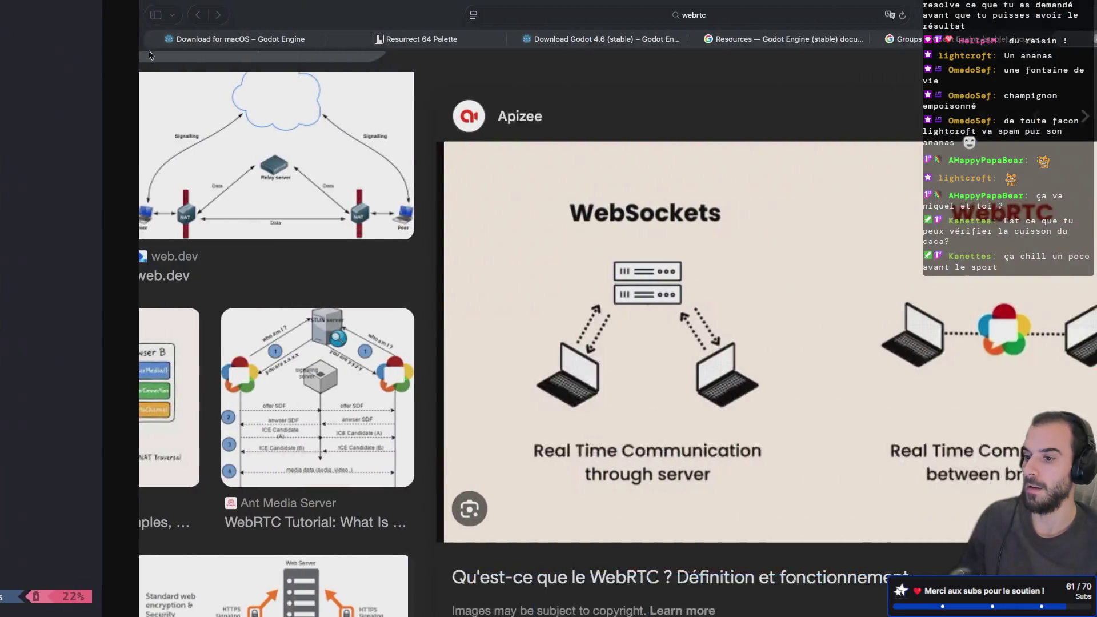
key(super+t)
text(godo)
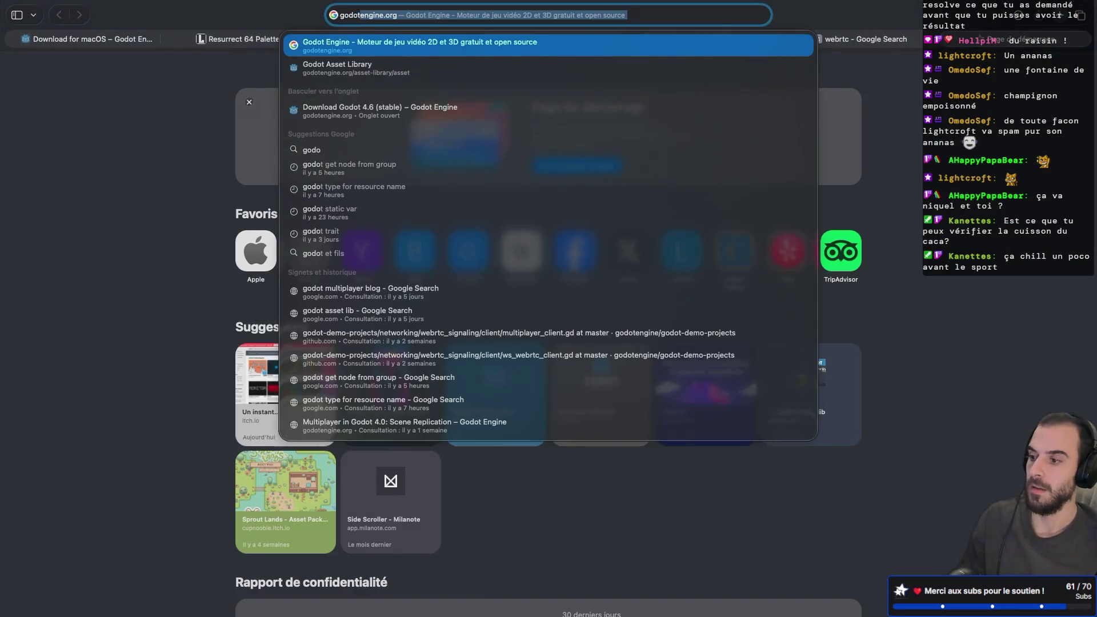
text(t rotation )
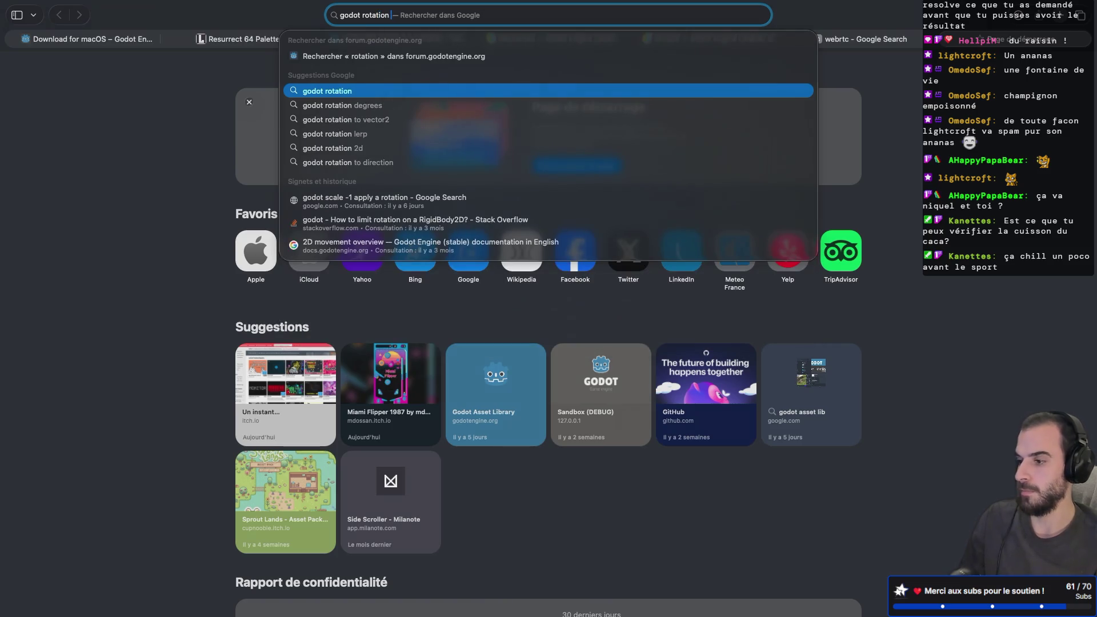
text(aroun)
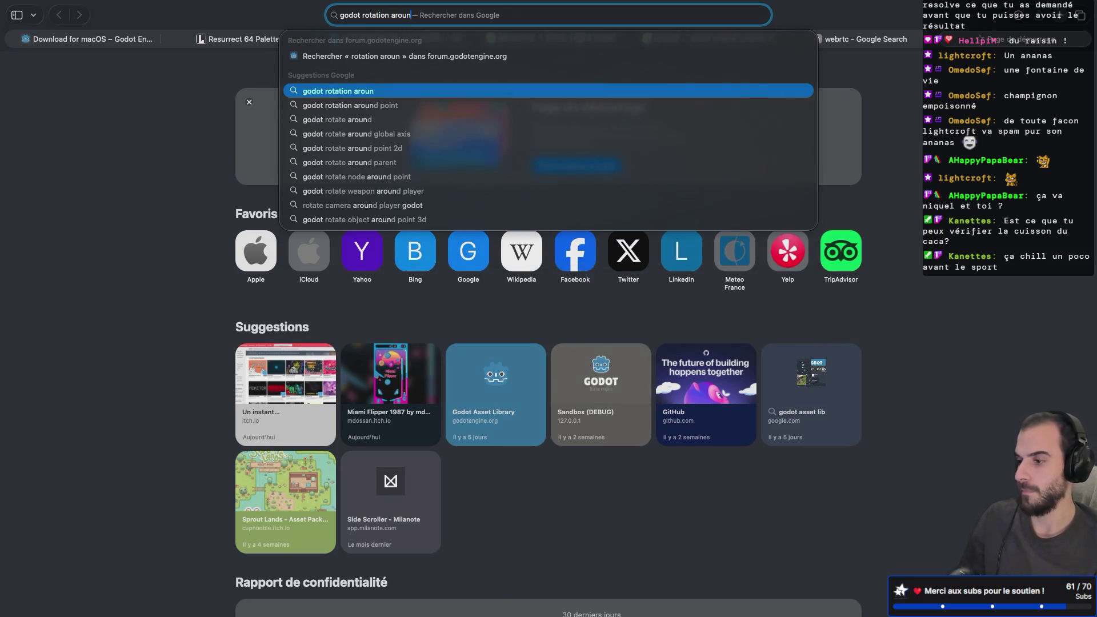
key(Down)
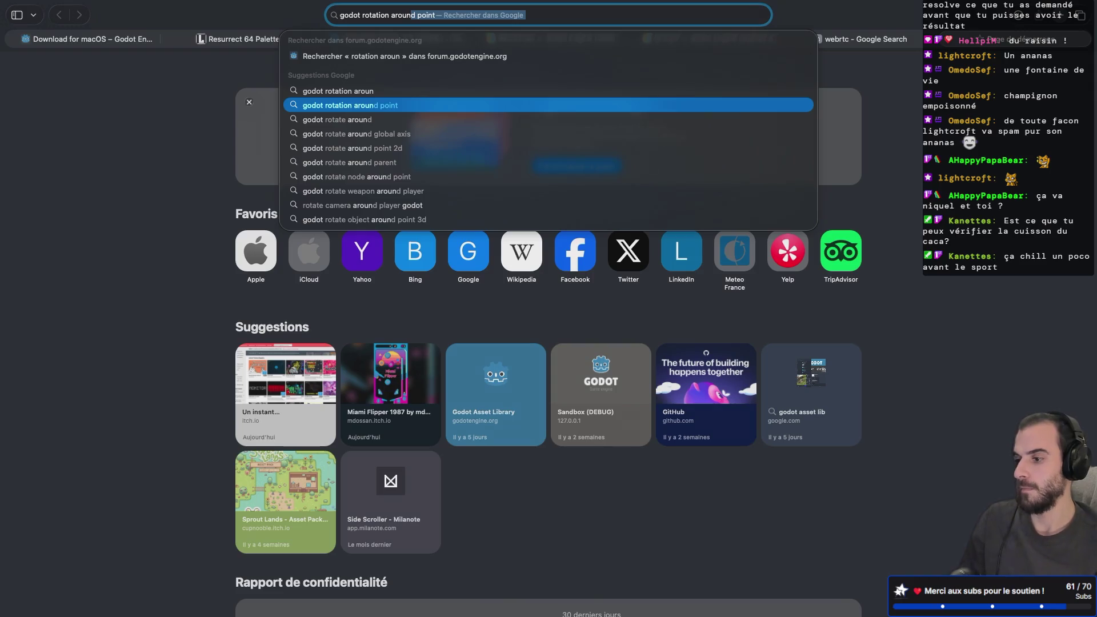
key(Return)
click(293, 182)
- Read the thread's answer about rotating a Node2D pivot parent, then return to Godot
scroll(340, 305, down, 4)
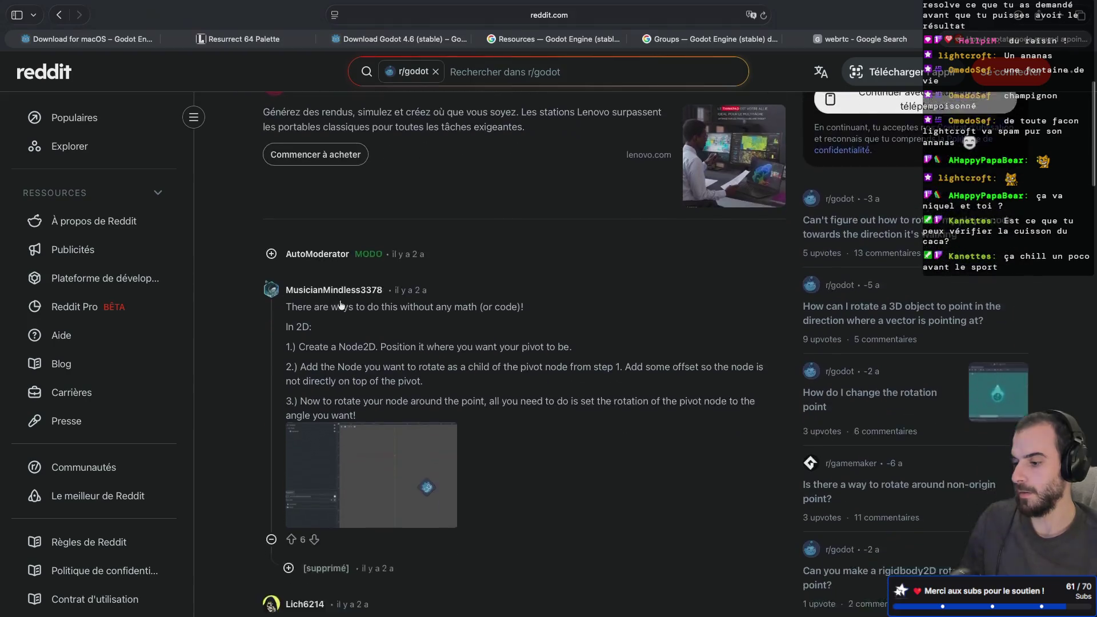
scroll(341, 304, down, 2)
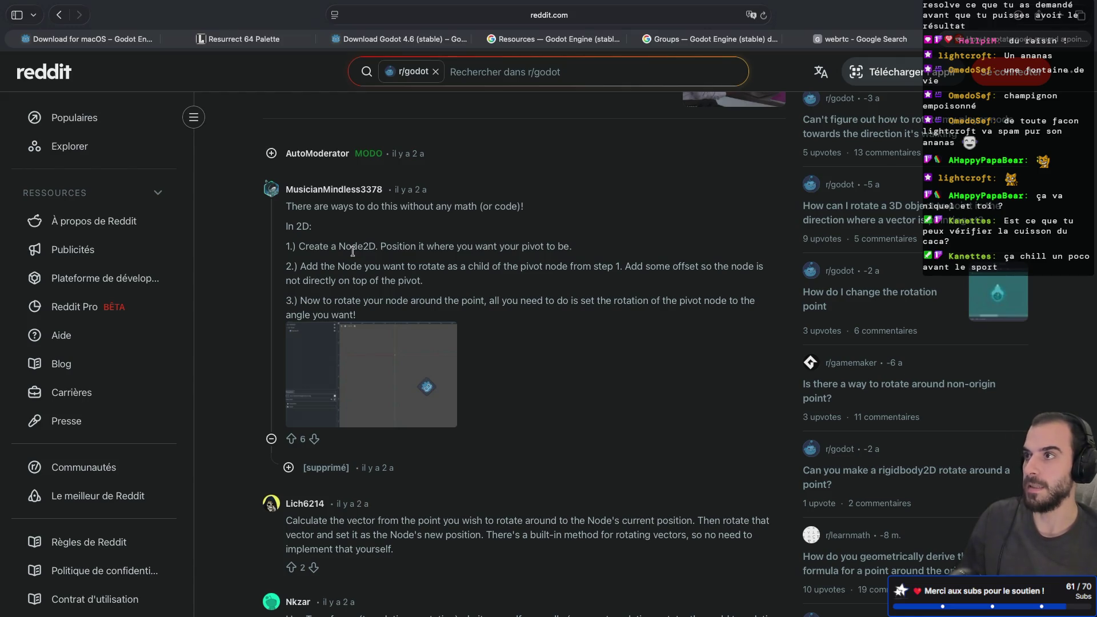
key(ctrl+Left)
key(ctrl+Left)
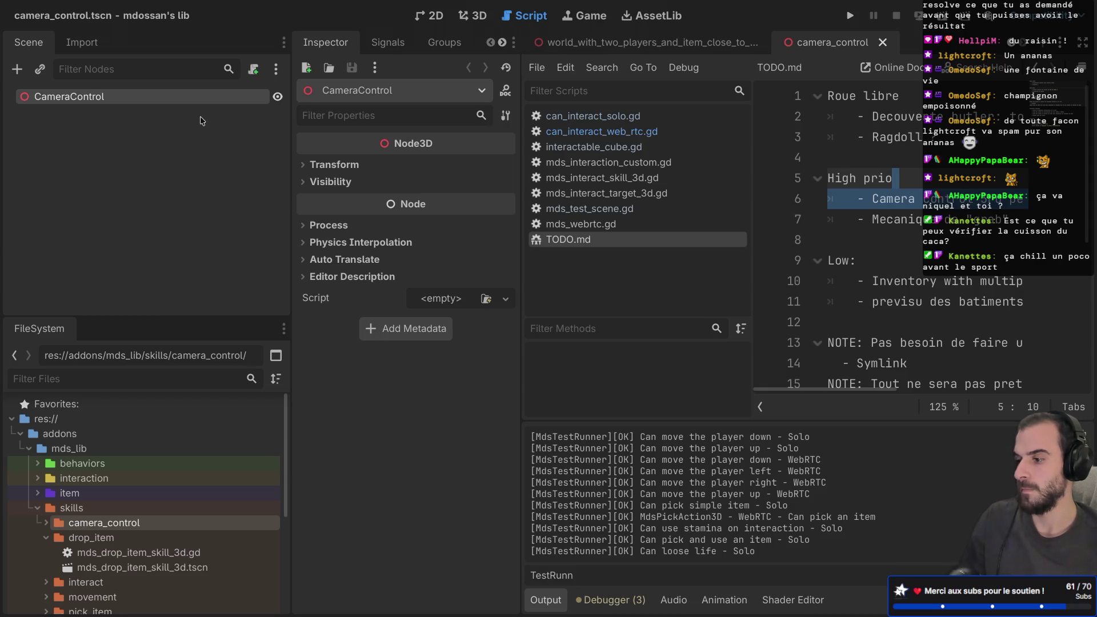
- Attach a new camera_control.gd script to the CameraControl root node
click(253, 69)
click(621, 419)
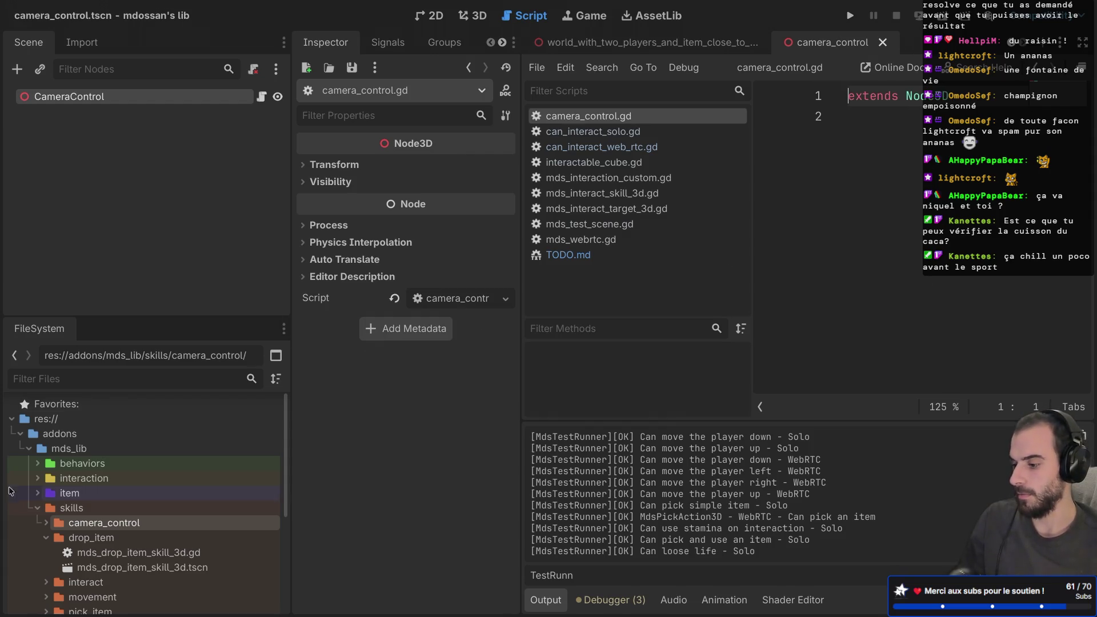
scroll(94, 487, down, 5)
scroll(25, 495, up, 1)
scroll(23, 496, down, 1)
- Browse the scenes inside the test_worlds folder in the FileSystem dock
click(21, 525)
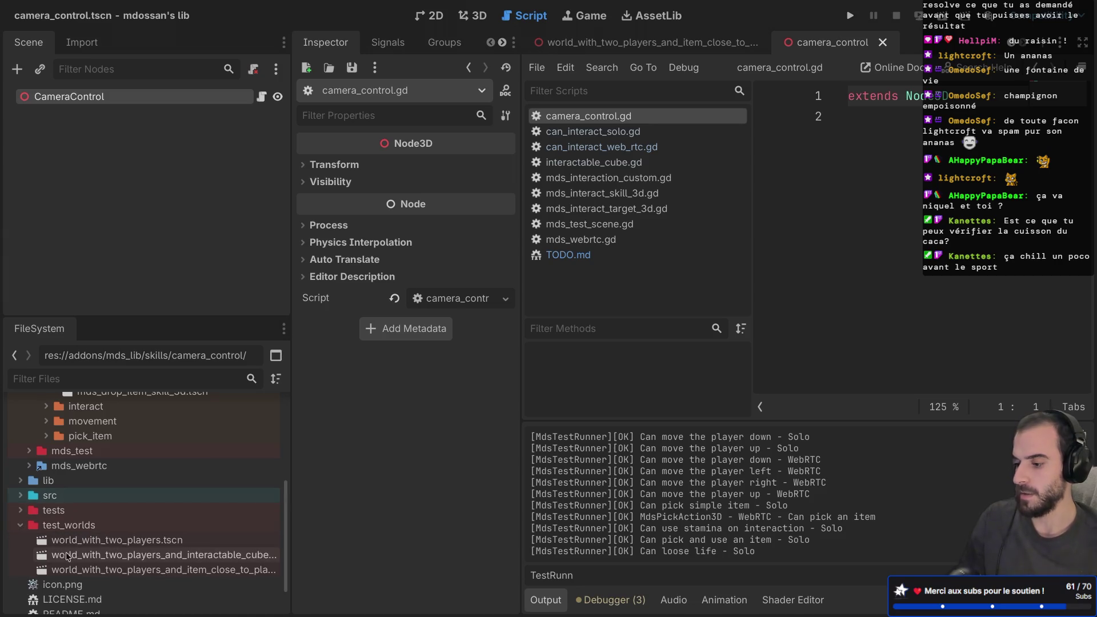
click(137, 541)
click(137, 552)
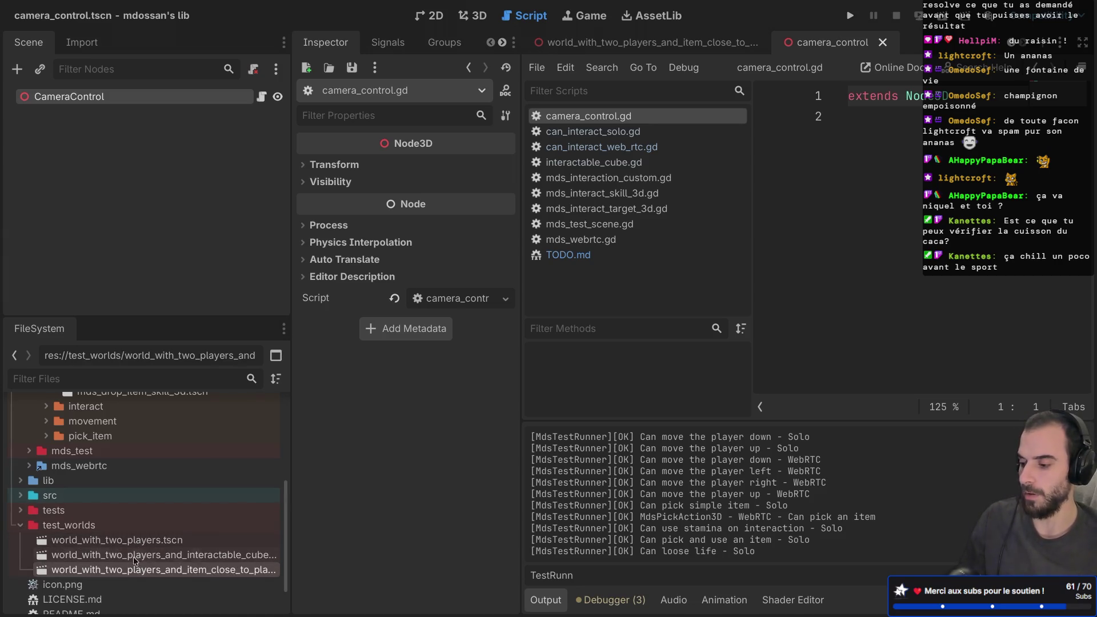
click(150, 540)
click(150, 555)
click(150, 569)
click(155, 541)
click(21, 525)
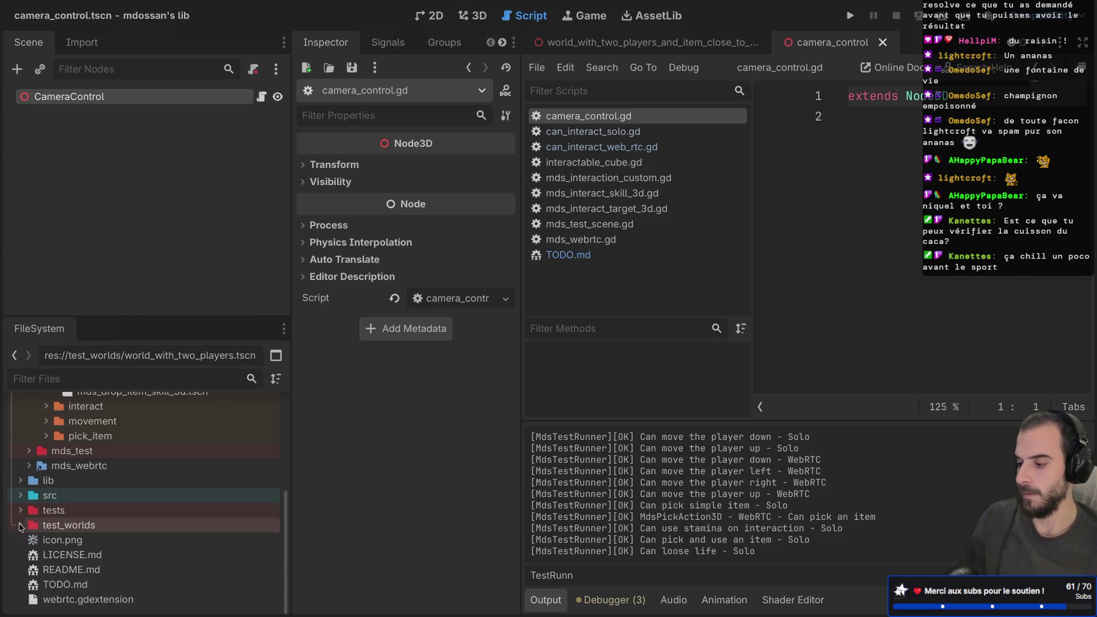
- Expand and collapse the mds_test folders, then expand the tests folder
click(29, 451)
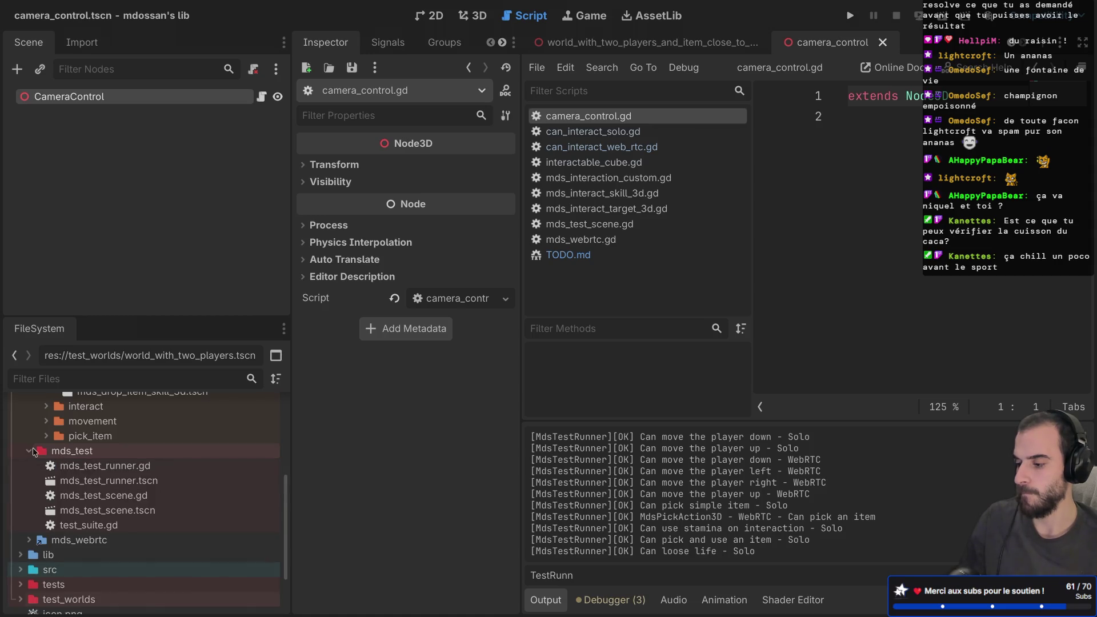
scroll(33, 447, up, 5)
click(30, 451)
click(30, 465)
click(21, 525)
scroll(51, 457, down, 3)
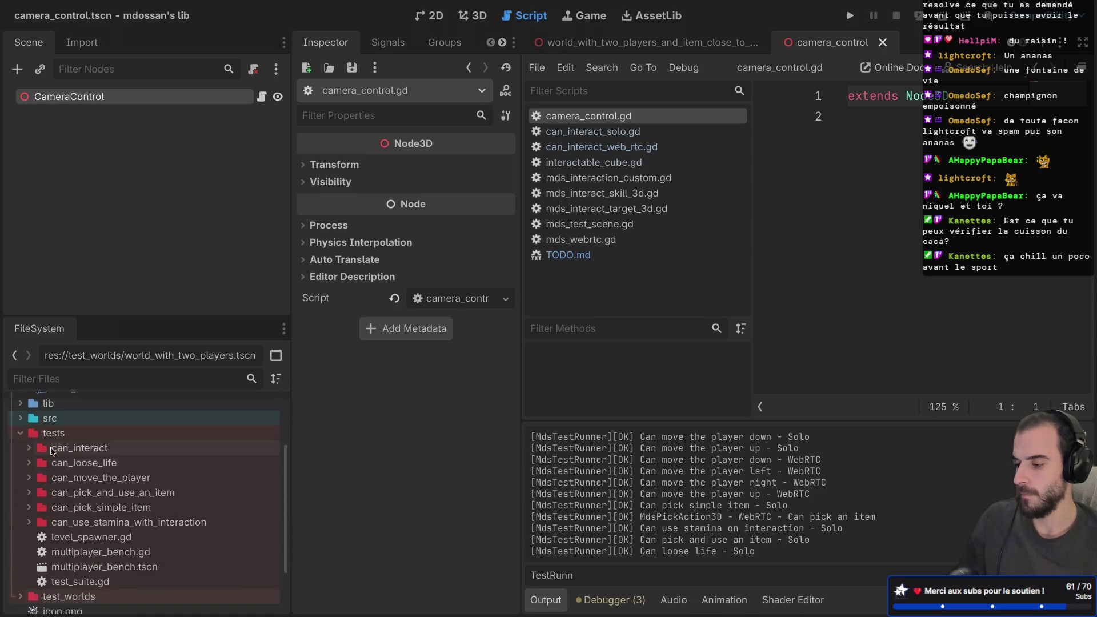
right_click(65, 434)
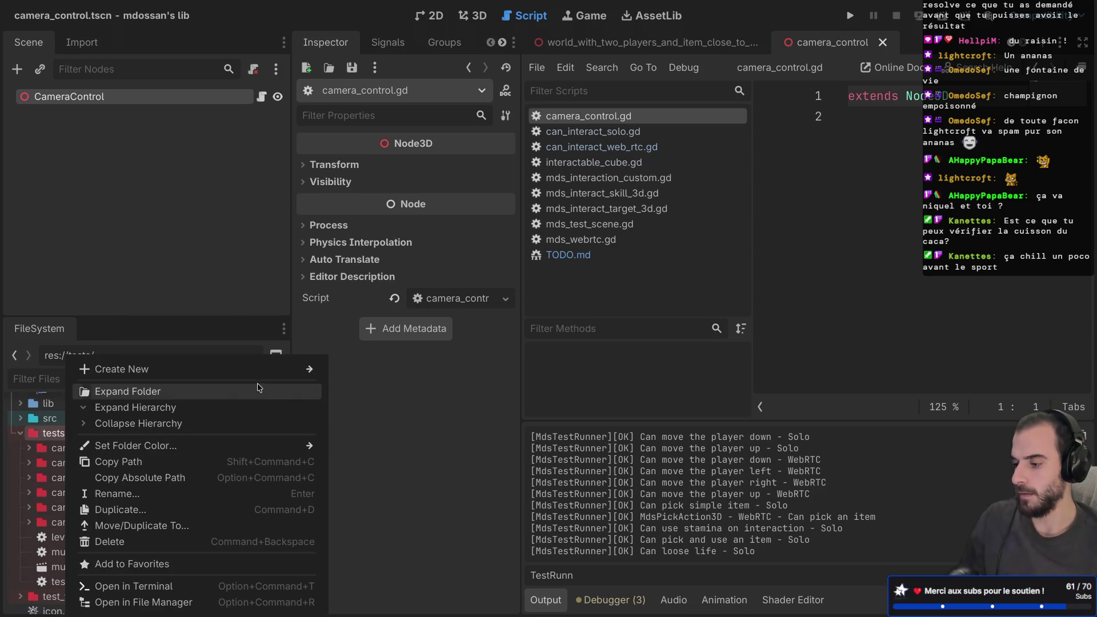
- Create a can_control_camera folder inside tests
mouse_move(286, 369)
click(372, 372)
text(can_control_camera)
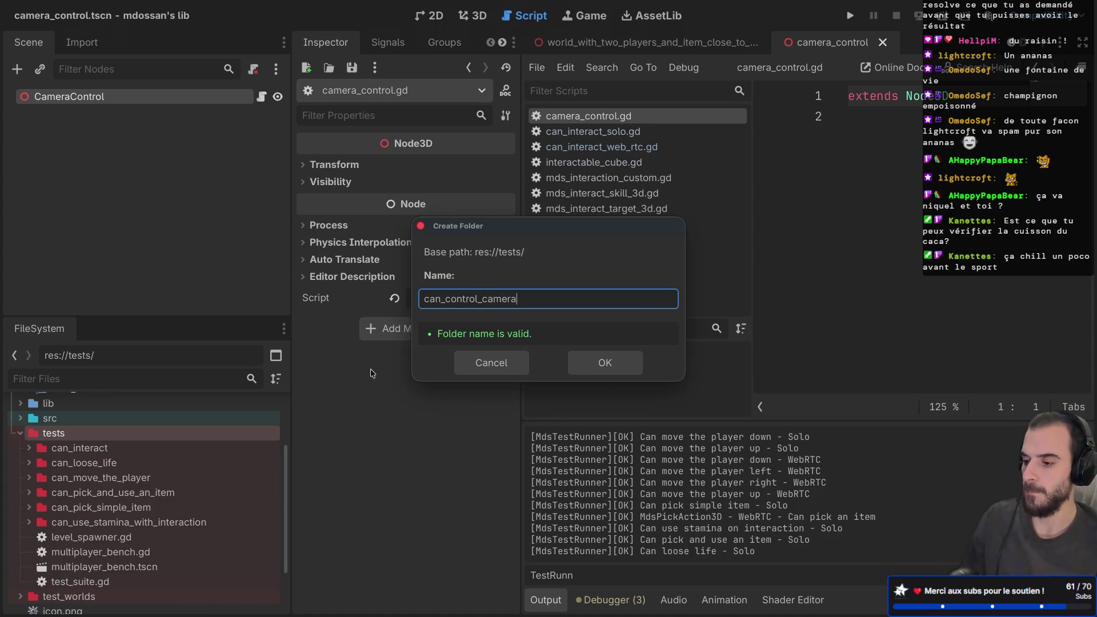
click(604, 362)
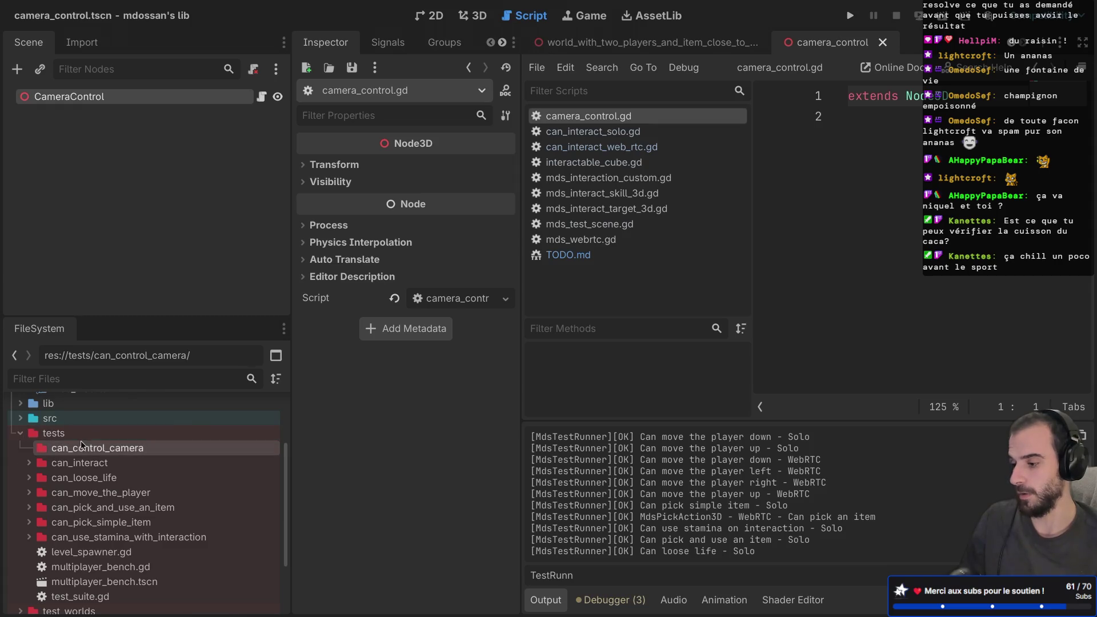
- Create a solo subfolder inside can_control_camera
right_click(80, 443)
mouse_move(274, 369)
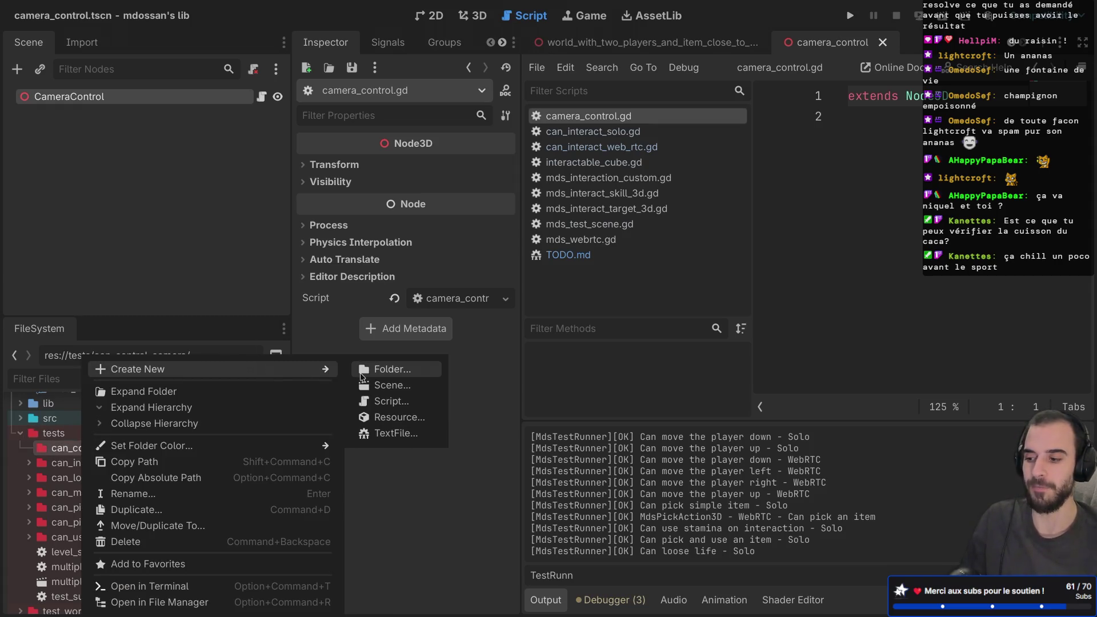
click(361, 375)
text(solo)
click(635, 361)
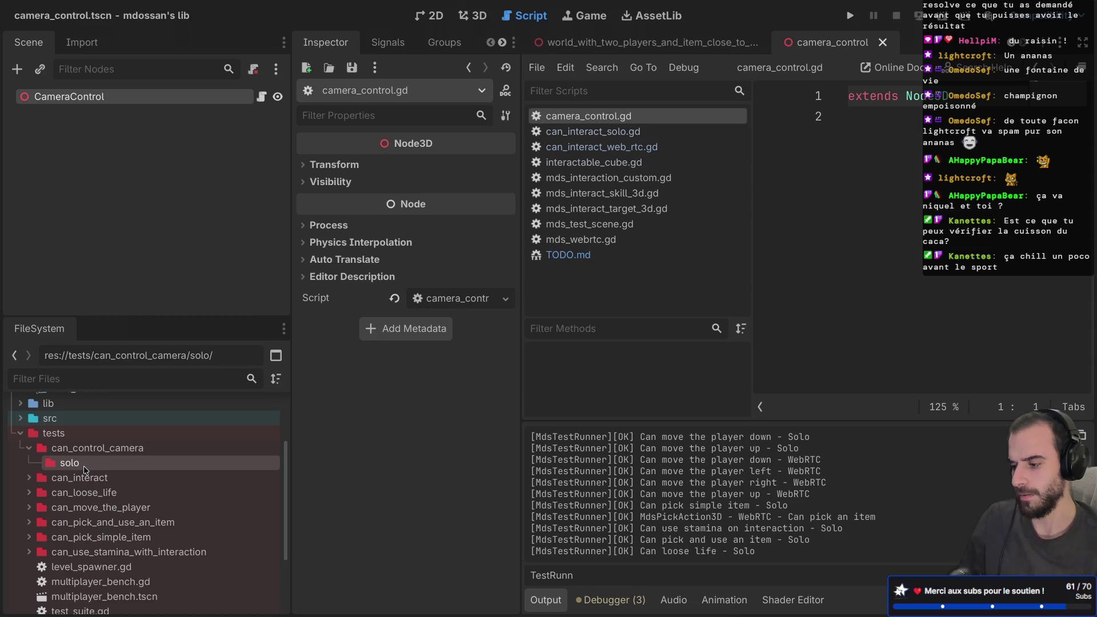
- Create a new can_control_camera_solo 3D scene inside the solo folder
right_click(83, 465)
mouse_move(324, 371)
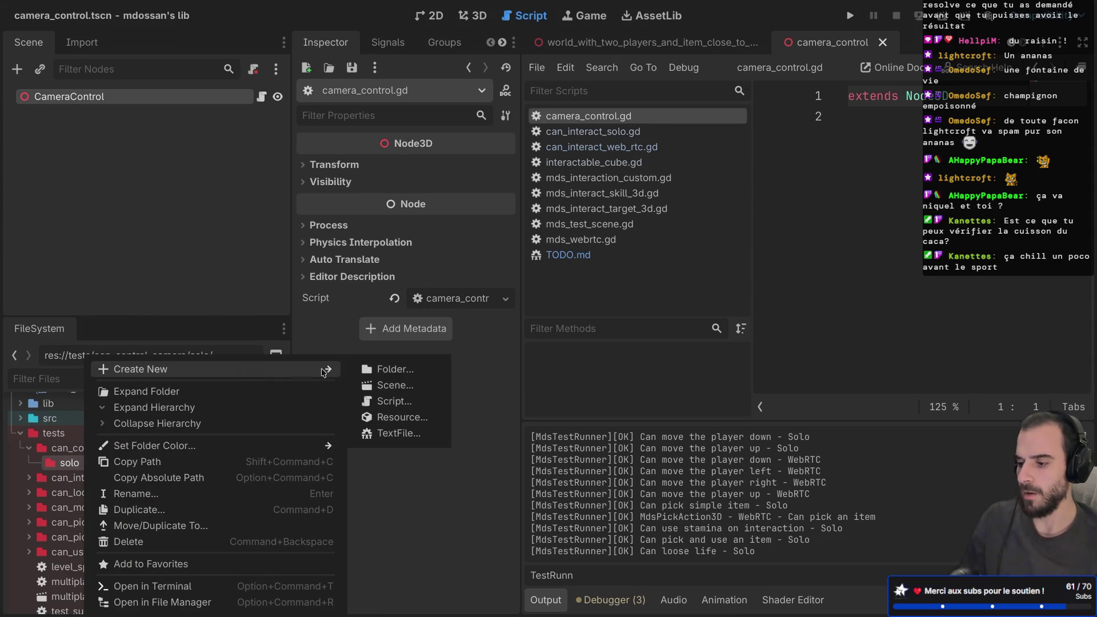
click(382, 384)
text(ca)
text(N)
text(co)
text(_control)
text(ca)
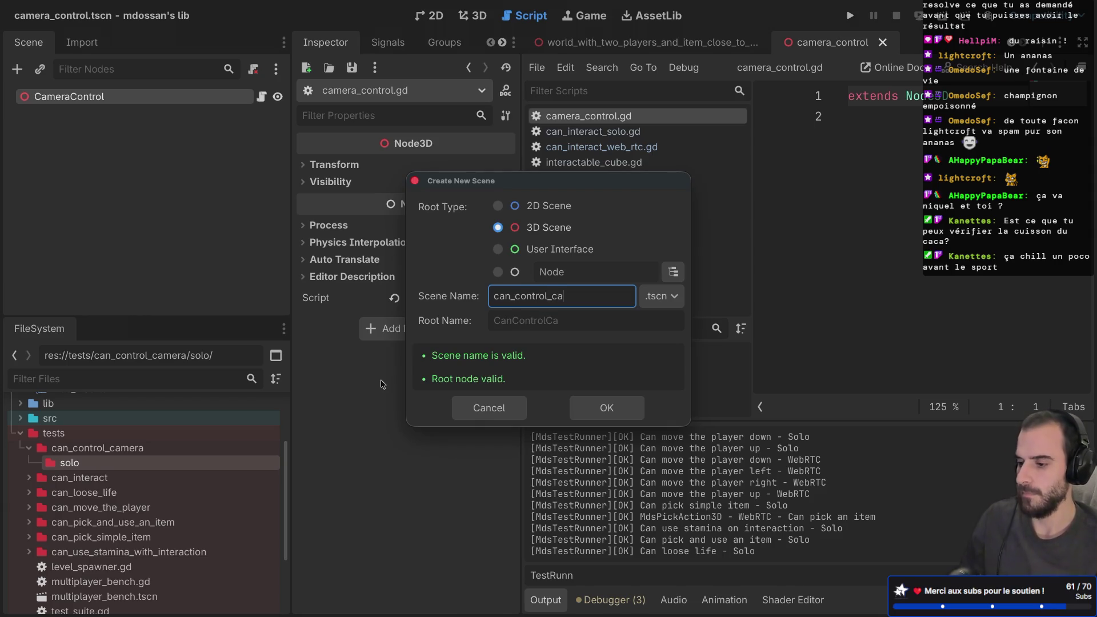
text(meraolo)
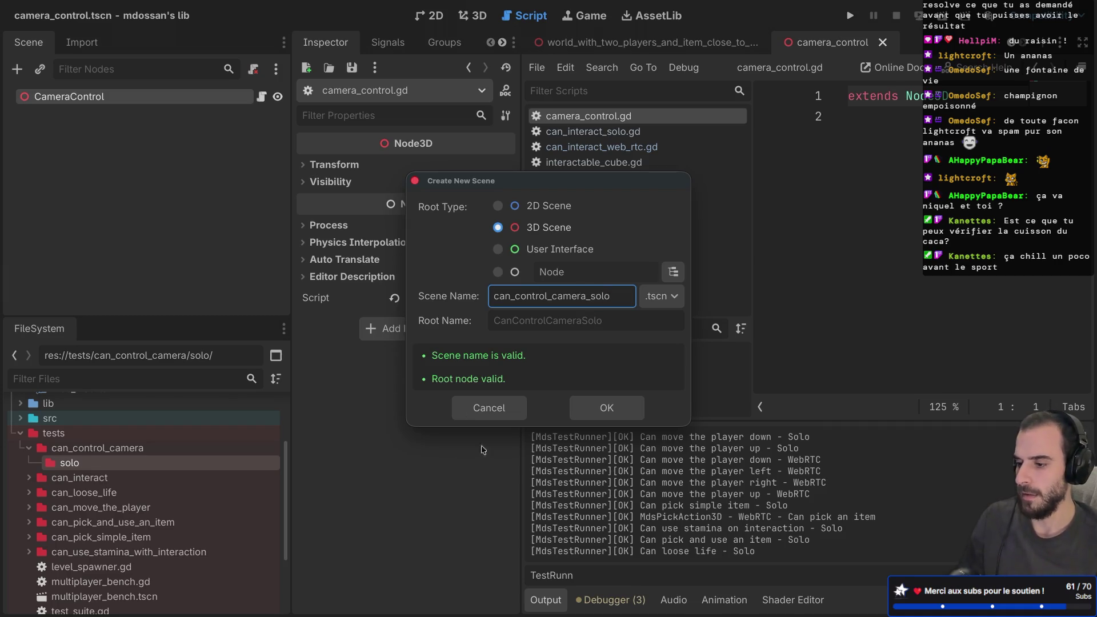
click(607, 408)
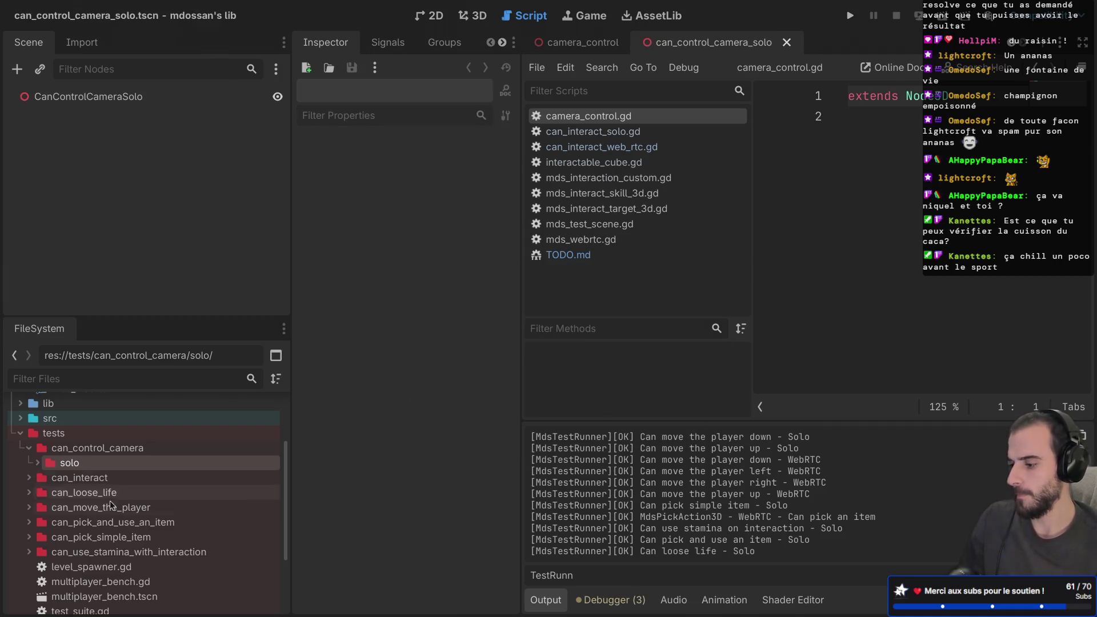
- Open the can_interact_solo scene and inspect its Camera3D node
click(30, 477)
click(67, 494)
click(39, 492)
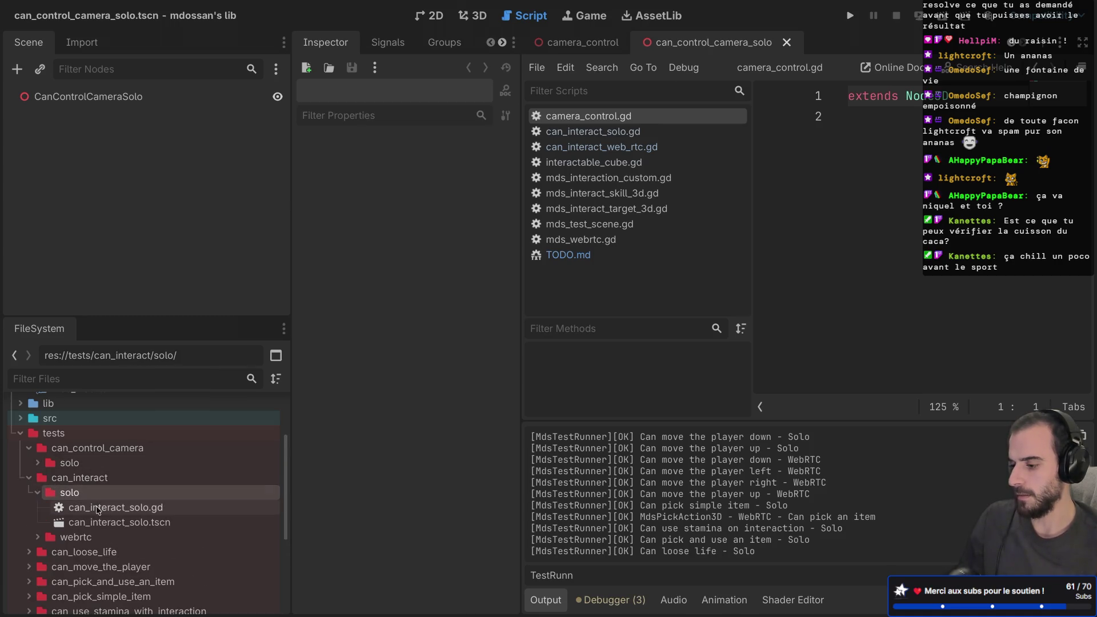
double_click(100, 522)
click(91, 127)
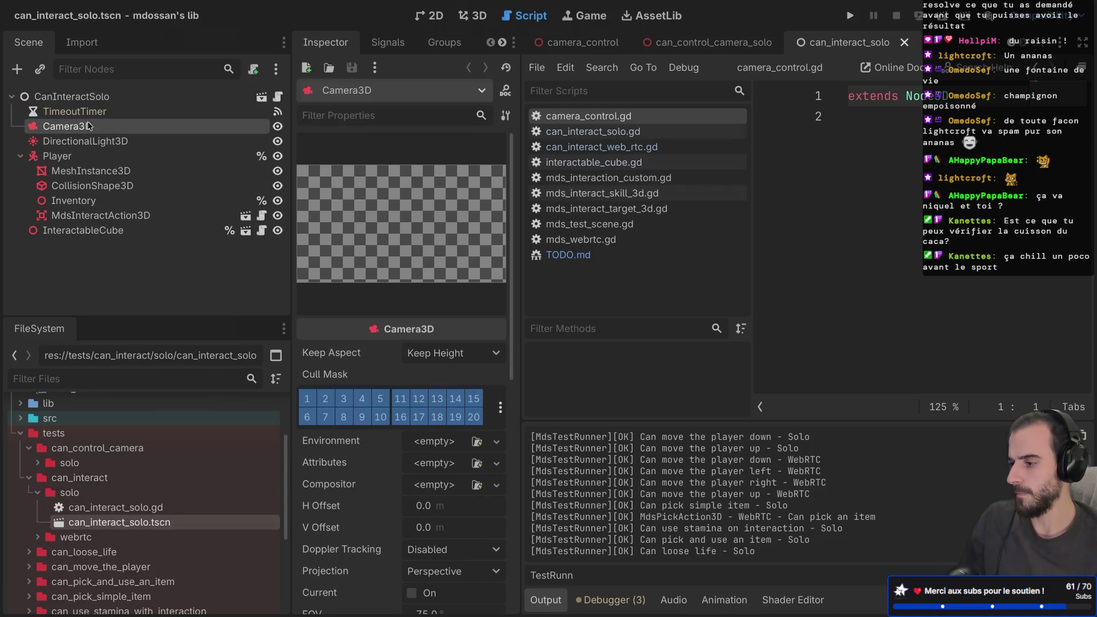
- Delete the old can_control_camera_solo.tscn from the solo folder and start a new empty scene
click(37, 463)
click(85, 480)
right_click(87, 486)
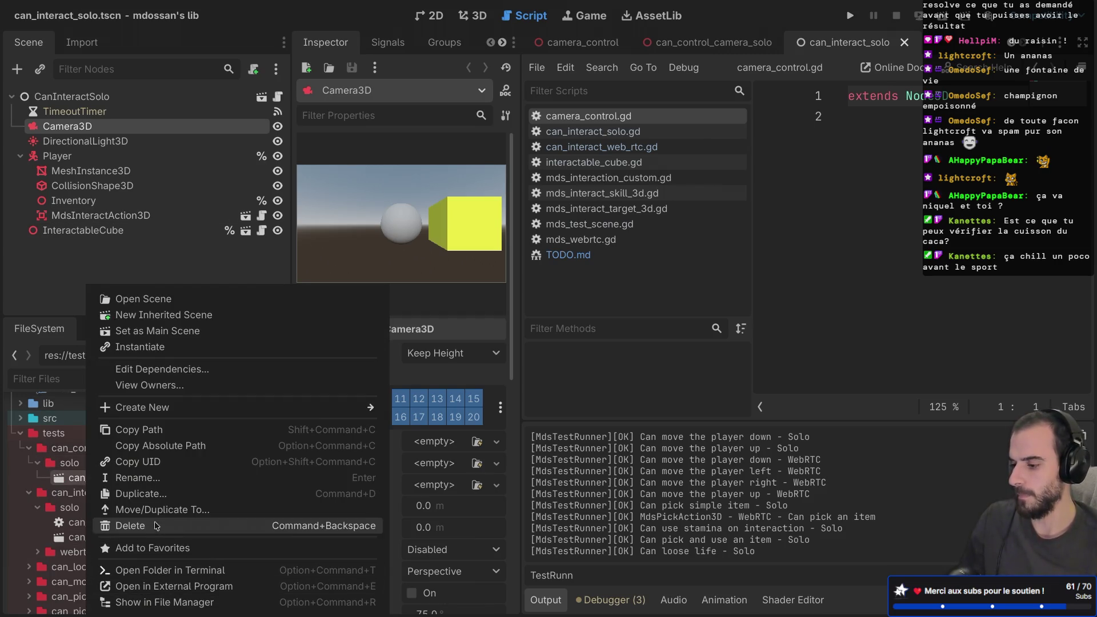
click(138, 526)
click(653, 376)
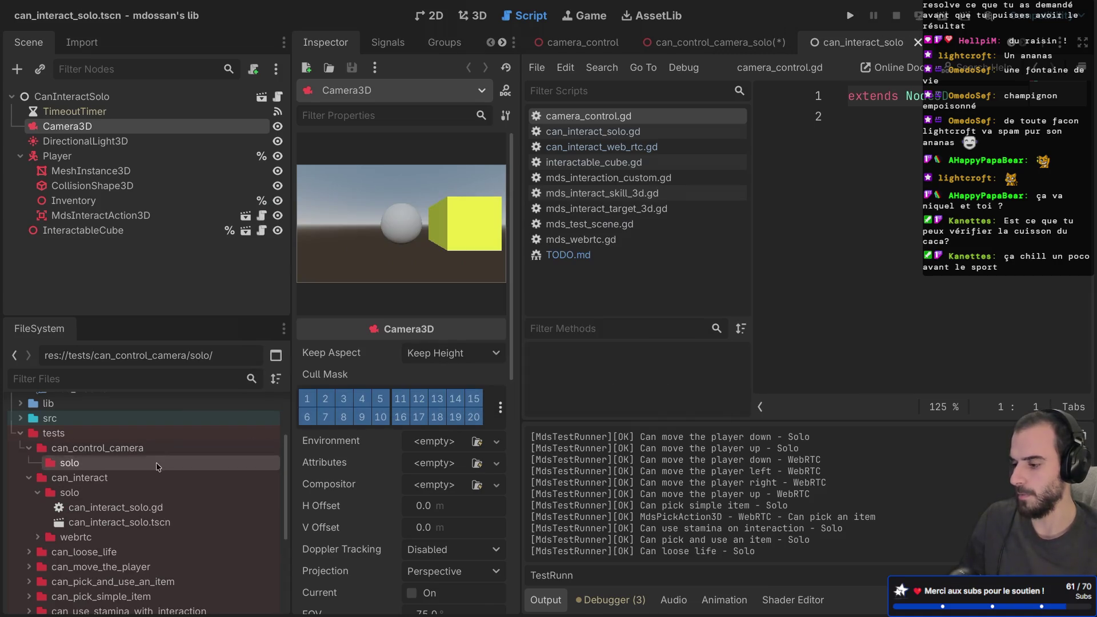
double_click(1035, 46)
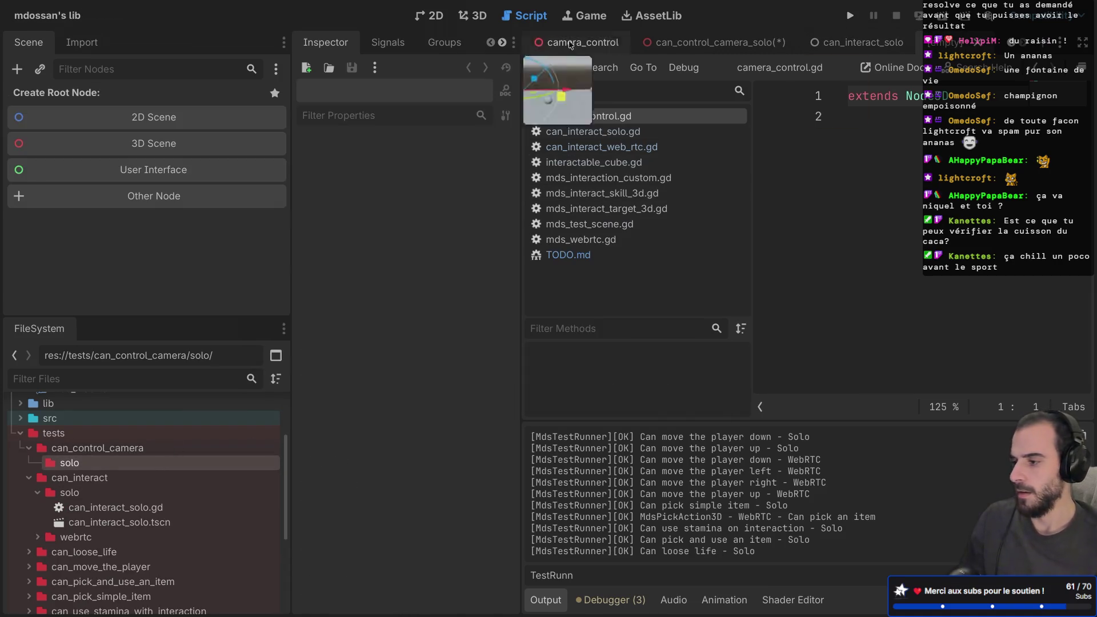
- Create the new scene by inheriting addons/mds_test/mds_test_scene.tscn
click(39, 70)
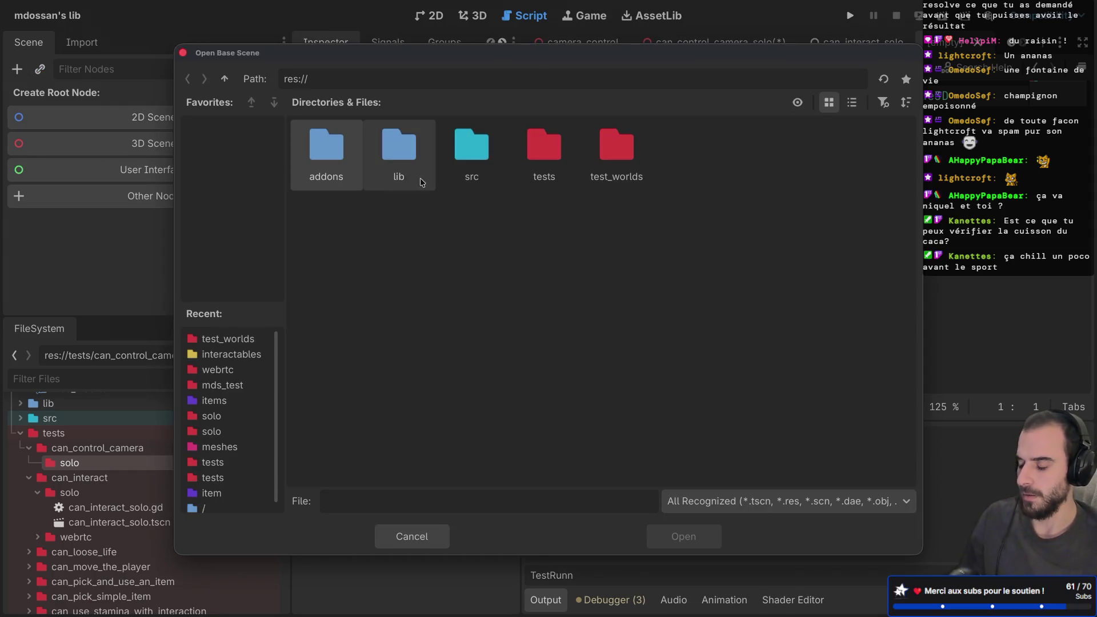
key(Escape)
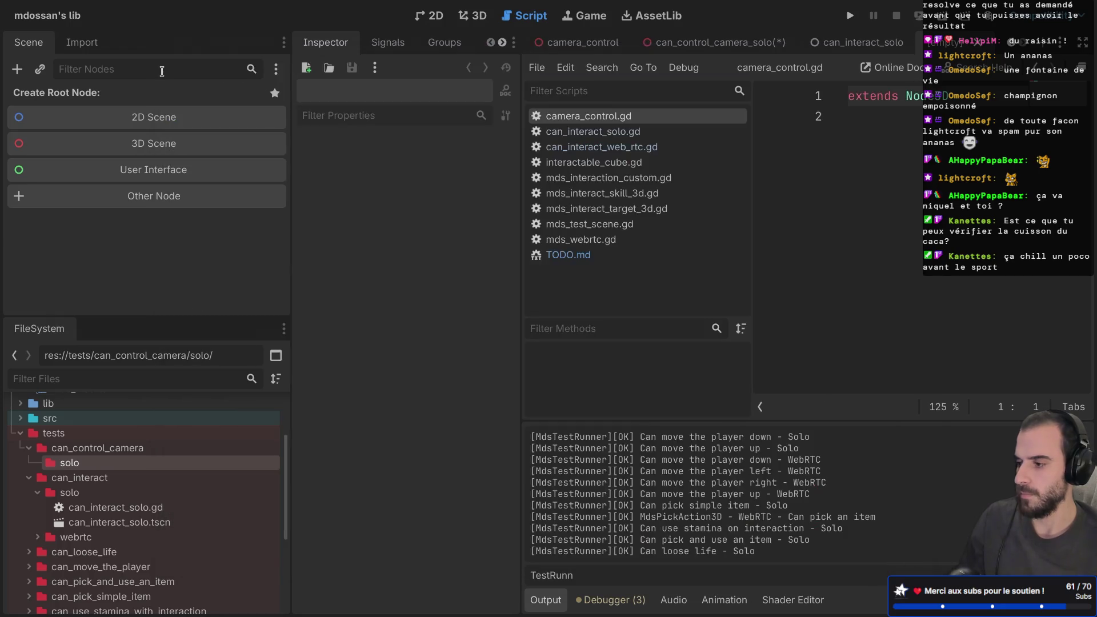
click(39, 70)
key(Escape)
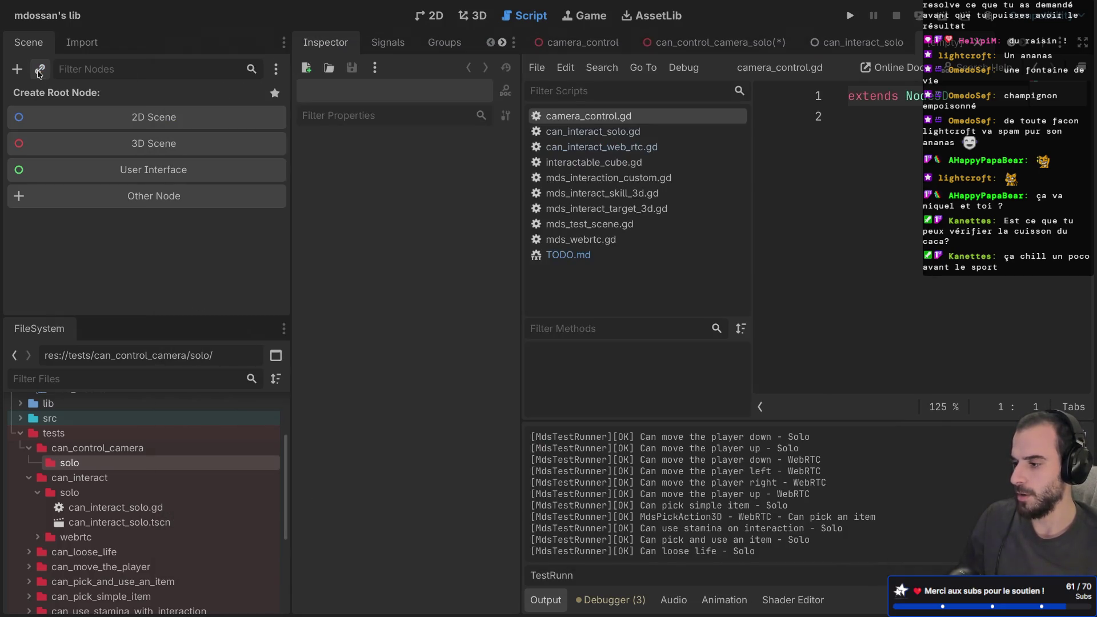
click(41, 69)
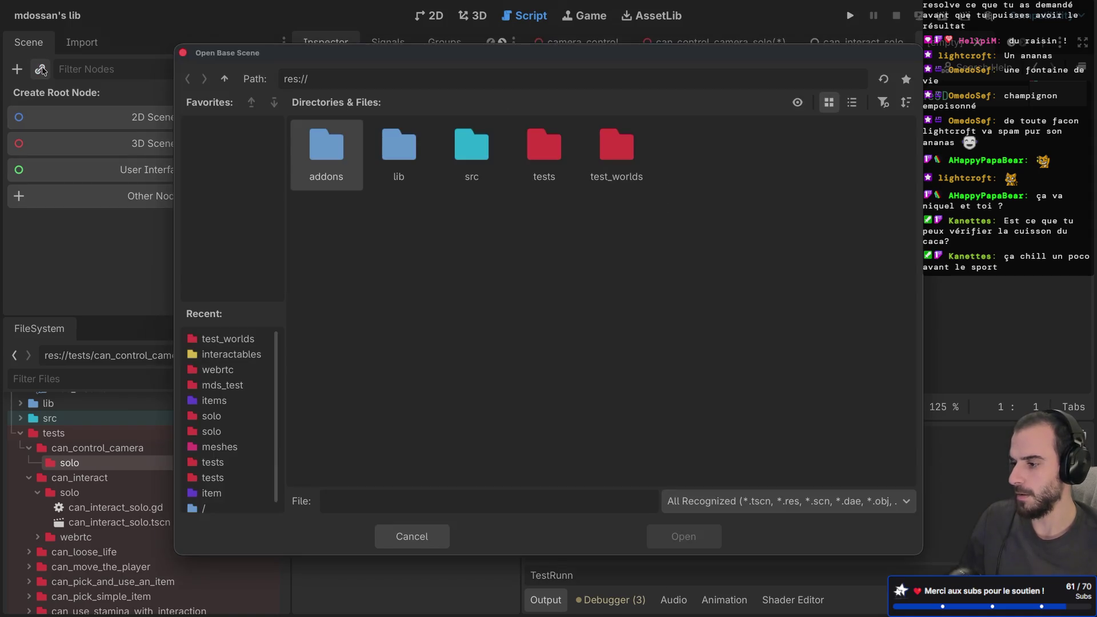
double_click(321, 157)
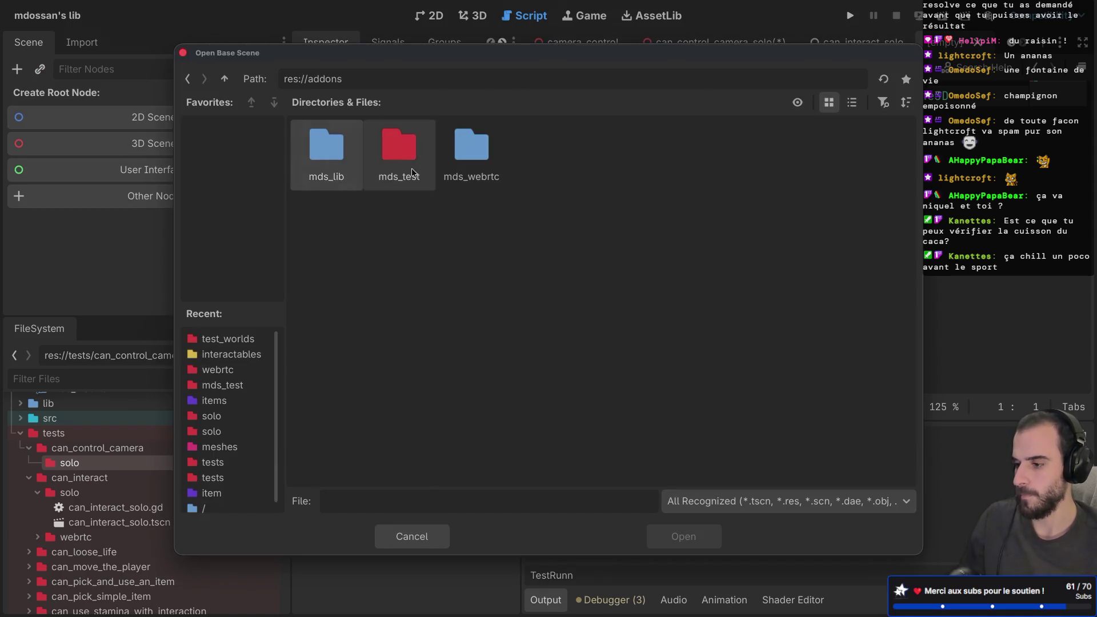
double_click(398, 150)
double_click(400, 149)
- Rename the inherited root node to CanControlCameraSolo
double_click(106, 98)
text(CanCon)
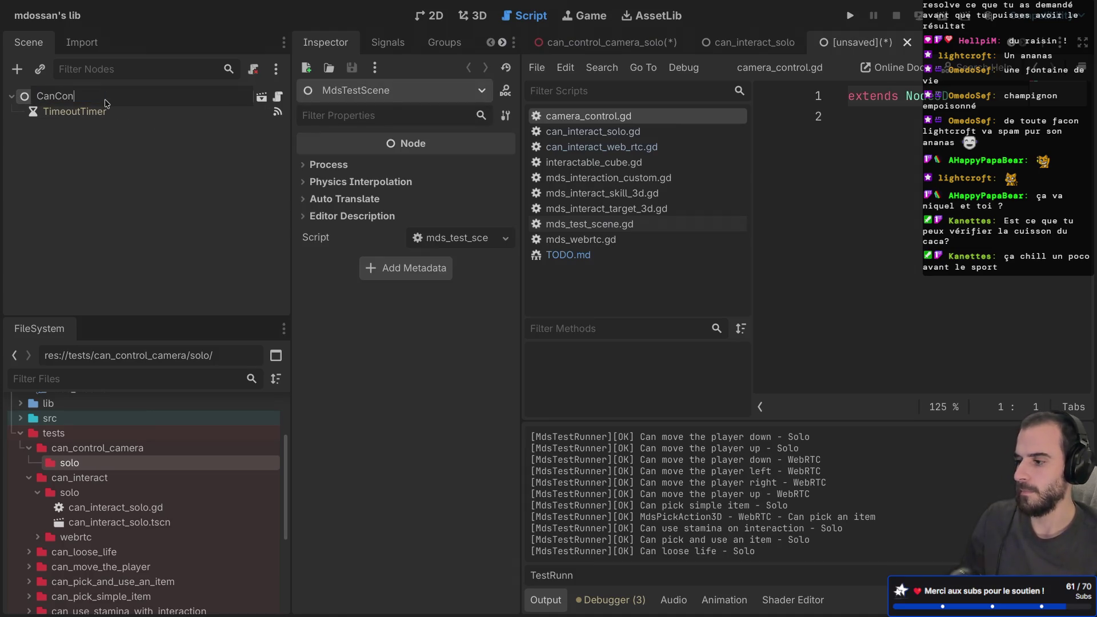
text(trolCamera)
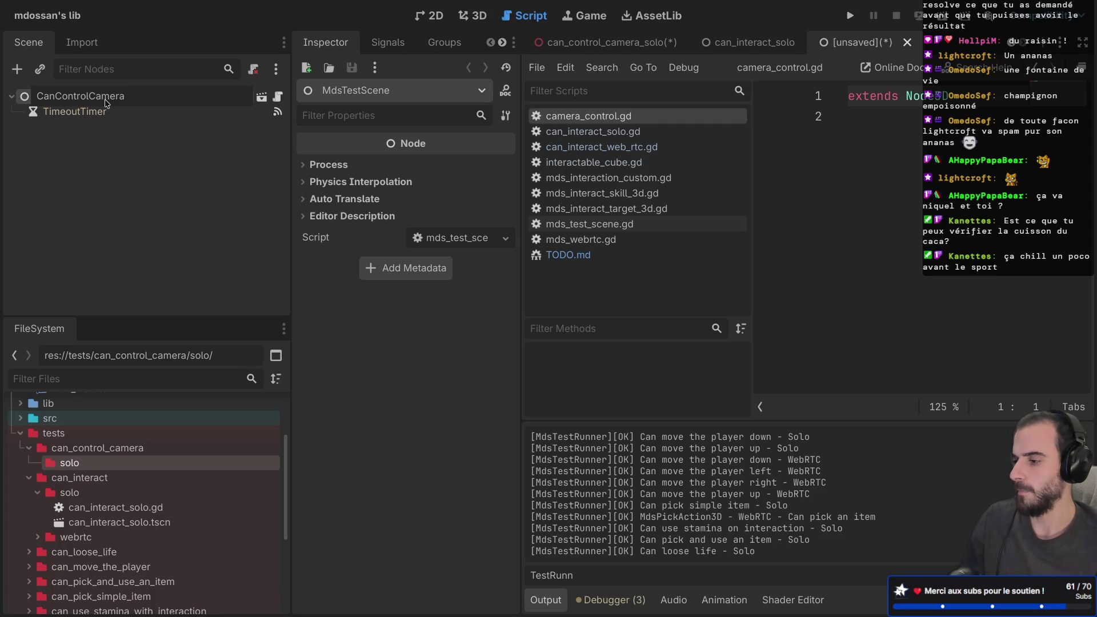
key(Return)
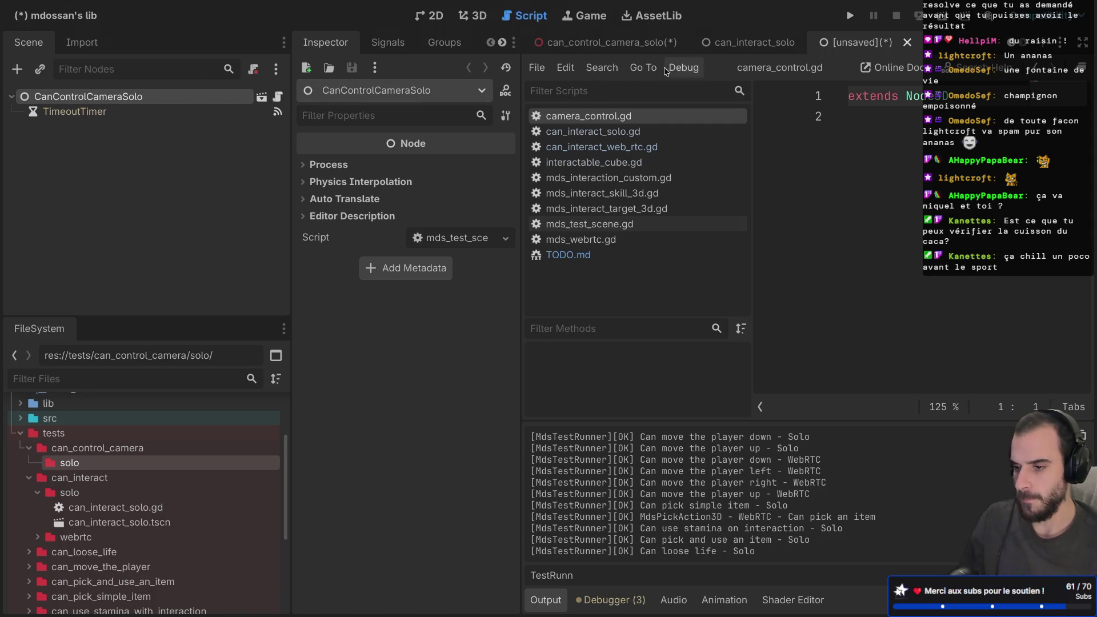
- Try saving the new scene into tests/can_control_camera/solo, dismissing the can't-overwrite warnings
key(ctrl+s)
click(224, 79)
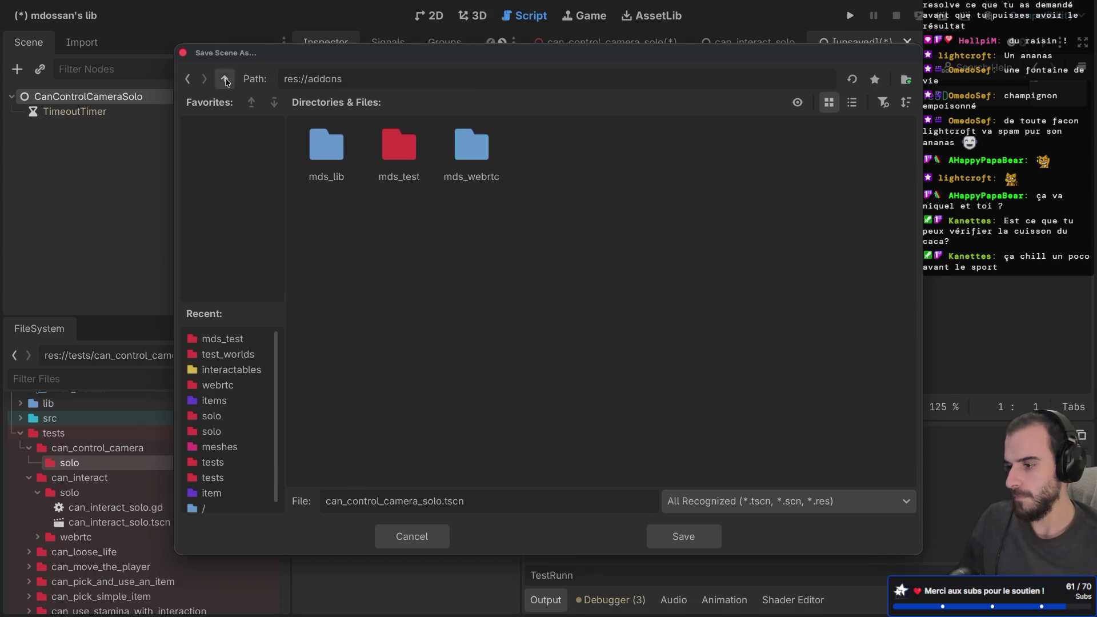
click(224, 78)
double_click(565, 159)
double_click(326, 153)
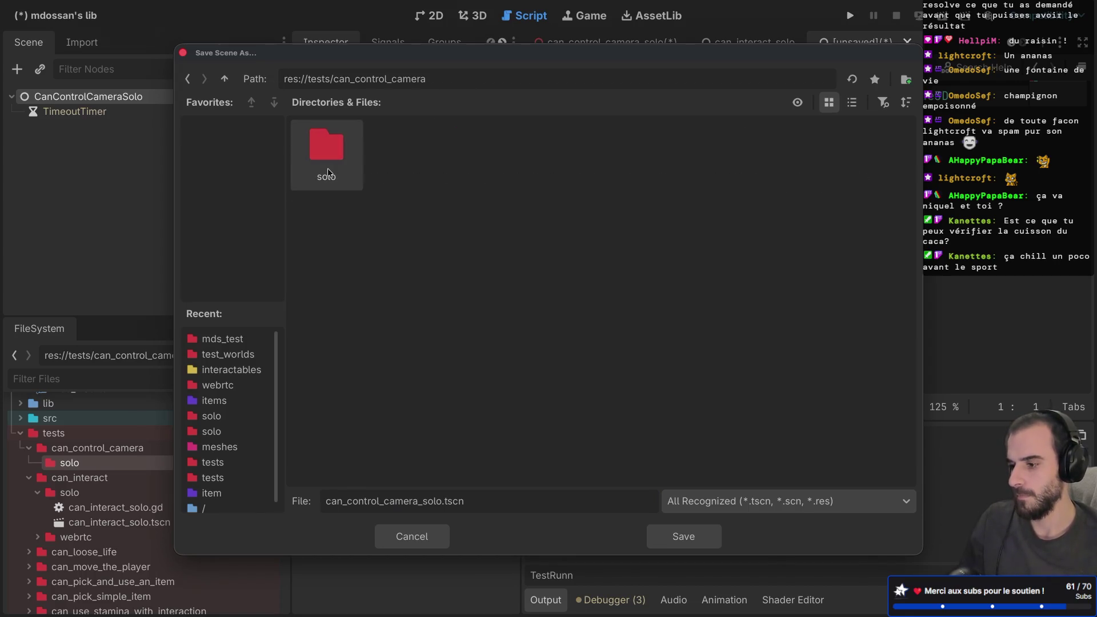
double_click(331, 163)
click(670, 537)
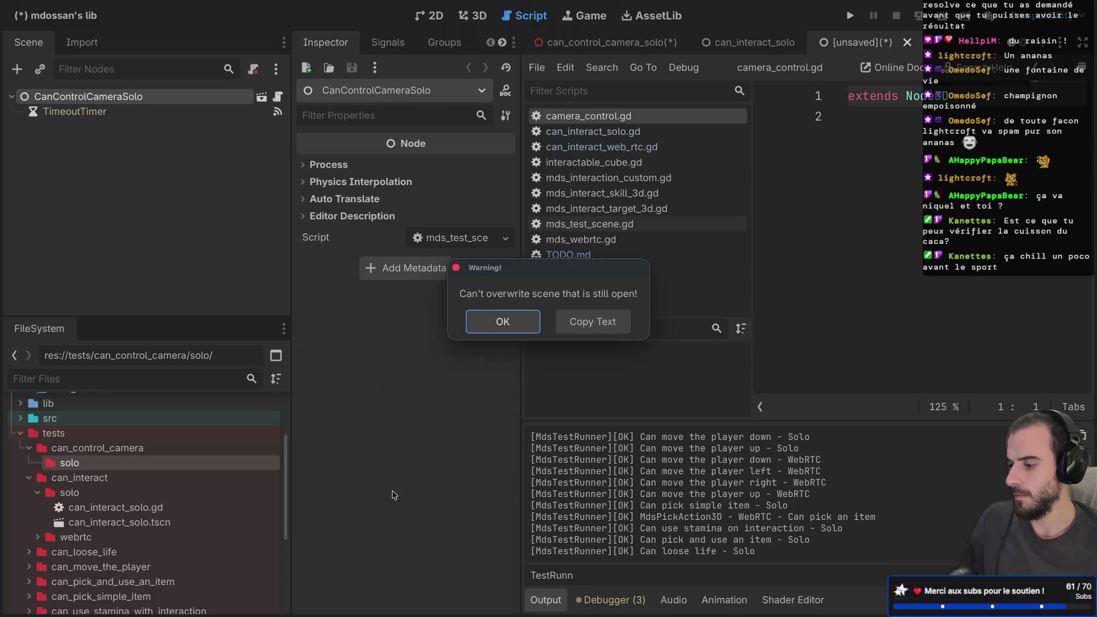
click(510, 329)
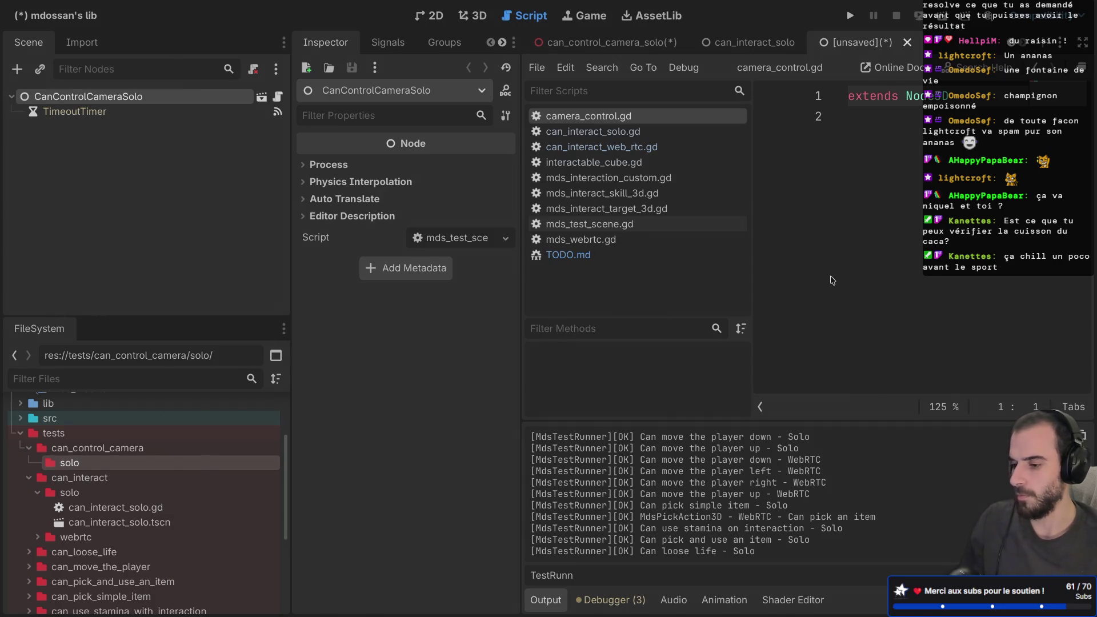
key(ctrl+shift+s)
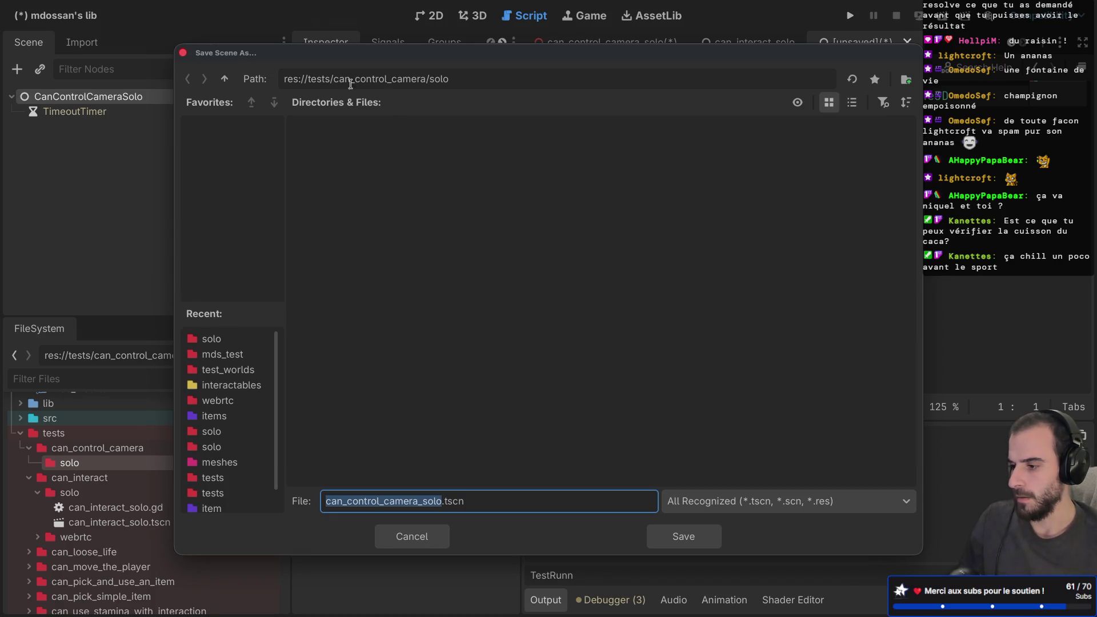
click(688, 540)
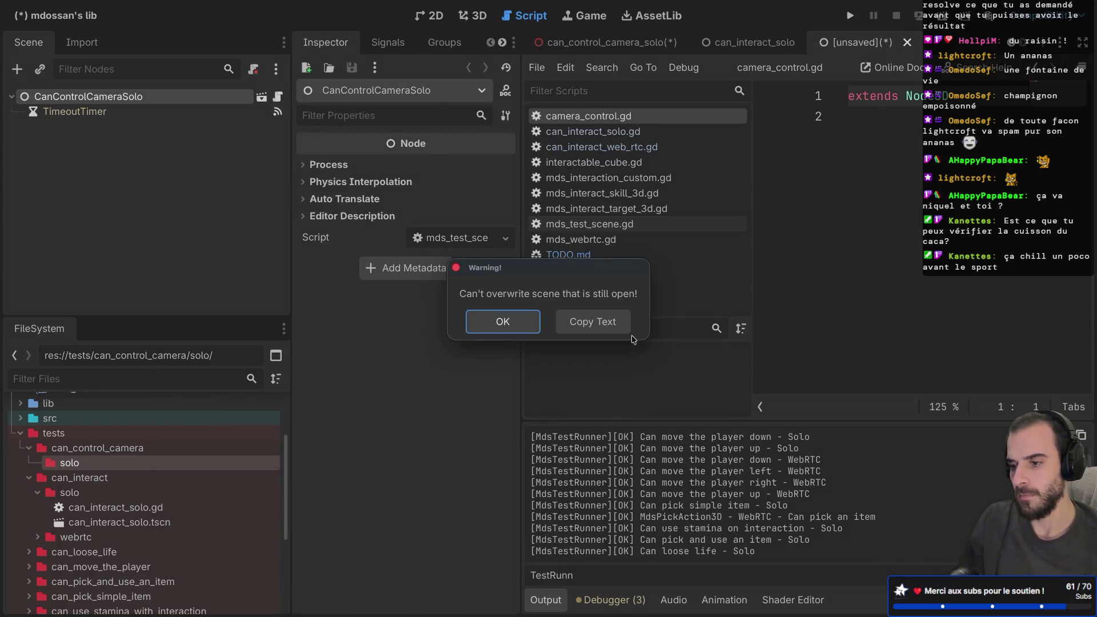
click(771, 43)
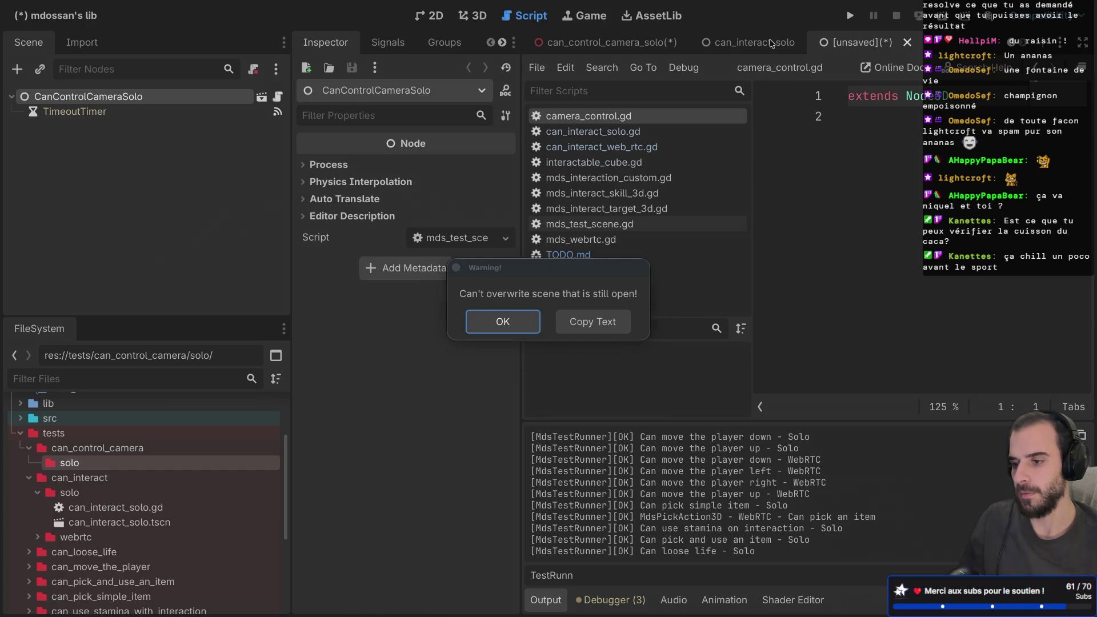
click(507, 325)
- Close can_interact_solo and the old can_control_camera_solo without saving, then save the new scene as can_control_camera_solo.tscn
click(740, 45)
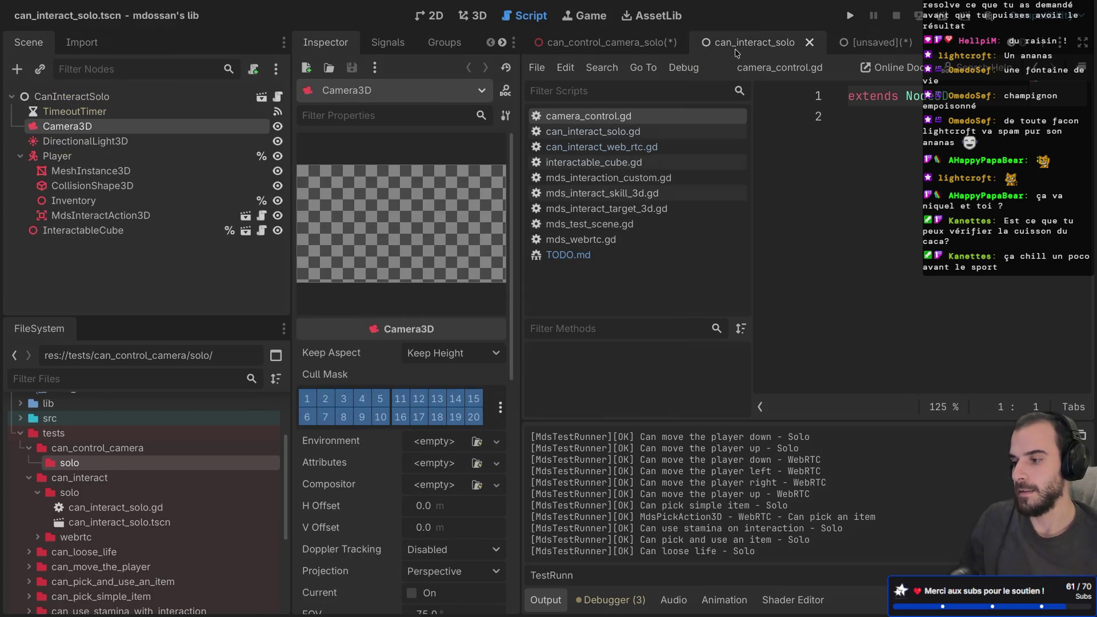
middle_click(741, 45)
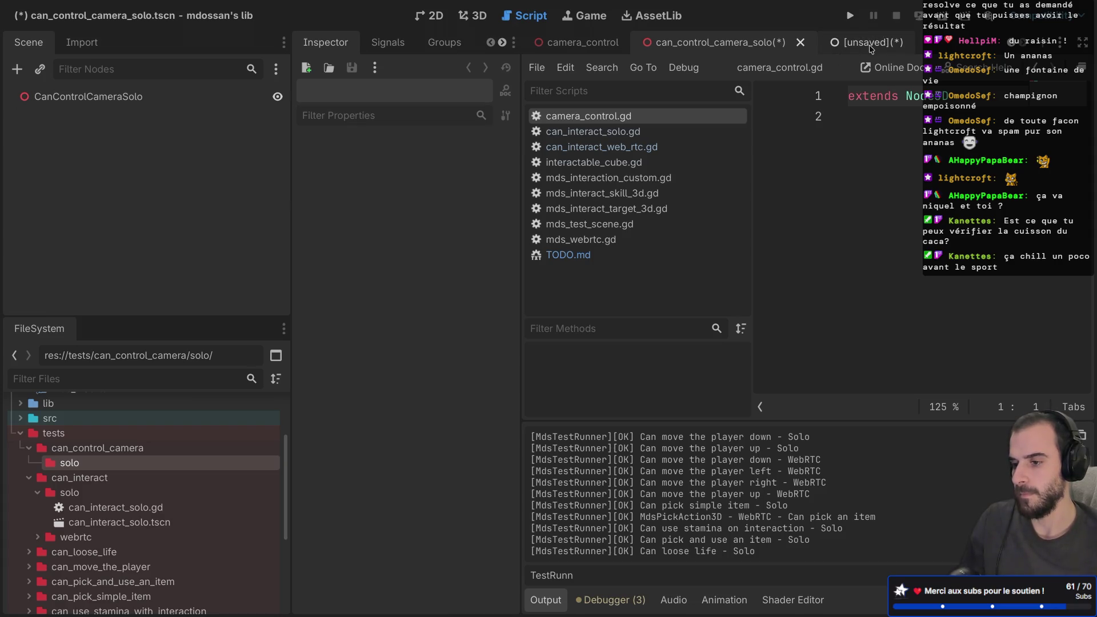
click(800, 44)
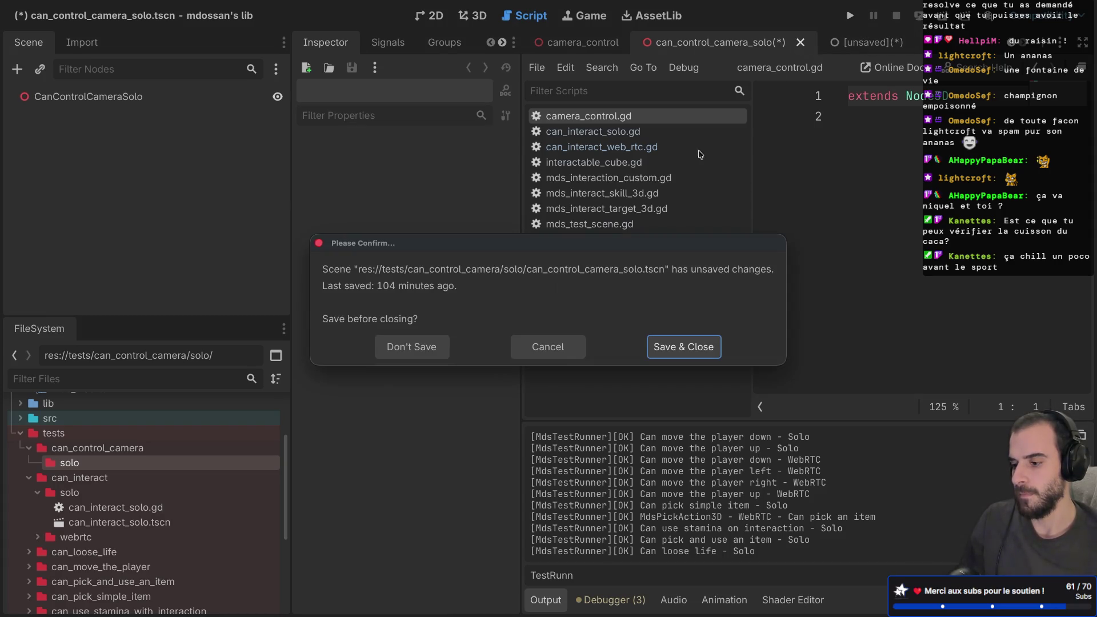
click(430, 350)
click(936, 44)
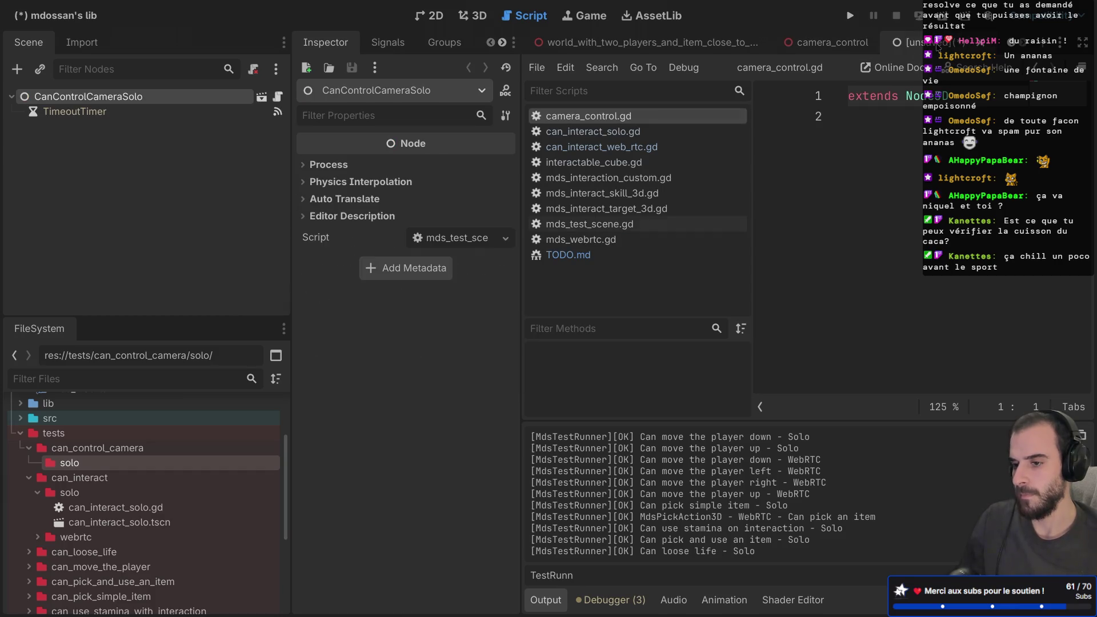
key(ctrl+s)
click(657, 540)
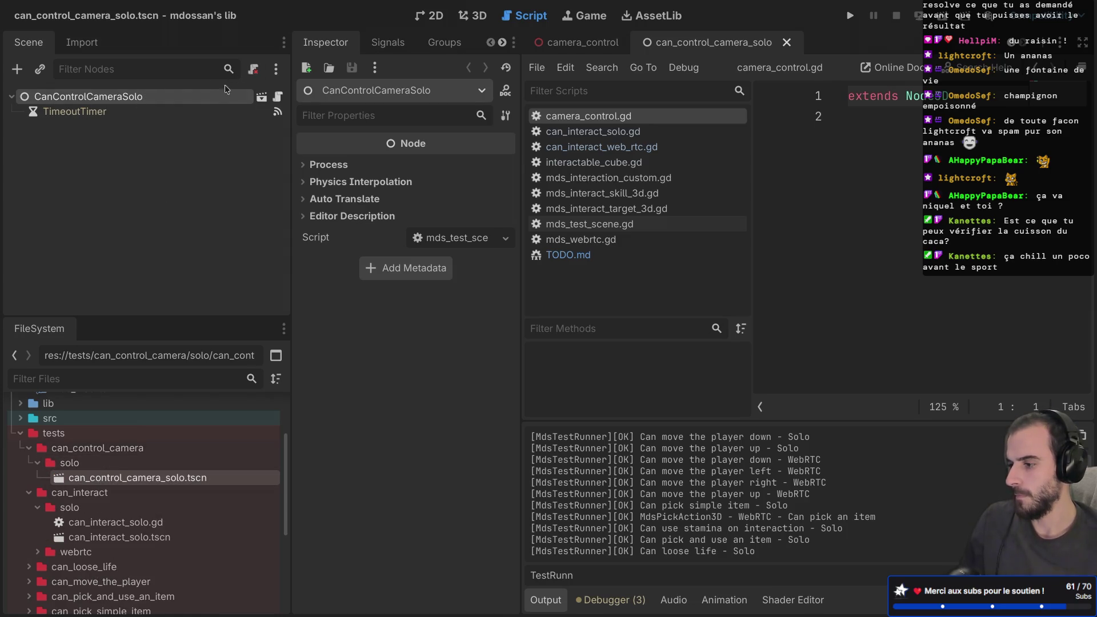
- Attach a new can_control_camera_solo.gd script extending the root's script, then open can_interact_solo.tscn
right_click(207, 111)
right_click(185, 95)
right_click(185, 97)
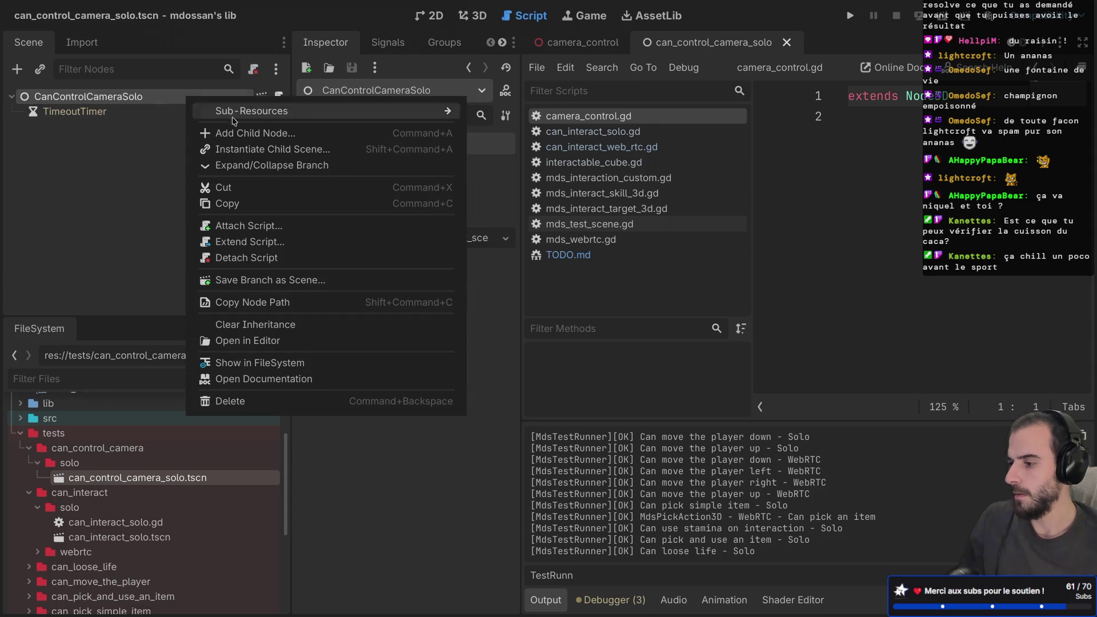
click(246, 242)
click(617, 423)
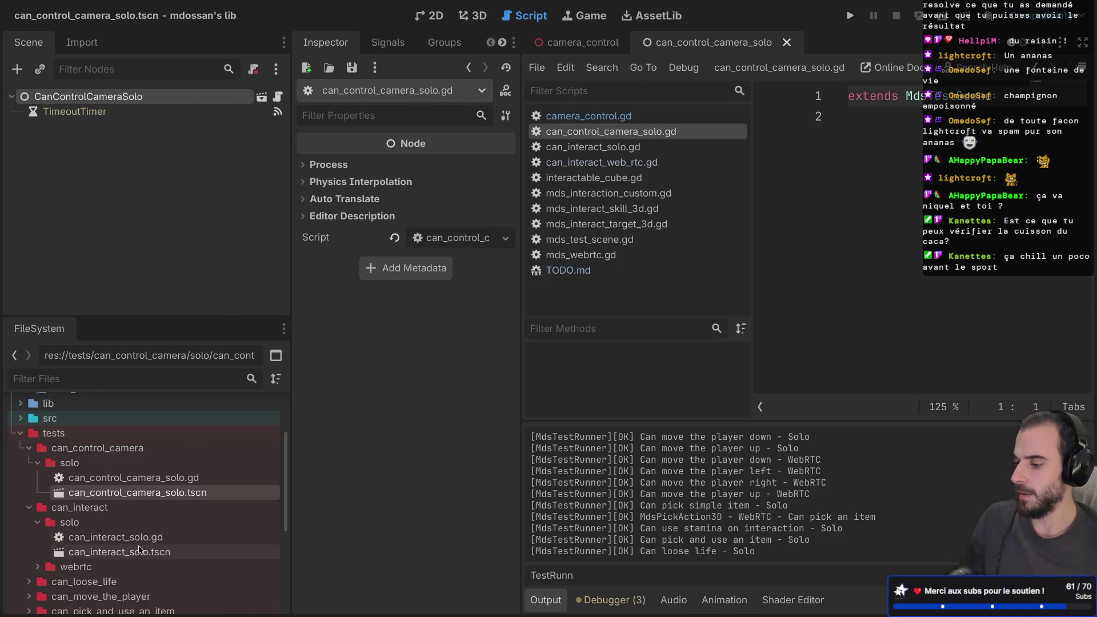
double_click(138, 549)
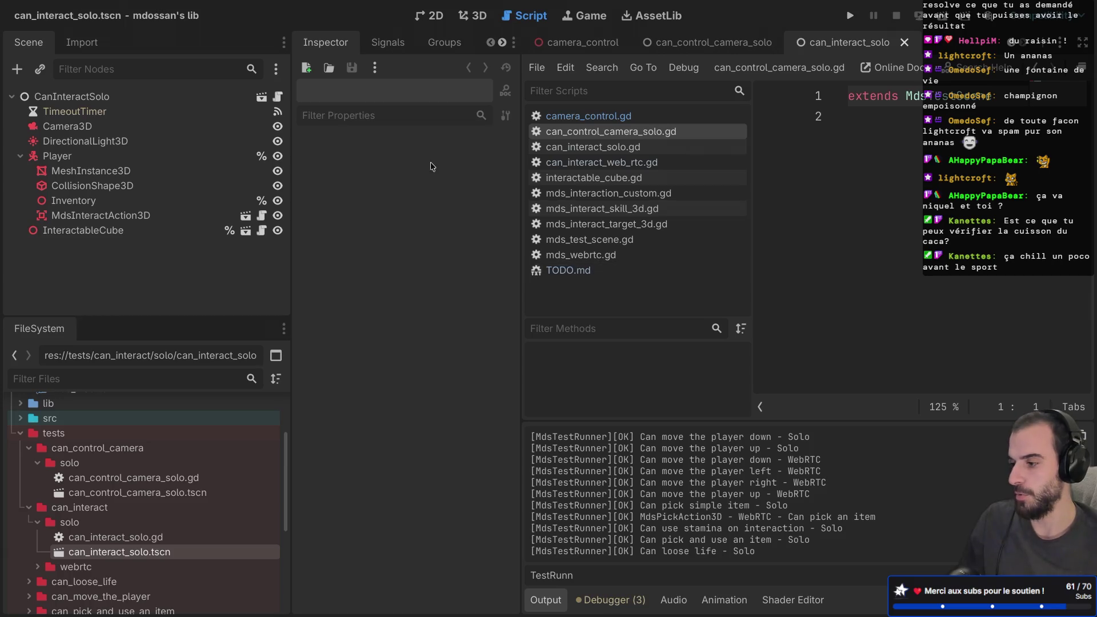
- Paste Camera3D through InteractableCube from can_interact_solo into the can_control_camera_solo scene
click(90, 126)
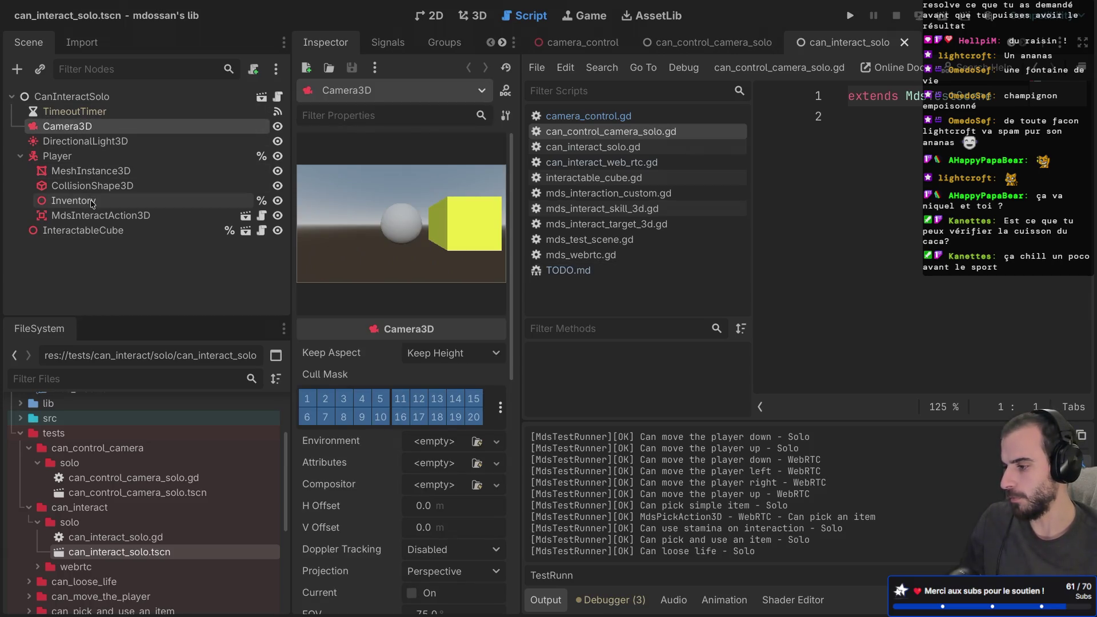
click(21, 156)
shift+click(78, 173)
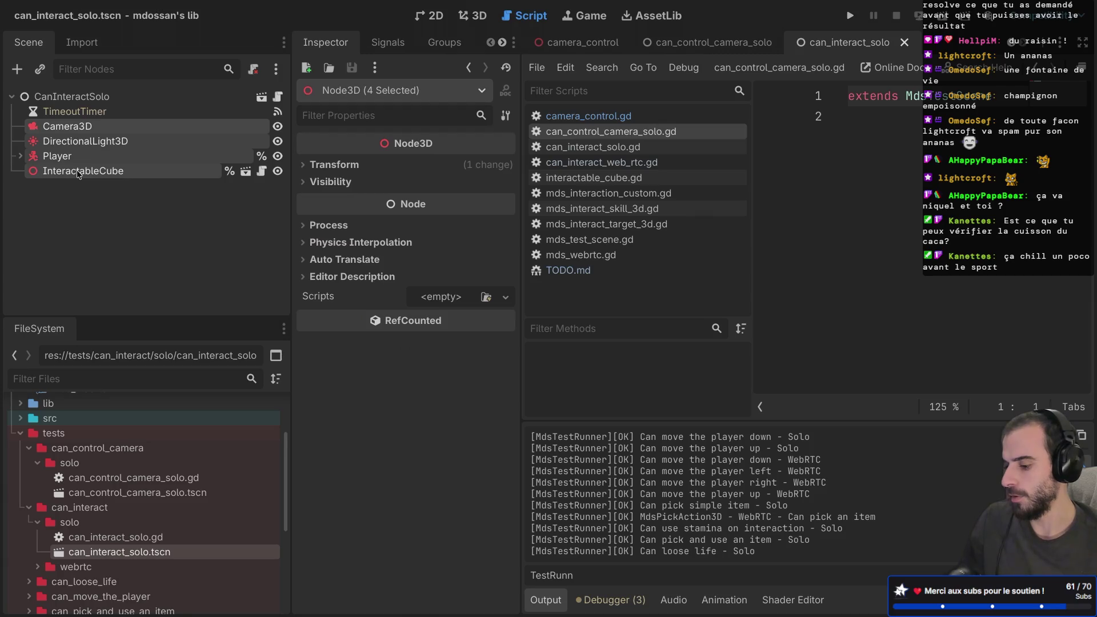
click(697, 43)
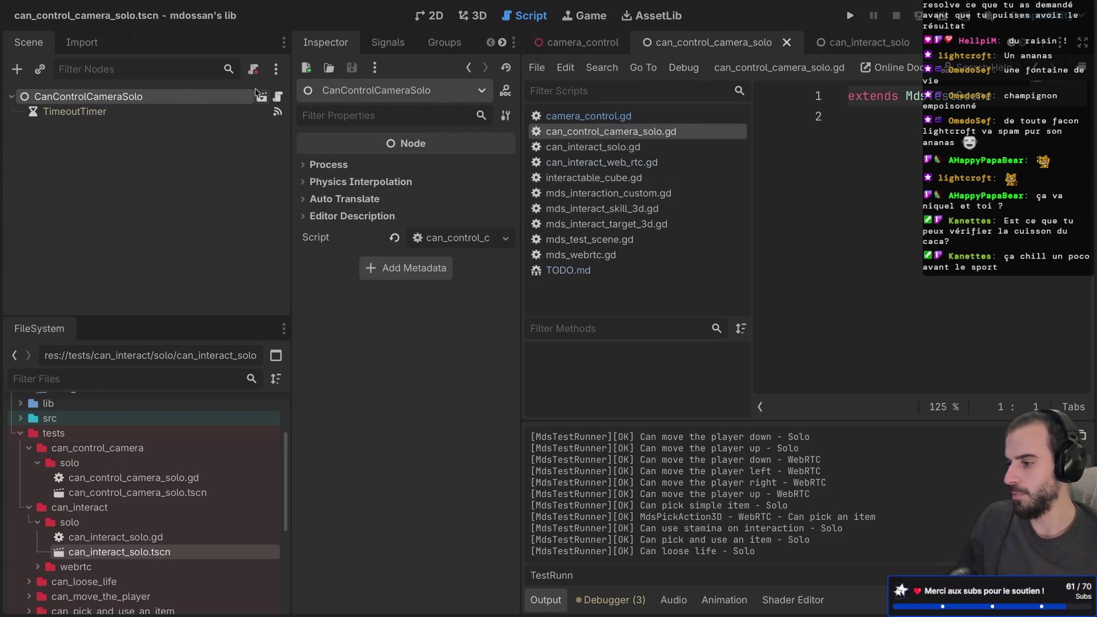
key(ctrl+v)
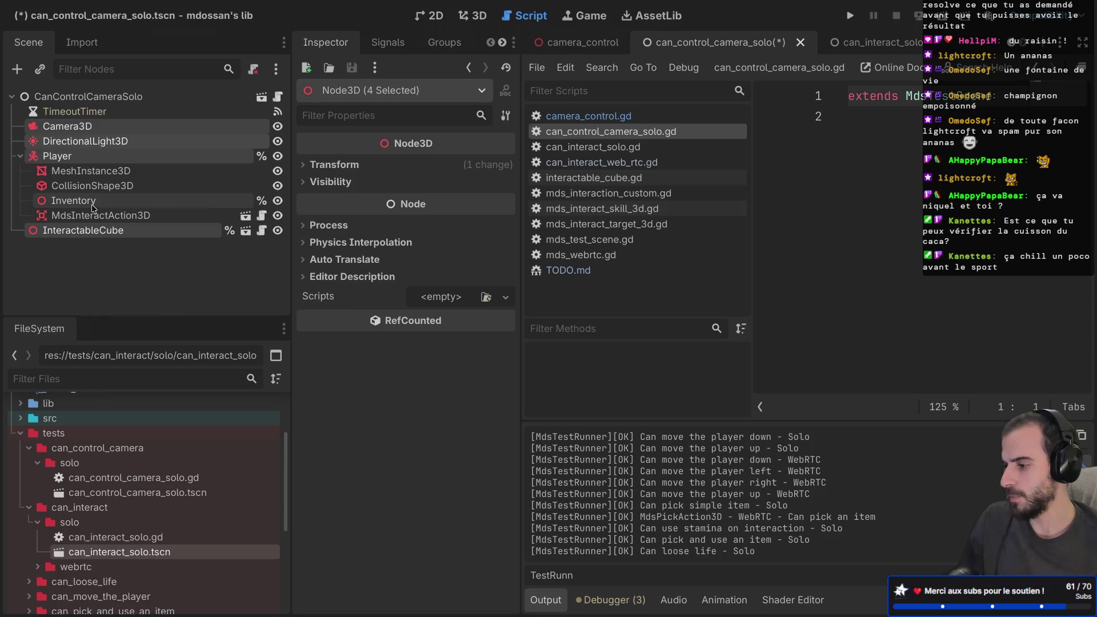
- Delete the Inventory, MdsInteractAction3D and InteractableCube nodes
click(80, 200)
shift+click(89, 216)
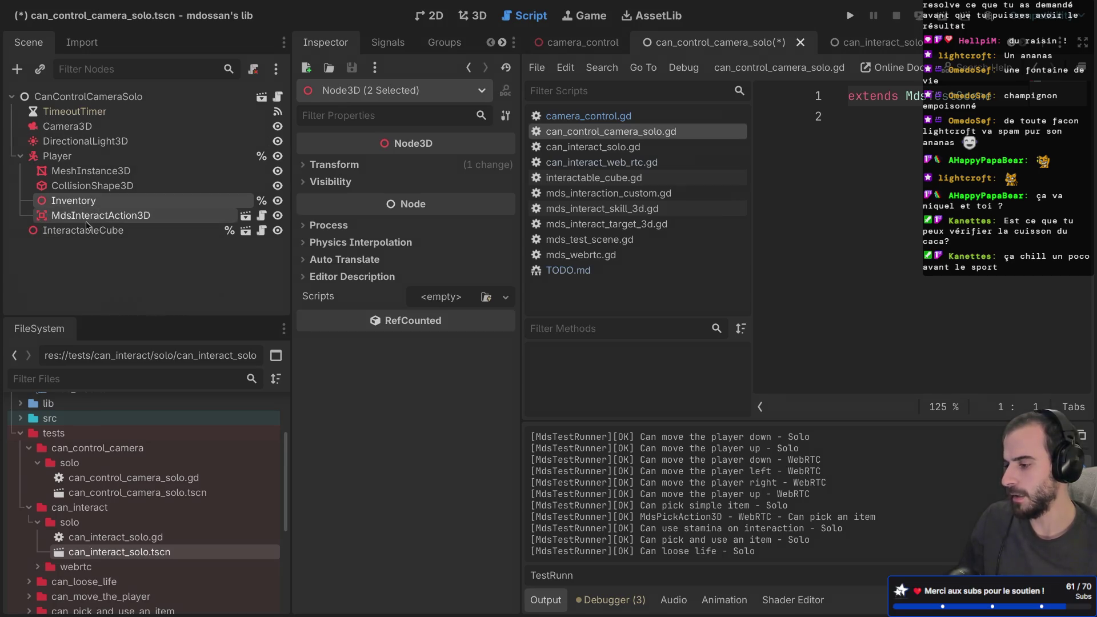
key(Delete)
key(Return)
click(83, 201)
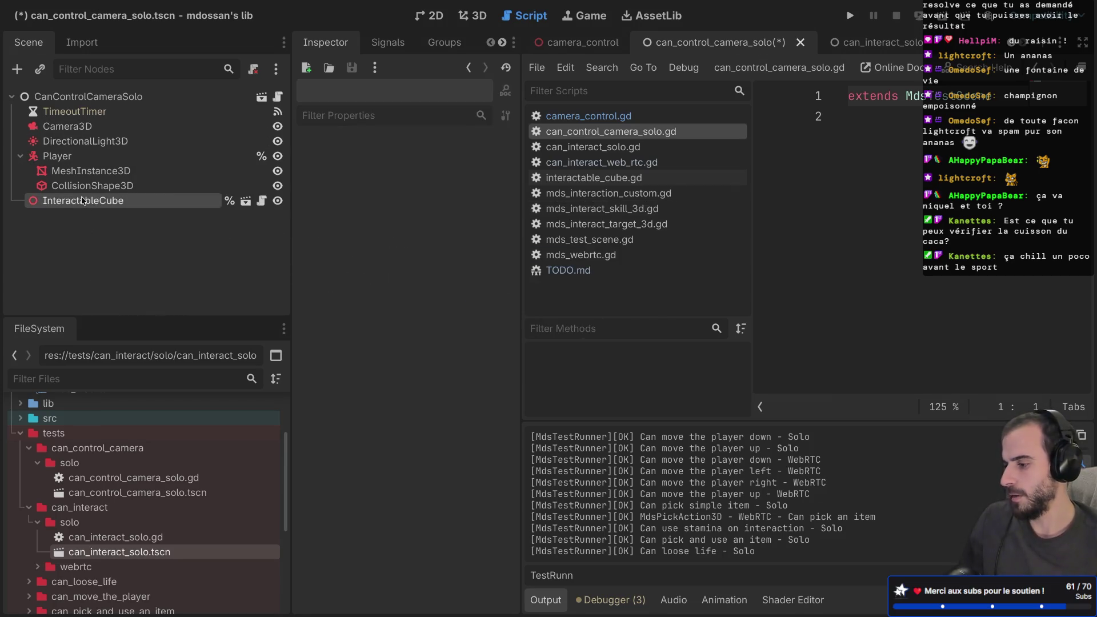
key(Delete)
key(Return)
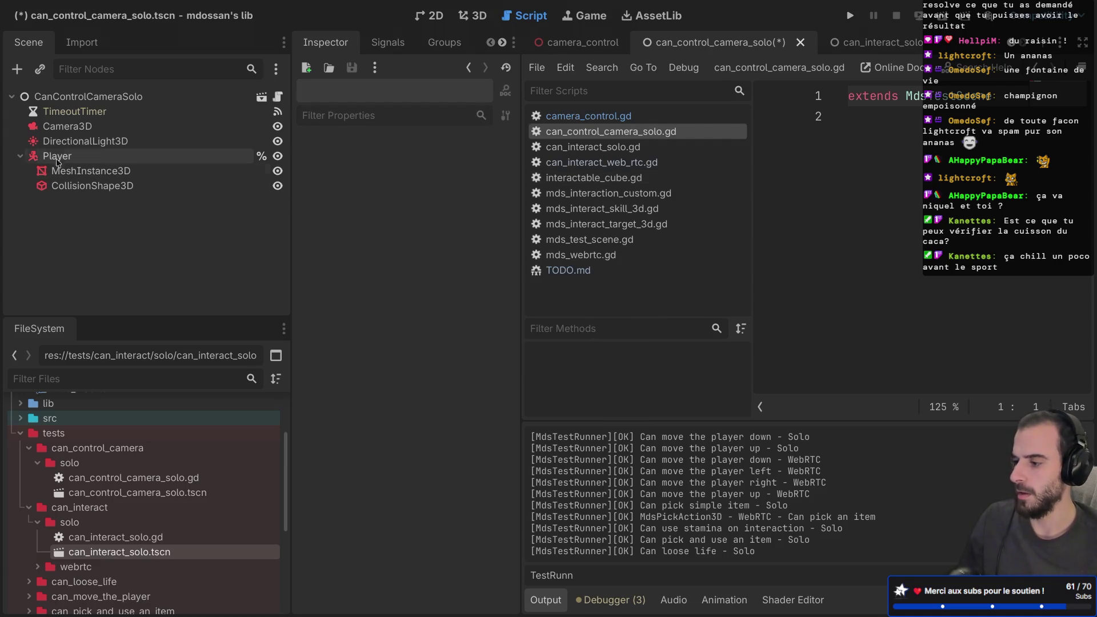
- Move Camera3D under Player, then search the scene picker for 'camera'
drag(69, 126, 104, 156)
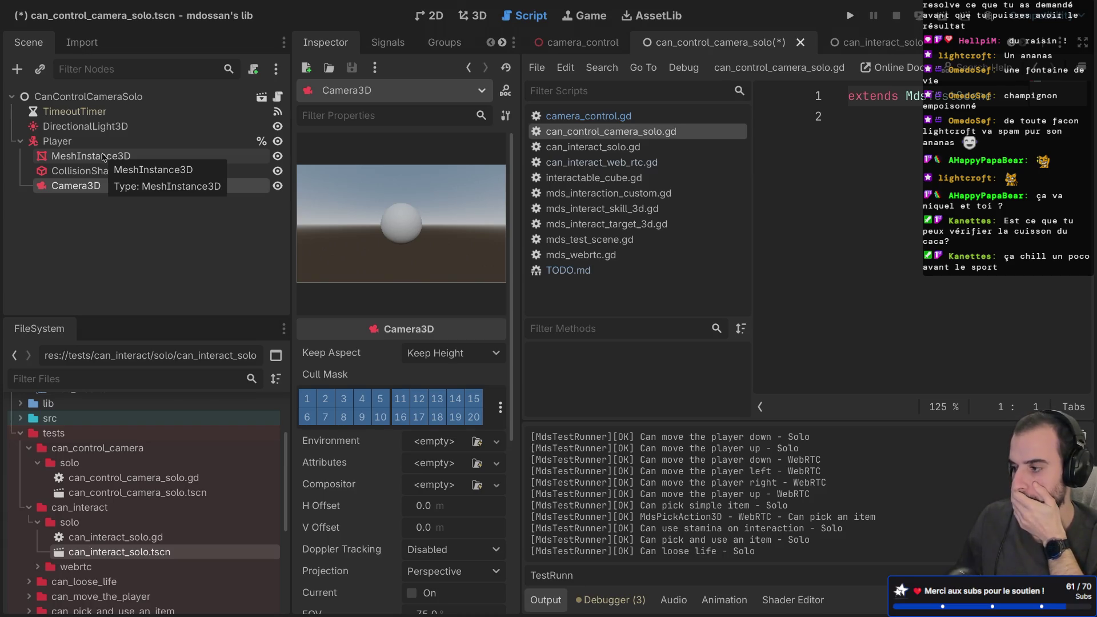
click(90, 138)
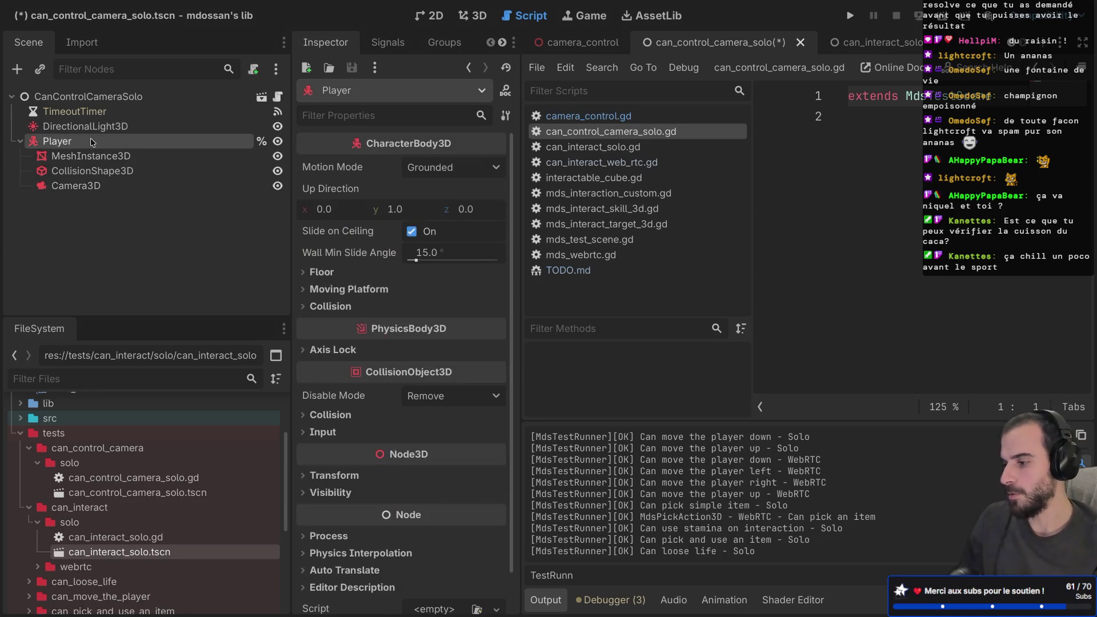
key(ctrl+shift+o)
text(c)
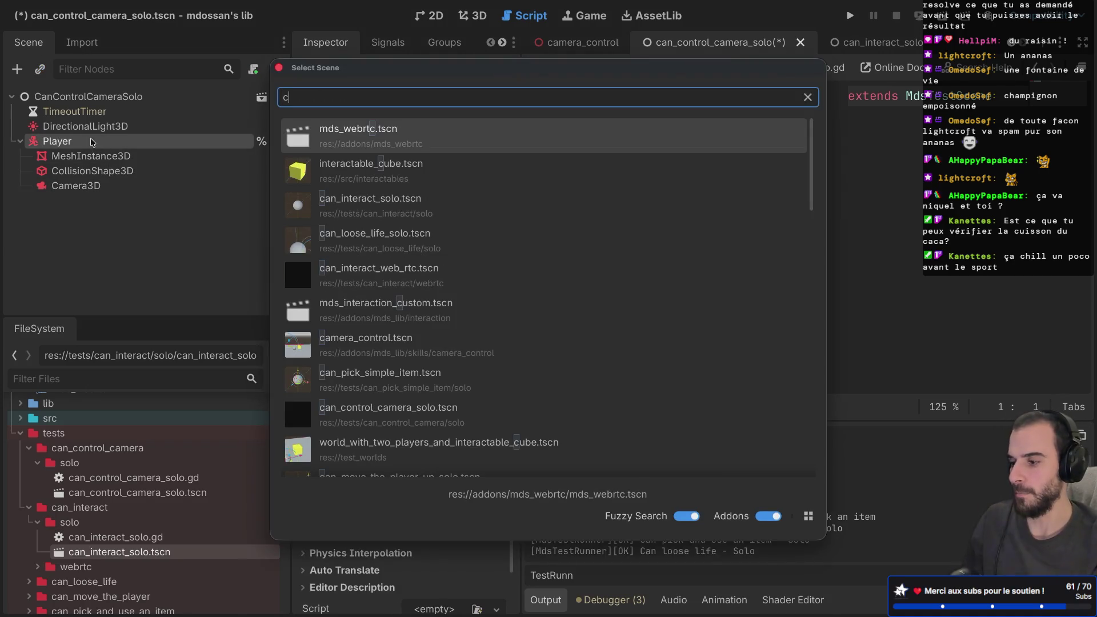
text(amera)
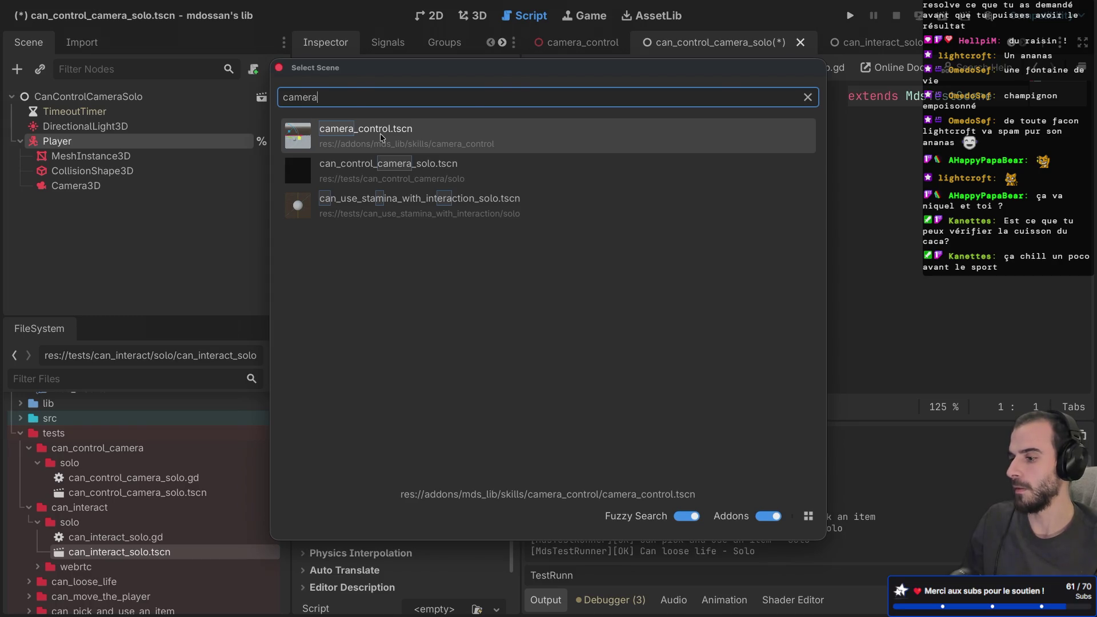
- Instance camera_control.tscn from the 'camera'-filtered scene picker into the test scene
double_click(381, 136)
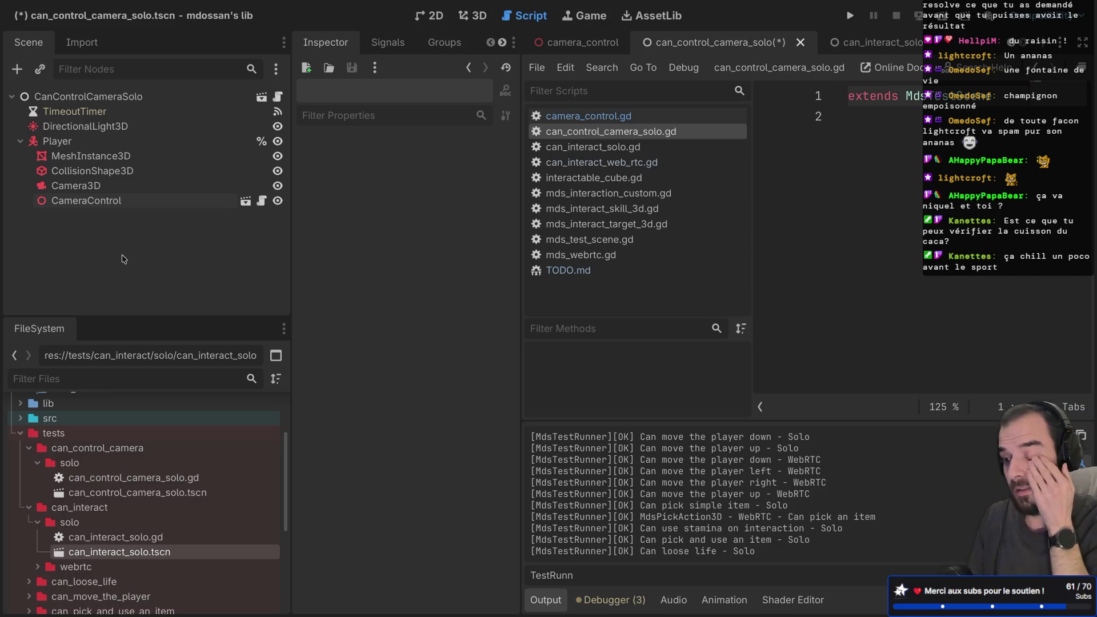
- Collapse the script list, narrow the scene dock and save the scene
click(760, 407)
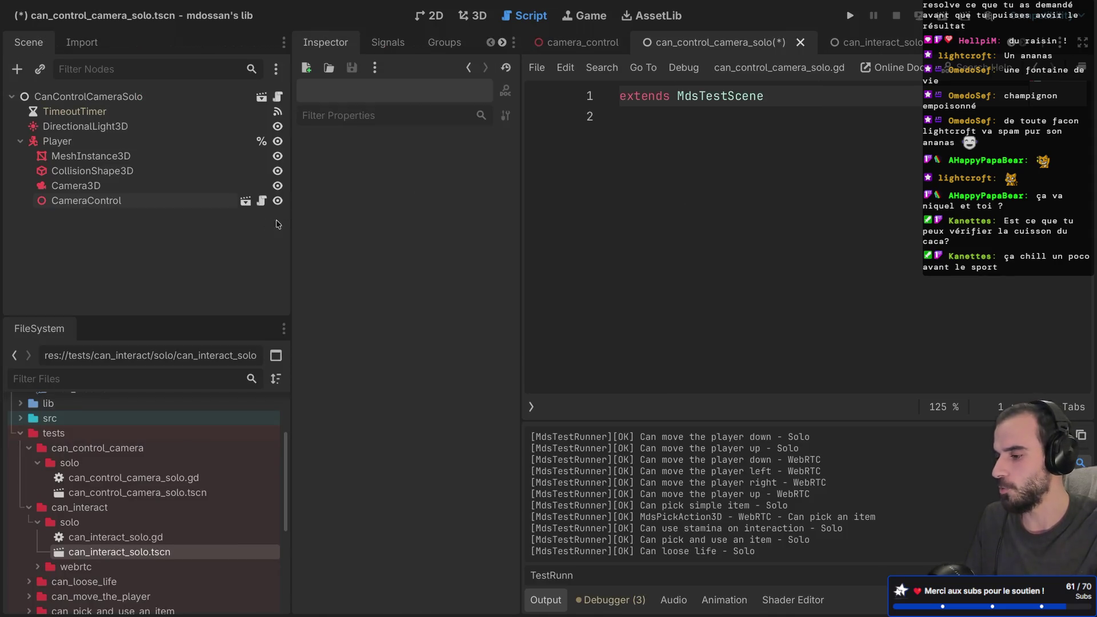
drag(291, 219, 252, 217)
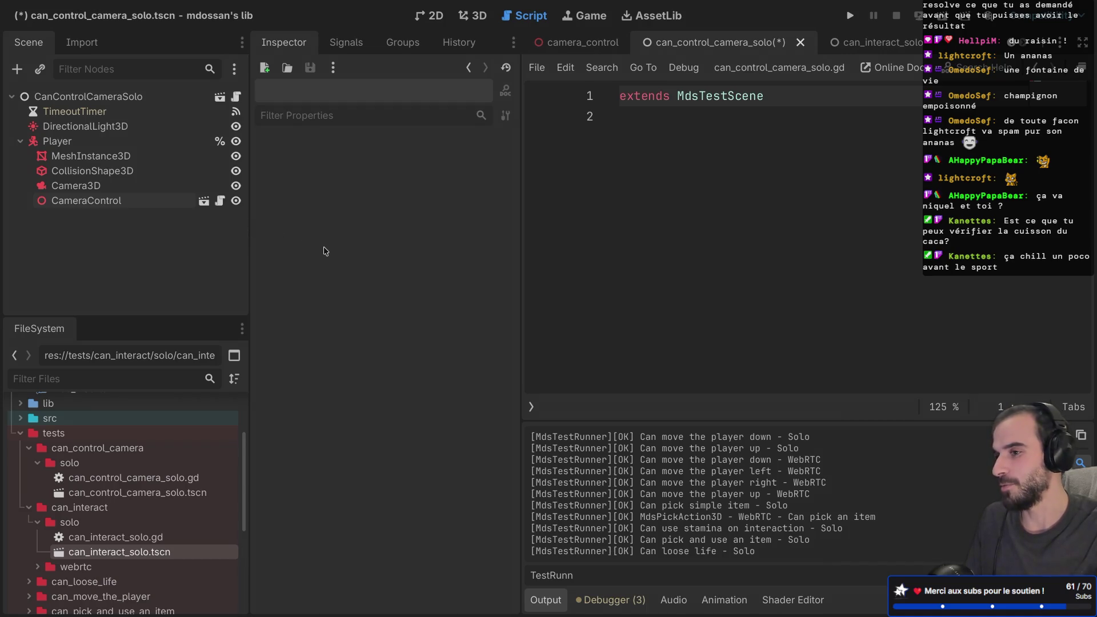
key(ctrl+s)
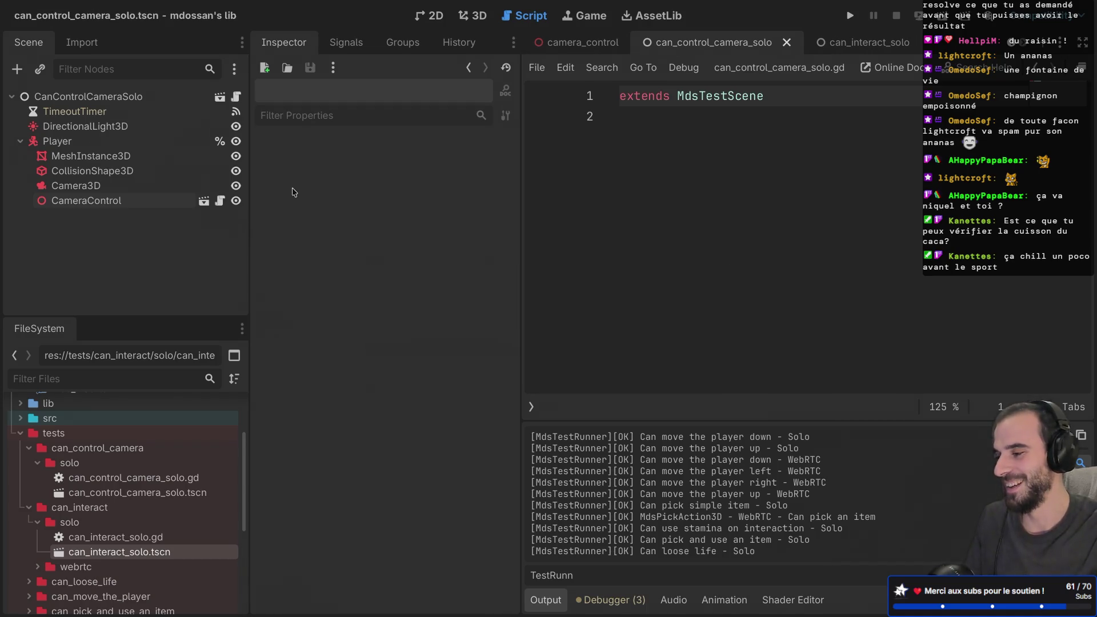
- Move Camera3D under the CameraControl instance and check its attached script
click(88, 187)
drag(88, 191, 85, 201)
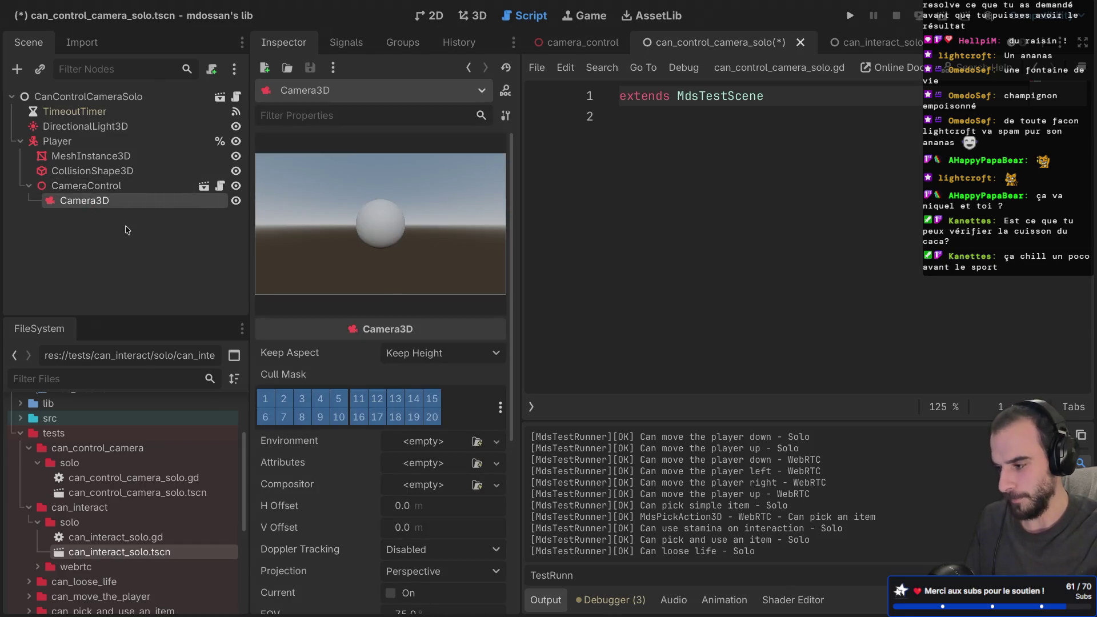
click(98, 184)
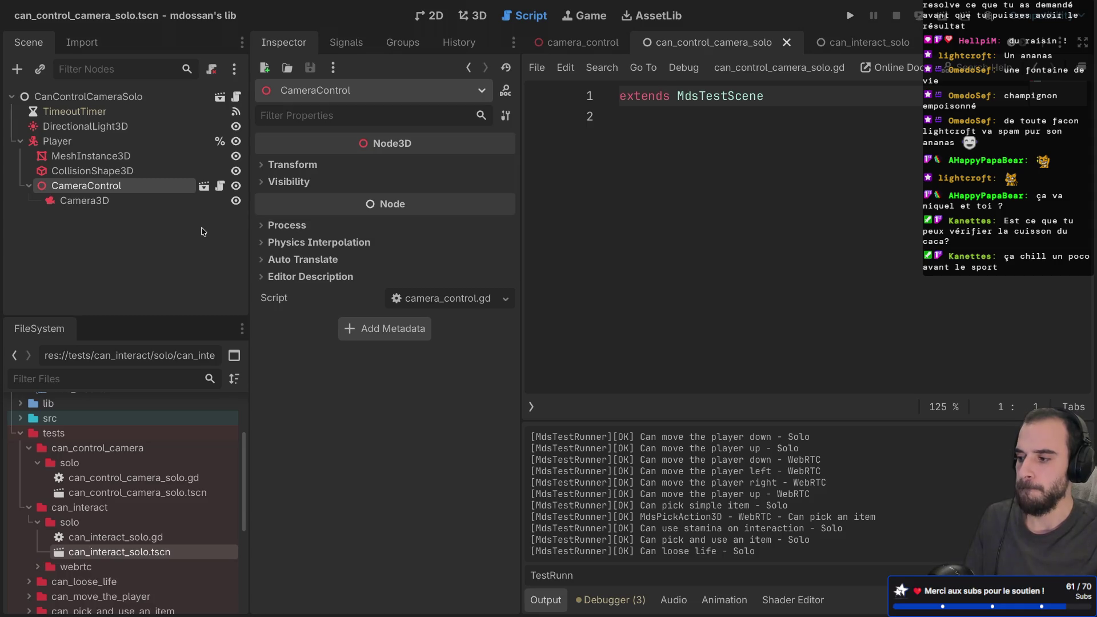
click(105, 201)
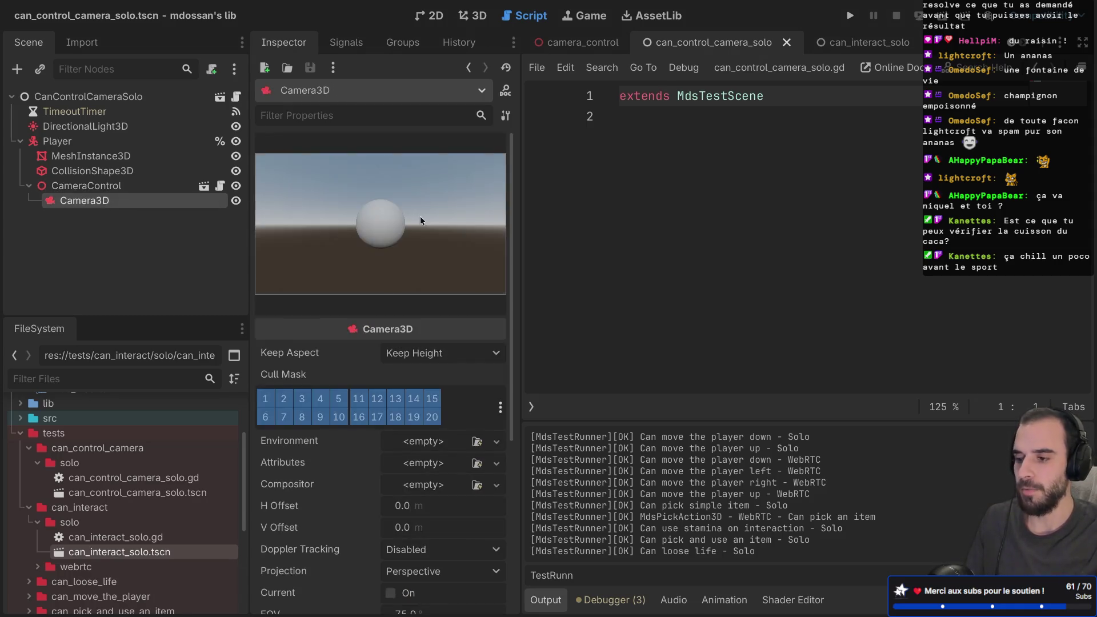
key(super+Tab)
key(super+Tab)
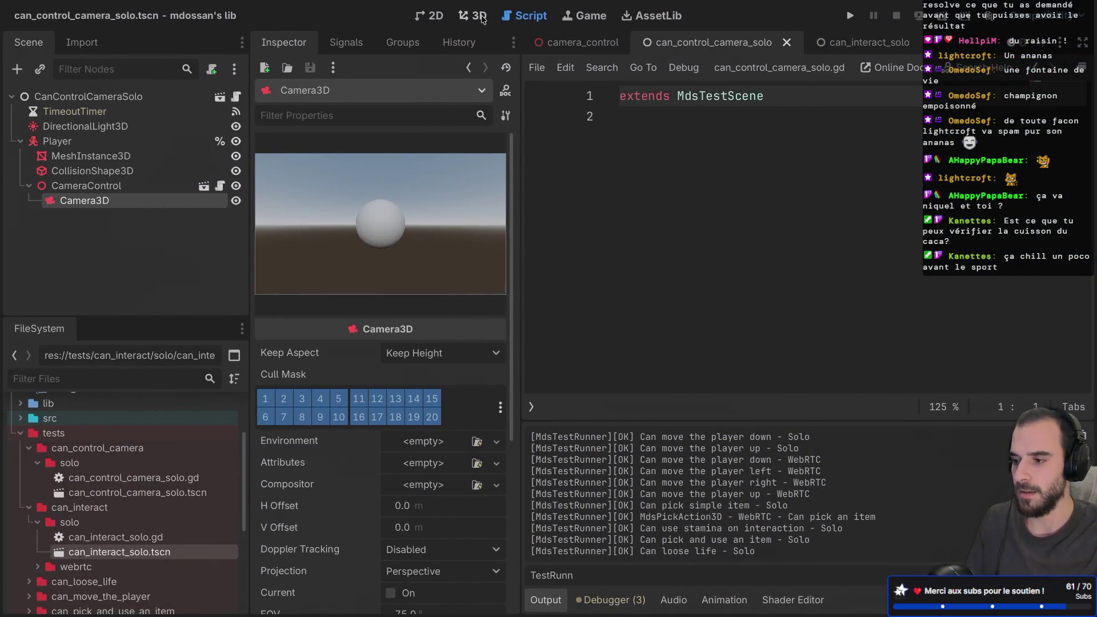
- Compare the CameraControl pivot and Camera3D positions in the orbited 3D viewport
click(472, 16)
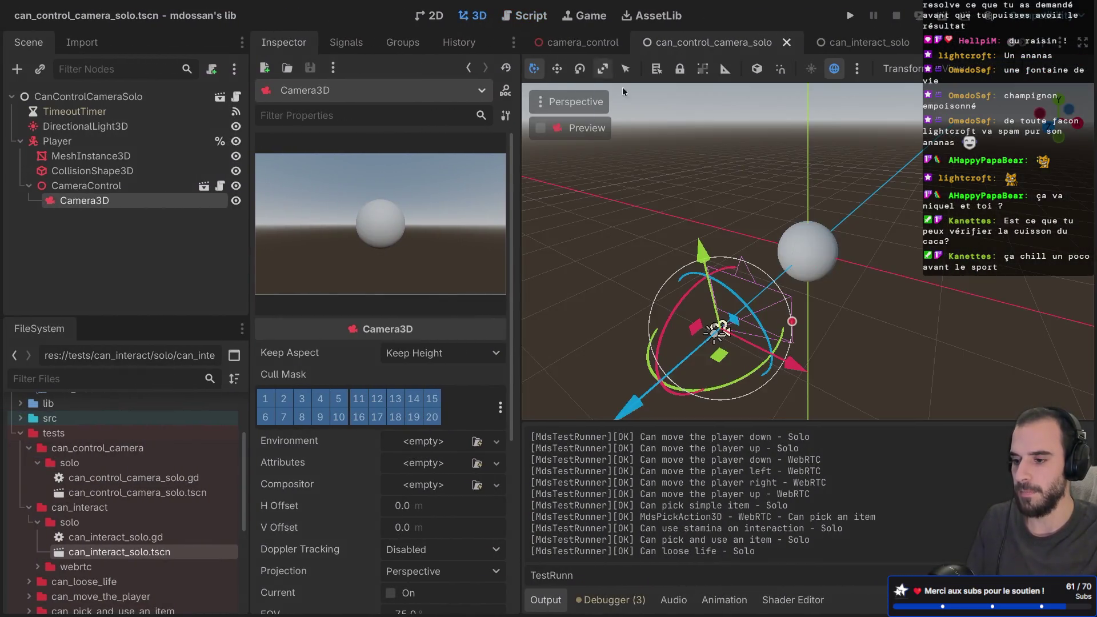
middle_drag(820, 171, 768, 174)
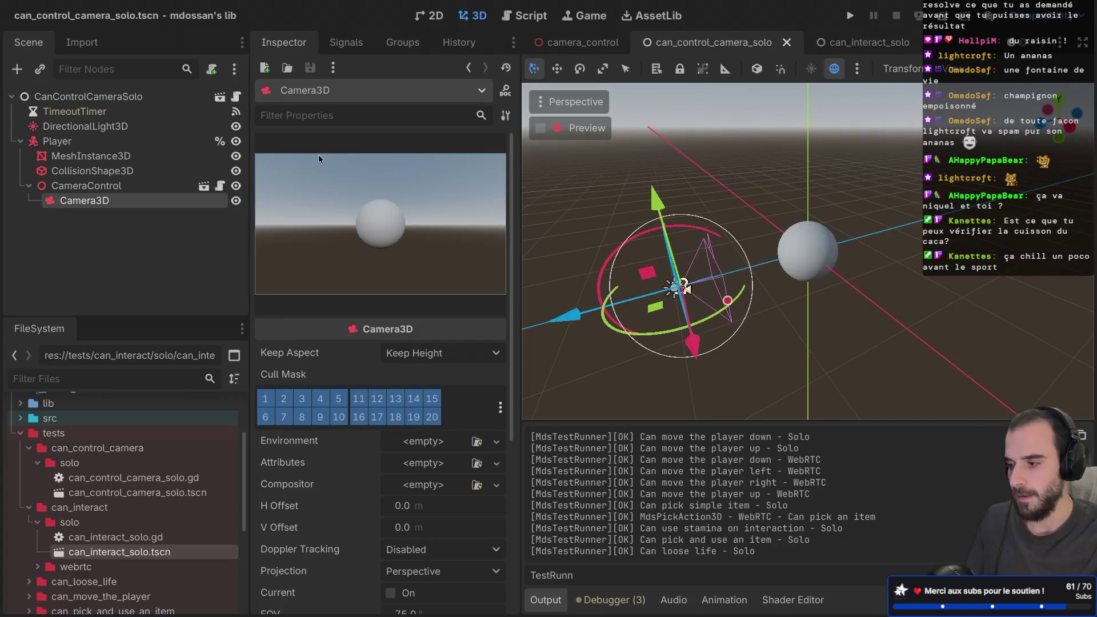
click(120, 184)
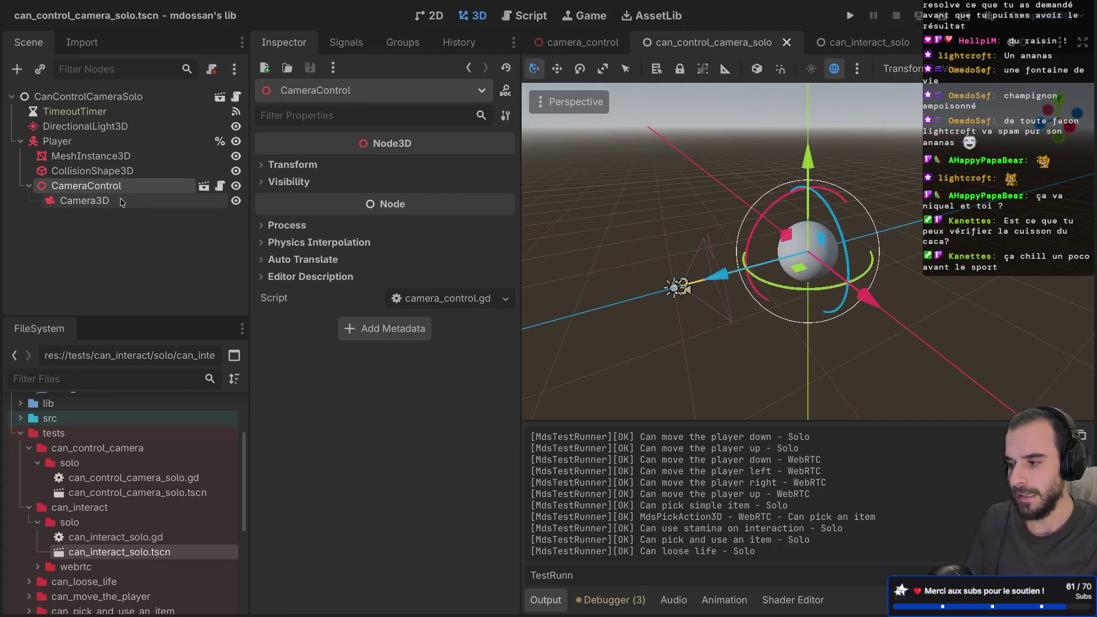
click(121, 201)
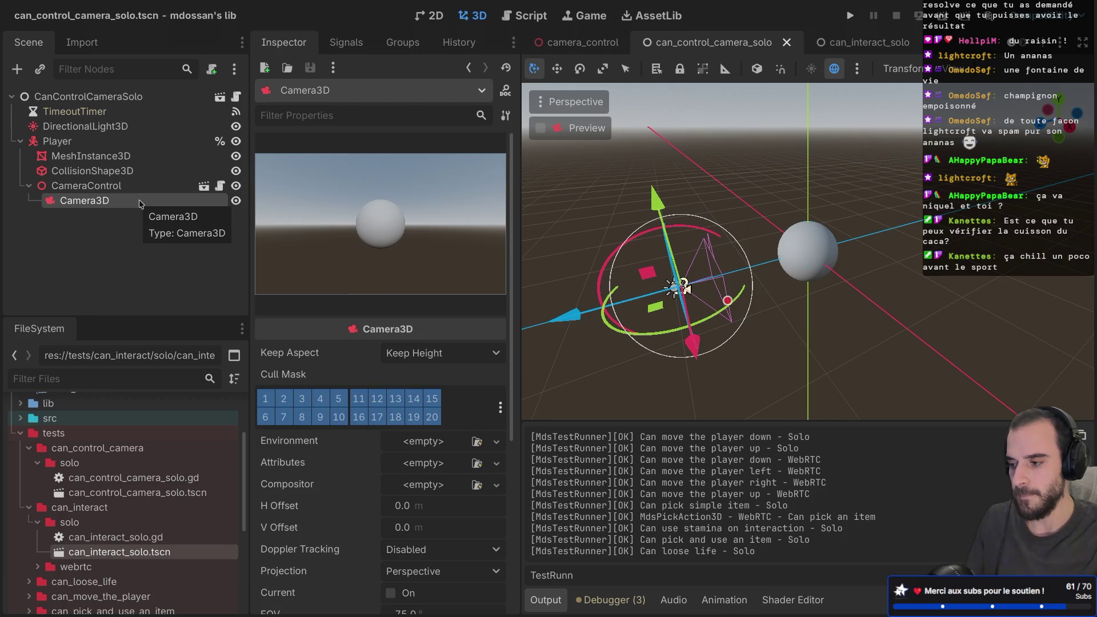
click(113, 186)
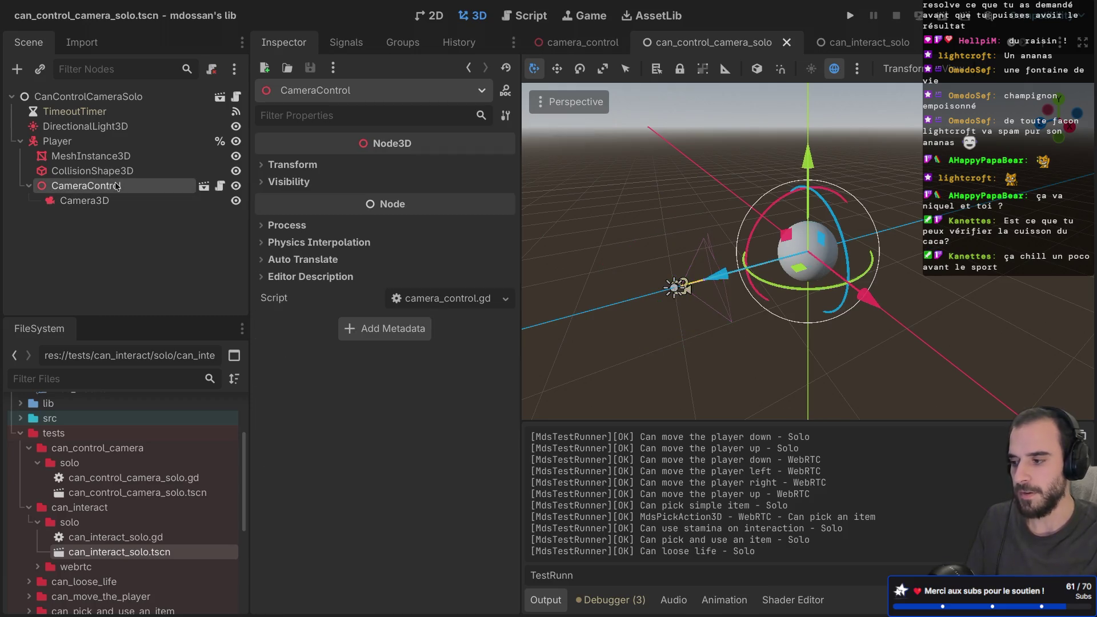
- Begin a new 'func' on line 3 of camera_control.gd
click(220, 186)
click(671, 142)
key(Return)
text(func)
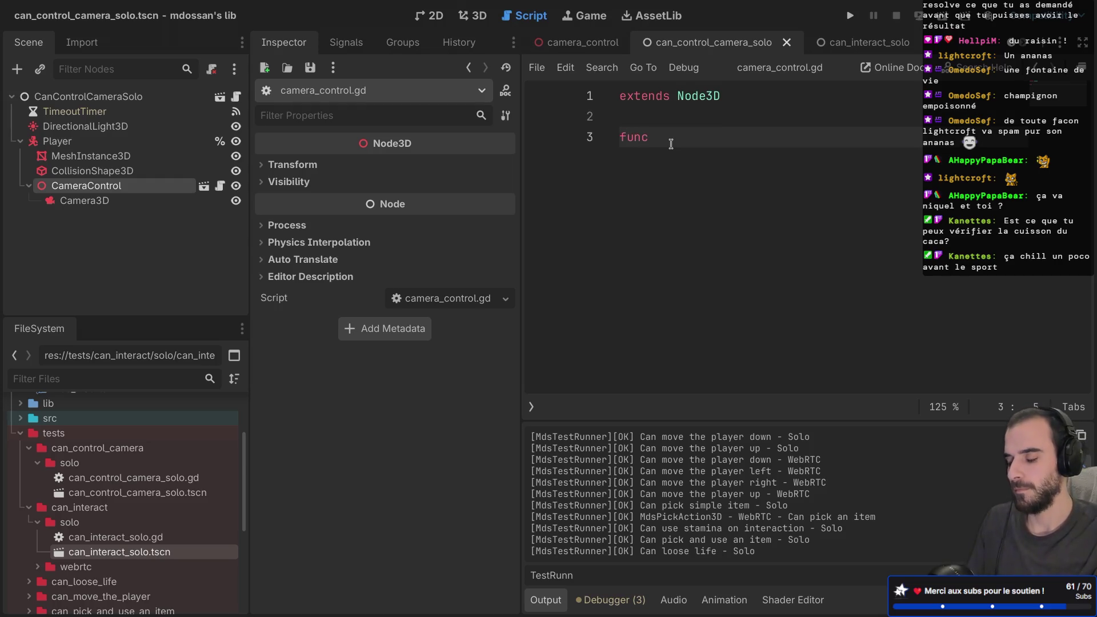
key(ctrl+Right)
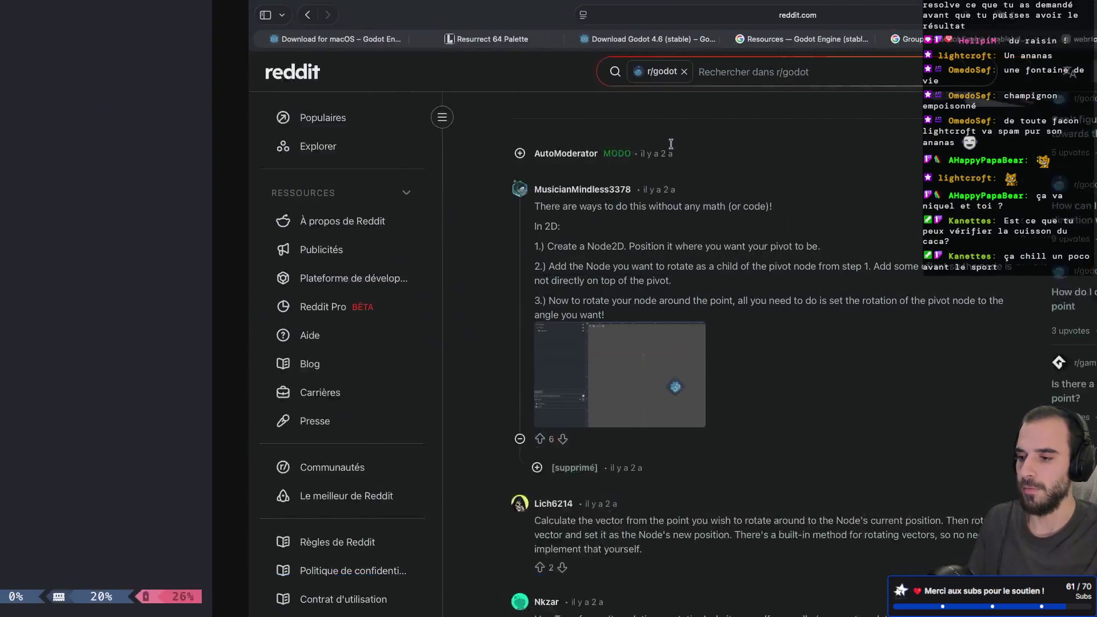
- Google 'godot 4 input mouse control' in a new tab, answering the location prompt
key(super+t)
text(god)
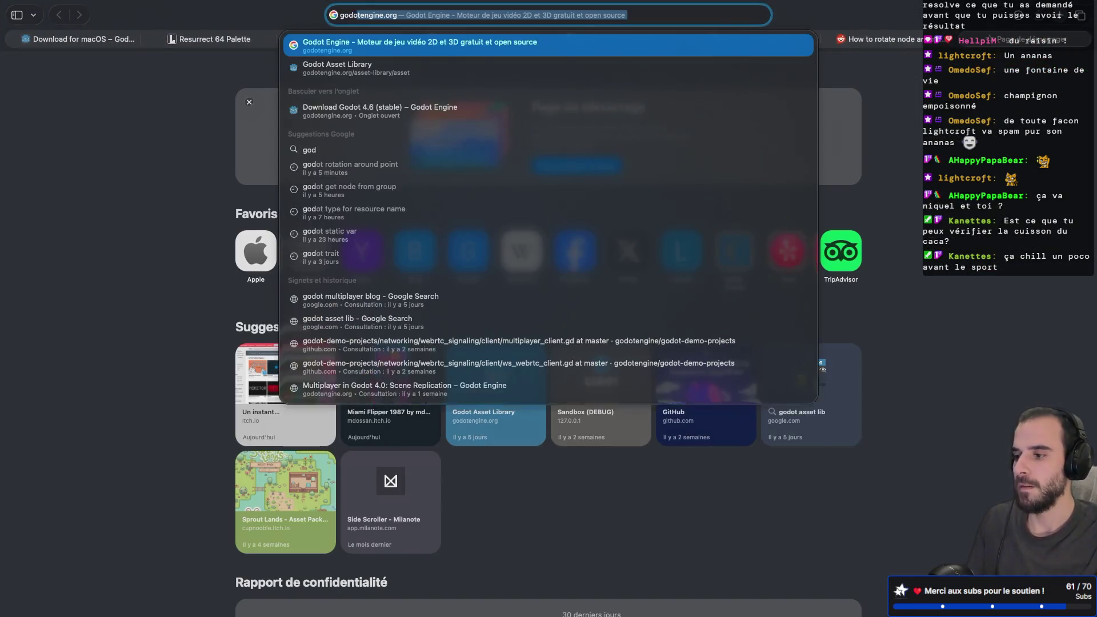
text(ot 4 input )
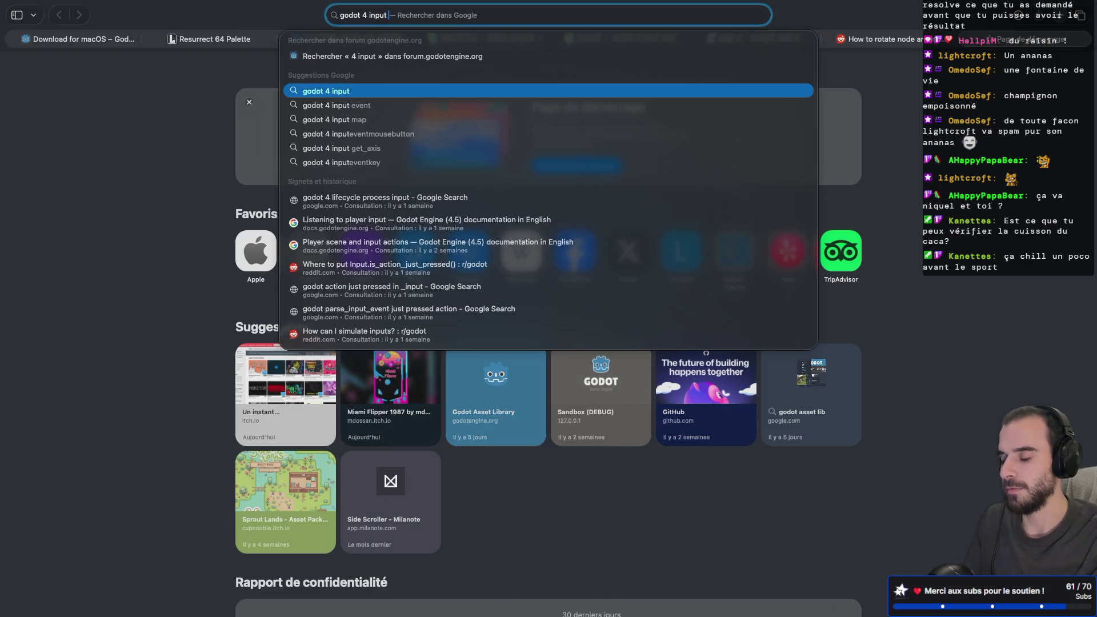
text(mouse control)
key(Return)
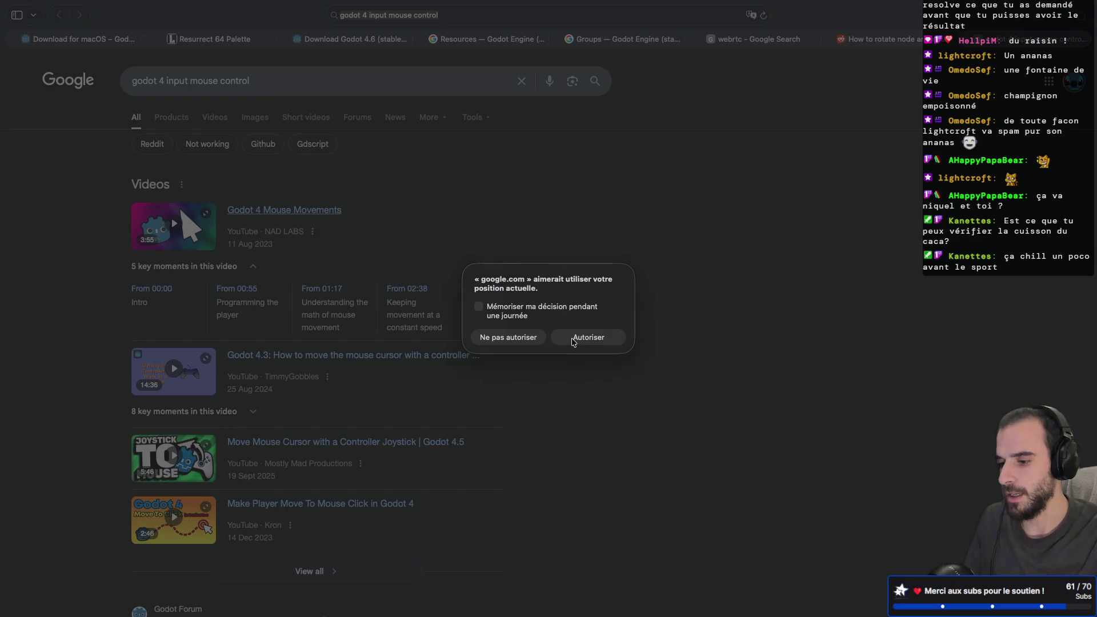
click(526, 338)
scroll(521, 342, down, 10)
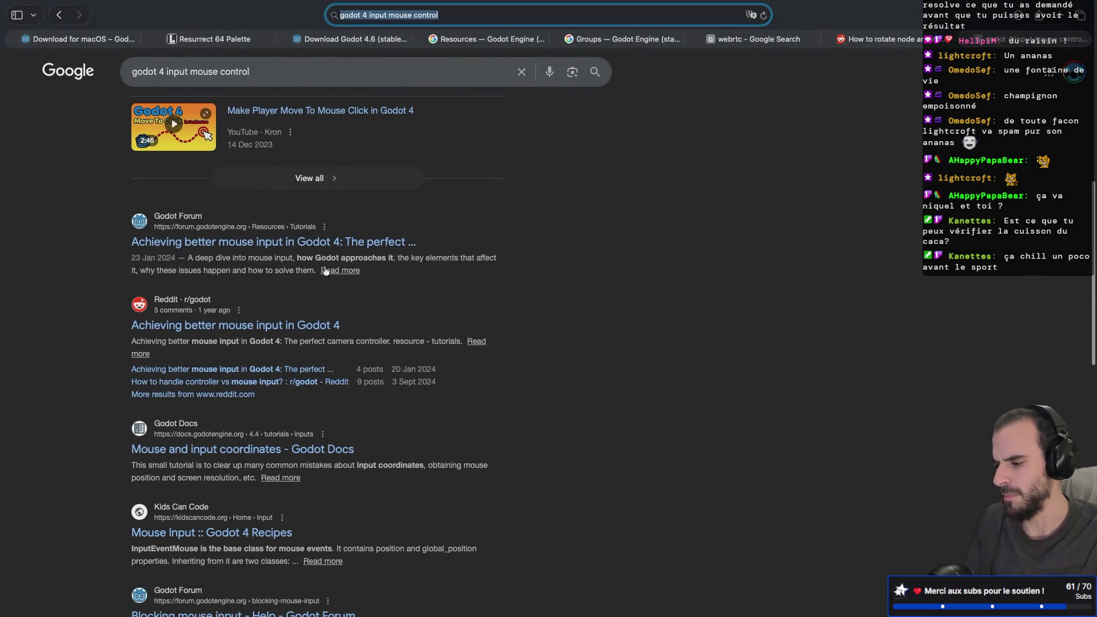
- Read the Godot Forum thread on better mouse input, then return to the results
click(297, 245)
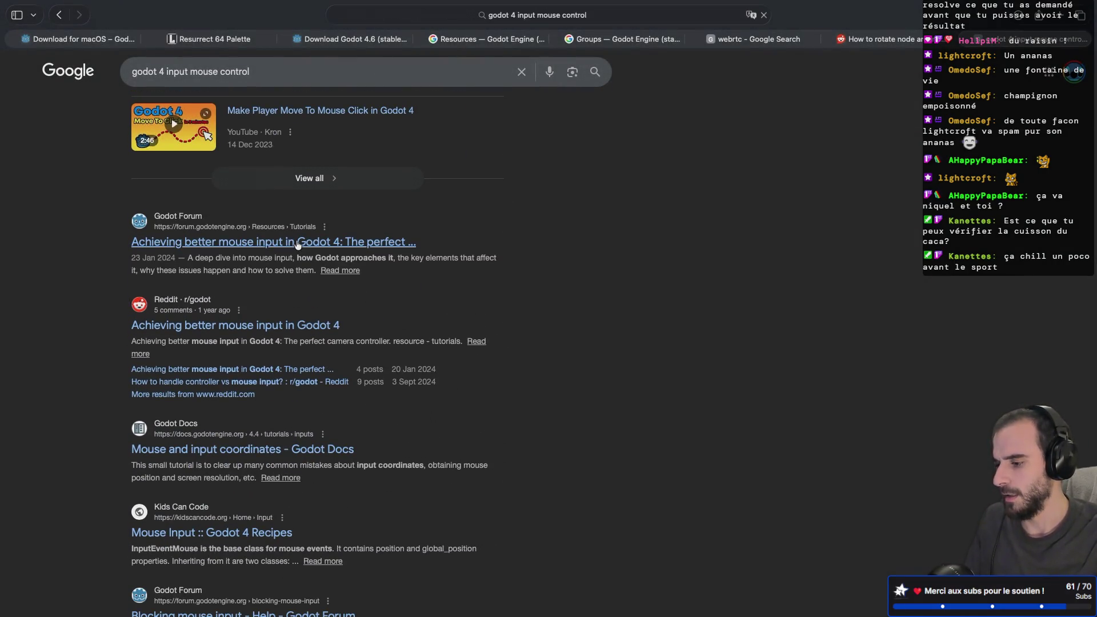
scroll(306, 317, down, 10)
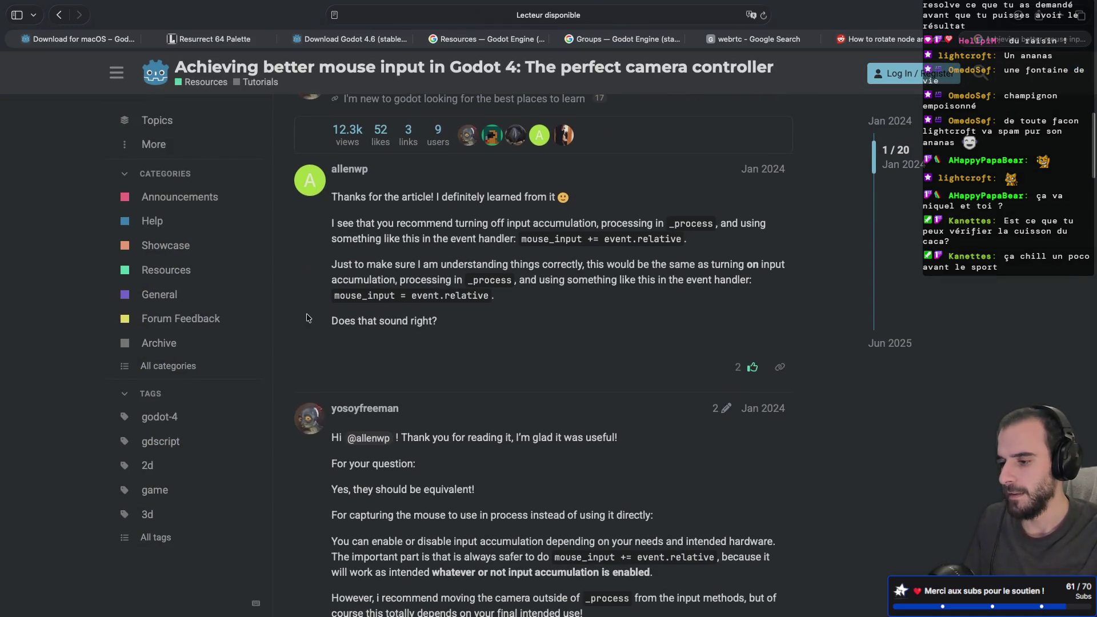
scroll(307, 318, down, 1)
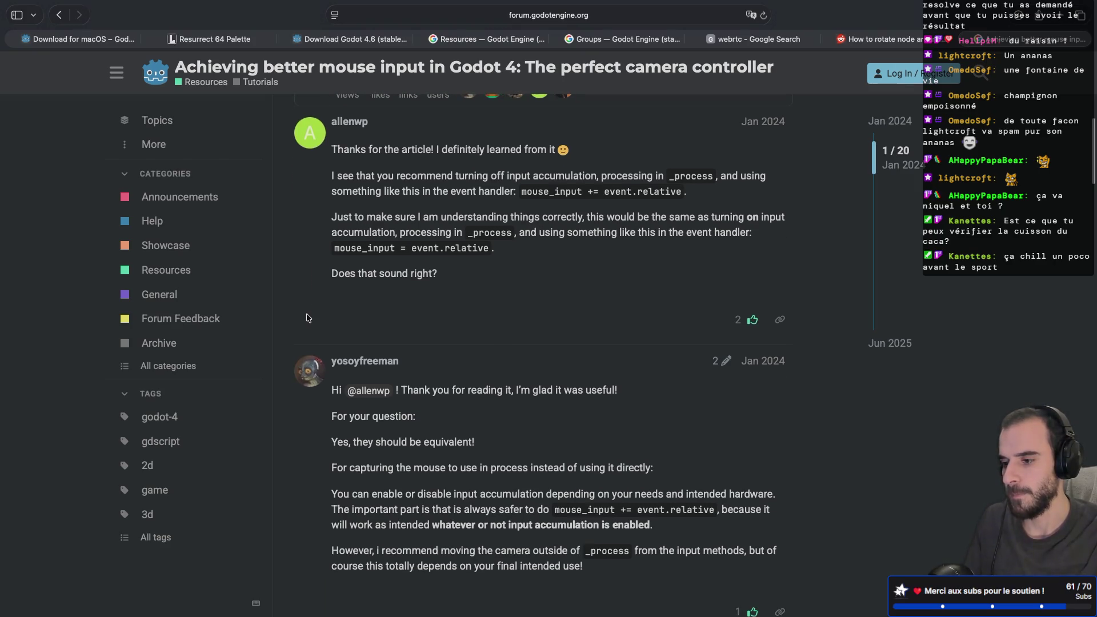
scroll(307, 317, up, 1)
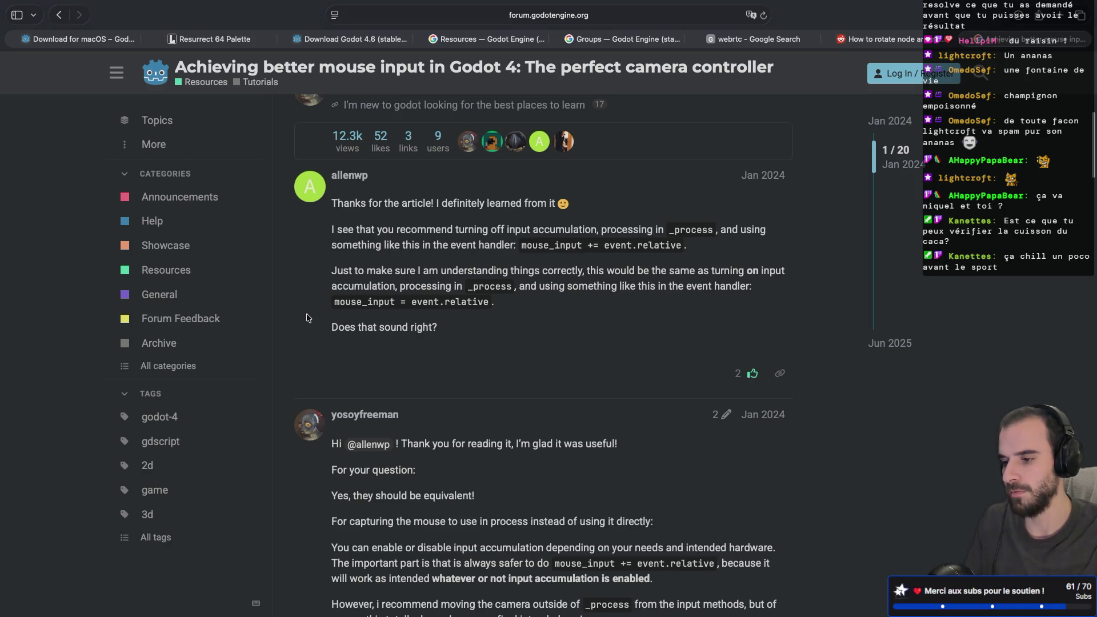
scroll(307, 318, down, 5)
key(super+bracketleft)
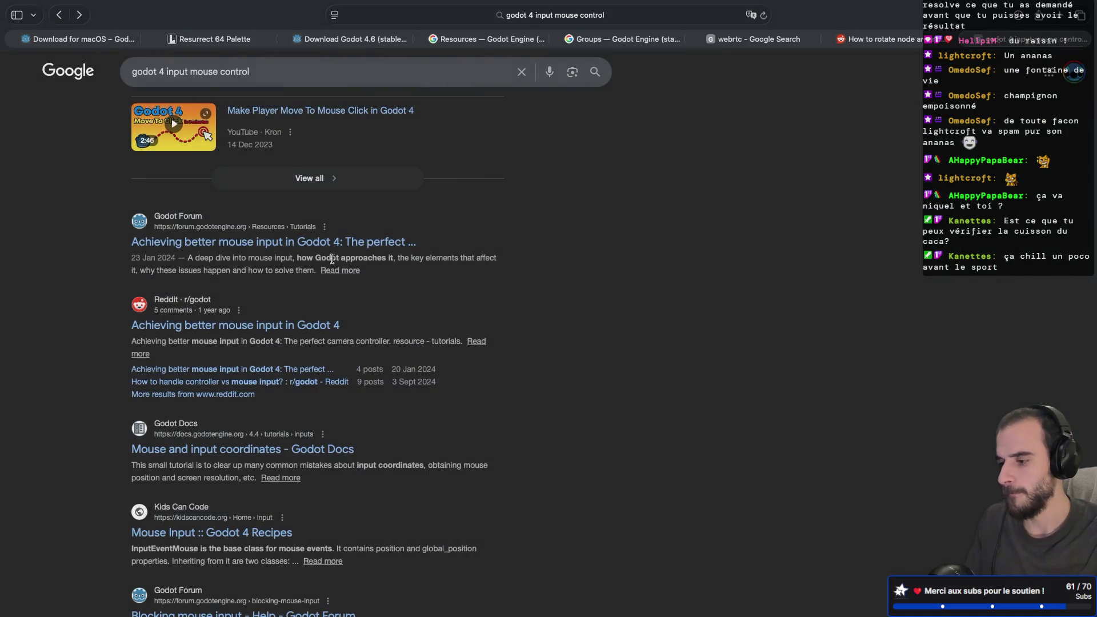
- Read through the Godot Docs 'Mouse and input coordinates' page
click(284, 453)
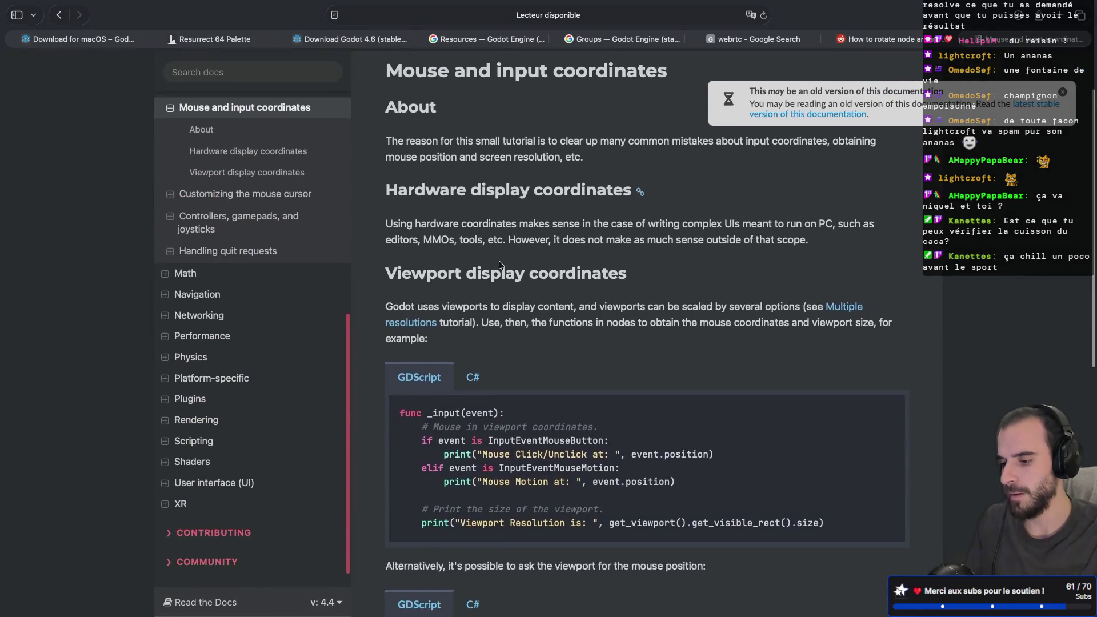
scroll(499, 264, down, 3)
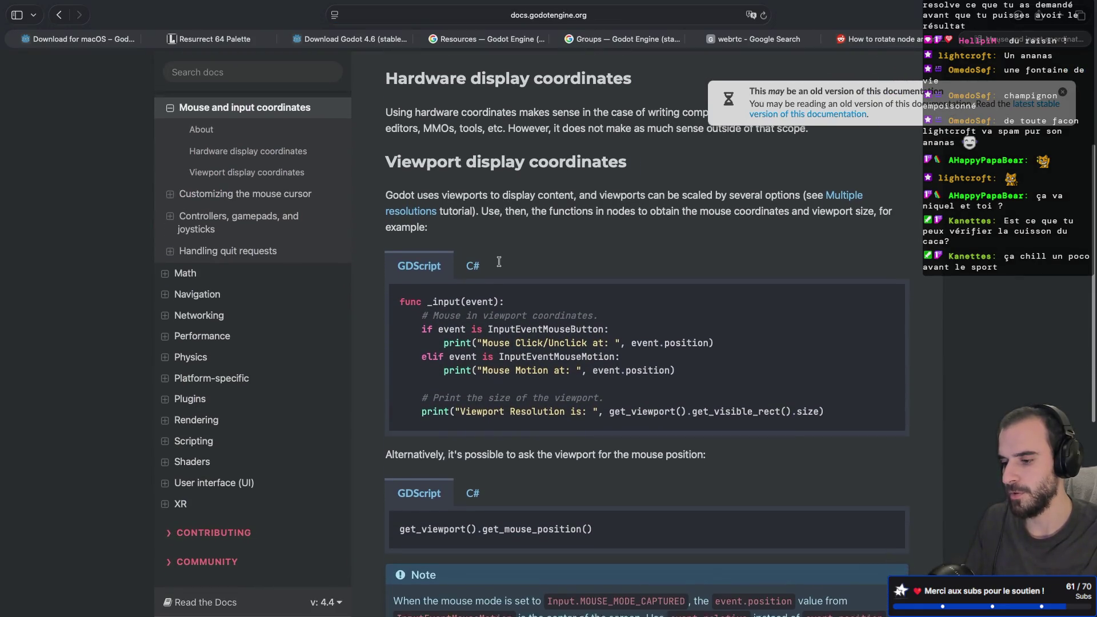
scroll(498, 262, down, 4)
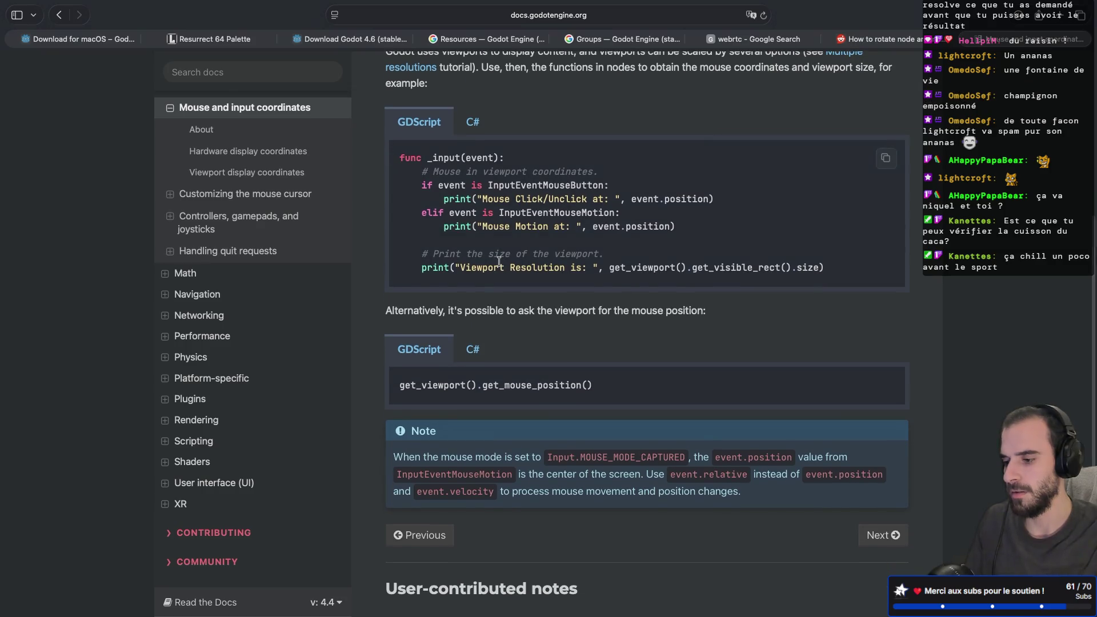
scroll(499, 262, down, 3)
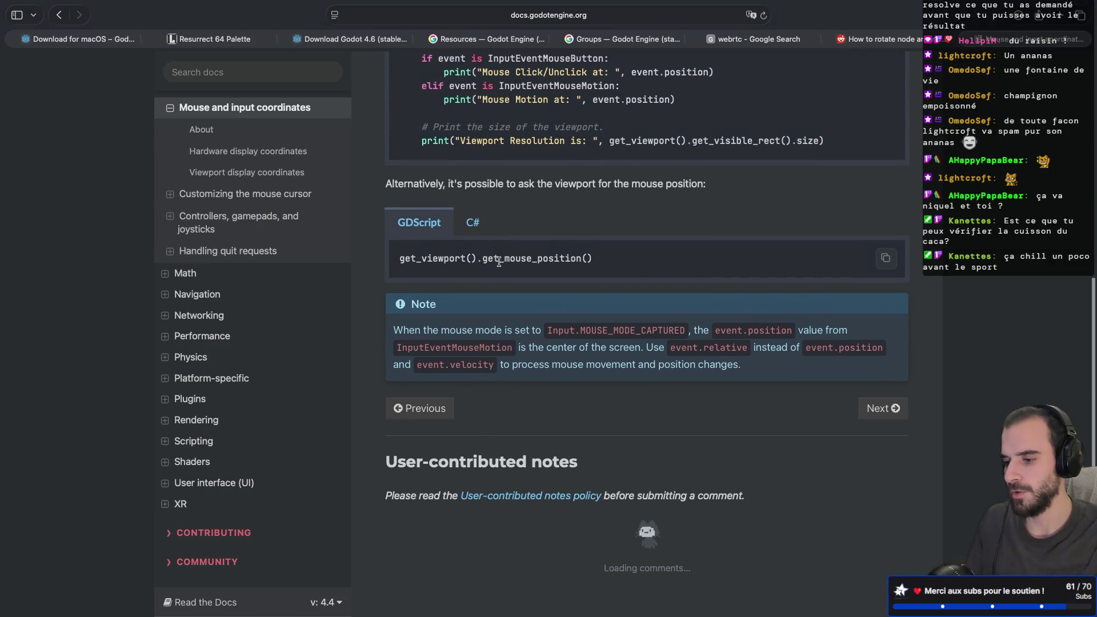
scroll(574, 251, up, 3)
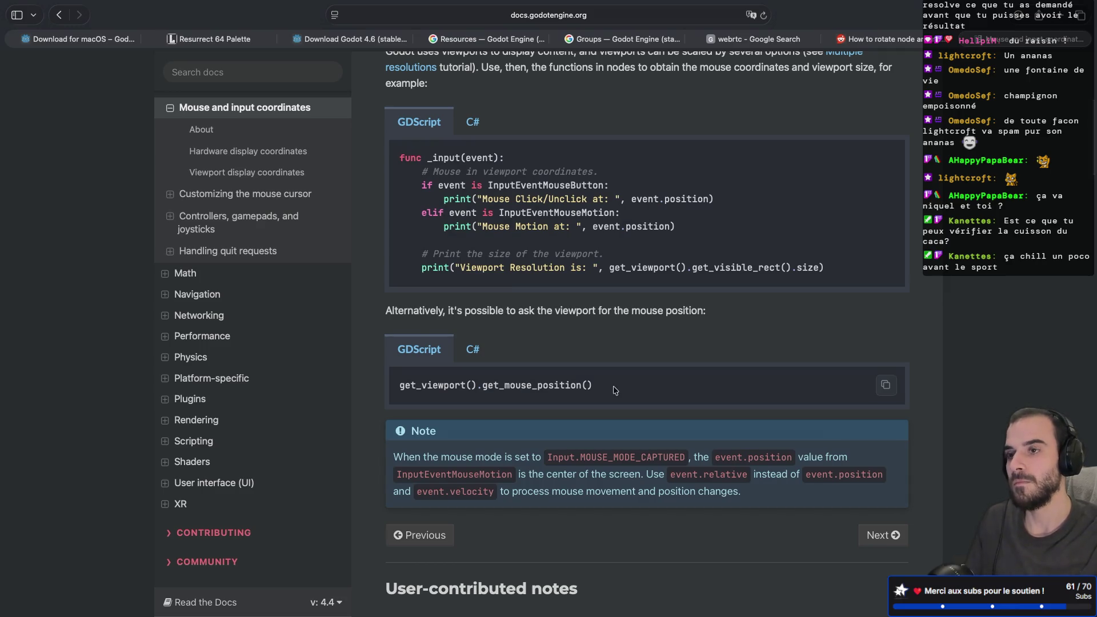
scroll(614, 390, down, 5)
scroll(614, 390, up, 5)
scroll(313, 360, up, 1)
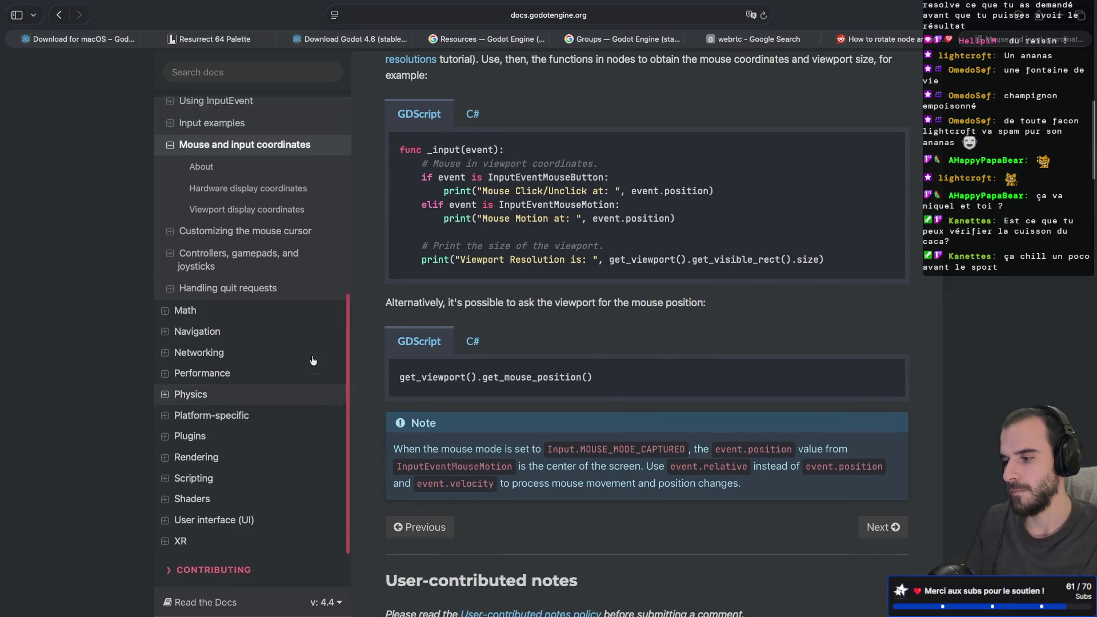
scroll(313, 360, up, 3)
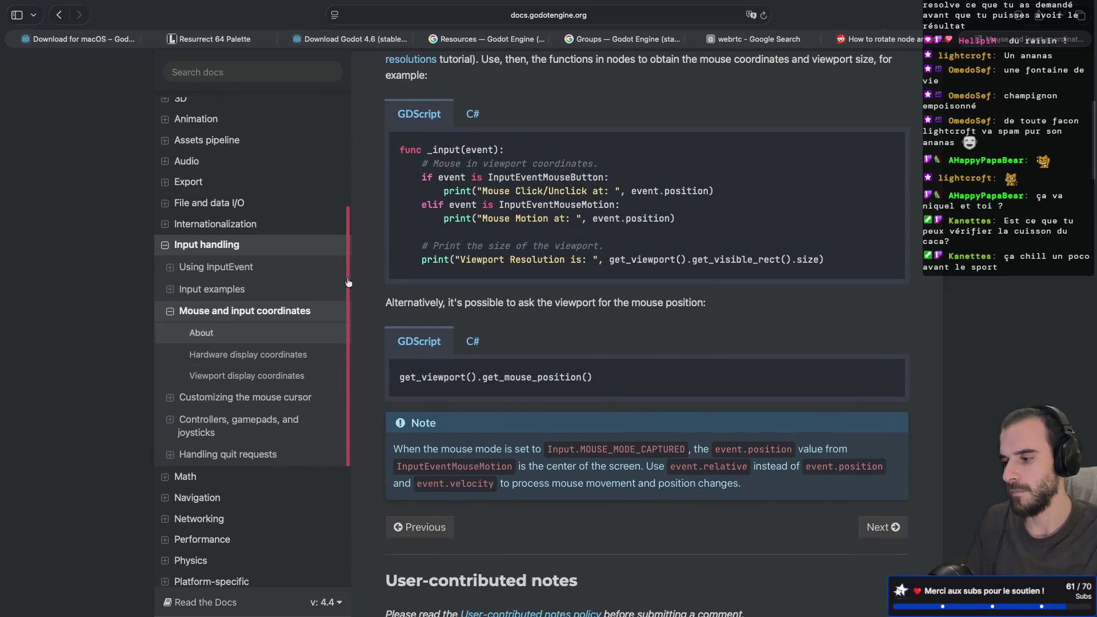
- Expand Input examples > Mouse events and Mouse and input coordinates, then open a new tab
click(165, 290)
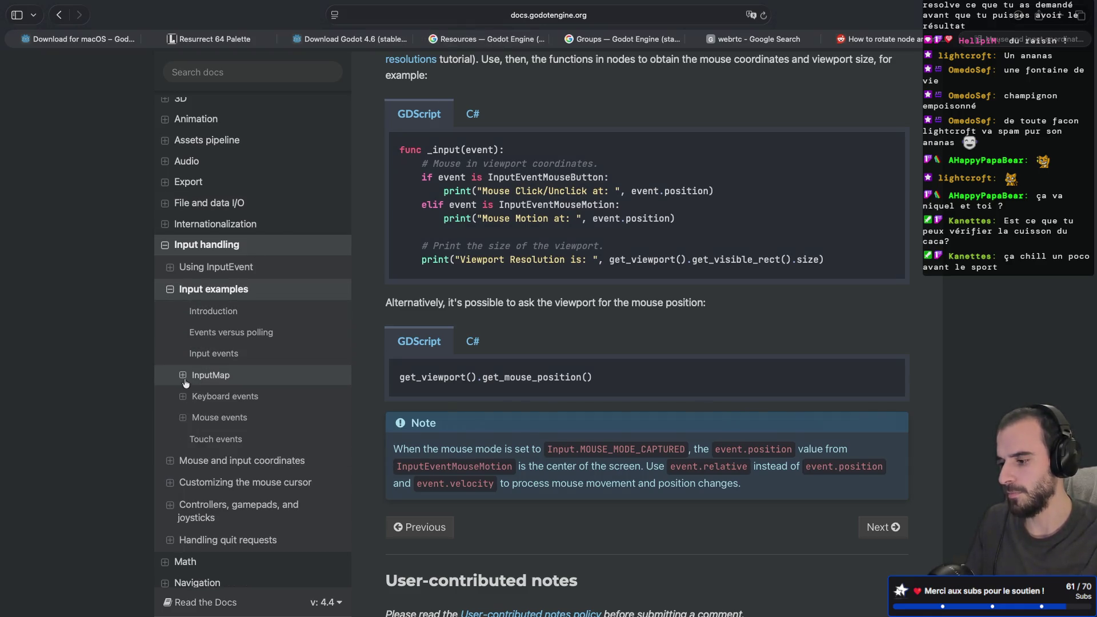
scroll(186, 384, down, 1)
click(182, 408)
scroll(182, 411, down, 2)
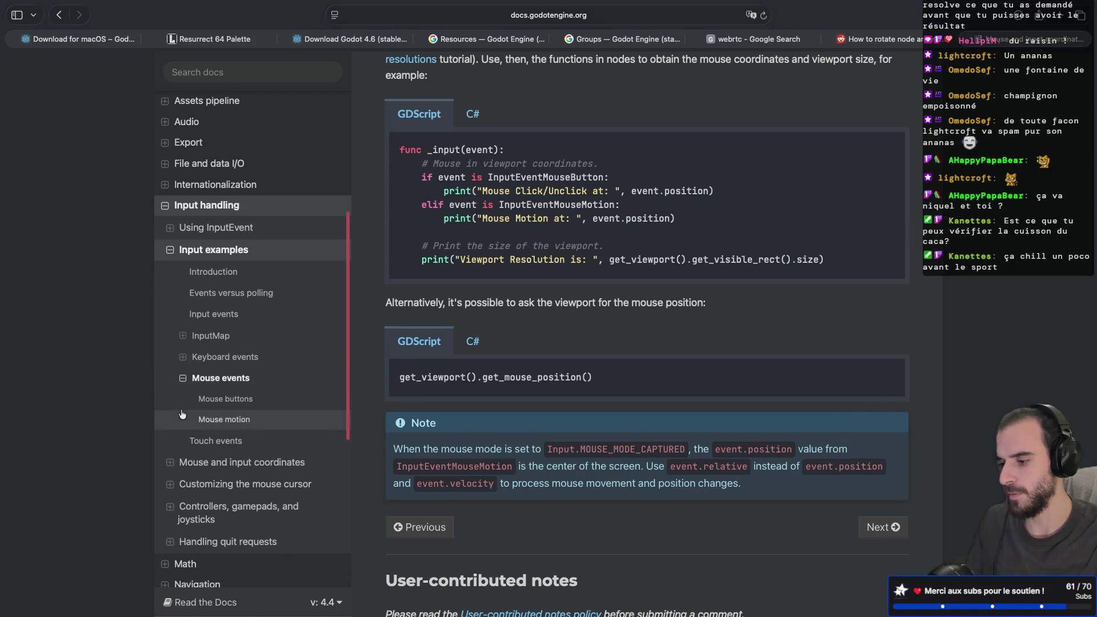
click(170, 462)
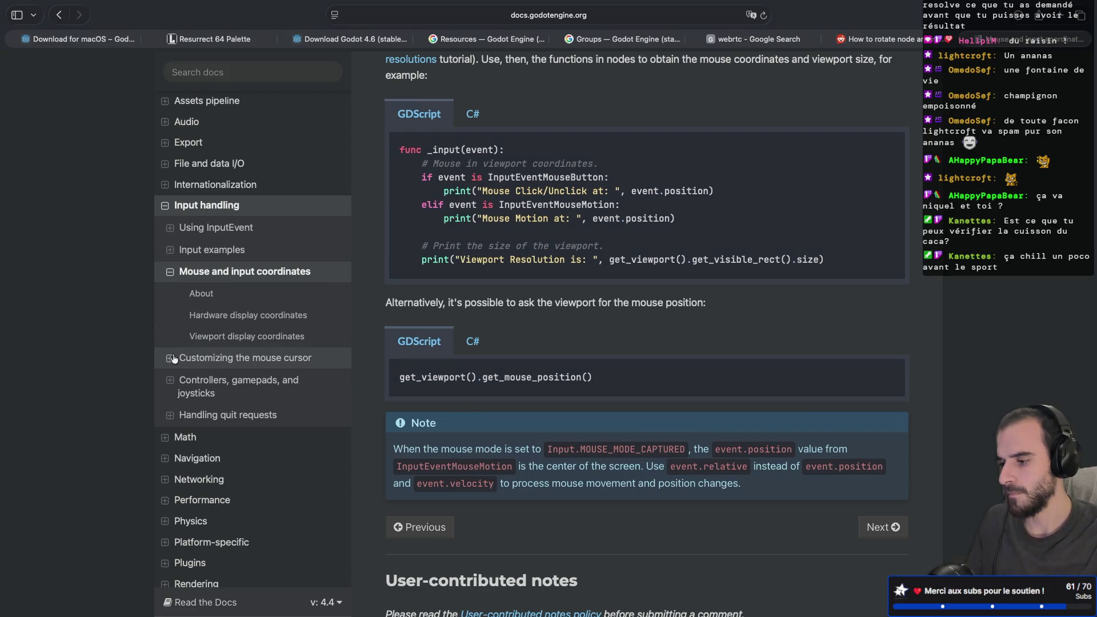
click(1065, 16)
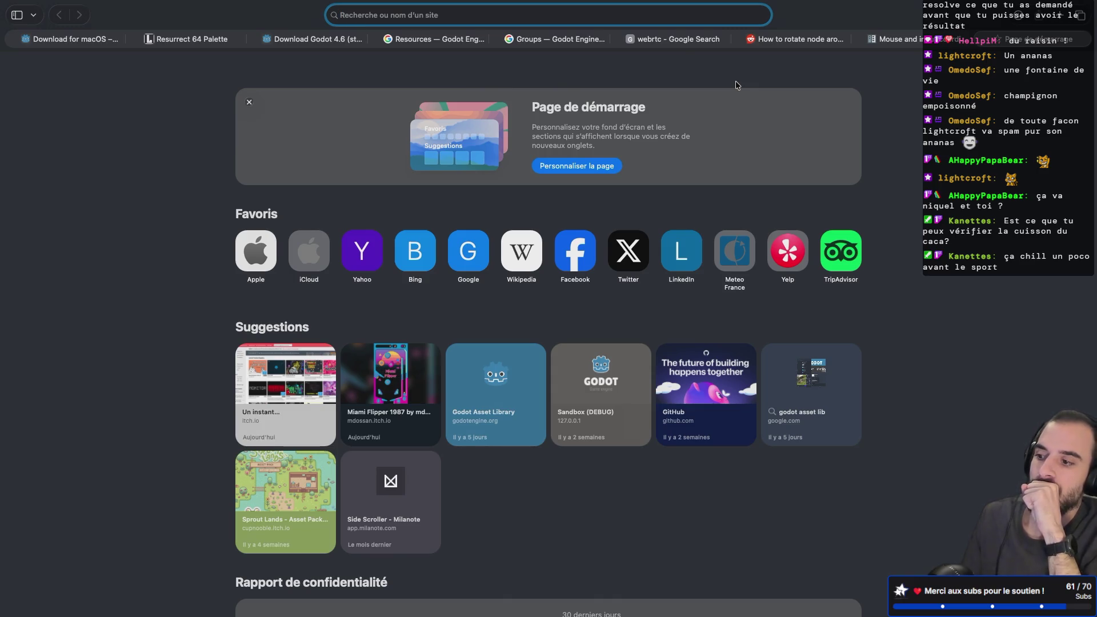
- Search 'godot camera movement mouse' and read the Moving Camera With Mouse forum thread
text(go)
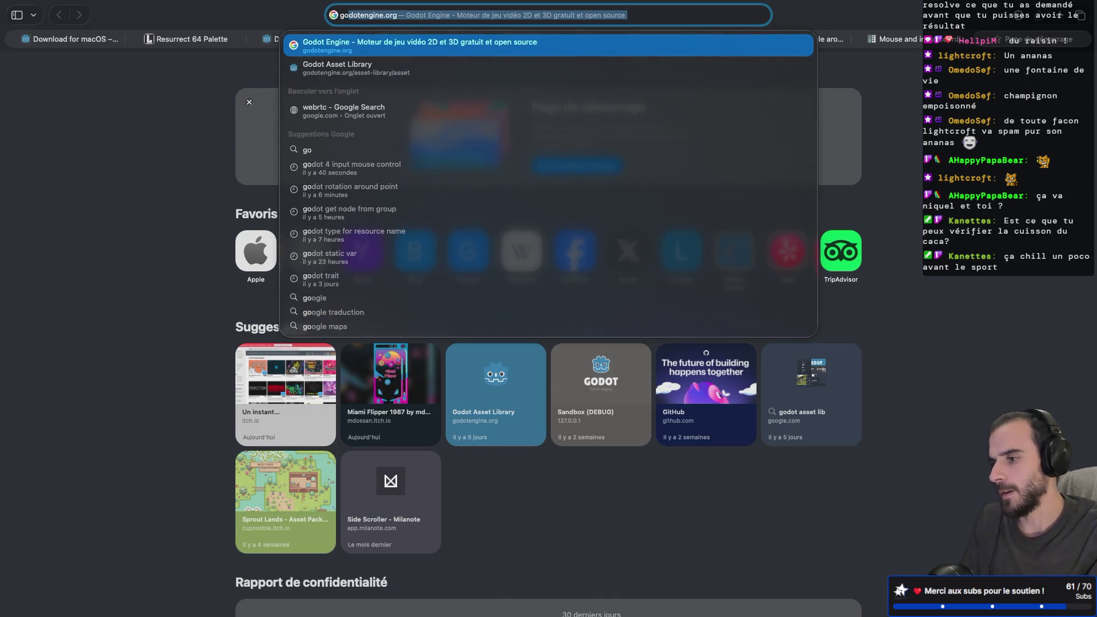
text(dot )
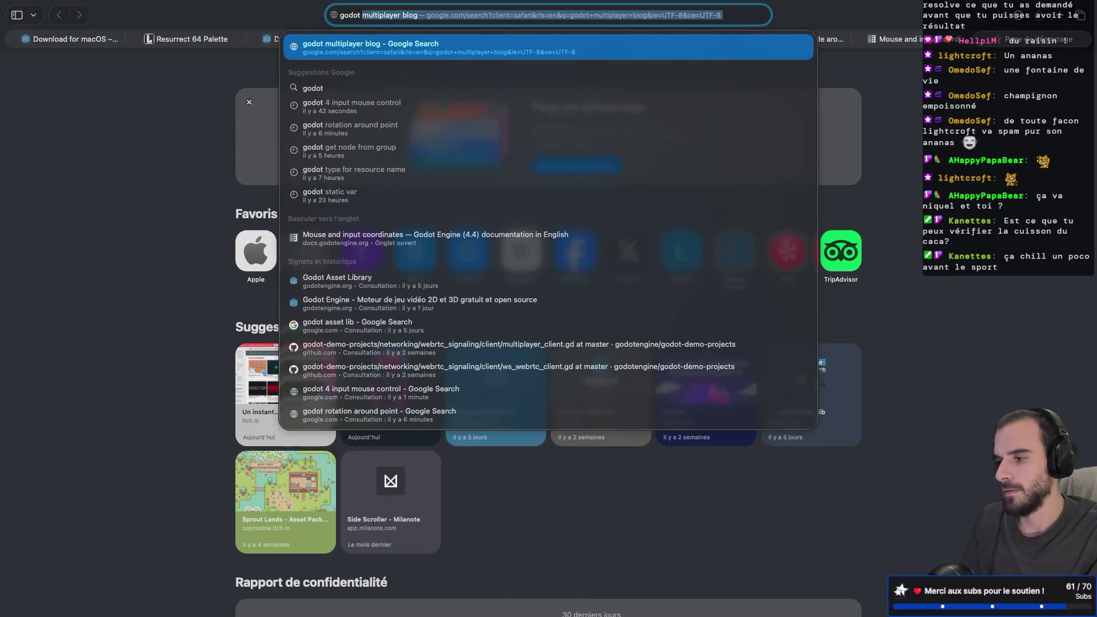
text(camera movement mouse)
key(Return)
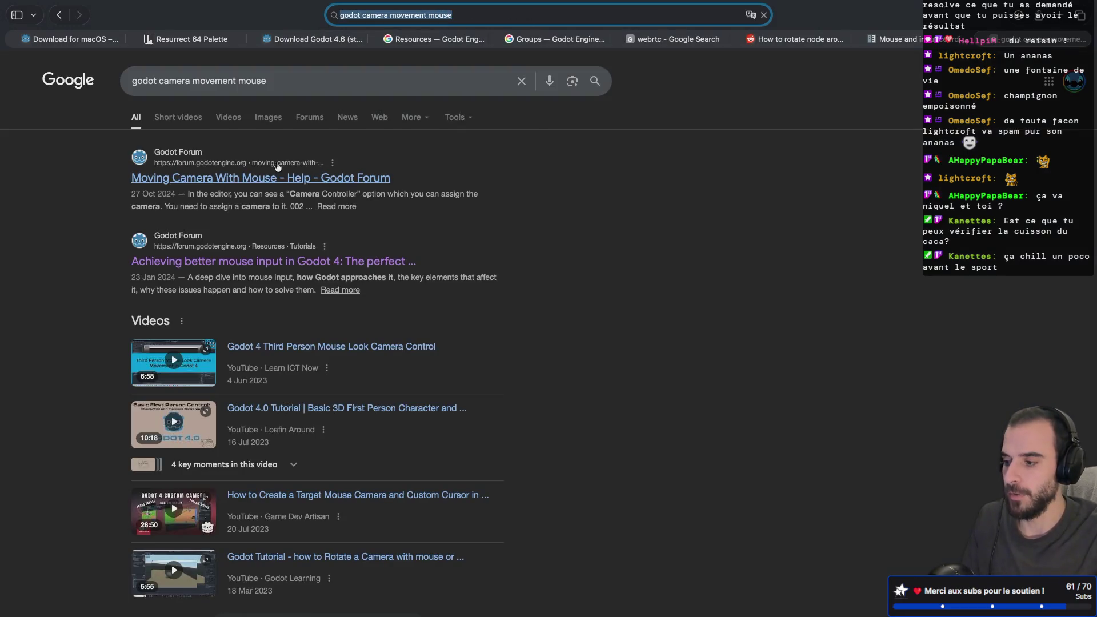
click(244, 180)
scroll(466, 257, down, 2)
scroll(465, 257, down, 2)
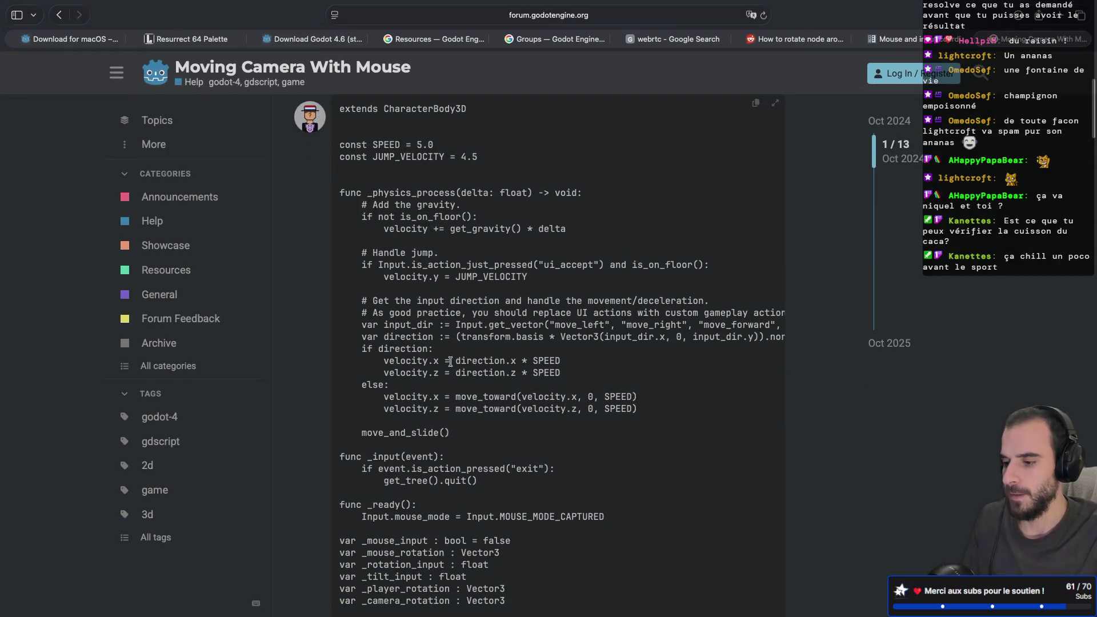
scroll(450, 362, right, 5)
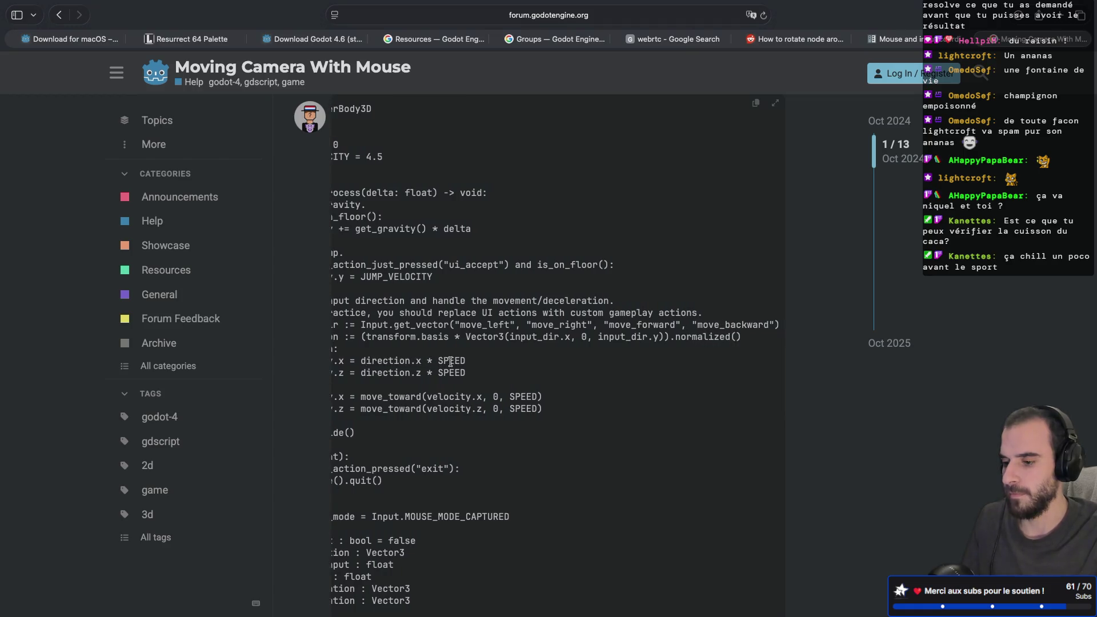
scroll(451, 362, left, 5)
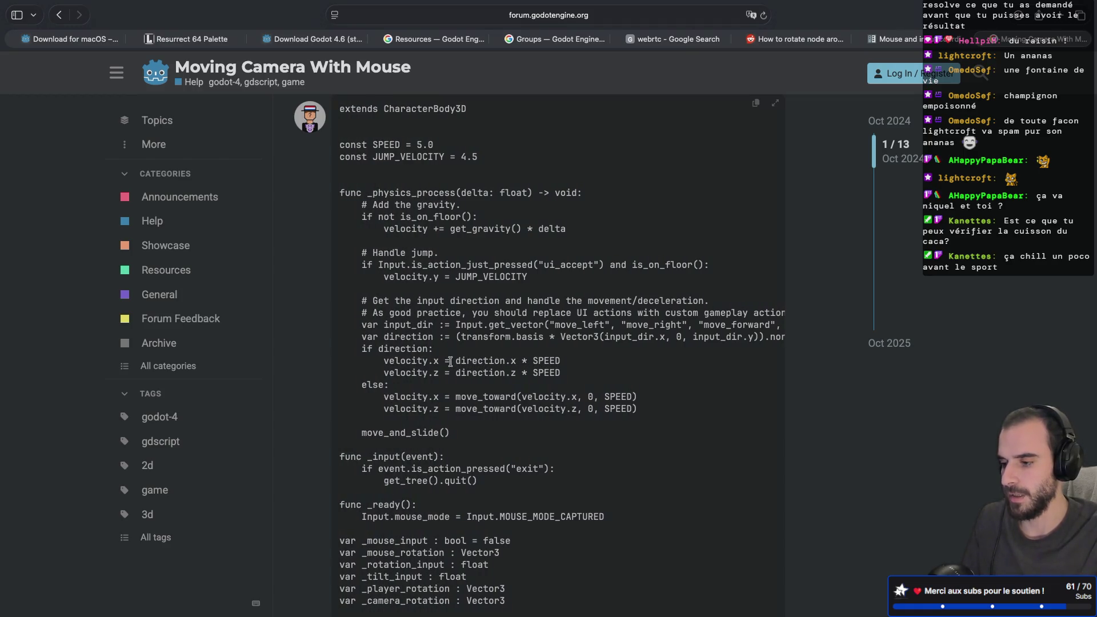
scroll(451, 362, down, 4)
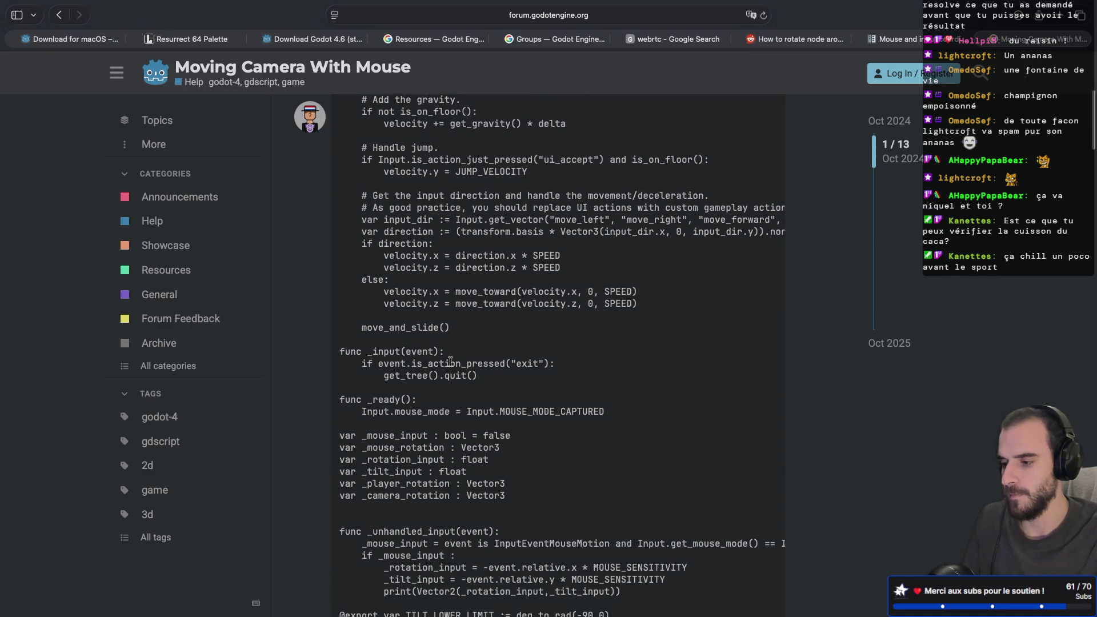
scroll(451, 365, down, 6)
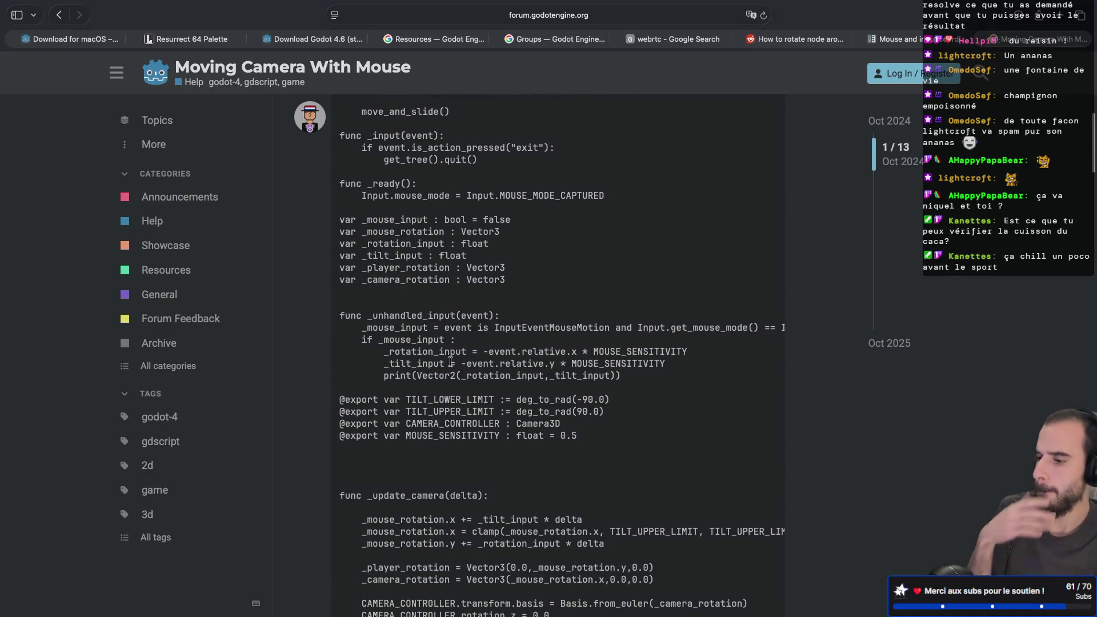
scroll(320, 408, down, 10)
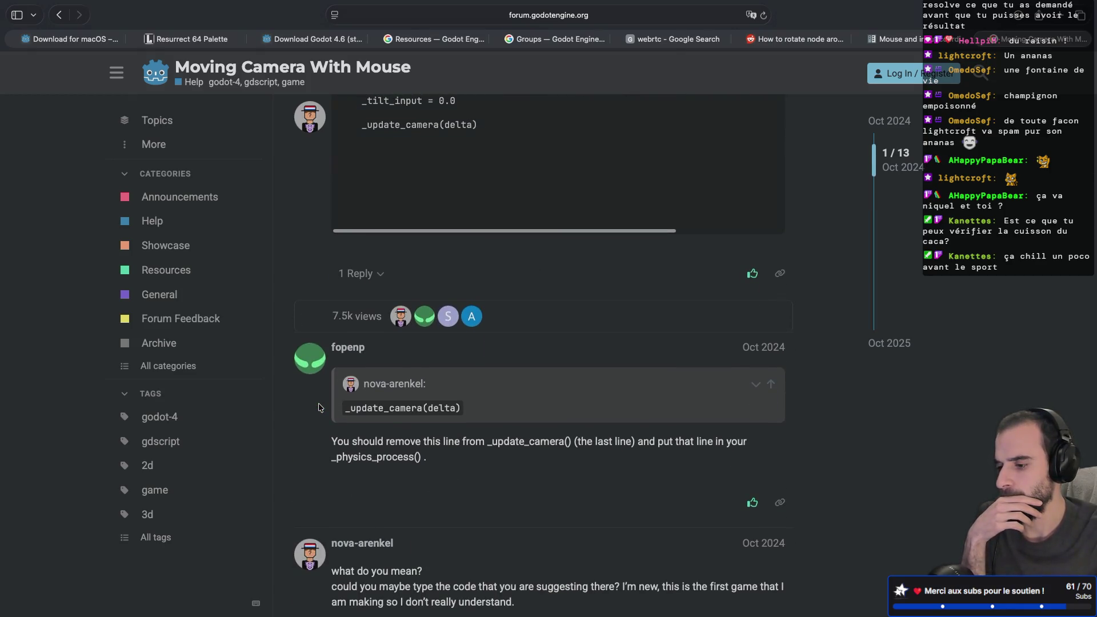
scroll(319, 407, down, 10)
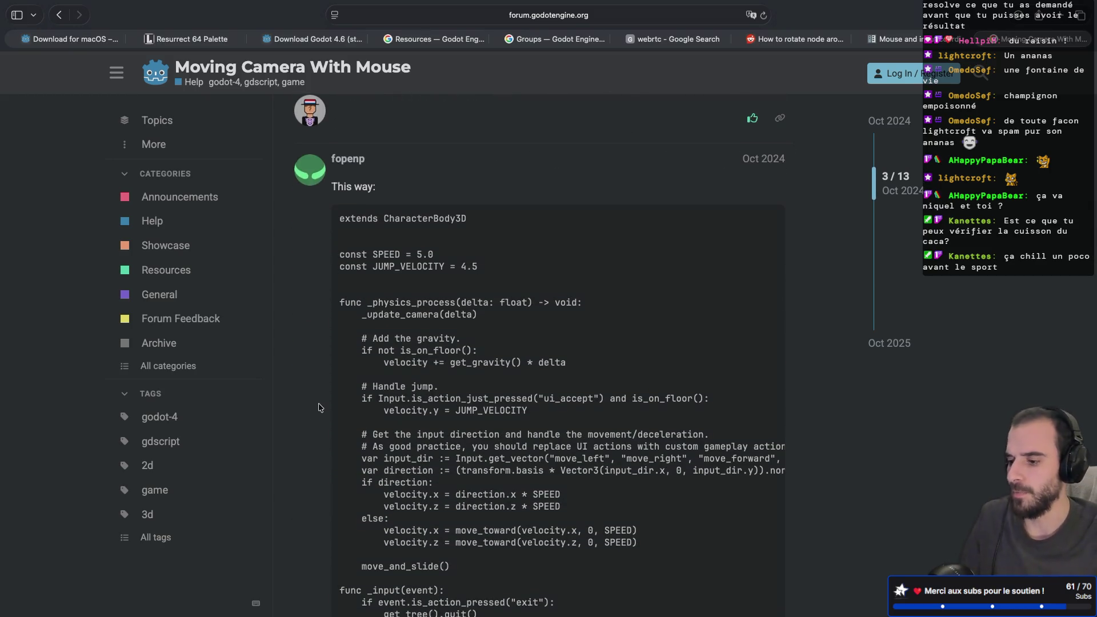
scroll(319, 407, up, 10)
scroll(319, 407, up, 8)
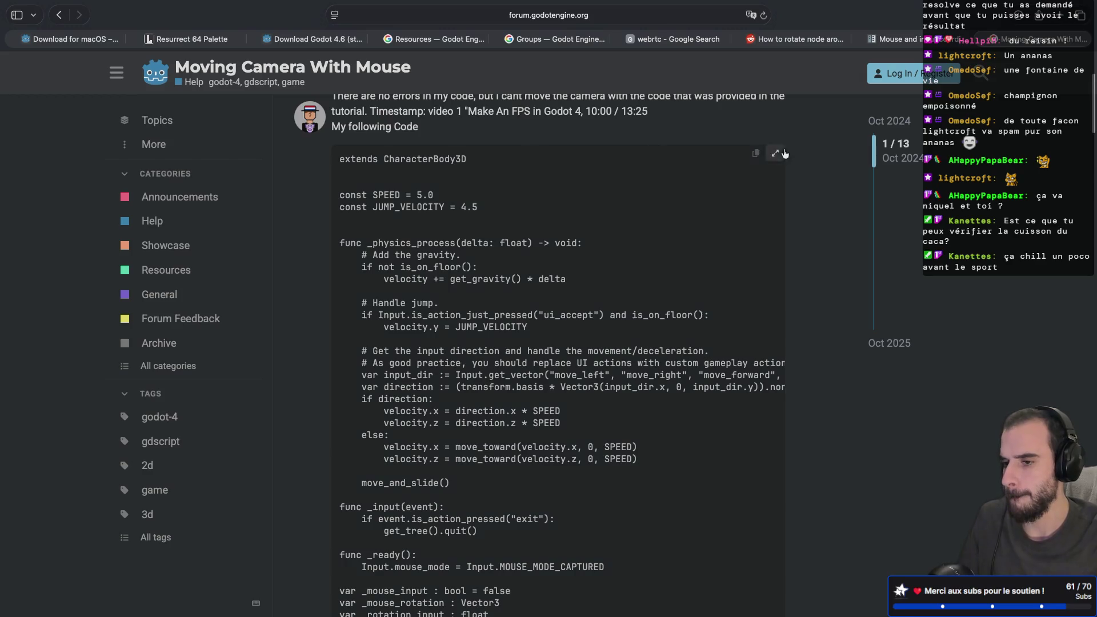
- Copy the docs' InputEventMouseMotion elif check and its print line
click(891, 38)
scroll(542, 259, up, 1)
scroll(542, 258, up, 3)
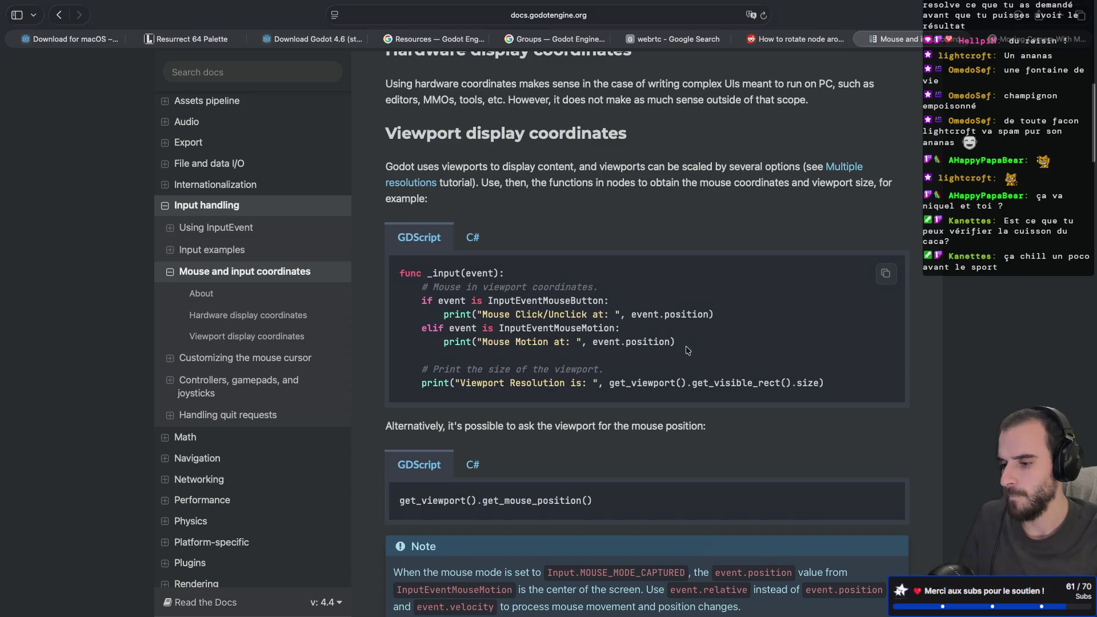
mouse_move(690, 344)
mouse_down()
mouse_move(334, 321)
mouse_move(364, 324)
mouse_up()
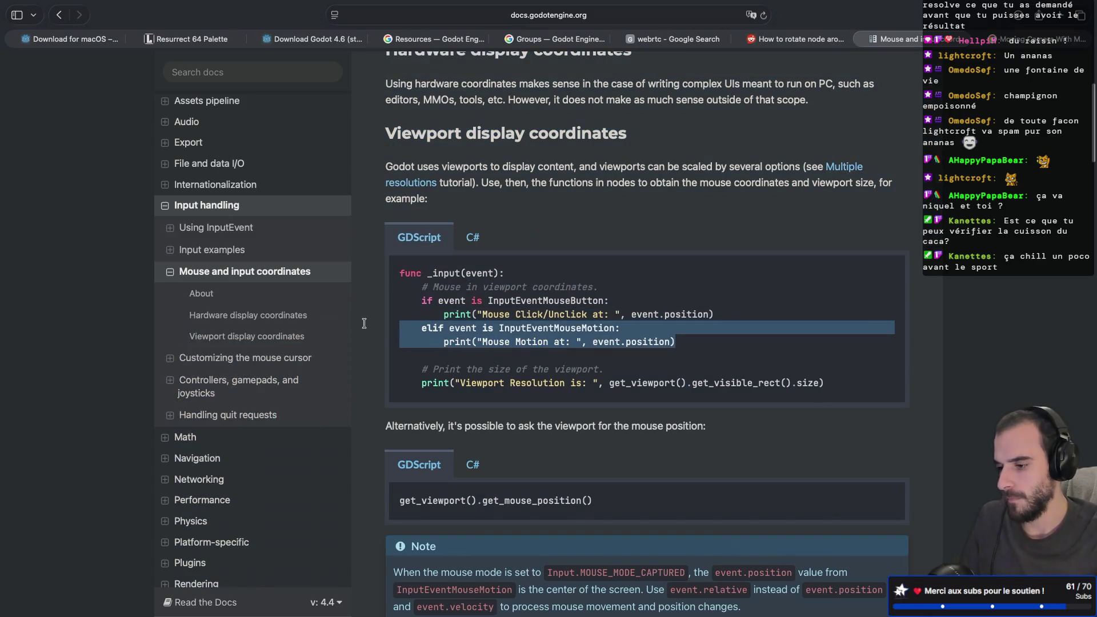
key(ctrl+Left)
key(ctrl+Left)
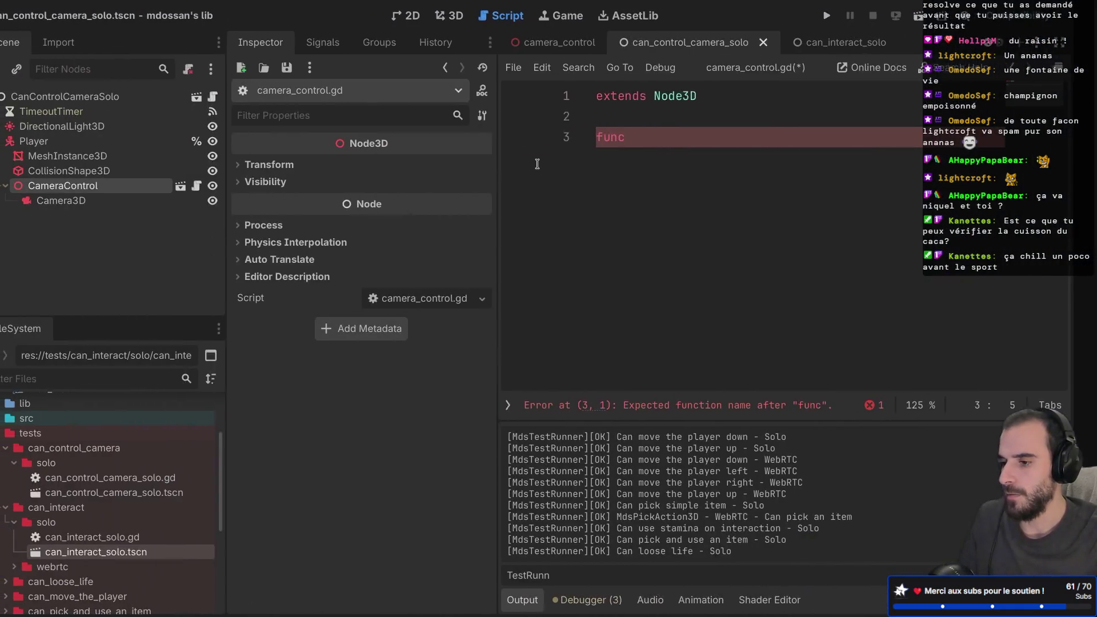
- Add an _input(event: InputEvent) function on line 3 and paste the mouse-motion lines
text( _in)
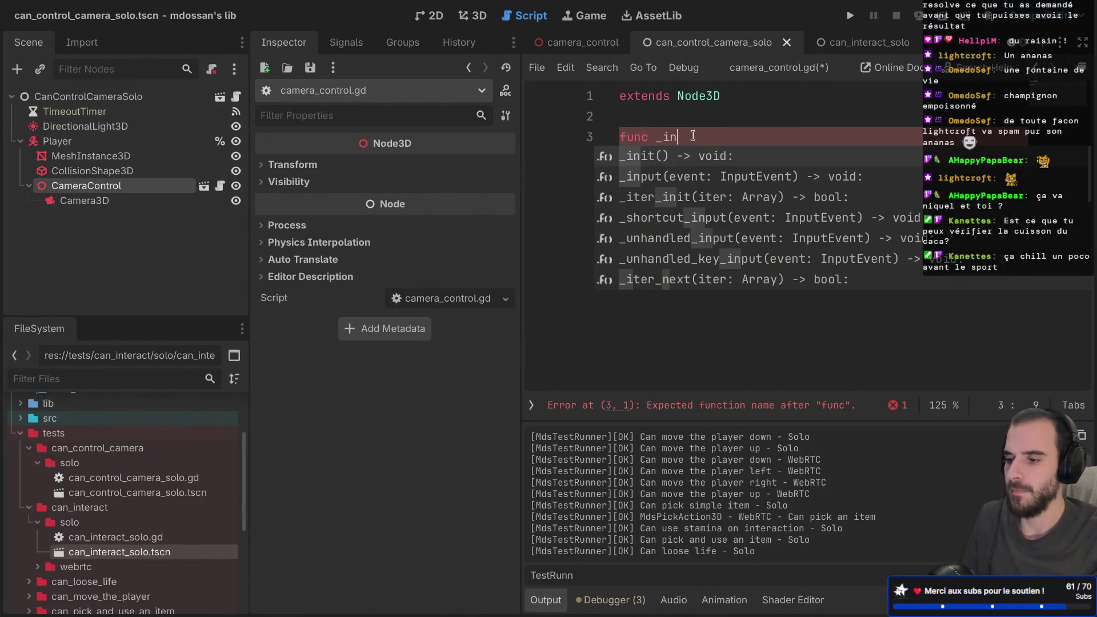
key(Return)
drag(770, 138, 679, 137)
key(BackSpace)
key(BackSpace)
text(np)
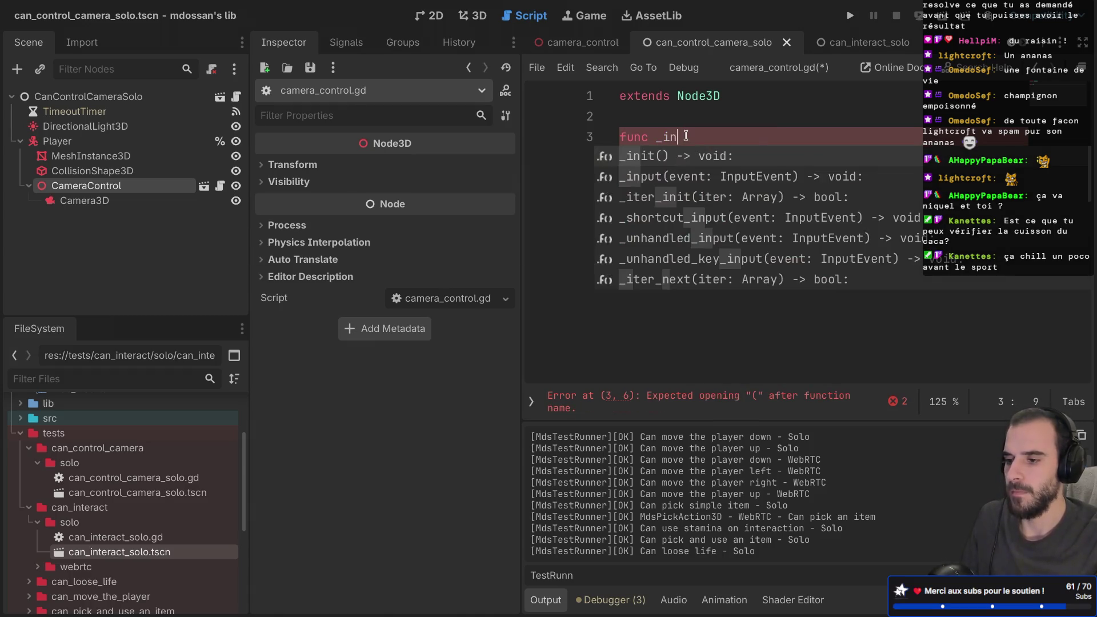
key(Return)
key(Return)
key(ctrl+v)
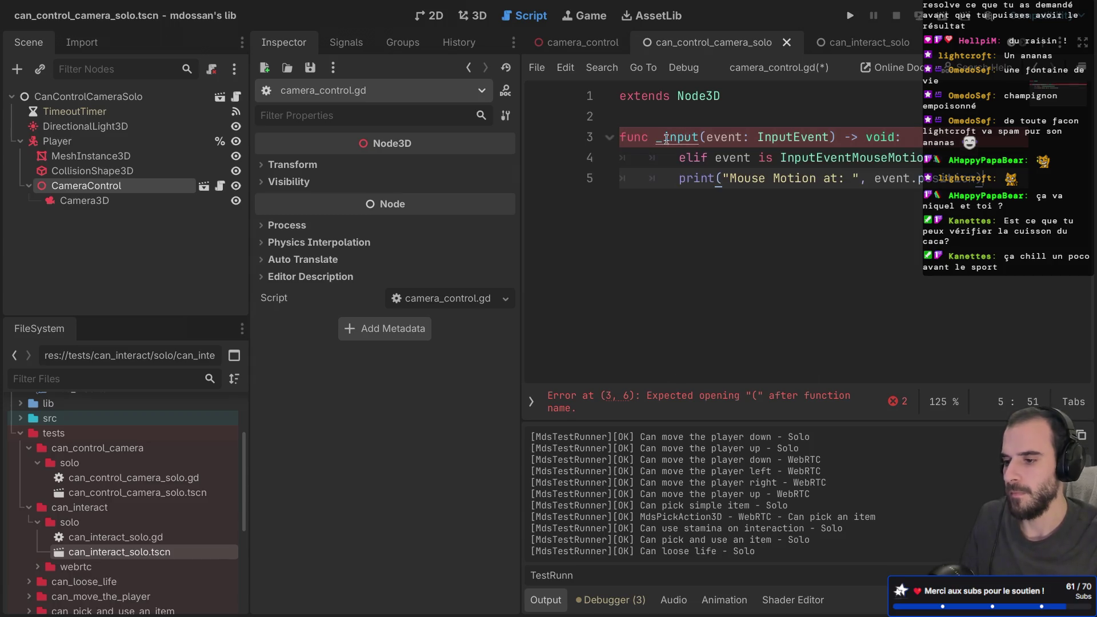
- Unindent the pasted lines, turn elif into if with the print indented, and save
key(ctrl+shift+F11)
drag(189, 177, 185, 167)
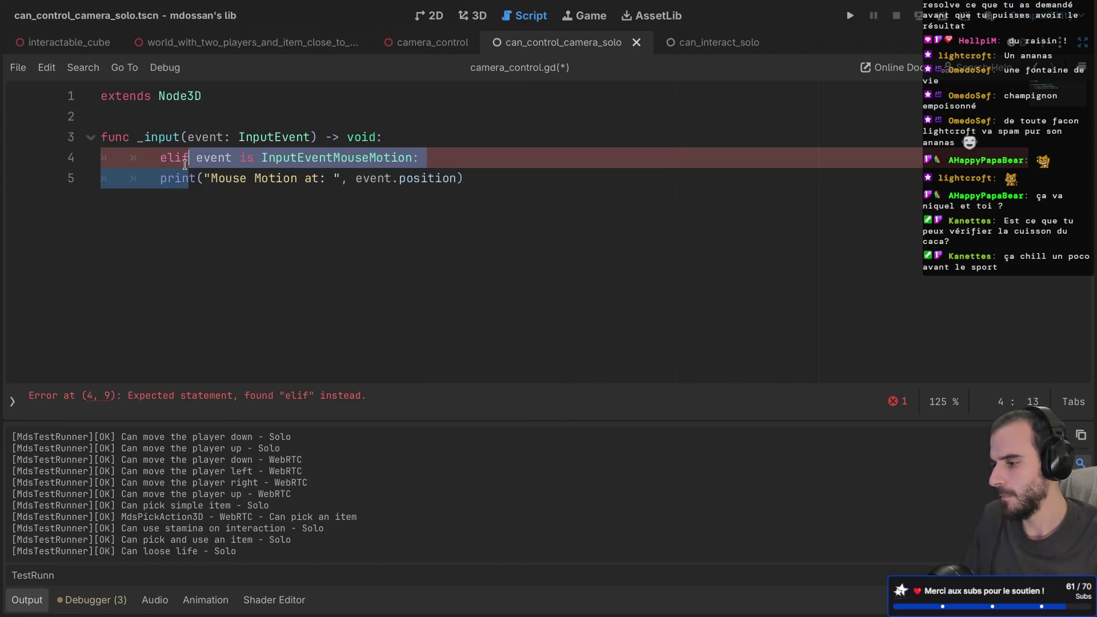
key(shift+Tab)
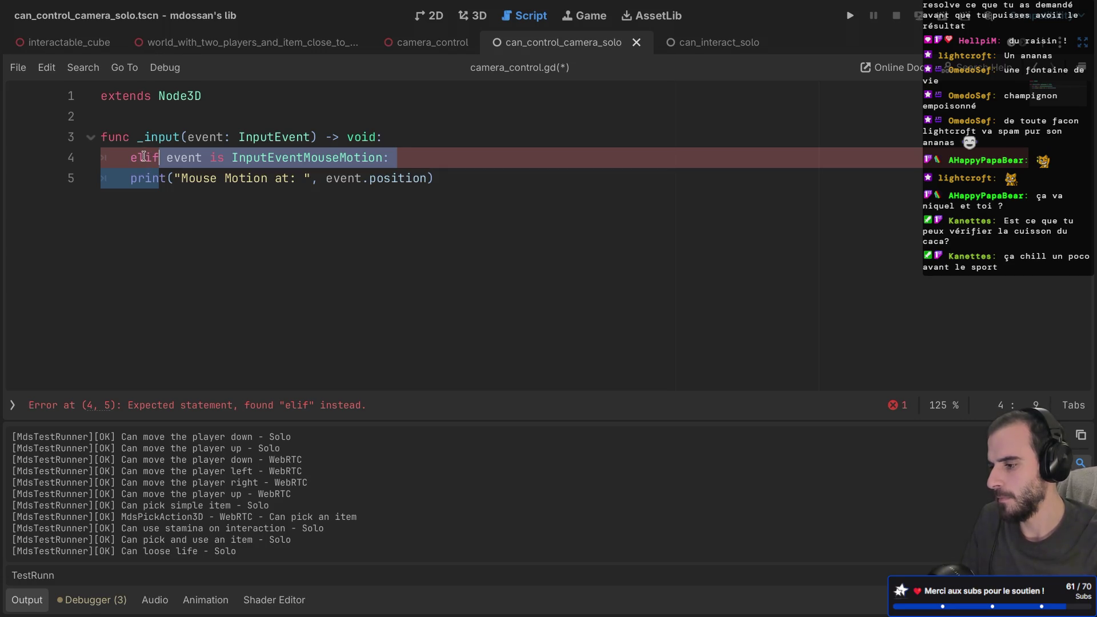
click(144, 157)
key(BackSpace)
key(BackSpace)
key(Down)
key(Tab)
key(ctrl+s)
click(266, 158)
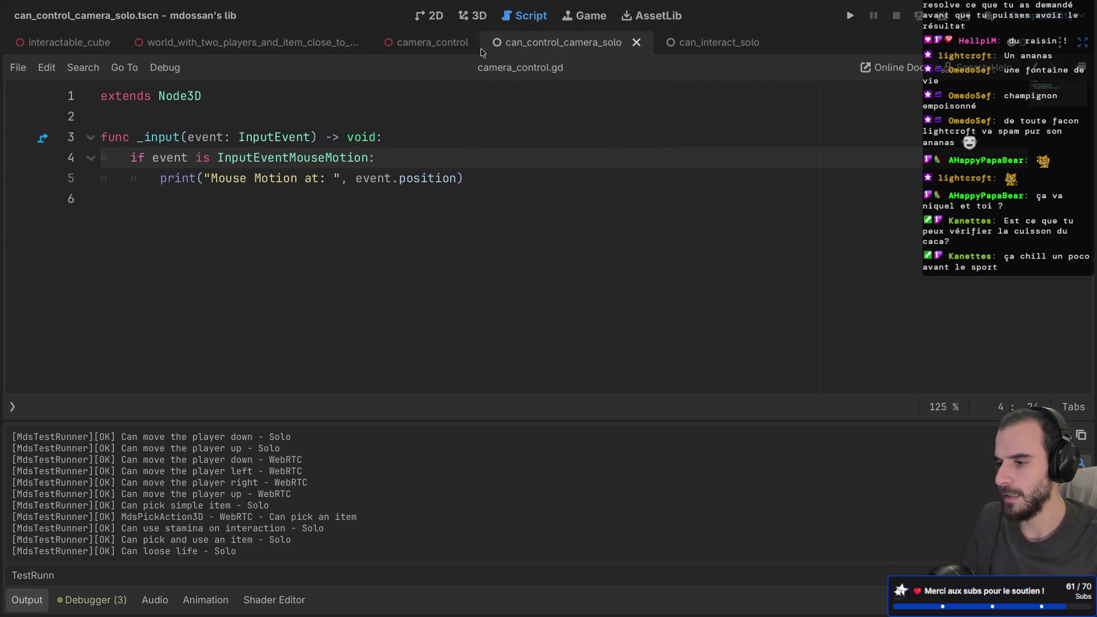
- Run the scene with F6 to test the mouse-motion logging, then stop it
key(ctrl+shift+F11)
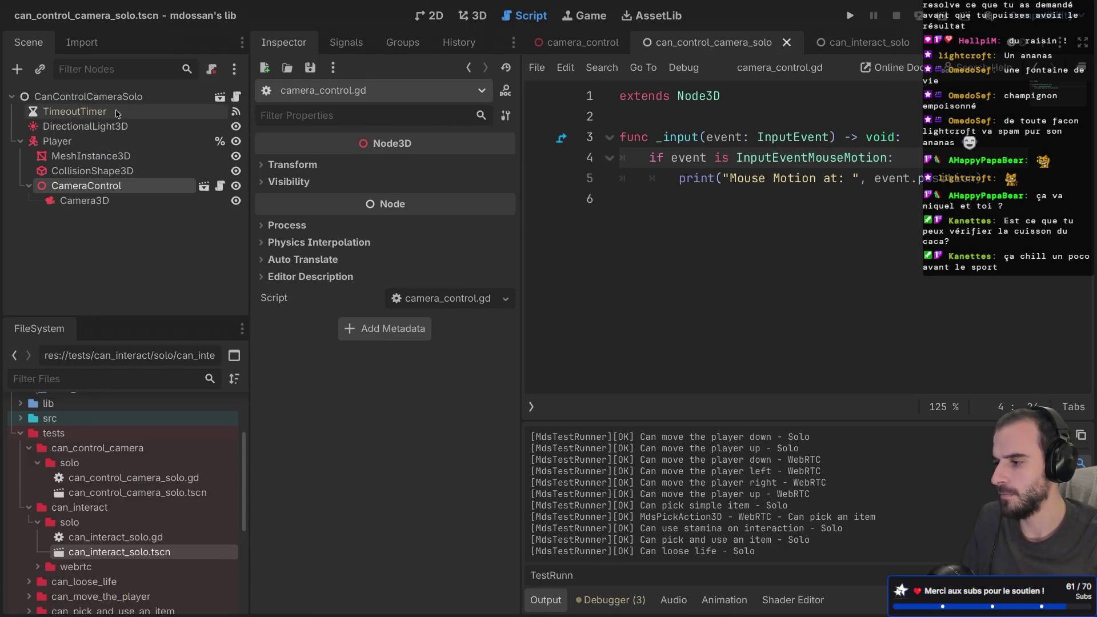
key(ctrl+shift+F11)
key(F6)
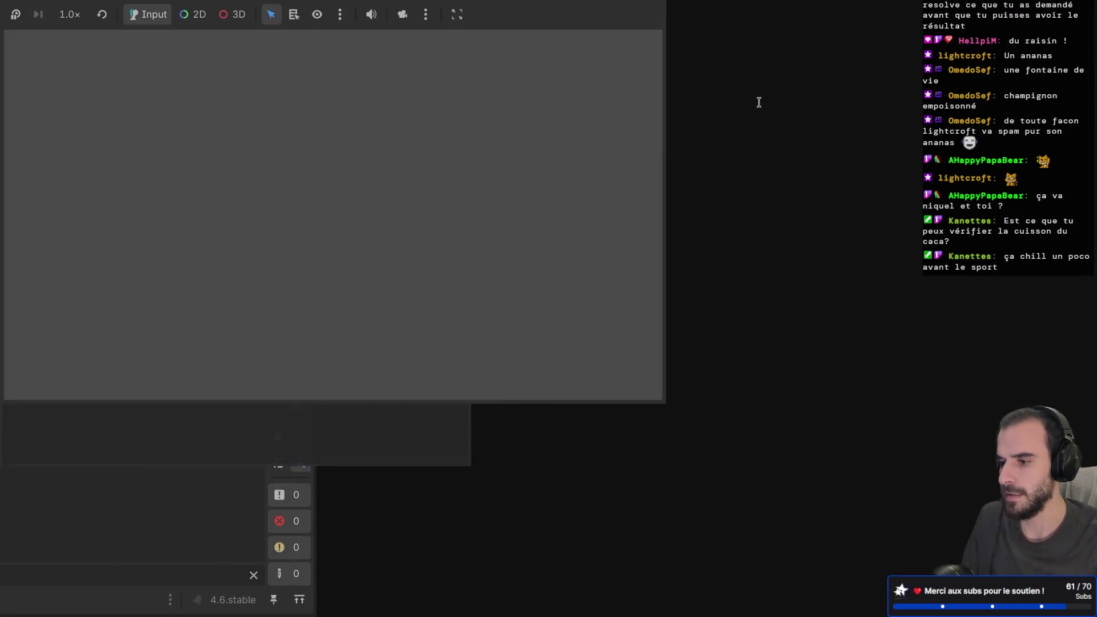
key(F8)
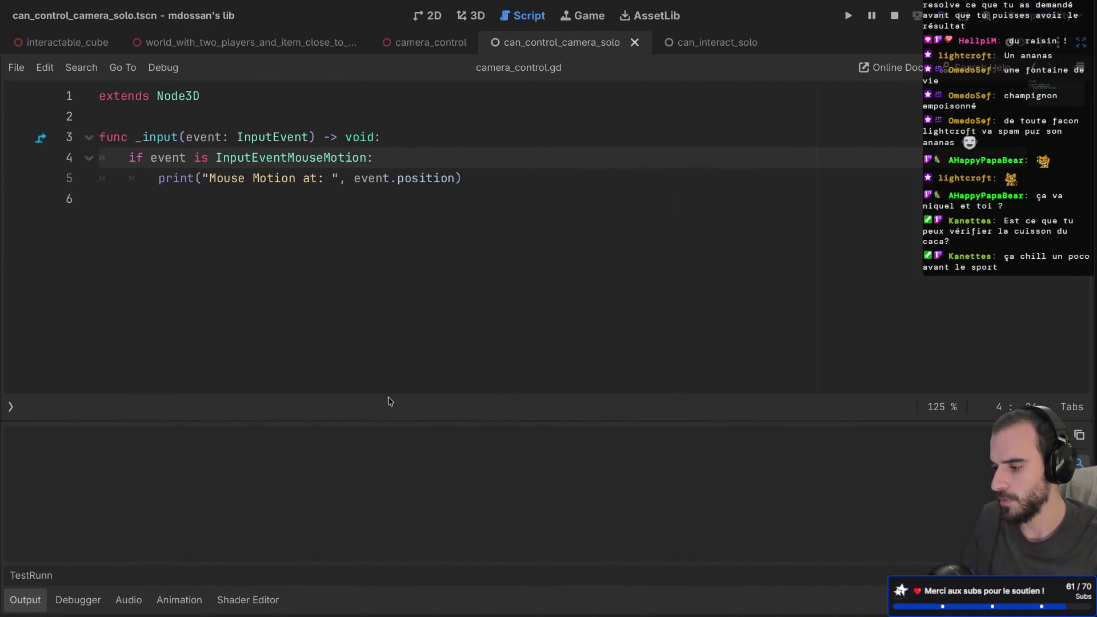
- Clear the TestRun output filter and duplicate the mouse-motion print line
double_click(44, 574)
key(BackSpace)
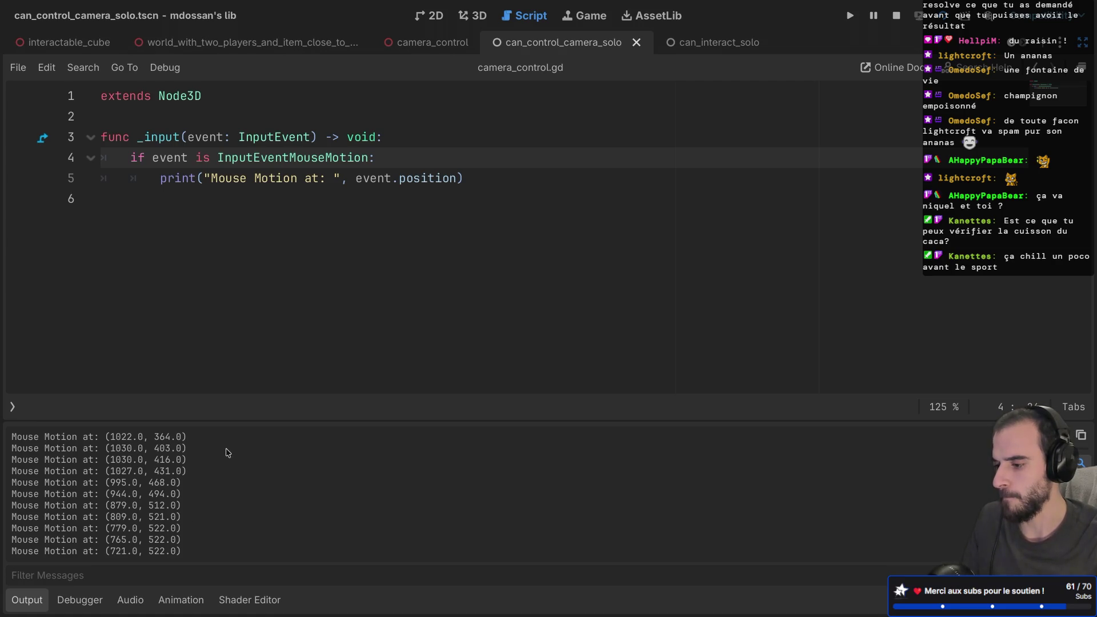
drag(469, 182, 473, 166)
key(ctrl+shift+d)
- Change the duplicated print's event.position to event.relative
double_click(425, 199)
text(rel)
key(Return)
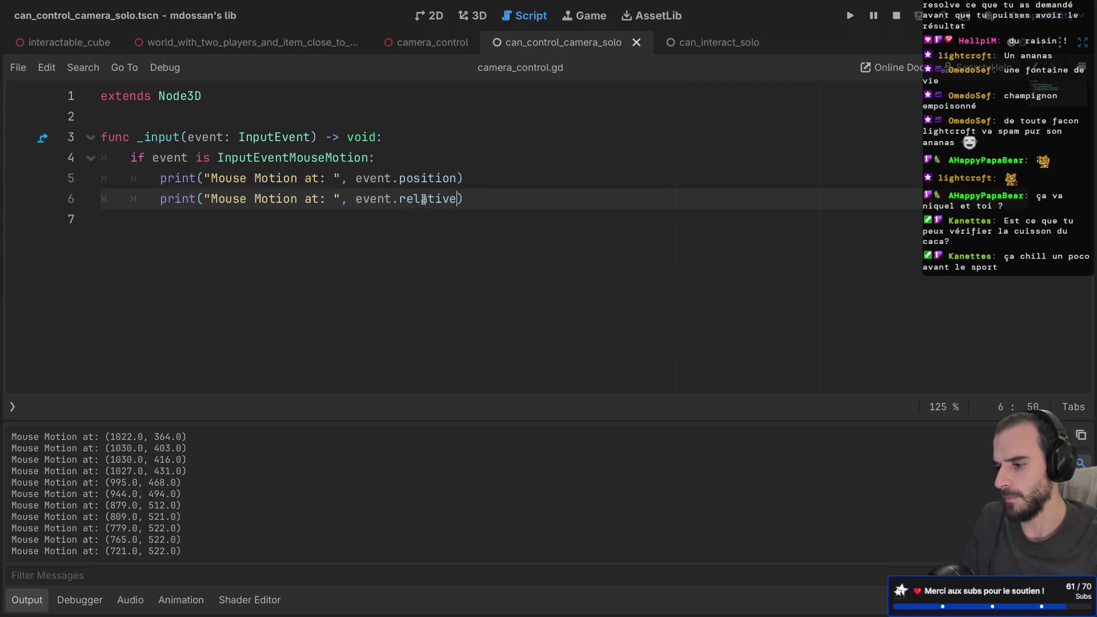
ctrl+click(418, 200)
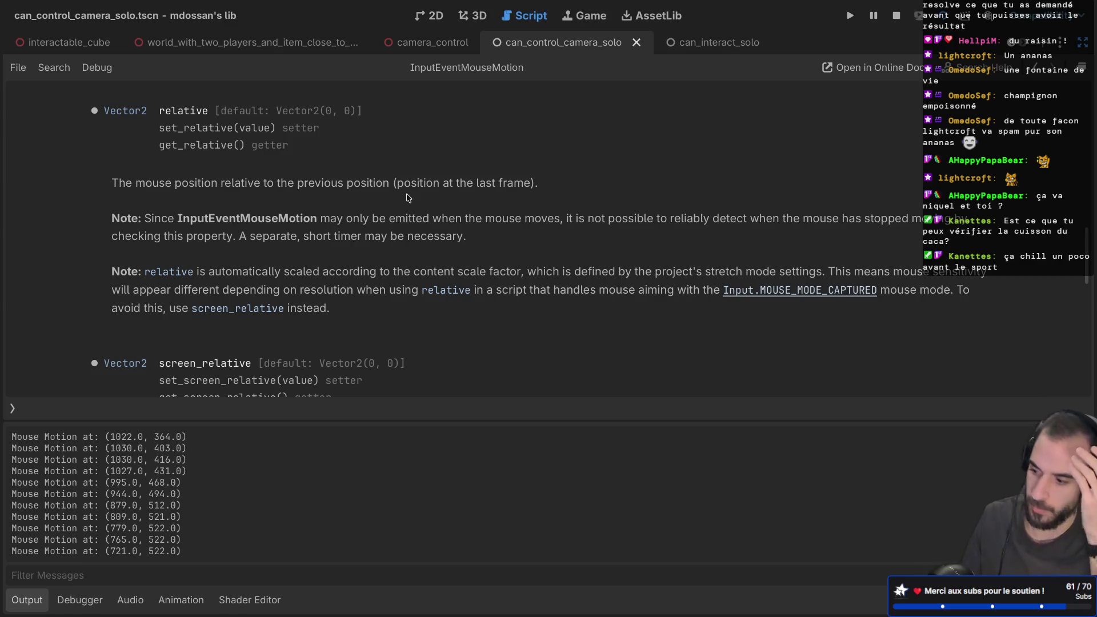
- Run the scene to log mouse position and relative offsets, then stop and review output
key(F6)
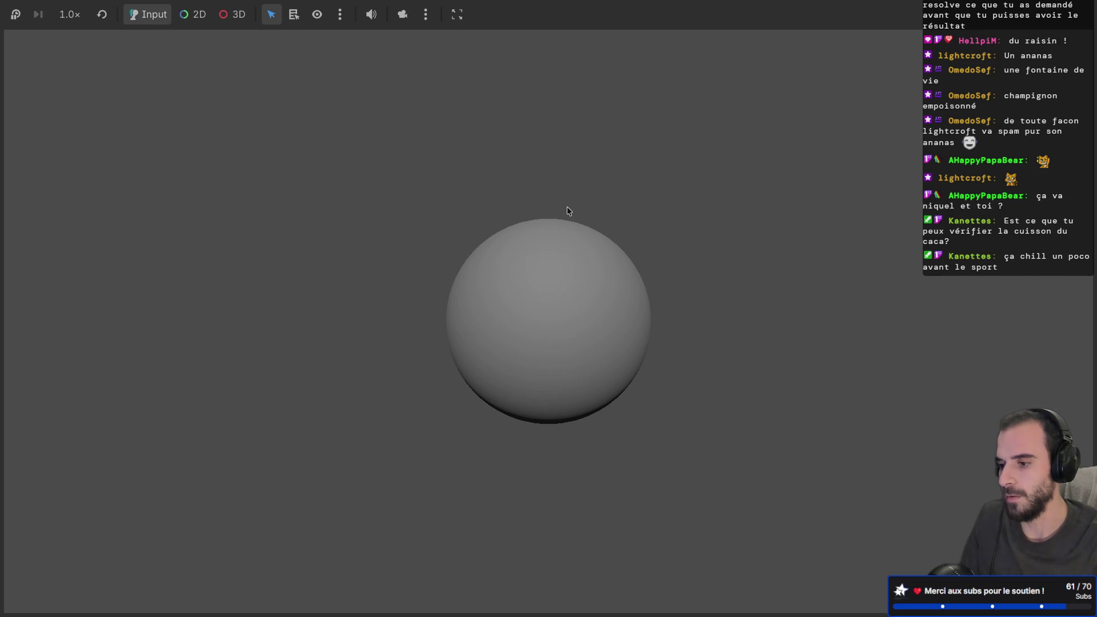
key(F8)
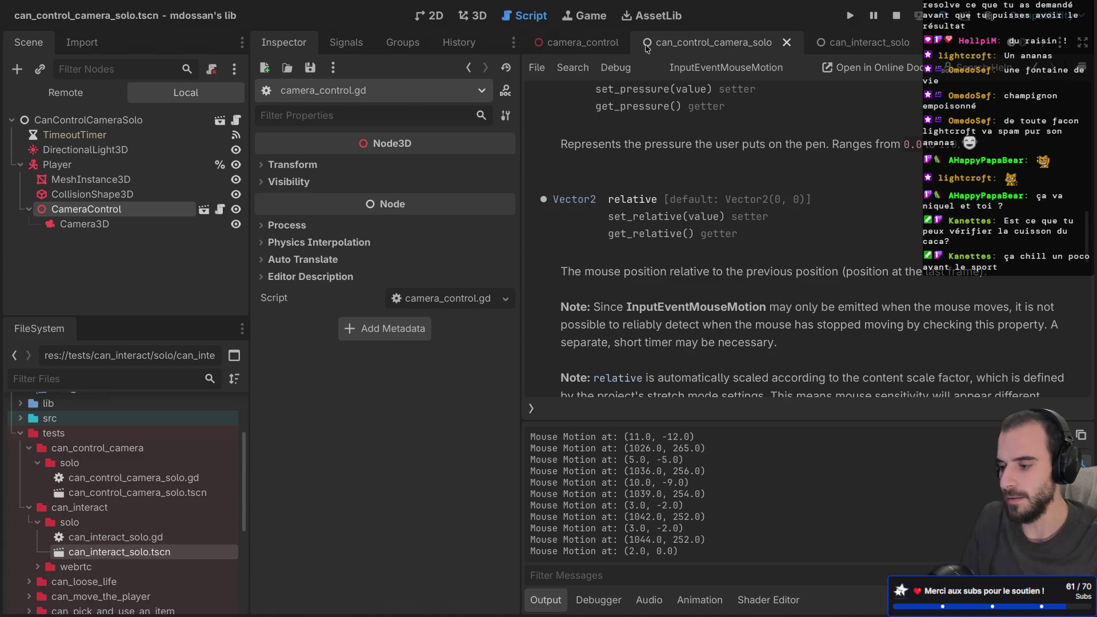
scroll(44, 556, down, 5)
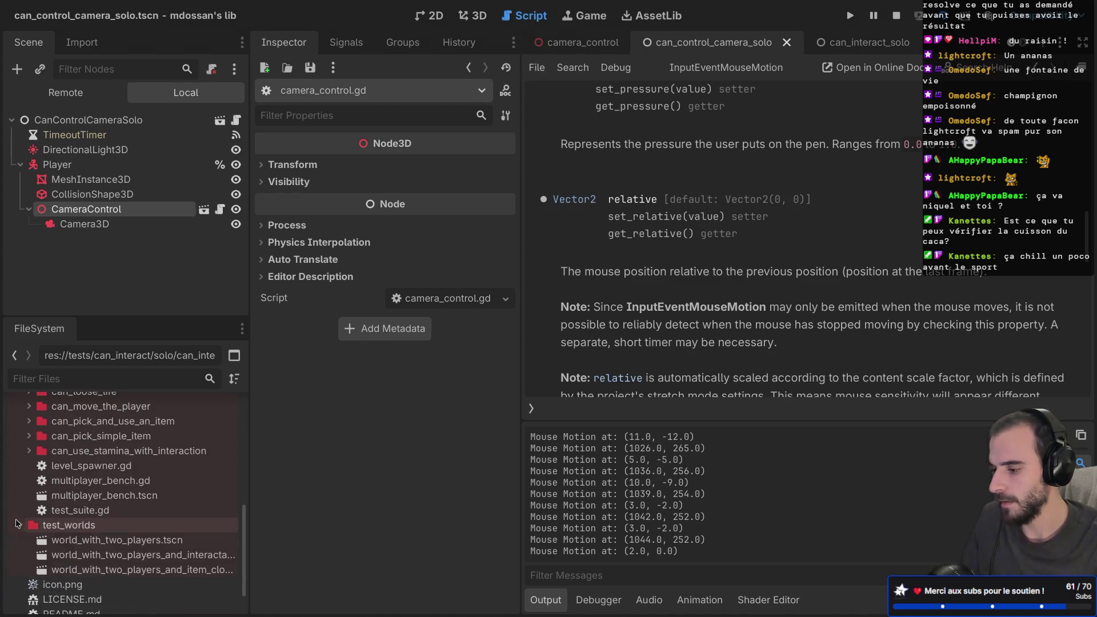
- Open world_with_two_players_and_interactable_cube.tscn, copy its Static node, and close interactable_cube
double_click(68, 555)
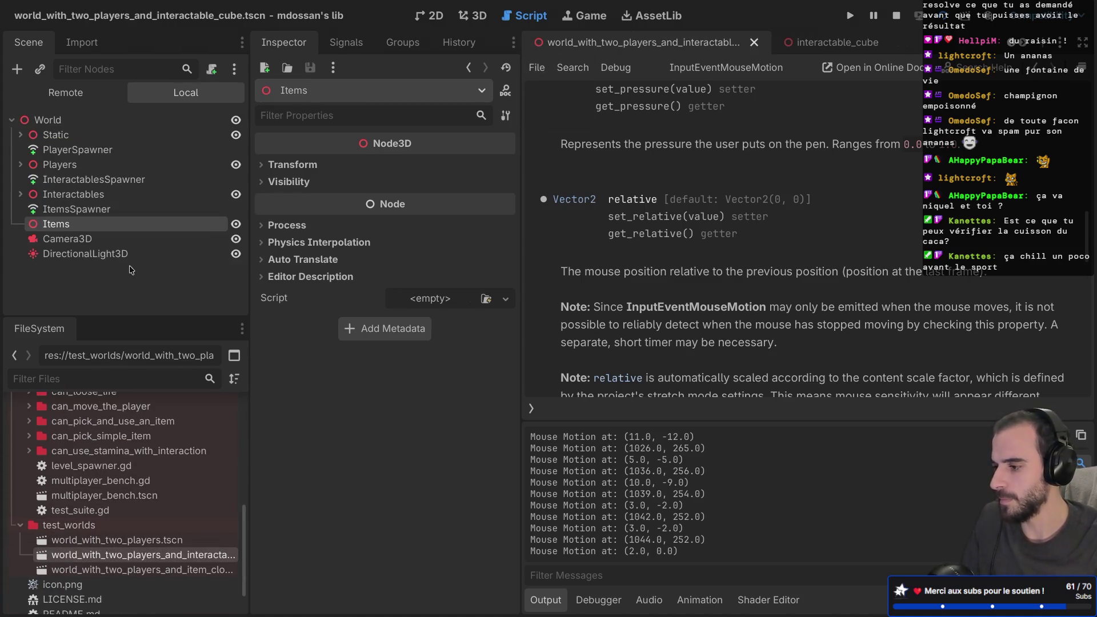
double_click(57, 135)
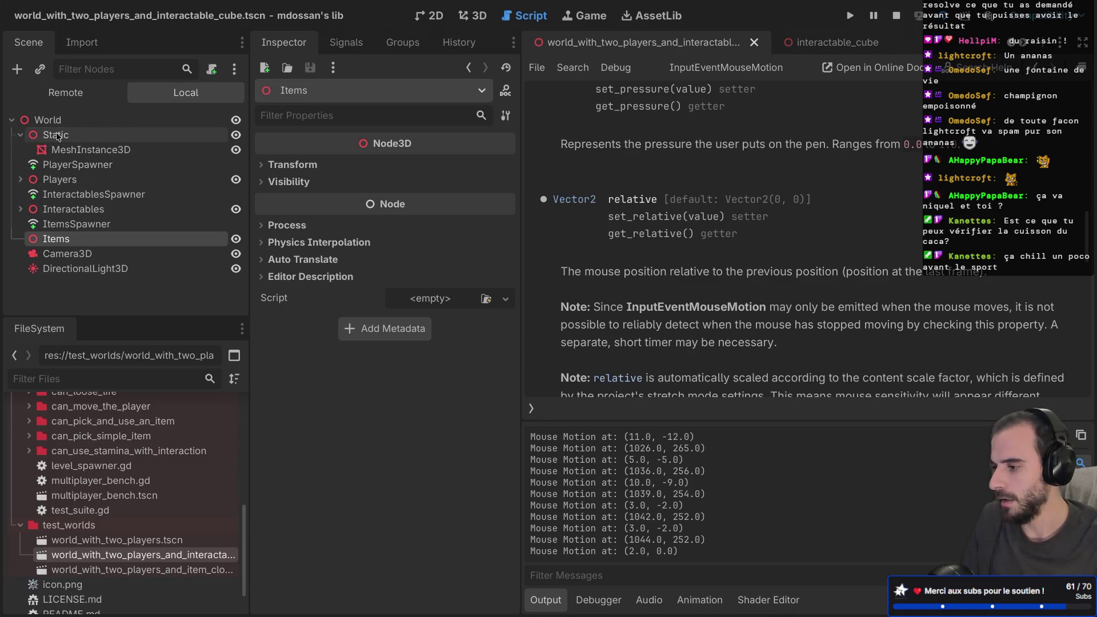
click(831, 42)
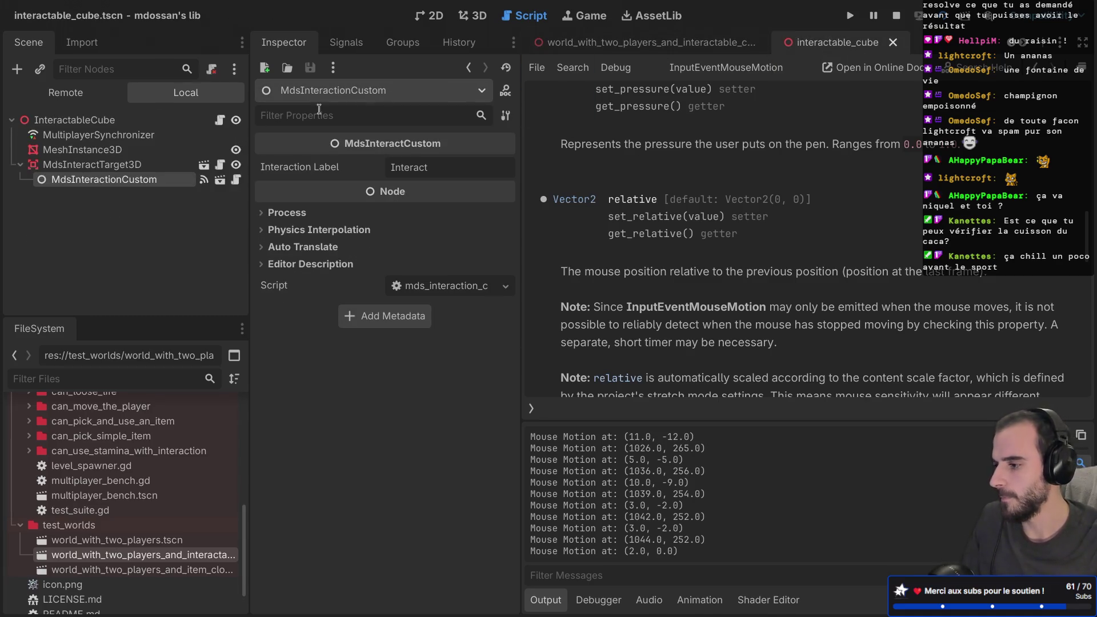
click(893, 42)
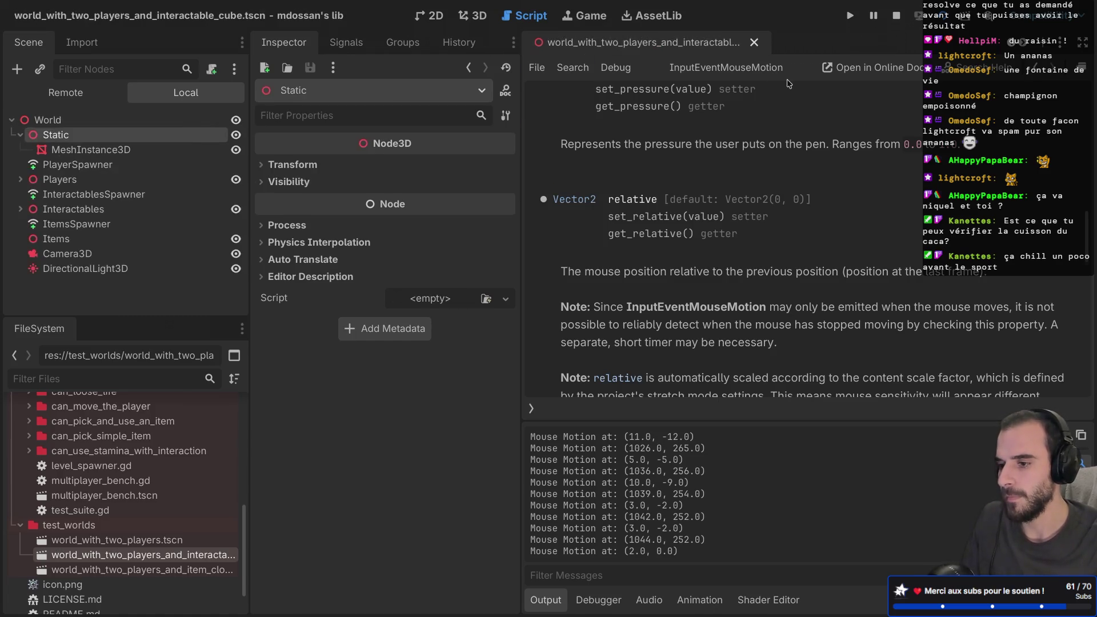
key(ctrl+shift+F11)
- Close can_interact_solo and paste Static under the CanControlCameraSolo root node
click(802, 44)
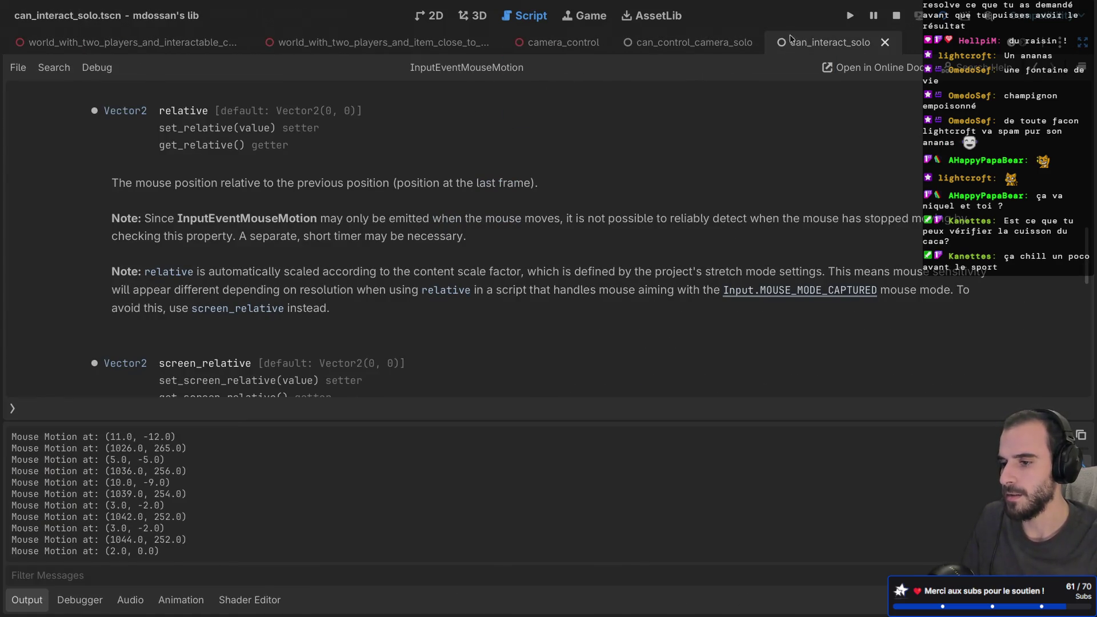
click(885, 43)
key(ctrl+shift+F11)
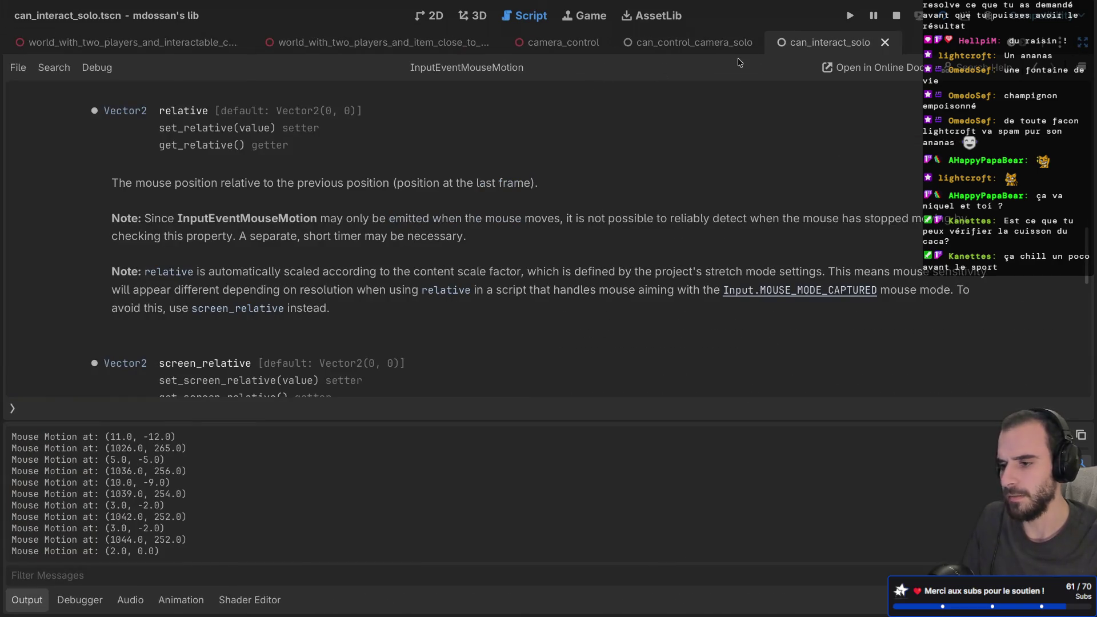
key(ctrl+shift+F11)
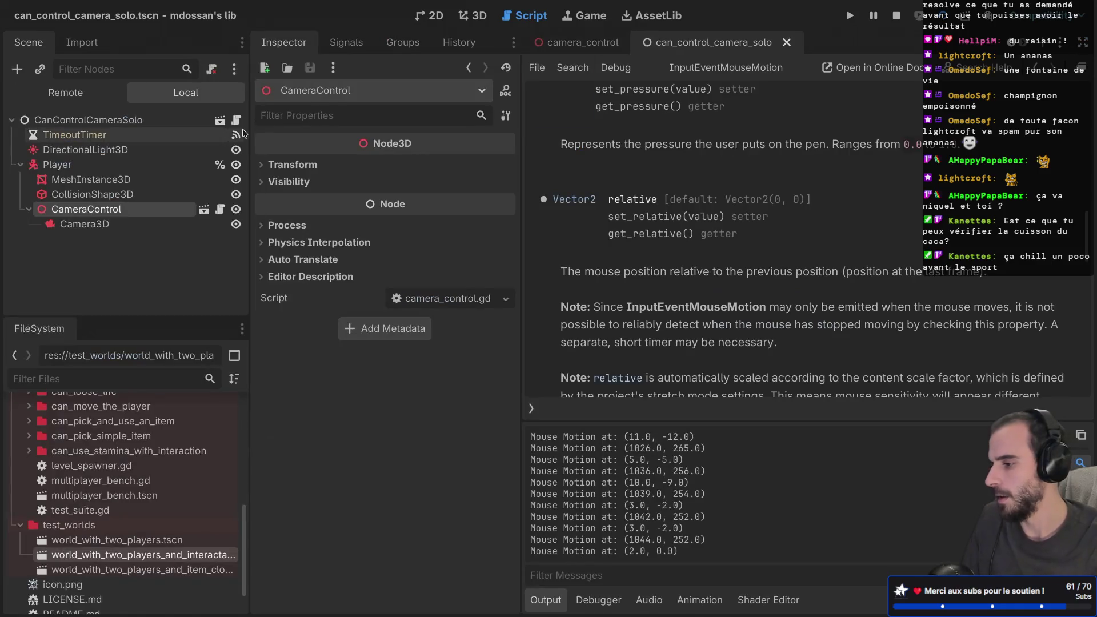
click(93, 133)
click(92, 123)
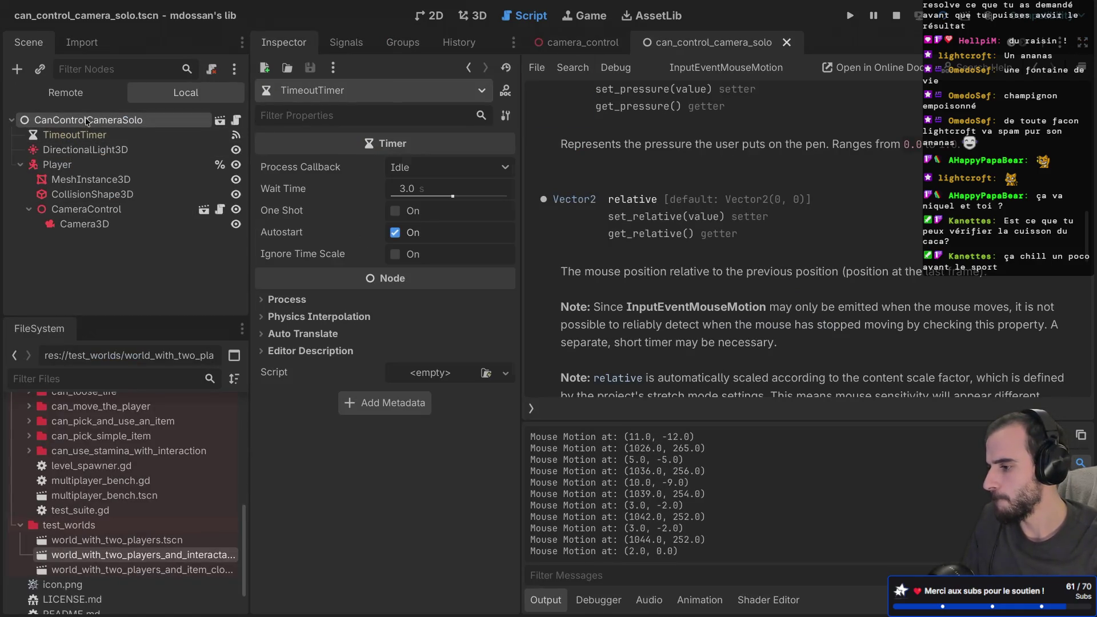
key(ctrl+v)
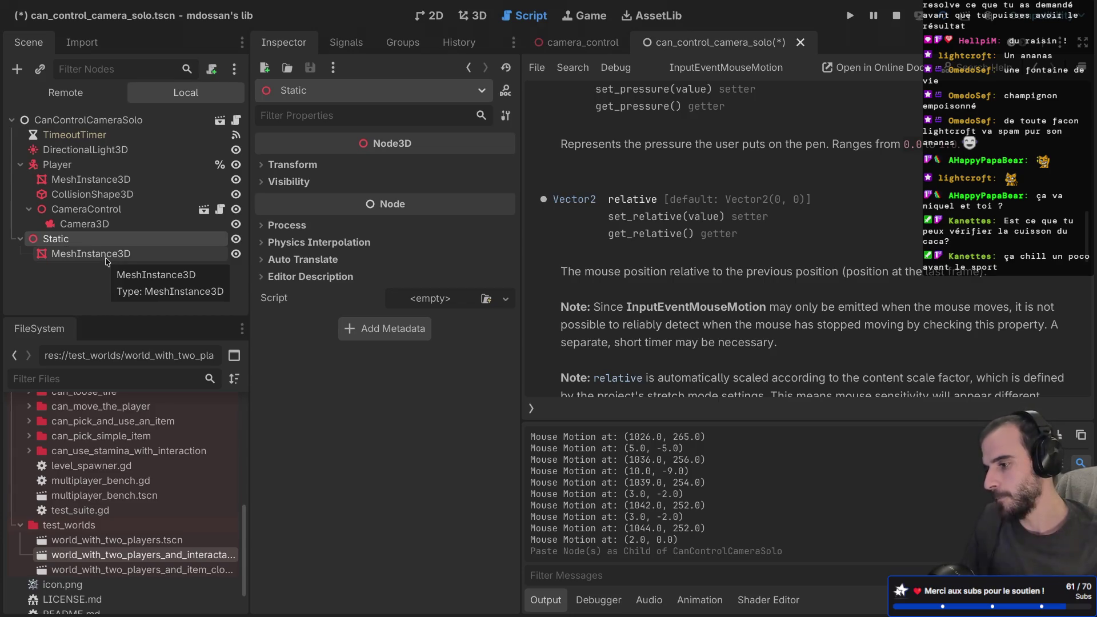
- Save the scene with the pasted Static MeshInstance3D and run it with F6, showing a sphere
click(106, 257)
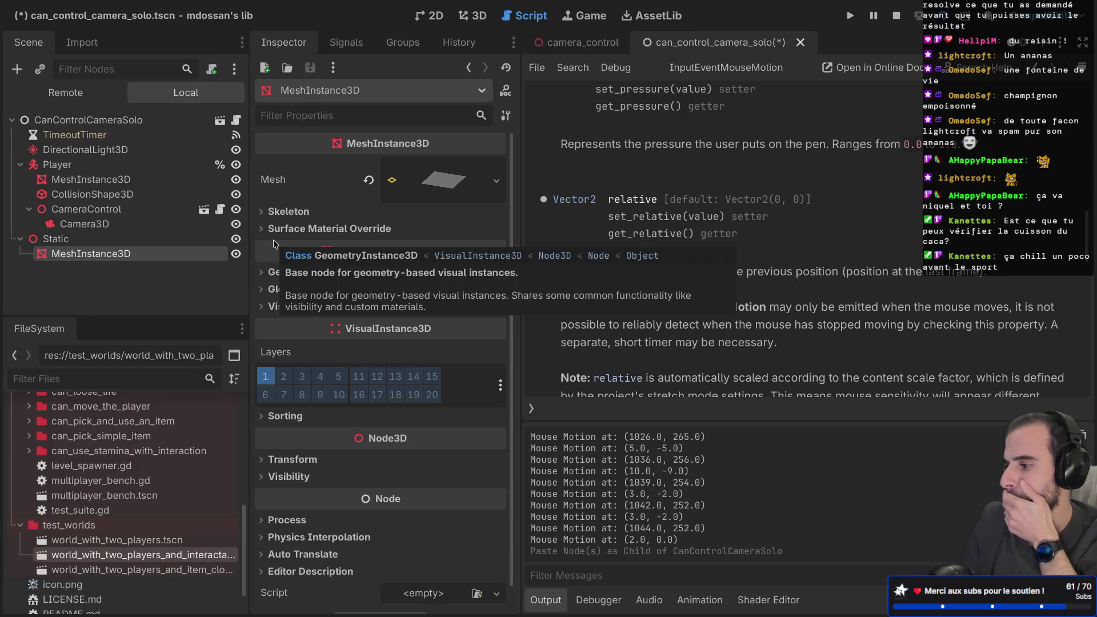
key(ctrl+s)
click(64, 239)
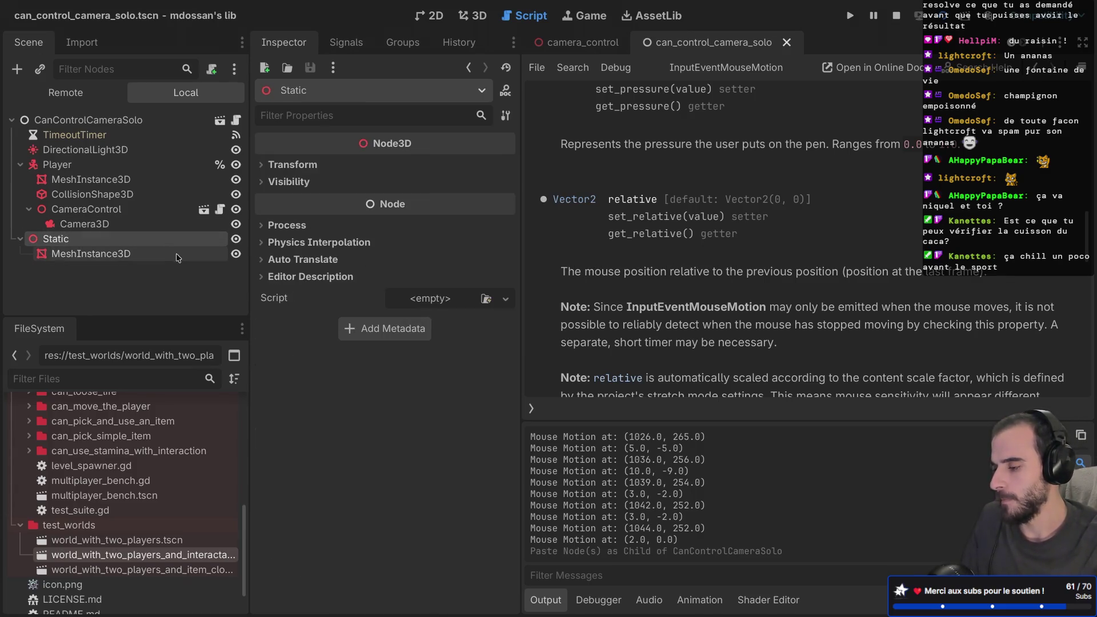
key(F6)
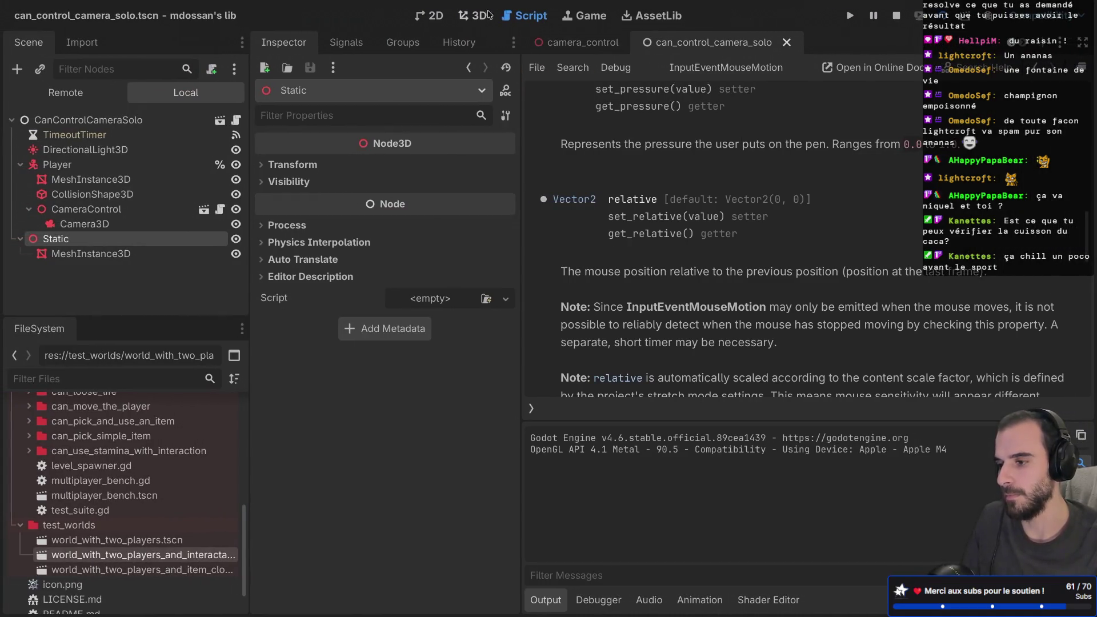
click(479, 16)
- Raise Camera3D about 0.235 units along its Y axis so it frames the sphere, and save
middle_drag(697, 217, 708, 220)
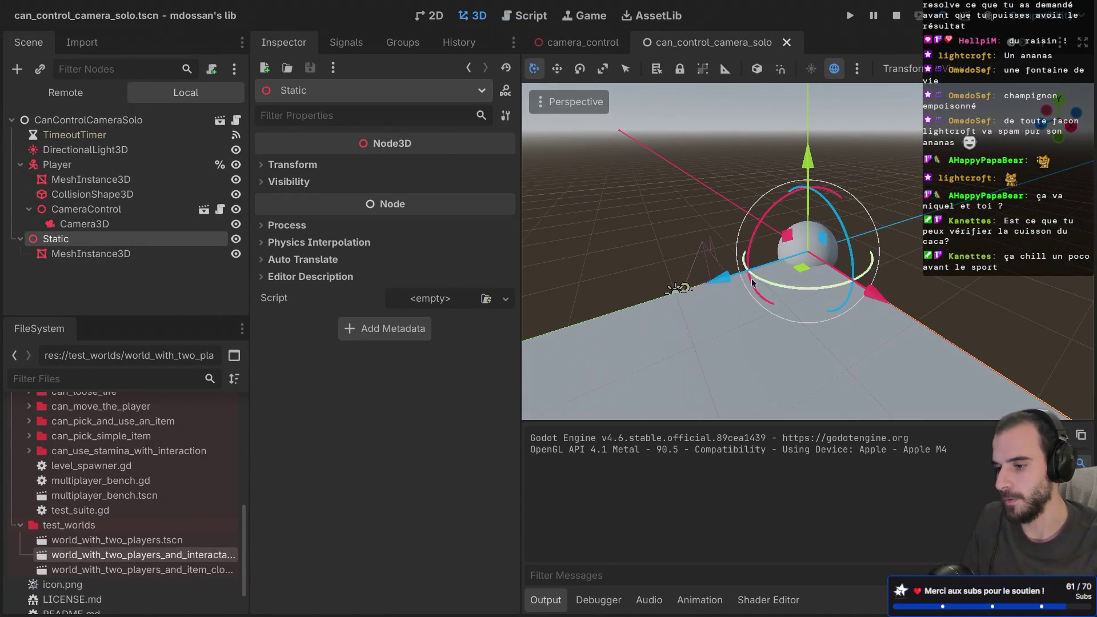
click(114, 224)
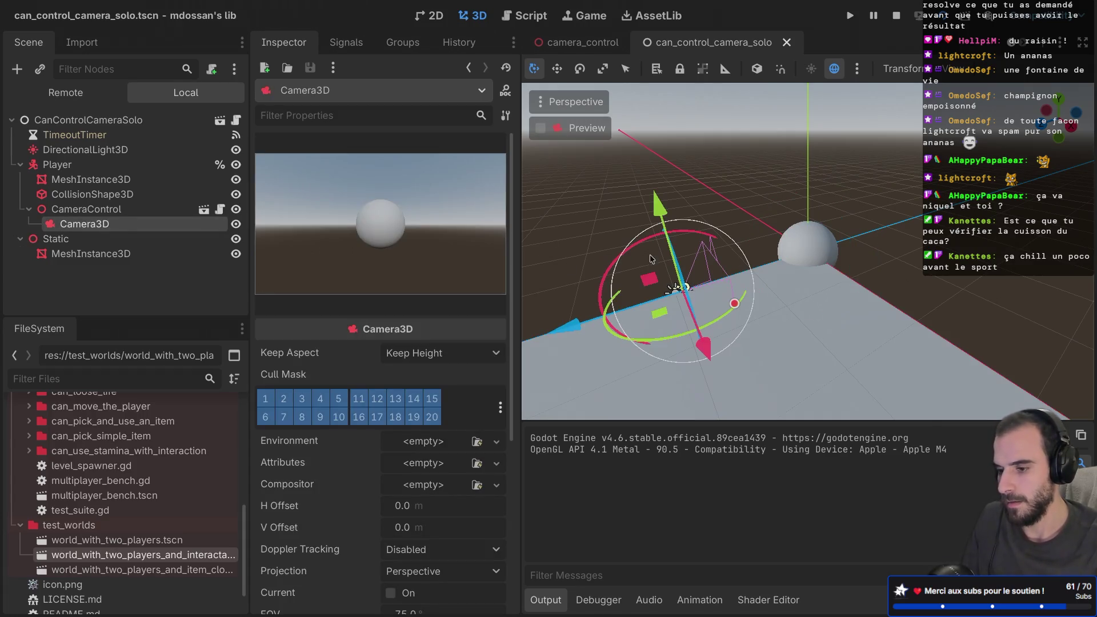
drag(657, 203, 656, 189)
middle_drag(657, 188, 803, 182)
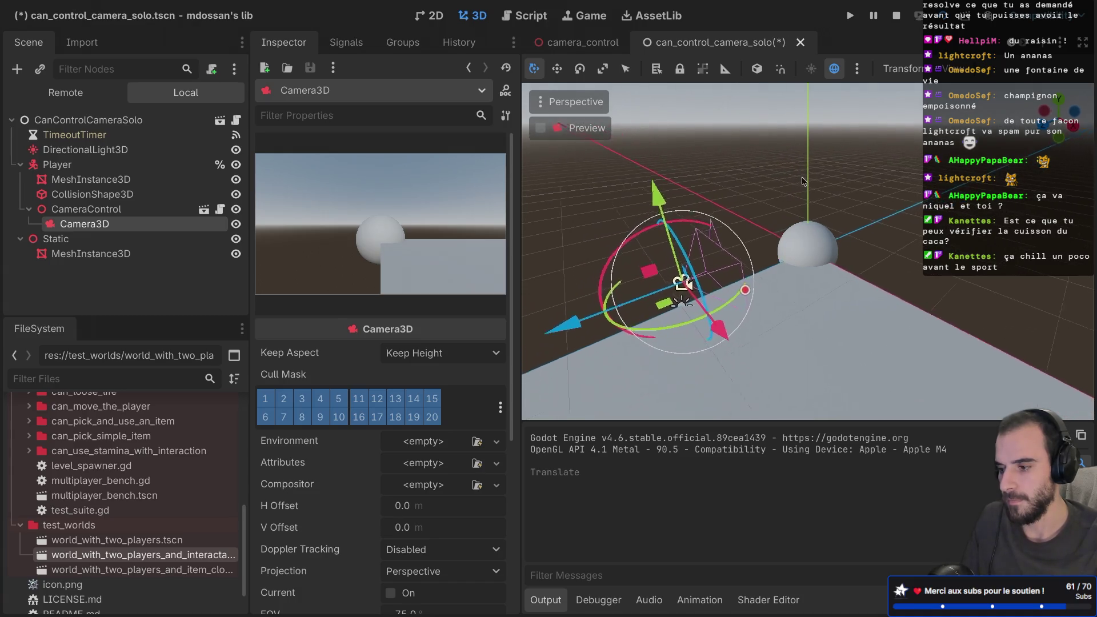
key(ctrl+s)
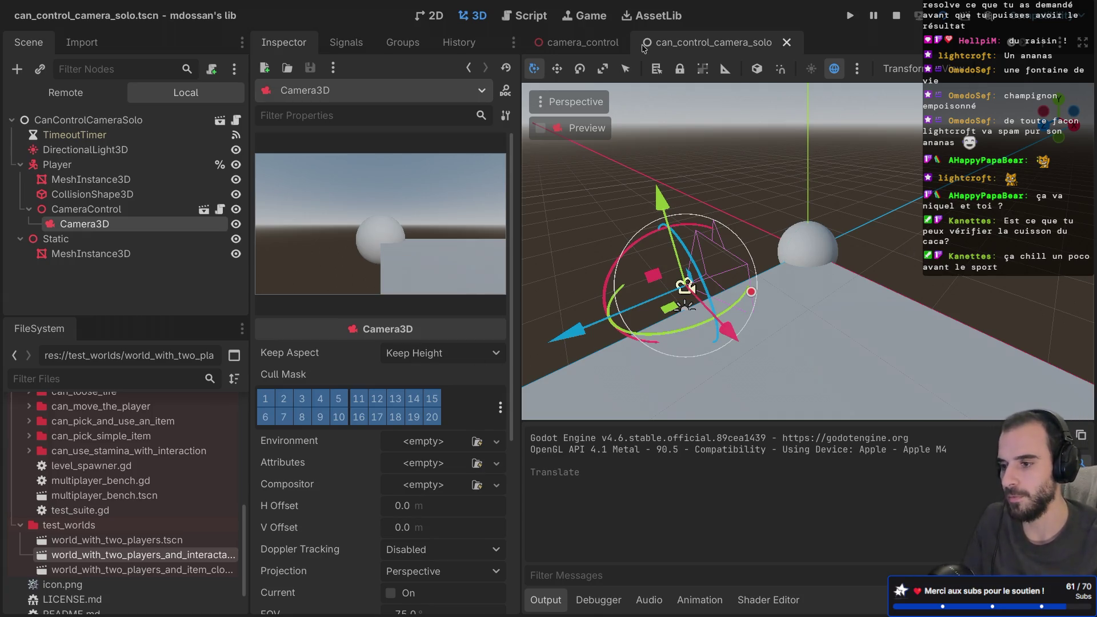
key(ctrl+super+d)
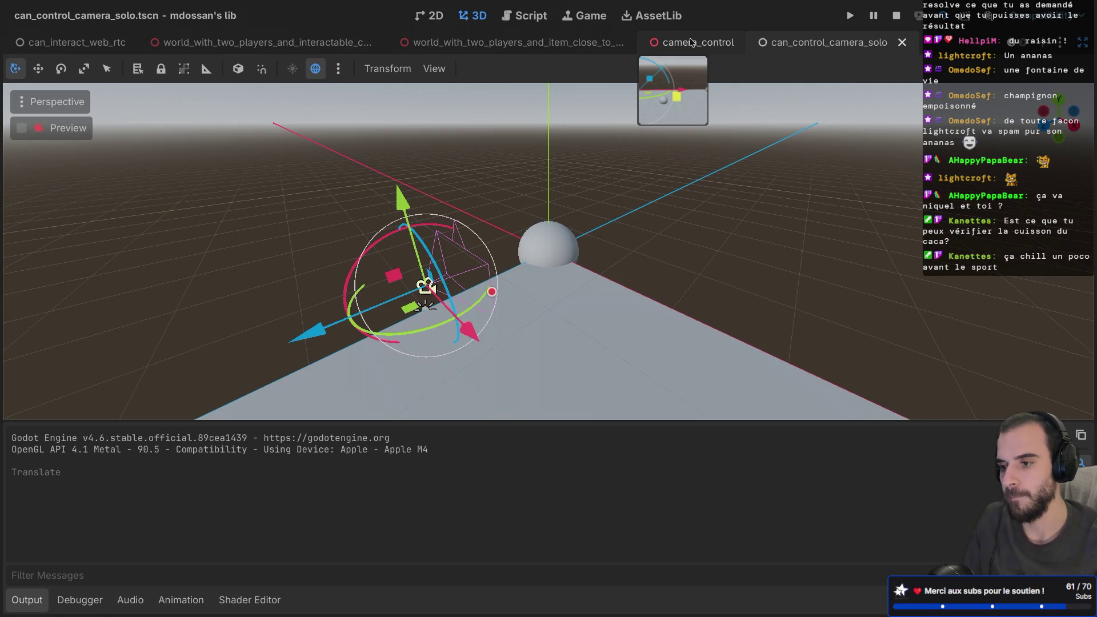
- Close can_control_camera_solo, then reopen the can_interact_solo and can_control_camera_solo scenes
click(532, 20)
key(super+shift+w)
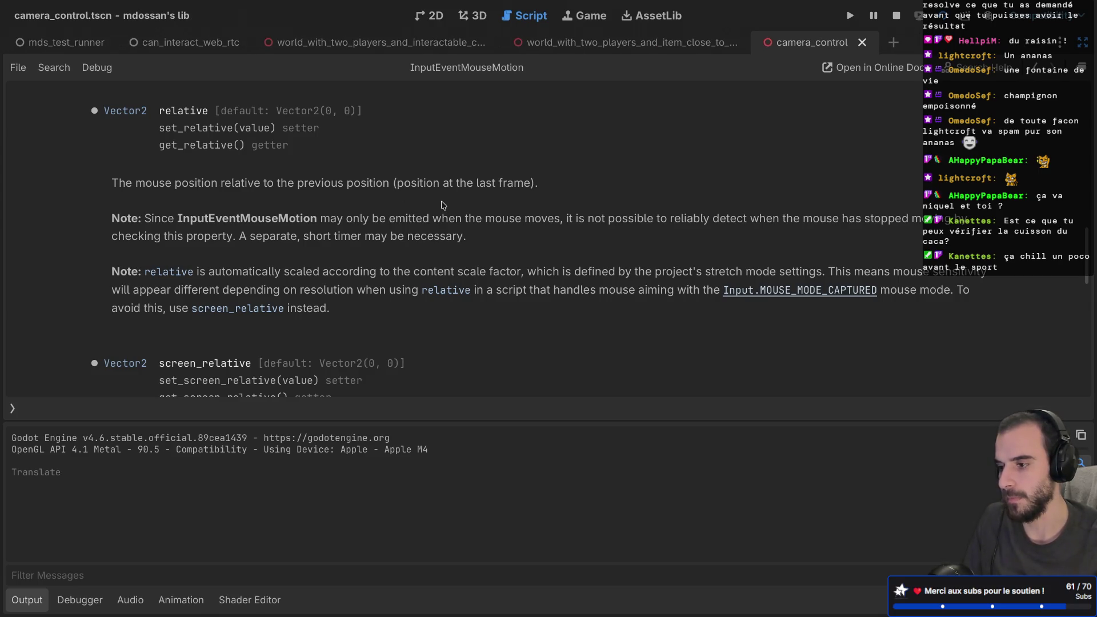
key(super+ctrl+d)
scroll(60, 454, up, 5)
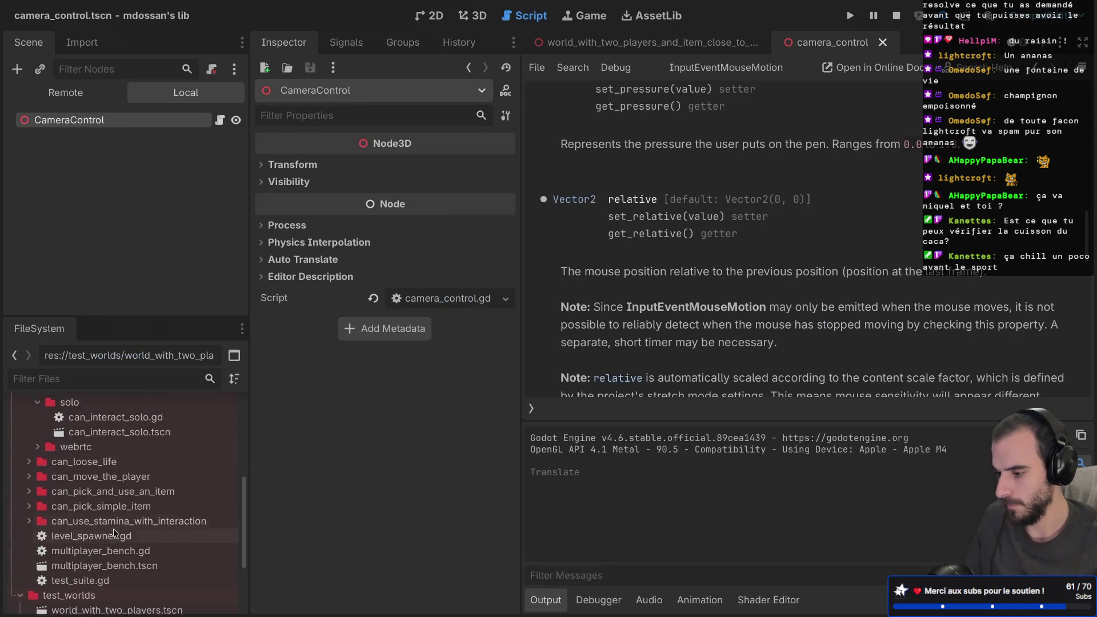
double_click(117, 473)
scroll(142, 495, up, 3)
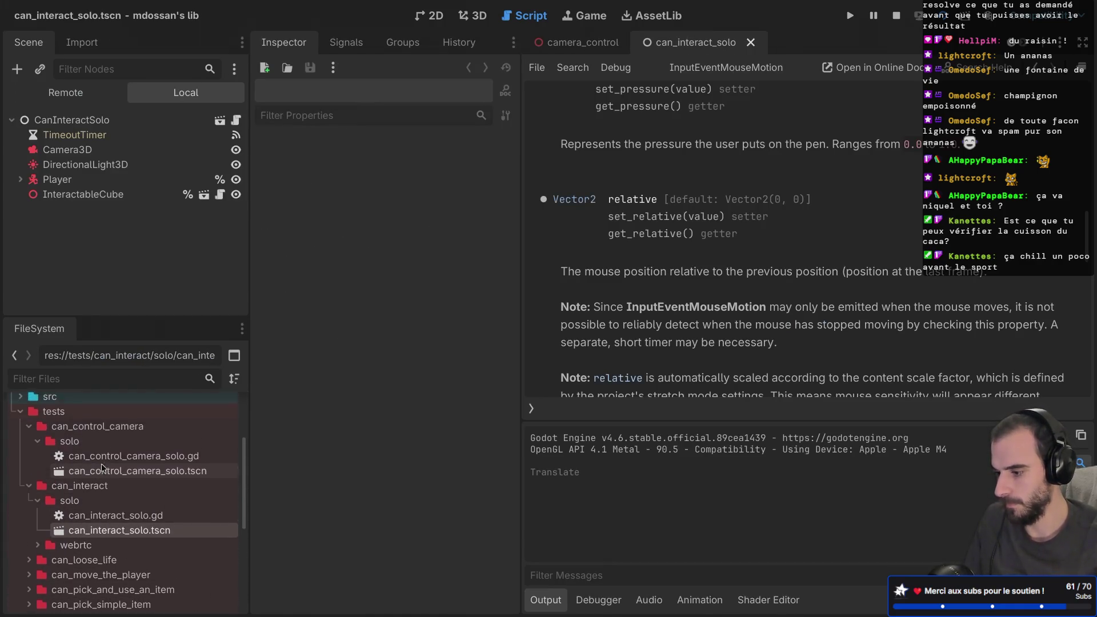
double_click(141, 494)
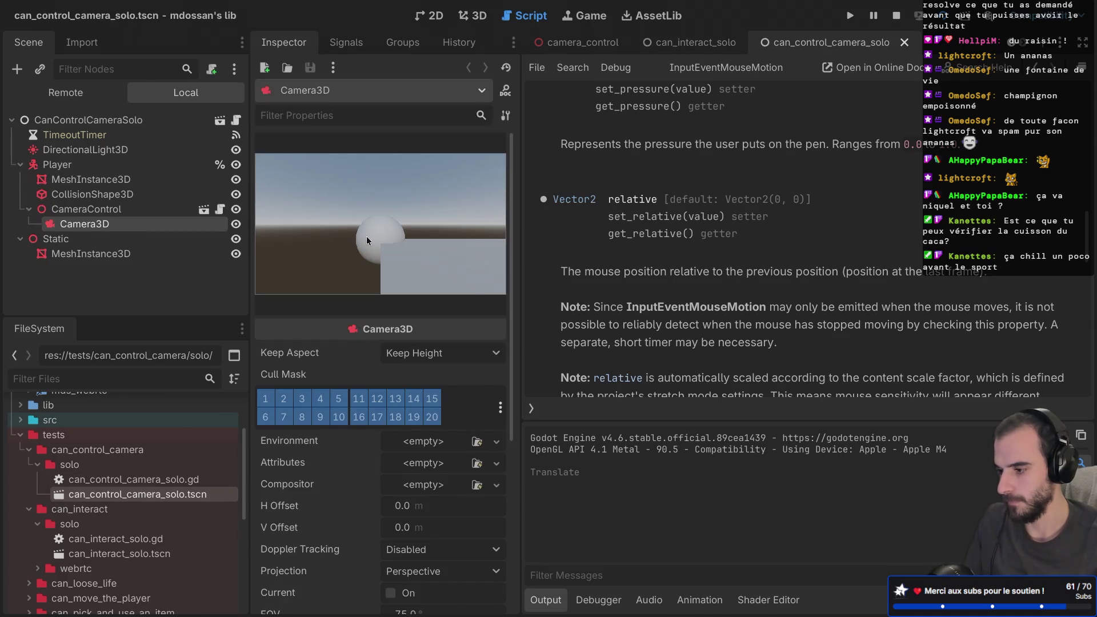
- Open CameraControl's camera_control.gd and add a blank line inside the mouse-motion check
click(219, 209)
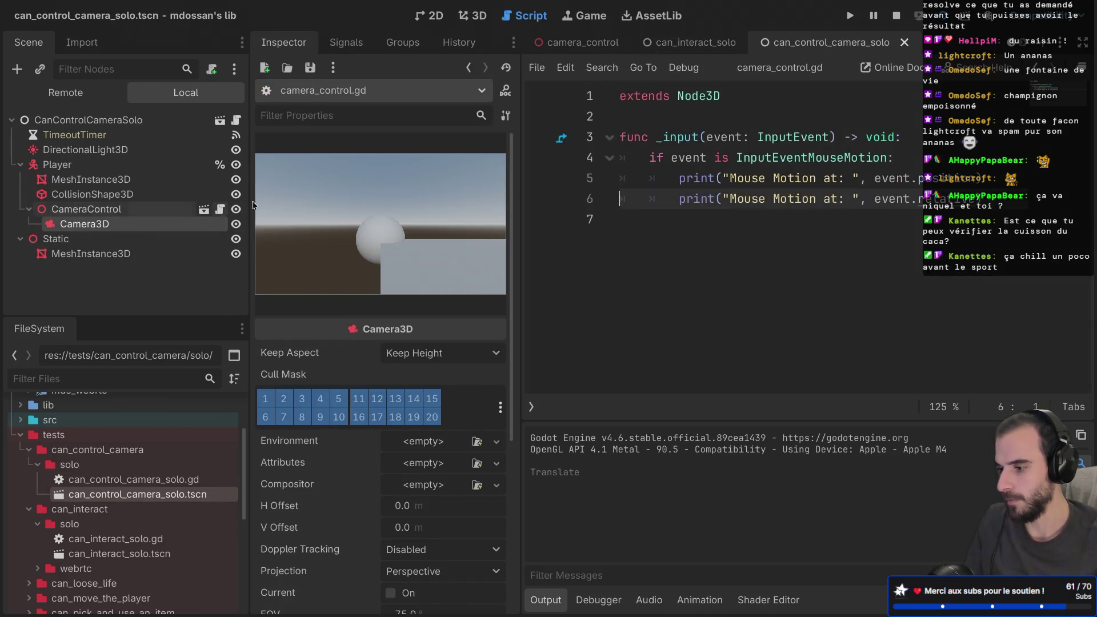
key(super+ctrl+d)
click(458, 167)
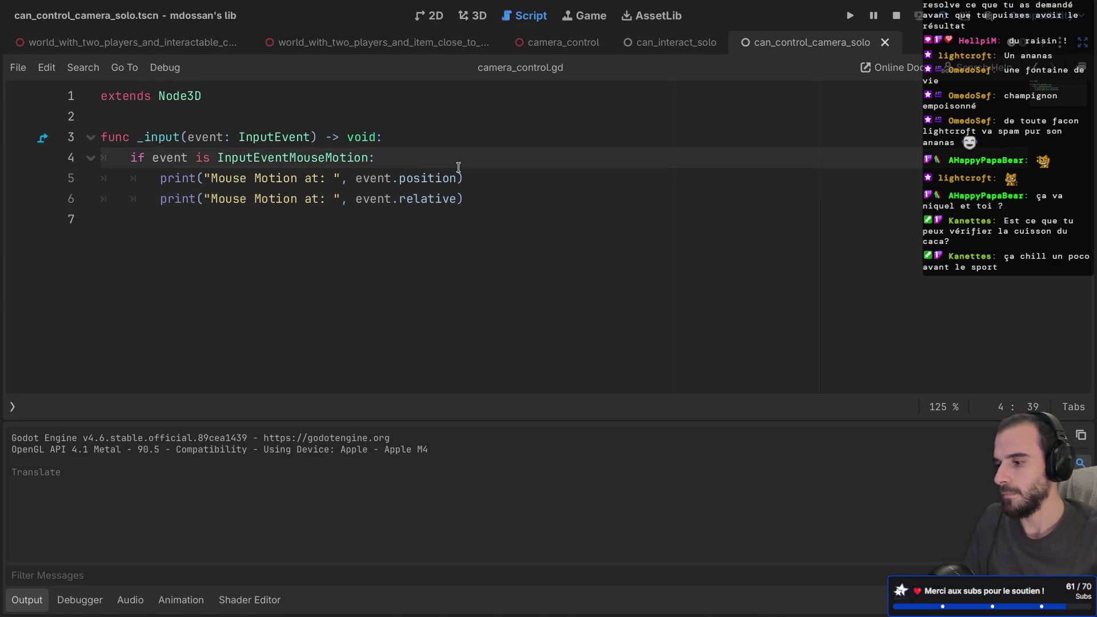
key(Return)
- Add rotate_y(event.relative.x) under the mouse-motion check
key(super+ctrl+d)
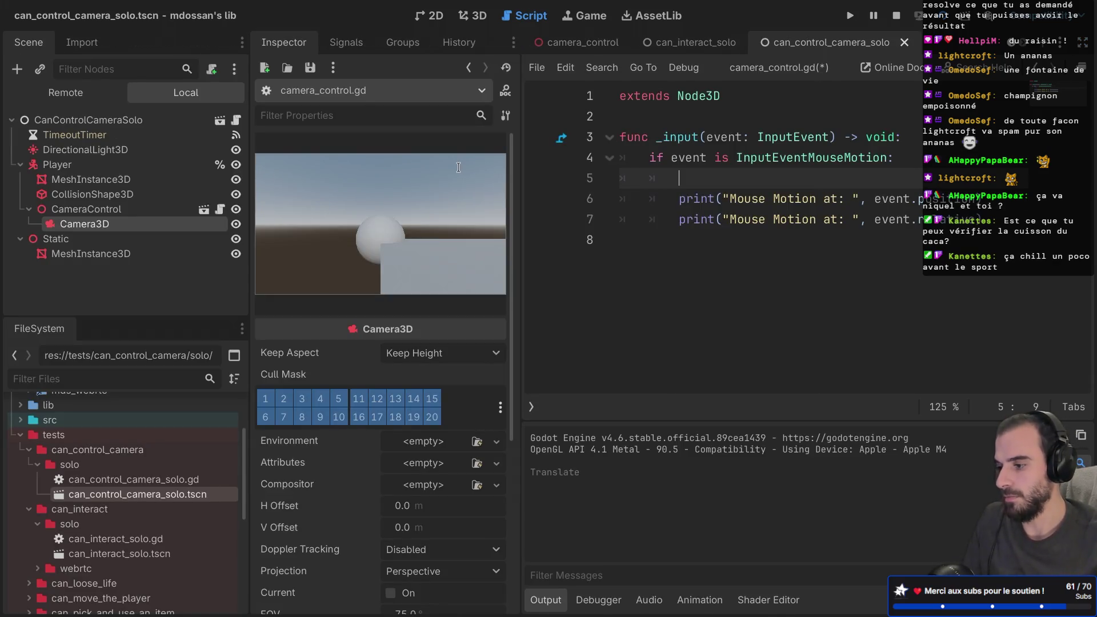
key(super+ctrl+d)
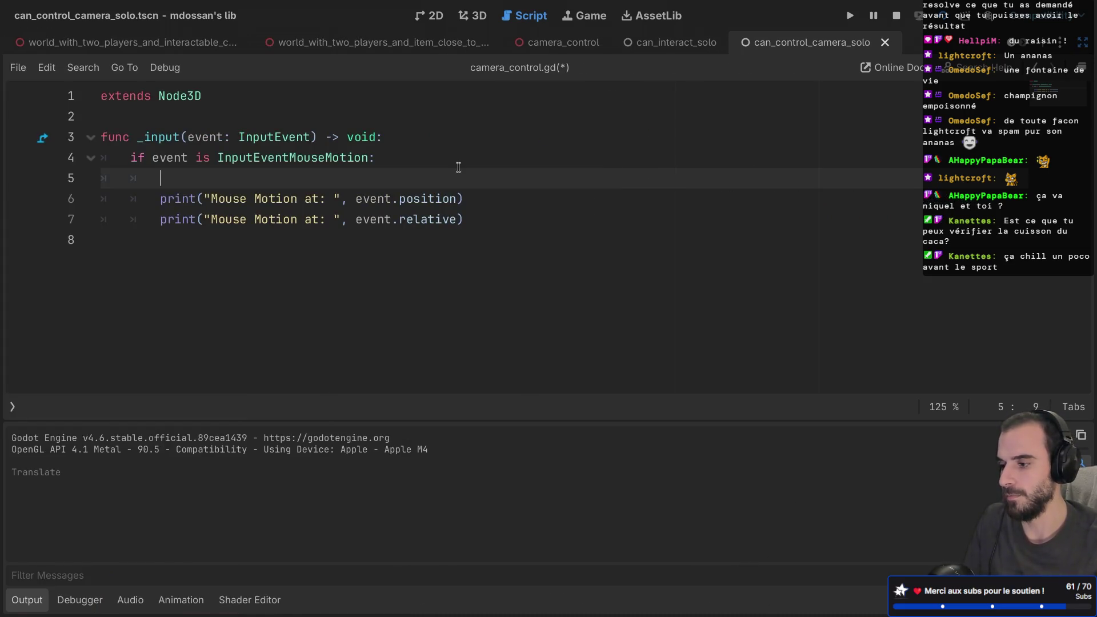
text(rota)
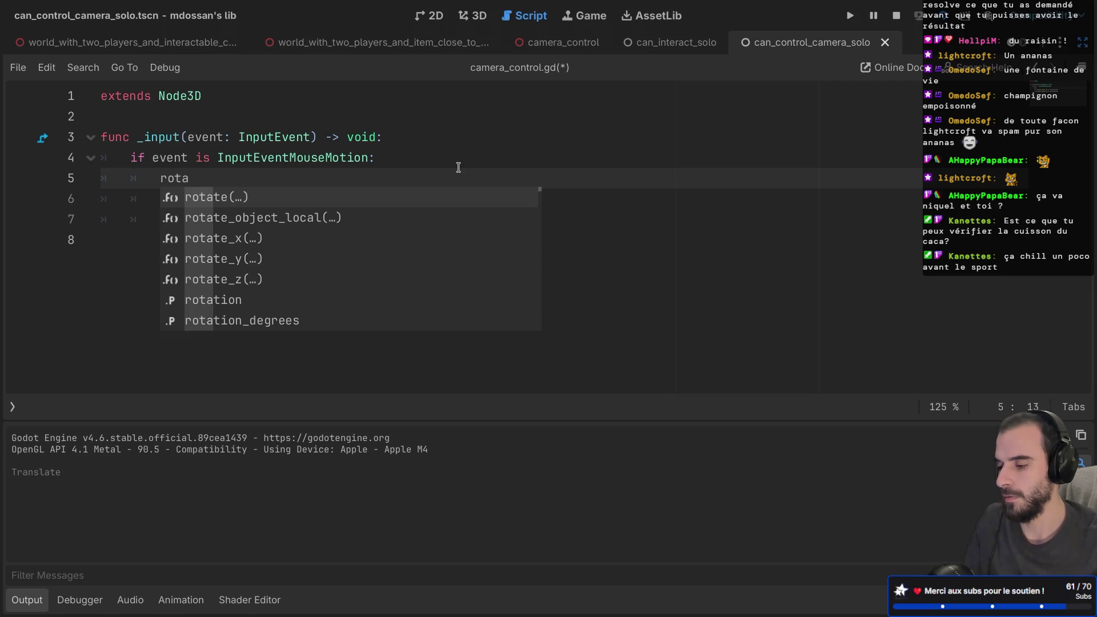
key(Down)
key(Down)
key(Down)
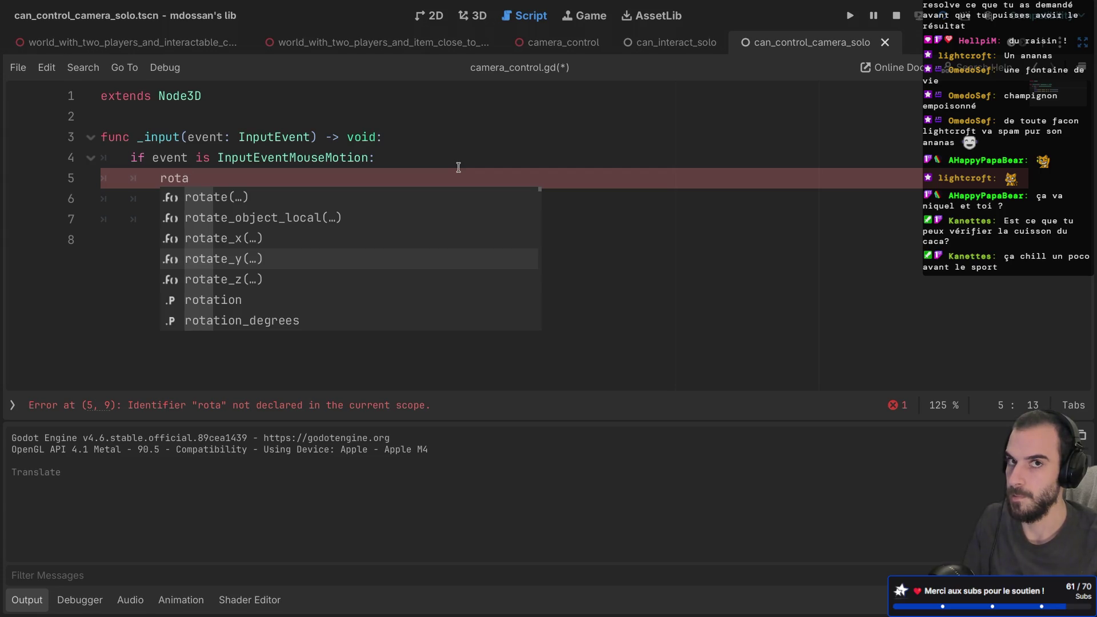
key(Return)
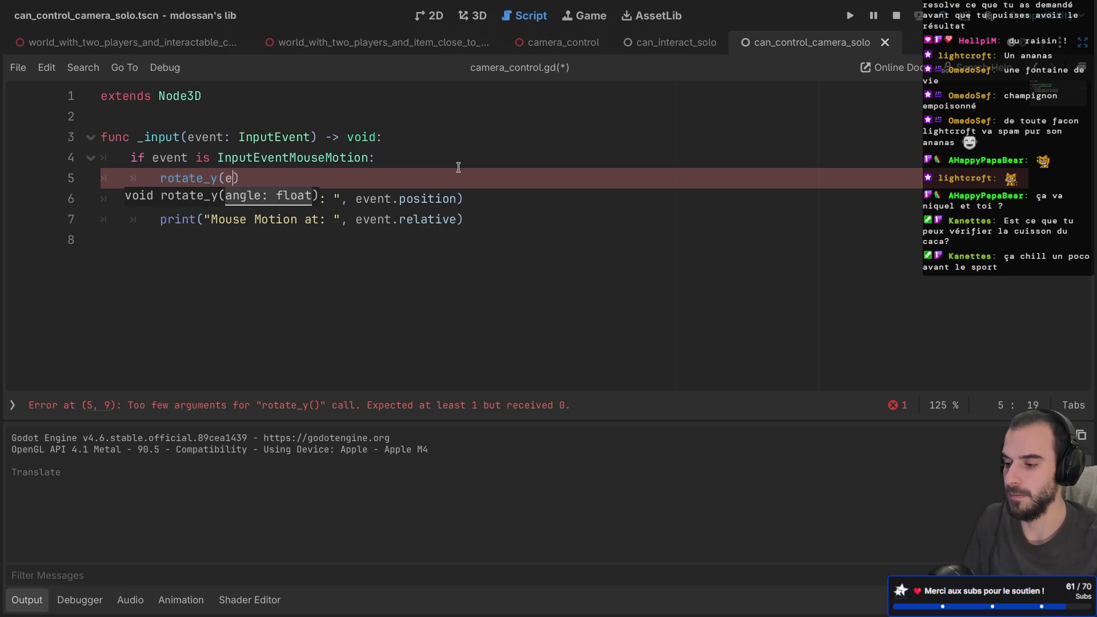
key(Return)
text(.re)
key(Return)
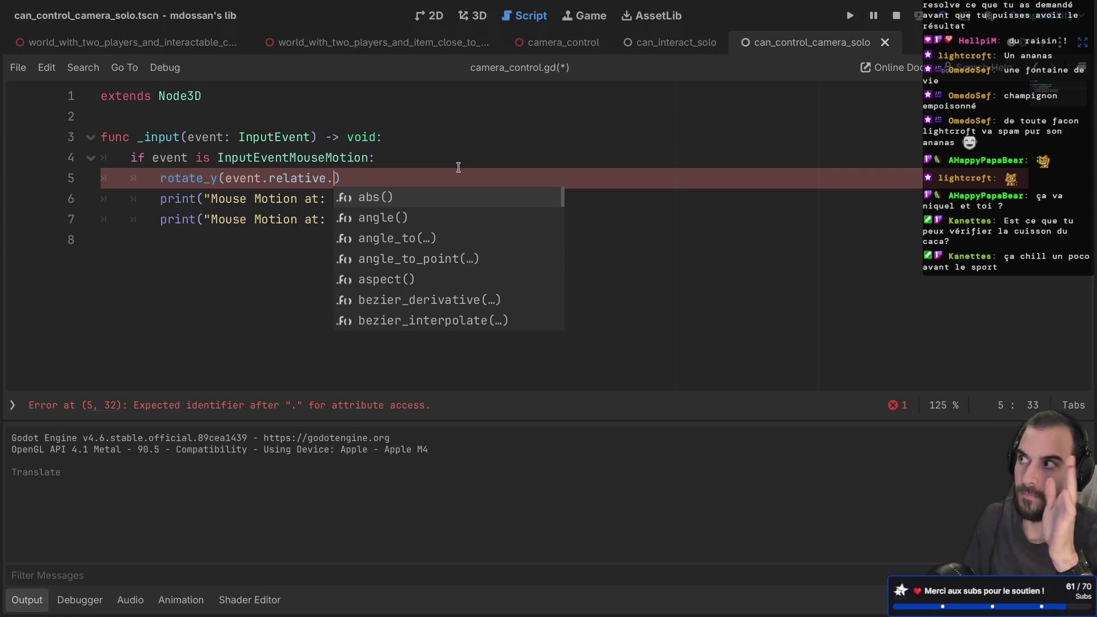
text(x)
drag(445, 174, 436, 163)
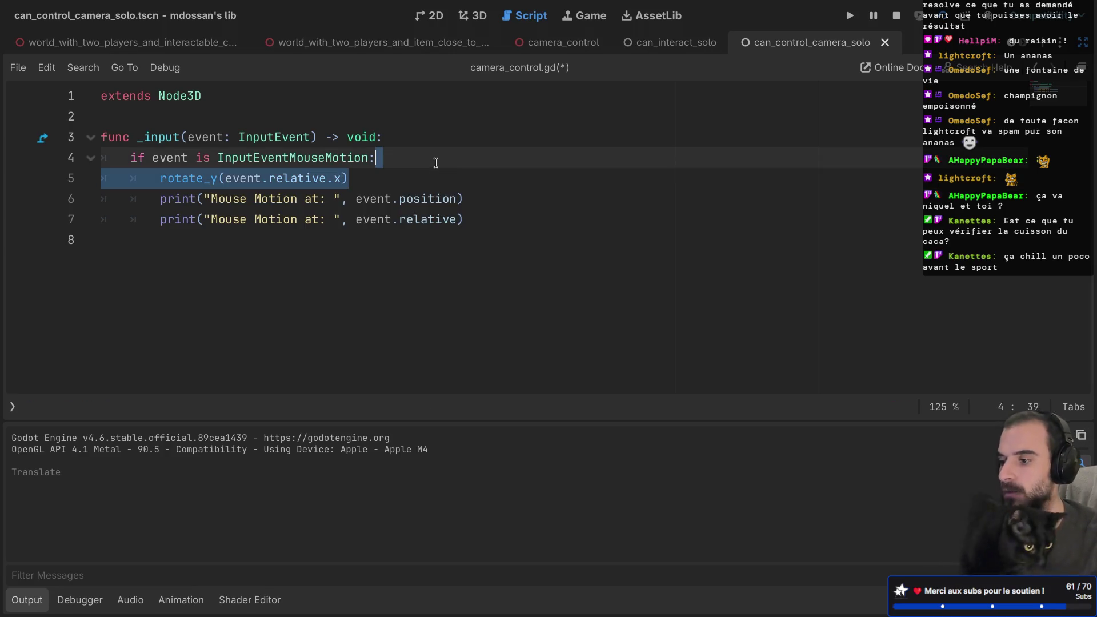
key(Right)
- Duplicate that line as rotate_z(event.relative.y) on line 6
key(ctrl+shift+d)
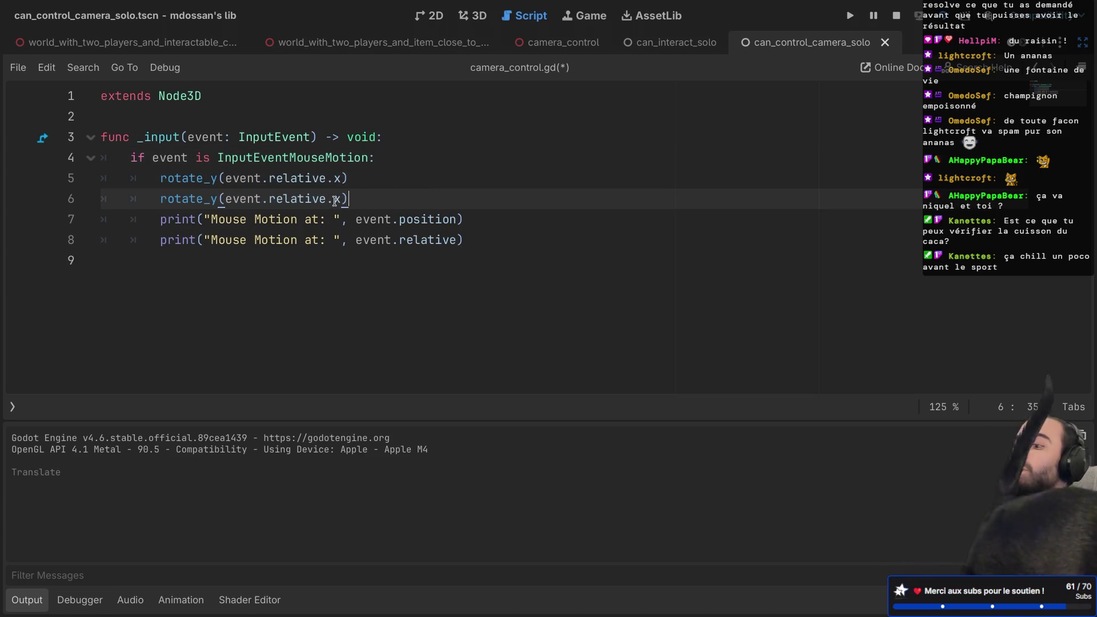
key(BackSpace)
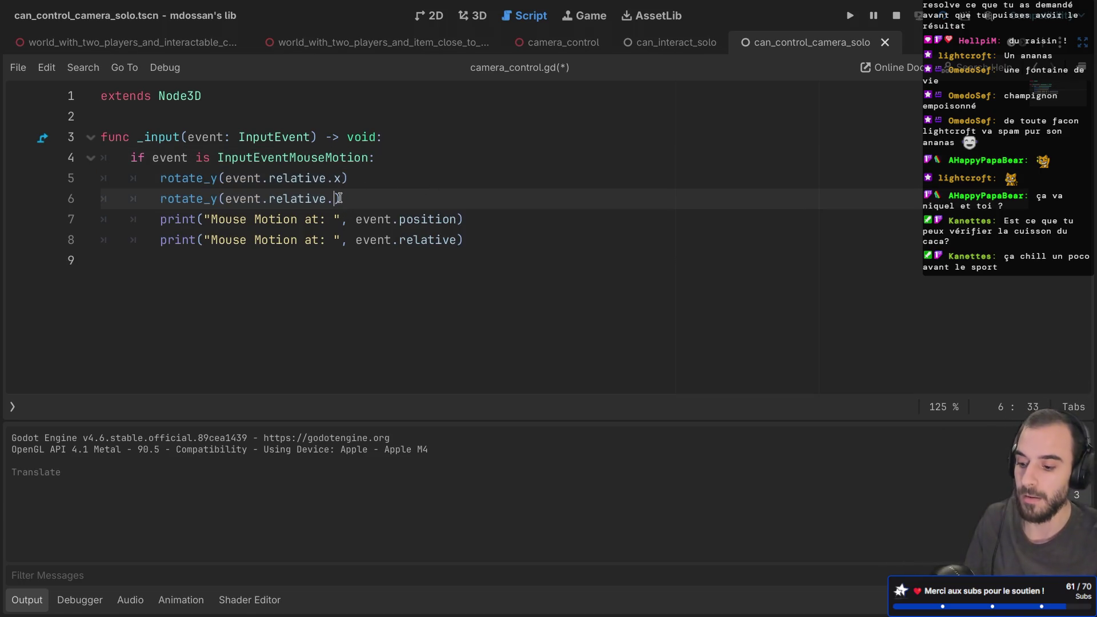
text(z))
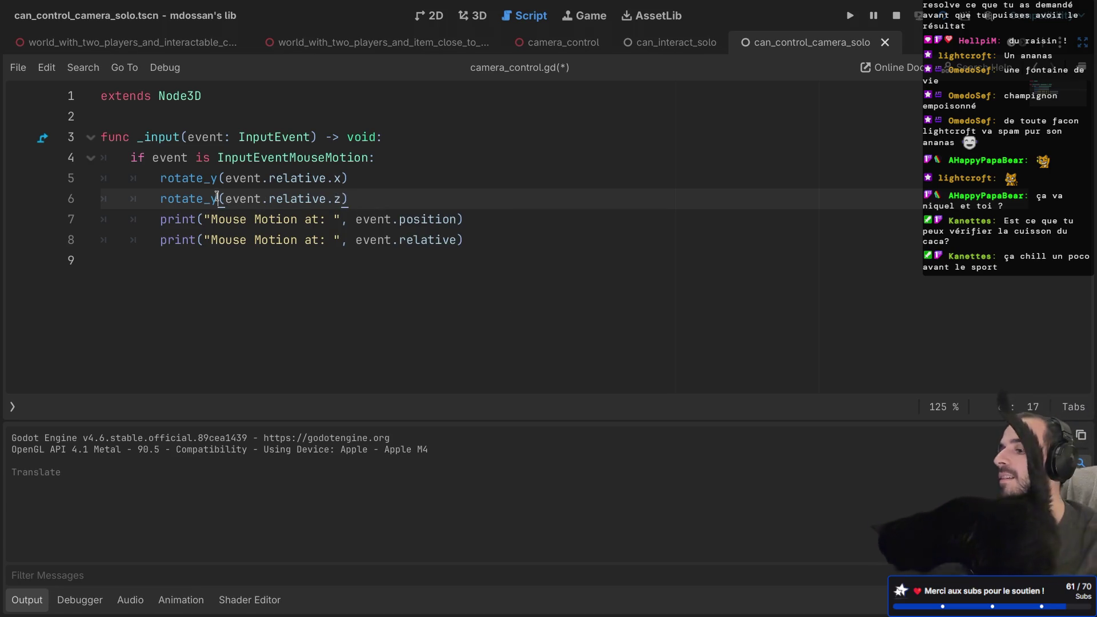
mouse_move(217, 197)
key(Return)
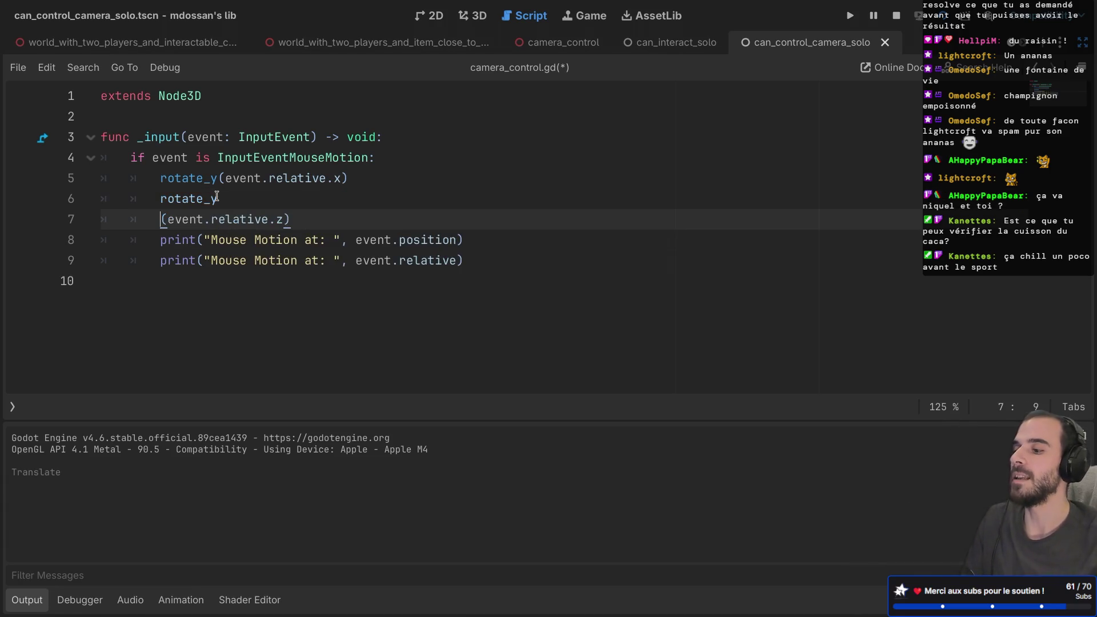
key(BackSpace)
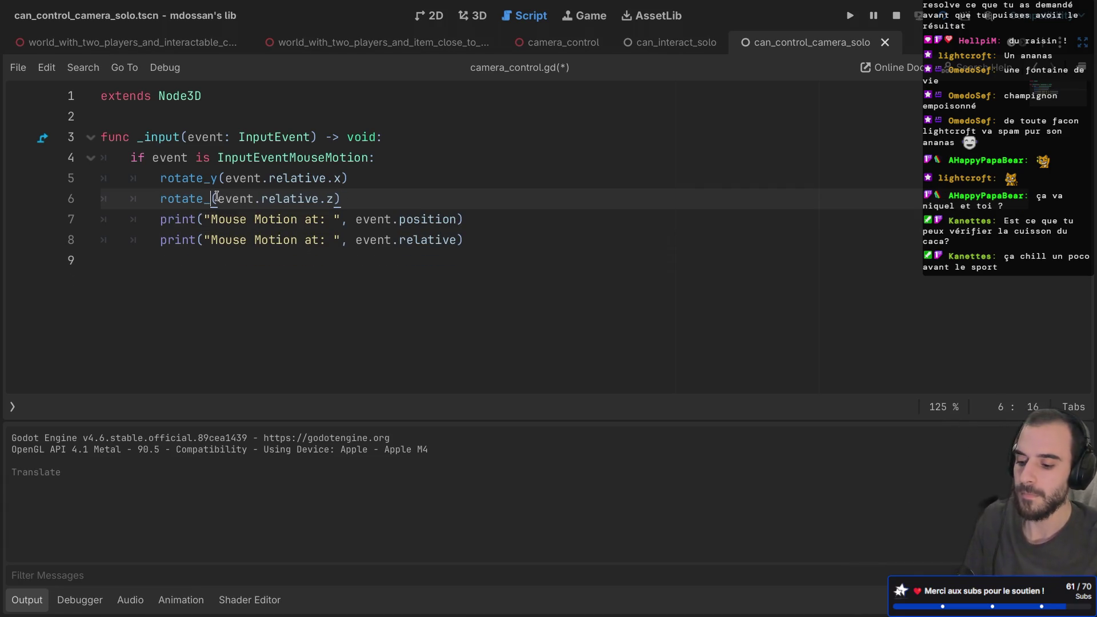
key(BackSpace)
text(z)
click(348, 155)
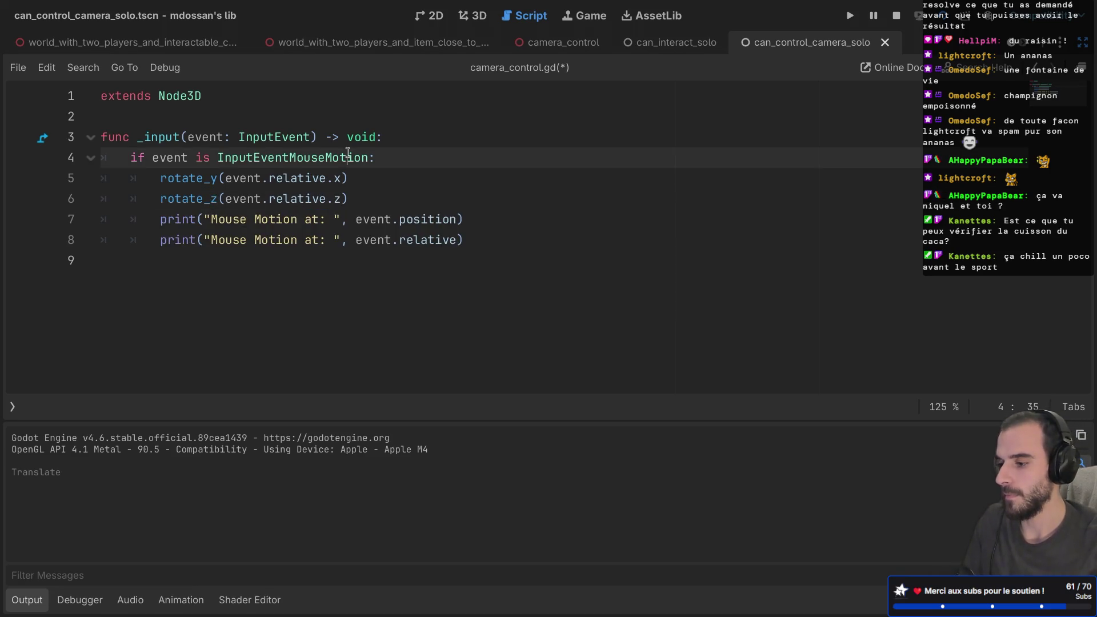
click(341, 199)
text(y)
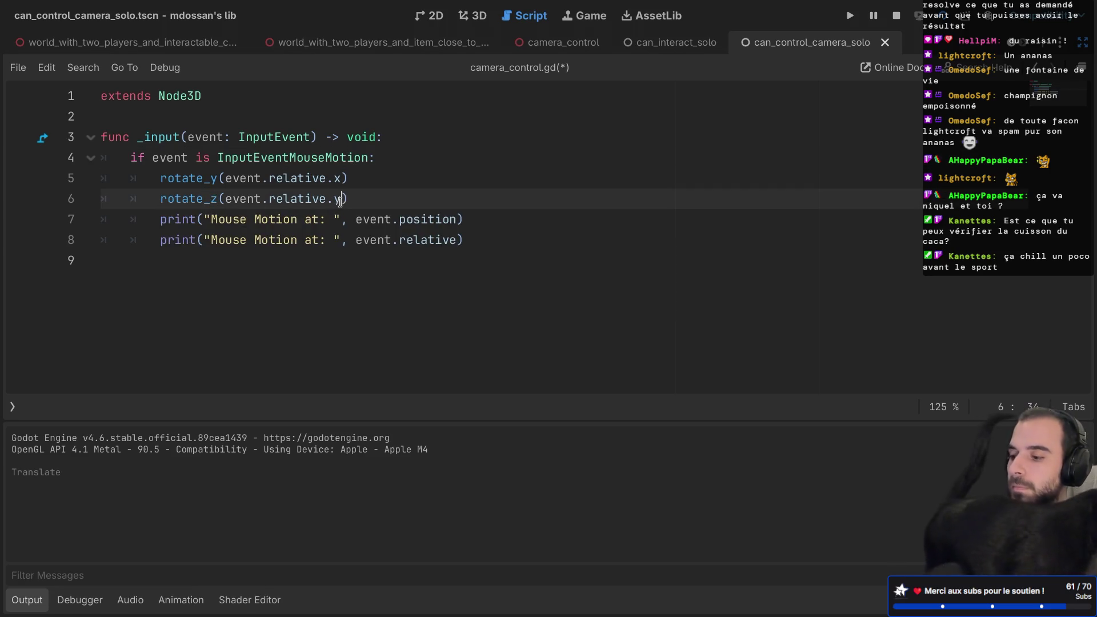
- Save the script, test-run the scene to see the view rotate, then stop it
key(super+s)
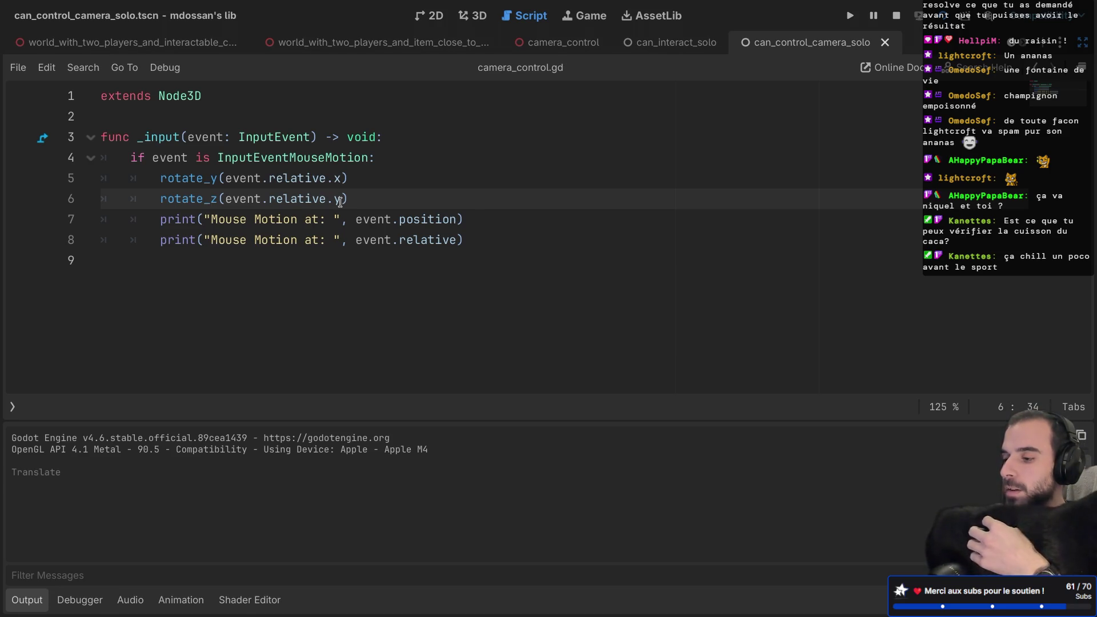
key(super+r)
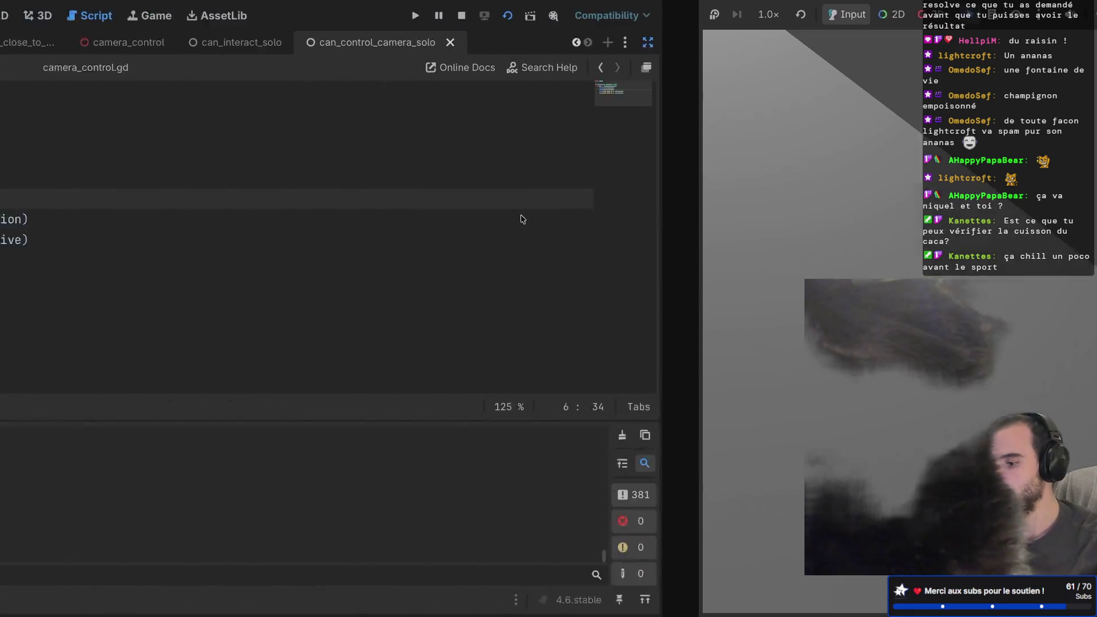
key(F8)
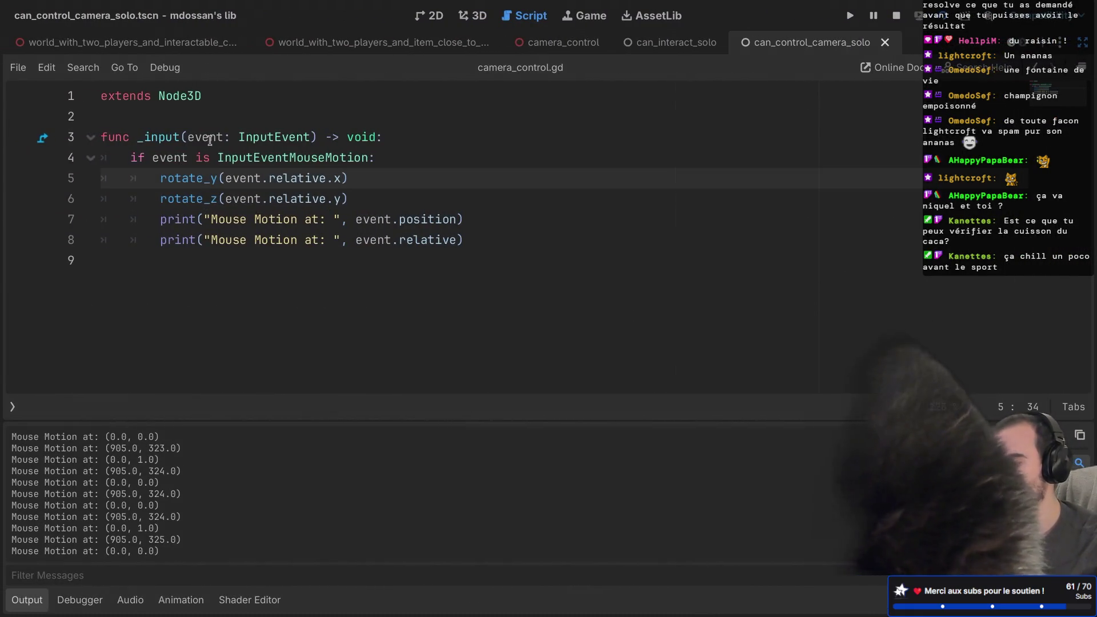
- Wrap line 5's event.relative.x in deg_to_rad()
click(228, 178)
text(deg)
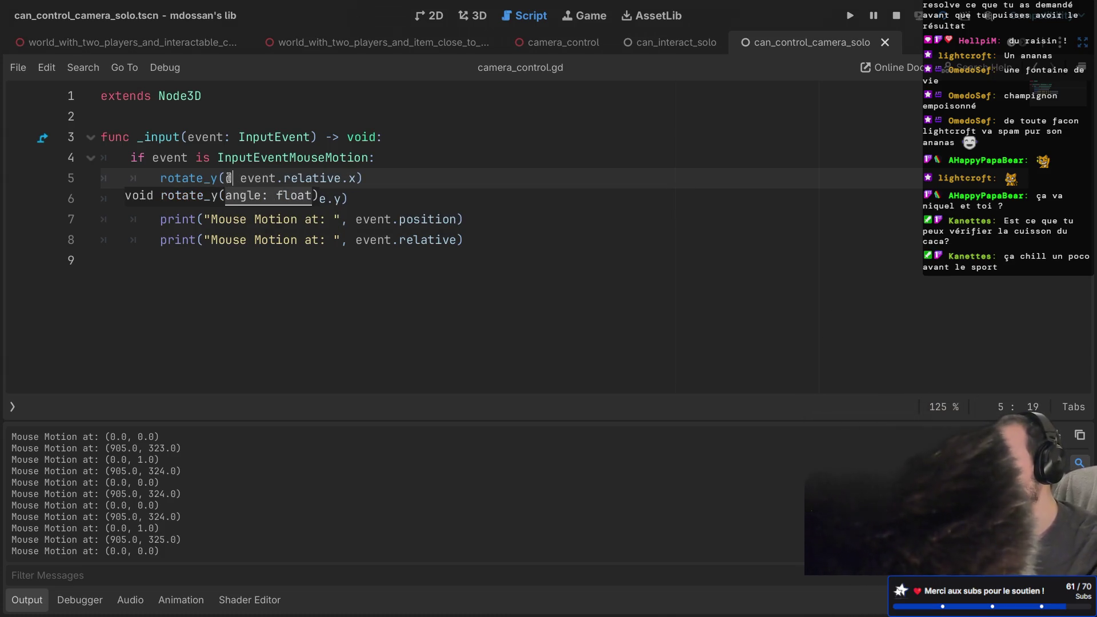
key(Return)
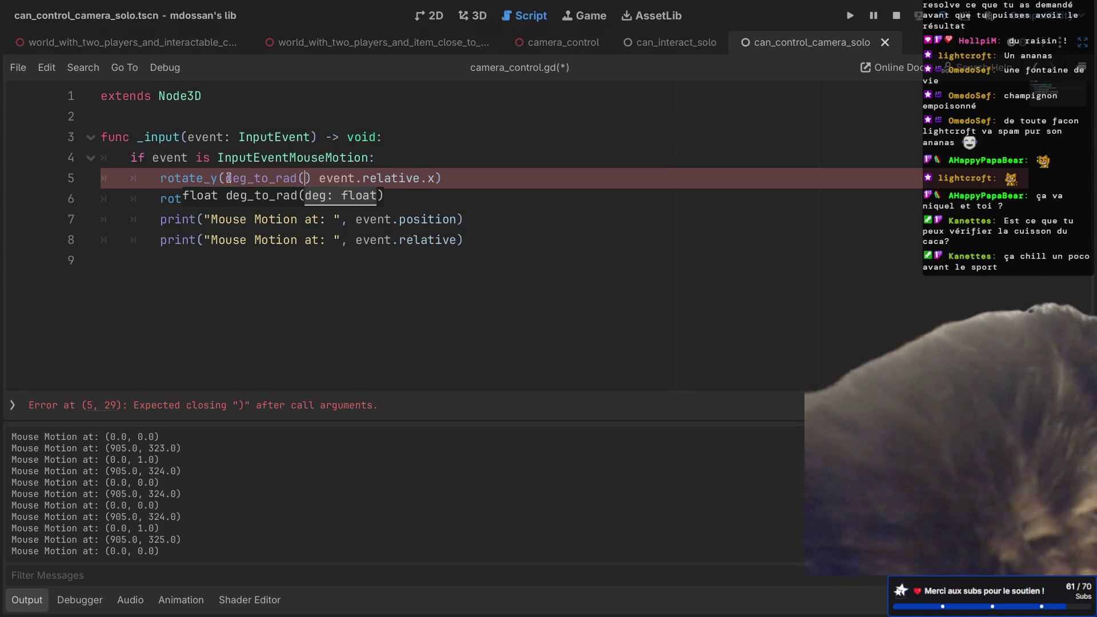
key(Delete)
key(Delete)
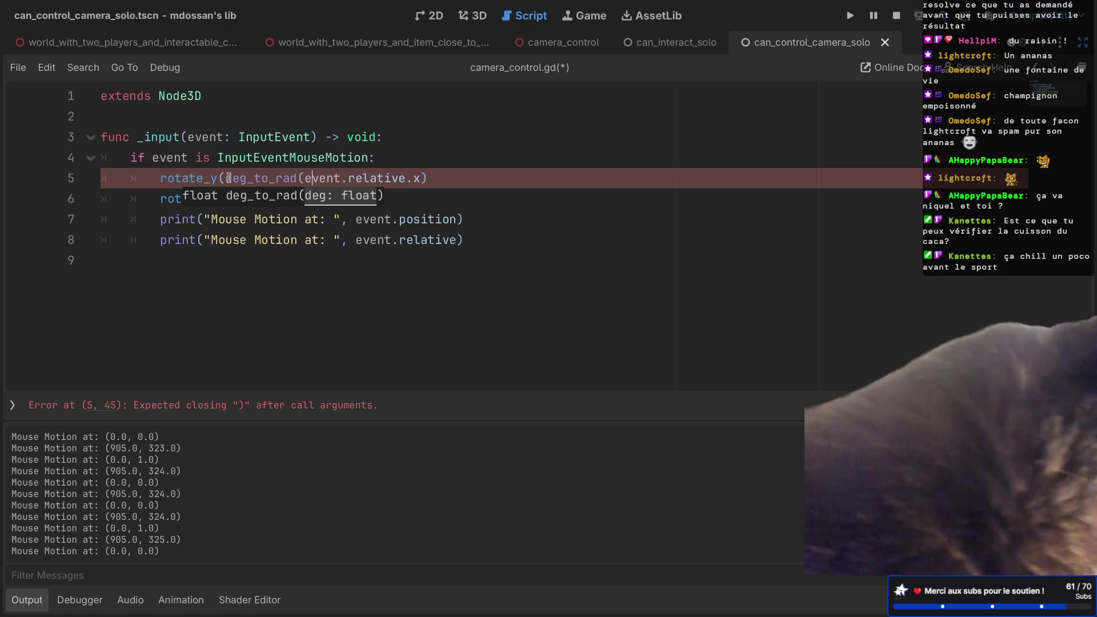
key(Right)
key(Right)
key(Right)
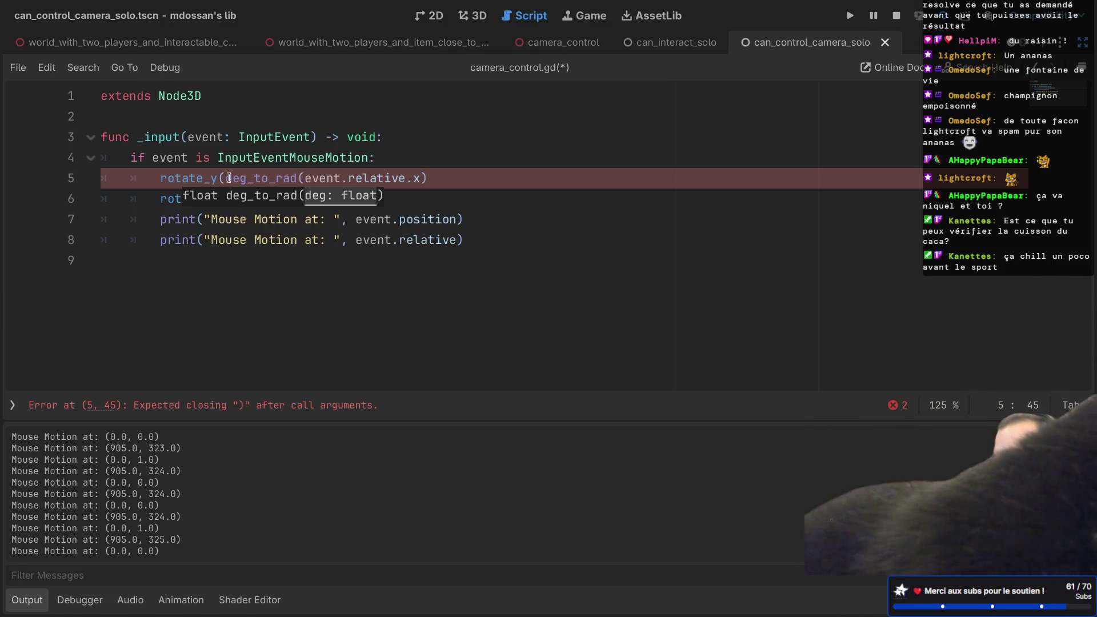
text())
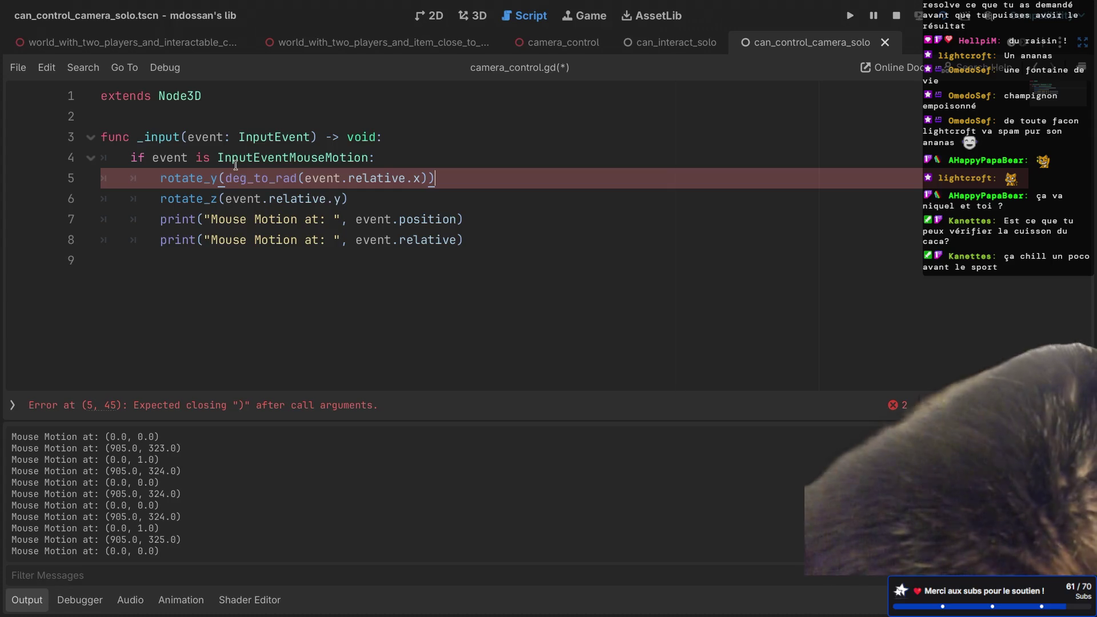
text())
- Wrap line 6's event.relative.y in deg_to_rad() as well, save, and run the scene
double_click(240, 178)
key(ctrl+c)
click(226, 198)
key(ctrl+v)
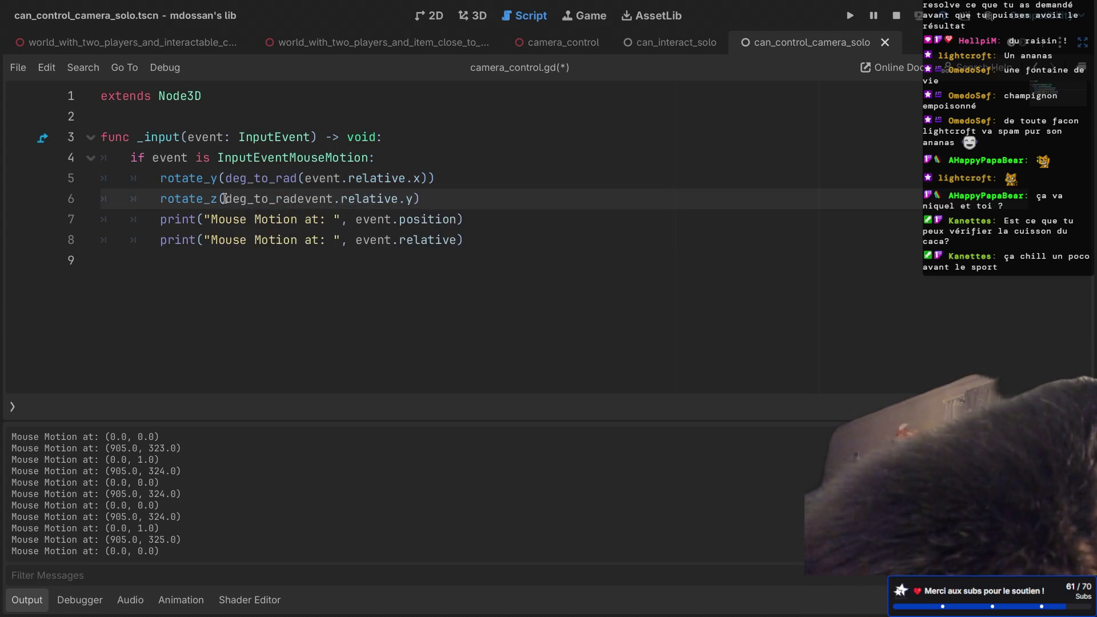
click(466, 198)
text())
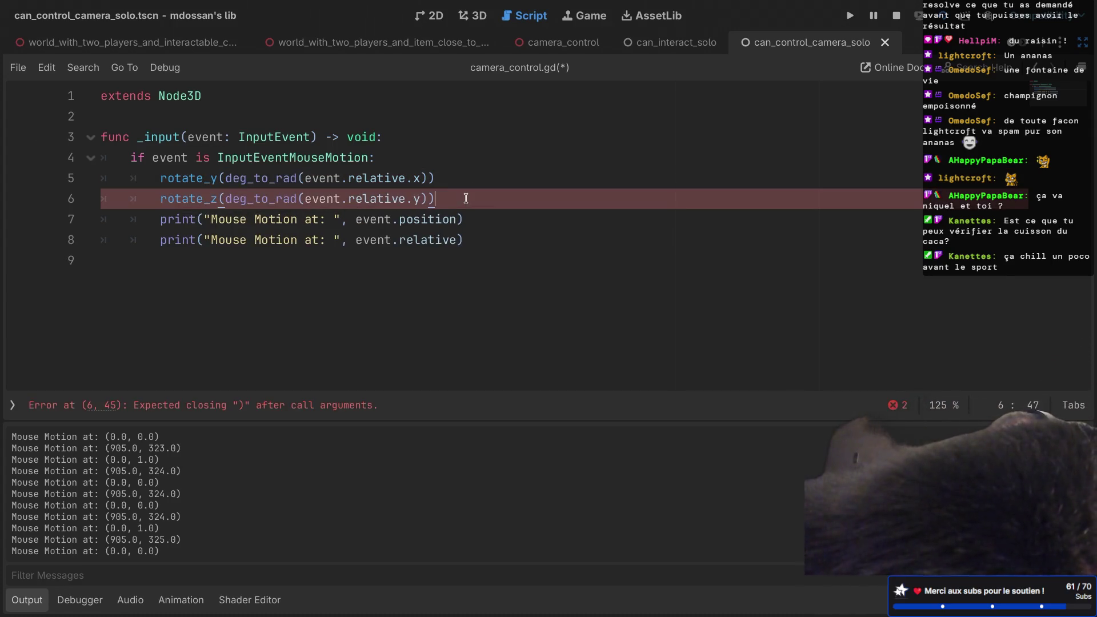
key(ctrl+s)
key(F6)
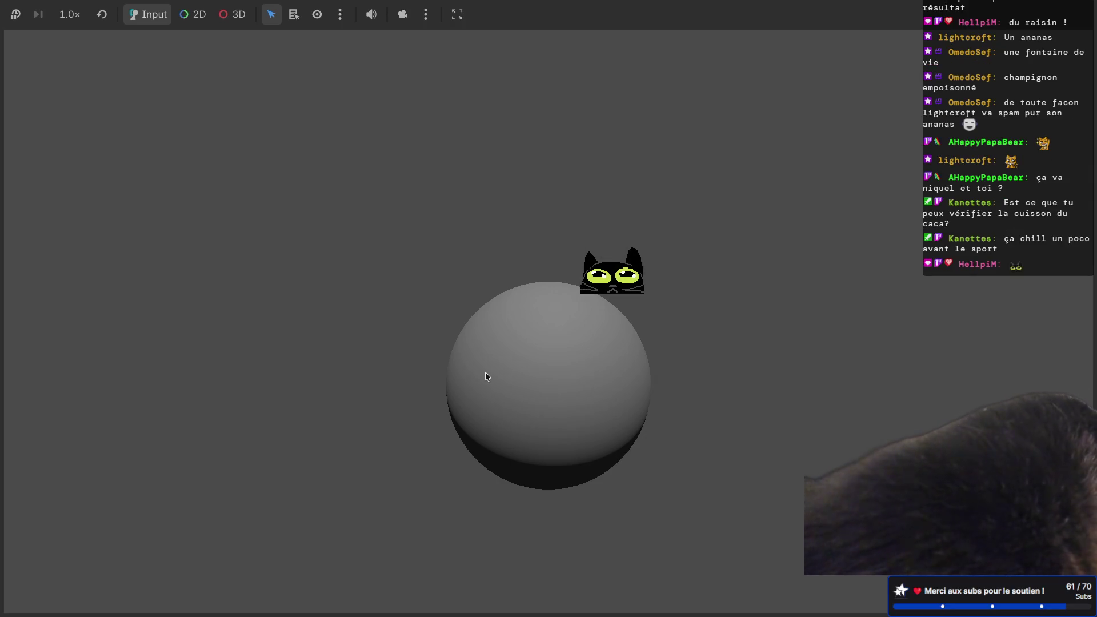
- Negate event.relative in the rotation calls with a minus, then test the camera by dragging in the game
key(F8)
click(305, 179)
click(305, 194)
text(-event.relative.y)))
key(F6)
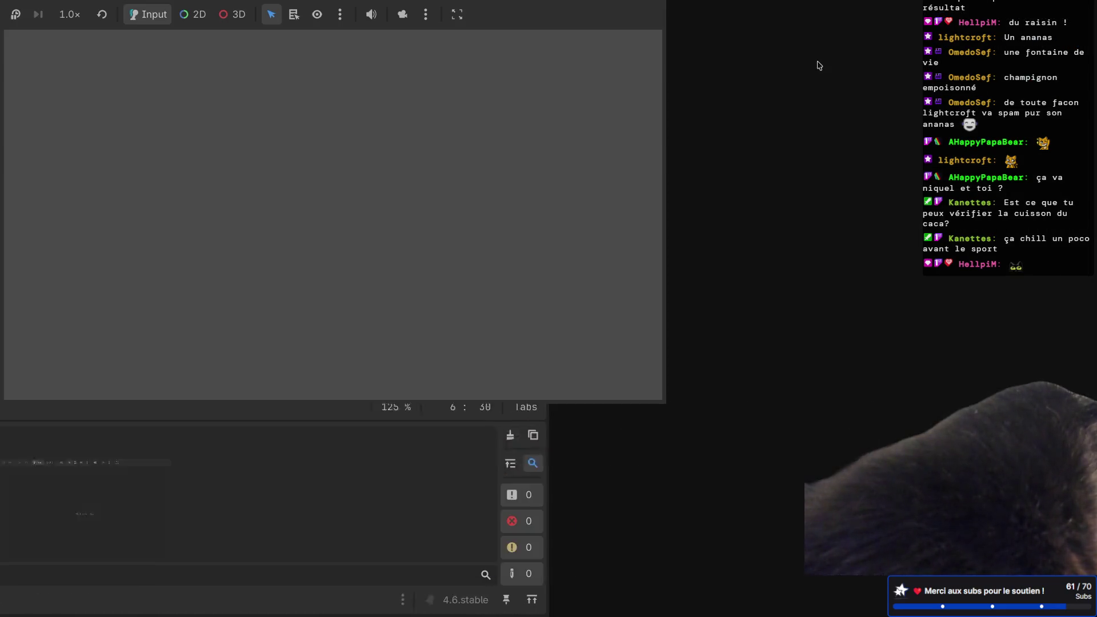
mouse_move(813, 102)
mouse_down()
mouse_move(912, 146)
mouse_move(867, 186)
mouse_move(793, 214)
mouse_move(746, 247)
mouse_move(744, 178)
mouse_move(739, 200)
mouse_move(631, 237)
mouse_move(698, 232)
mouse_move(644, 233)
mouse_move(714, 203)
mouse_move(596, 206)
mouse_move(731, 183)
mouse_move(636, 202)
mouse_move(676, 232)
mouse_move(678, 166)
mouse_move(693, 187)
mouse_move(669, 193)
mouse_up()
key(F8)
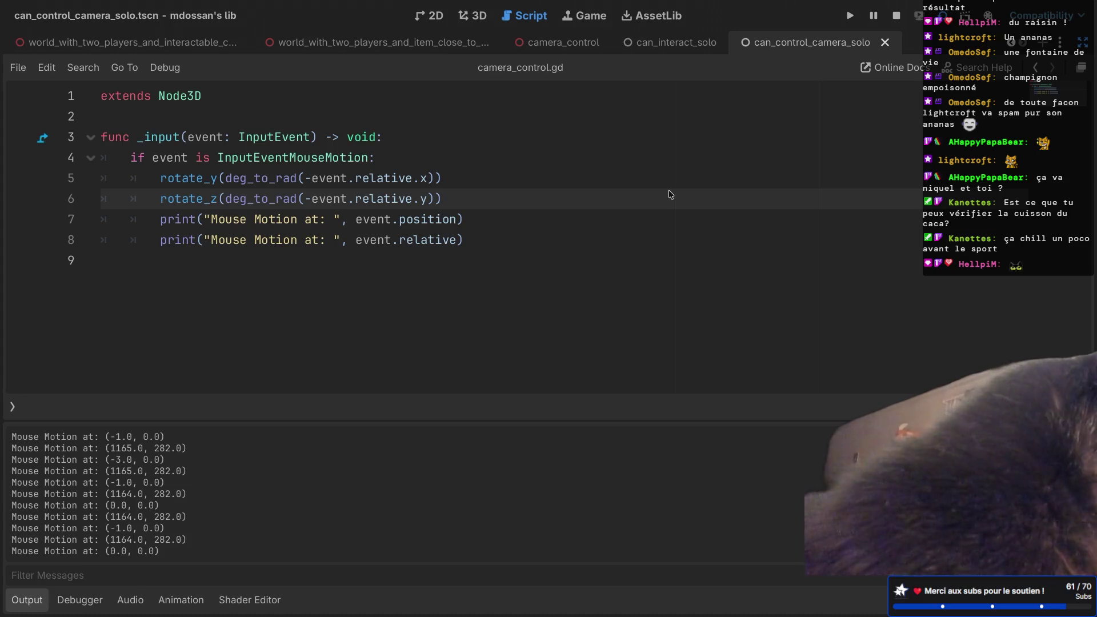
- Run another test of the negated camera rotation, logging positions near (877.0, 421.0), then stop it
click(670, 195)
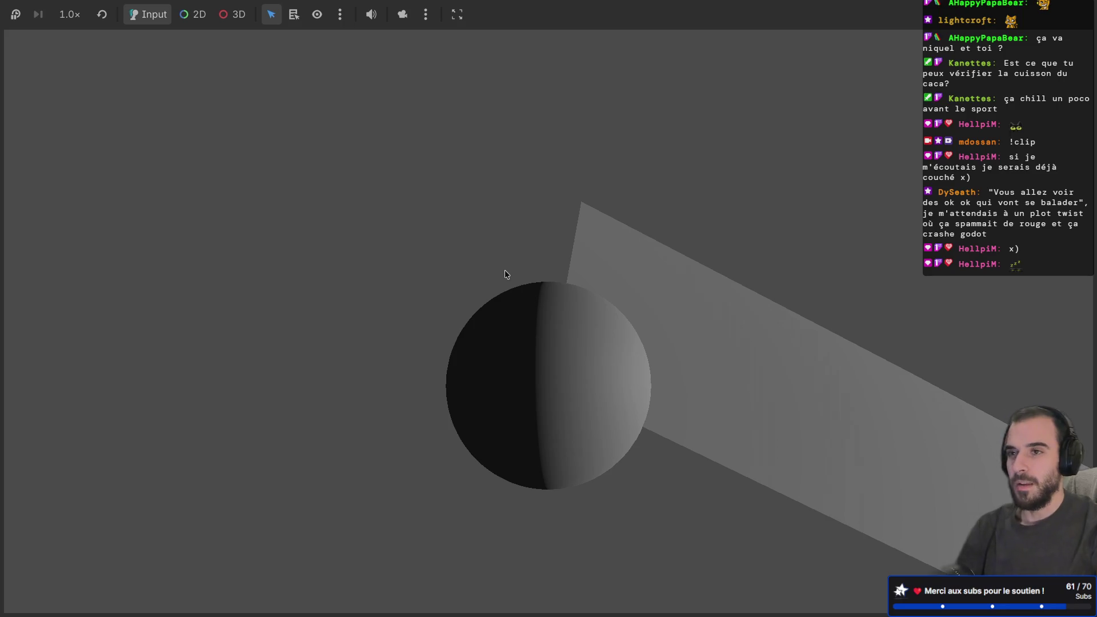
key(F8)
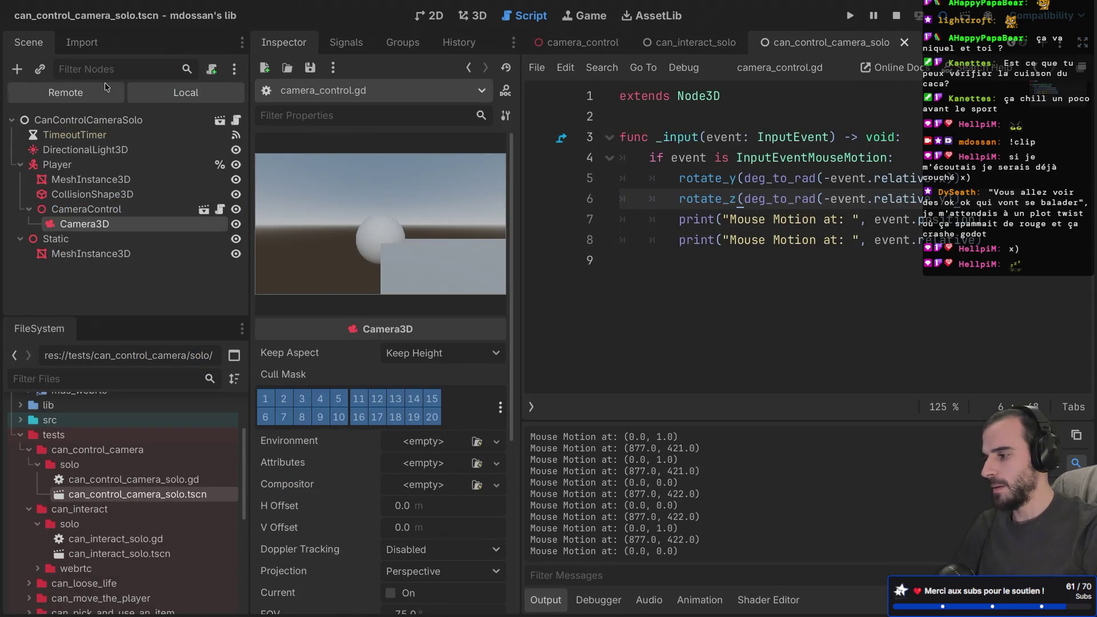
- Check the remote CameraControl's rotation (-18.2°, -93.9°, 27.5°) and open the Node3D rotate_y docs
click(105, 83)
click(21, 136)
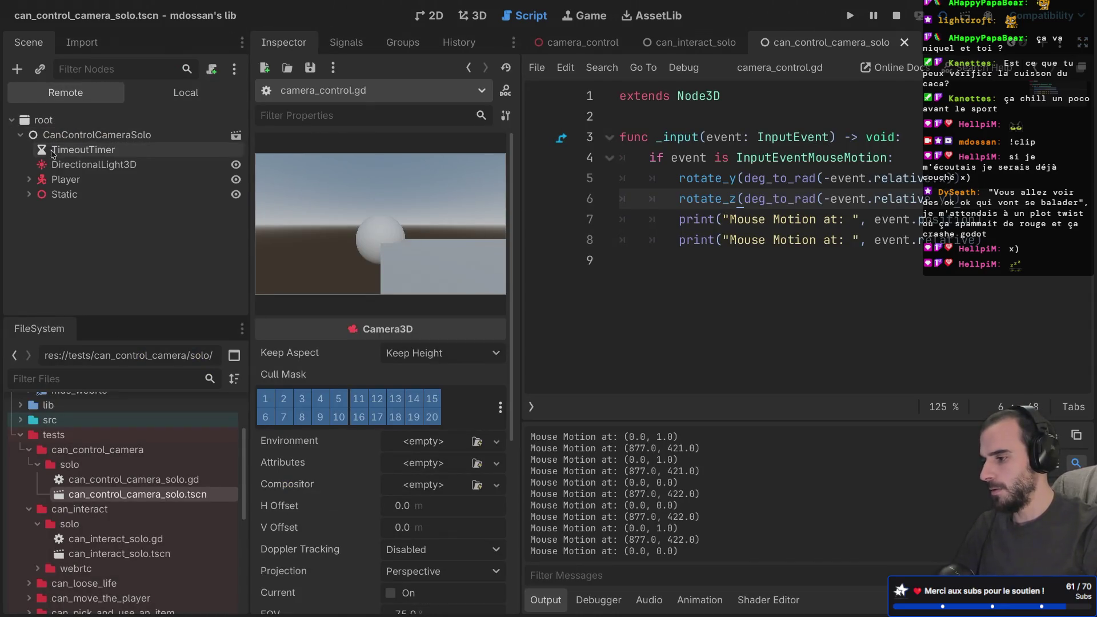
click(25, 194)
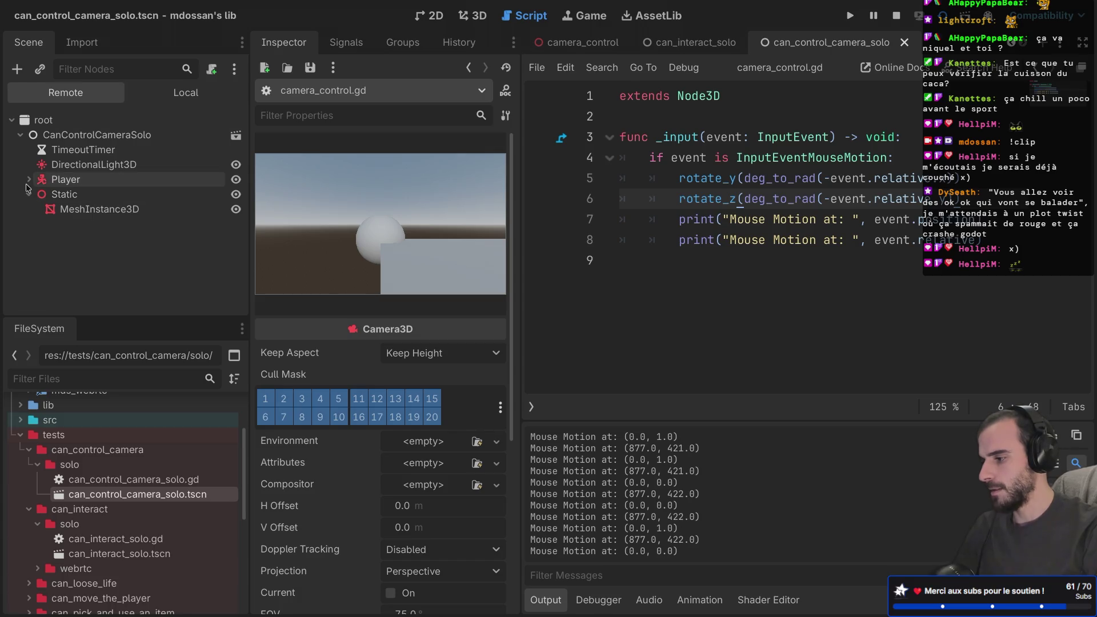
click(30, 179)
click(38, 224)
click(94, 224)
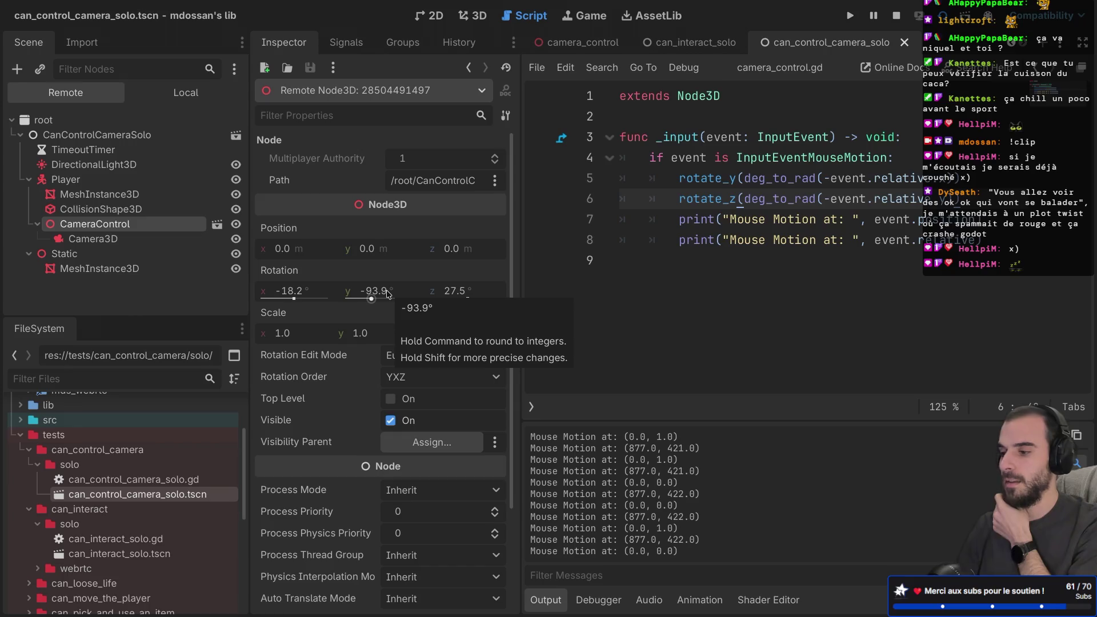
ctrl+click(701, 179)
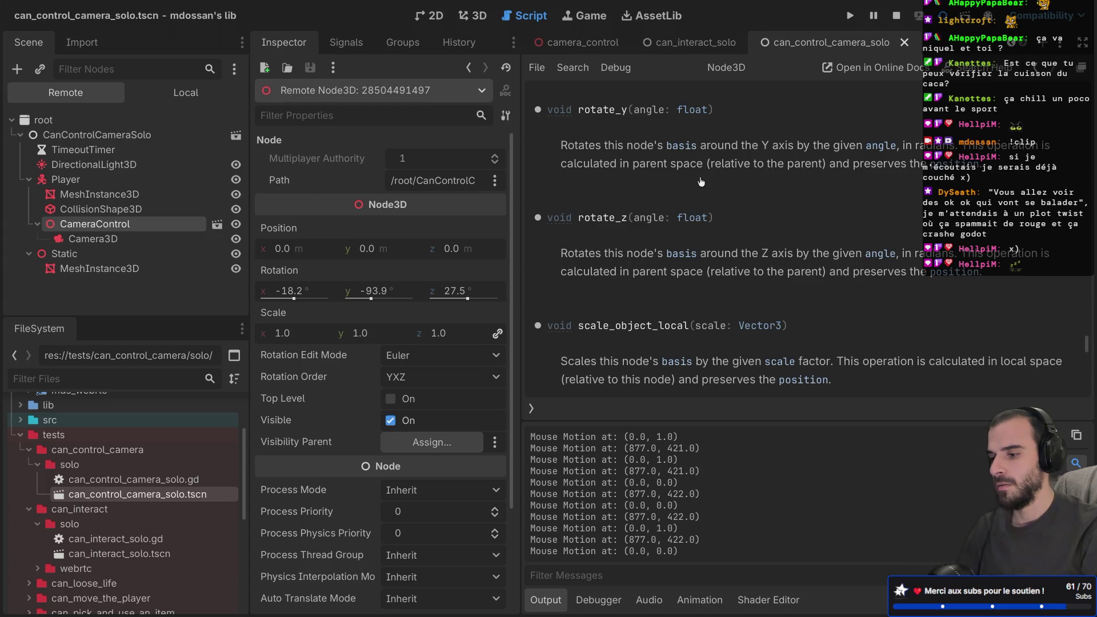
- Scroll the Node3D reference down to the set_identity docs, then go back to camera_control.gd
scroll(701, 182, down, 3)
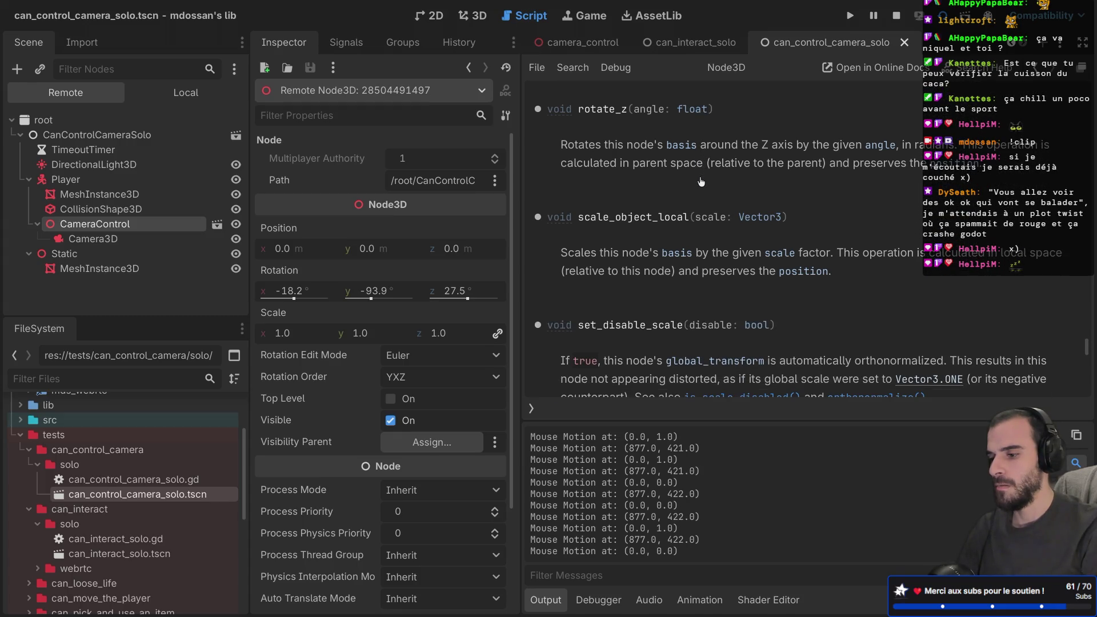
scroll(701, 181, down, 10)
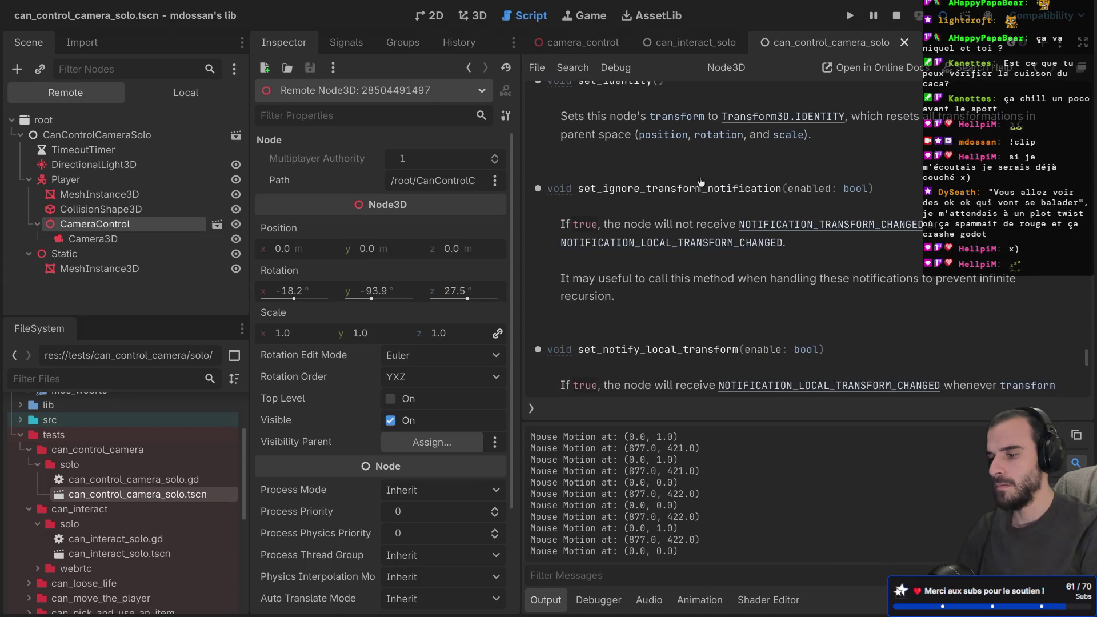
scroll(701, 181, down, 10)
scroll(701, 182, down, 7)
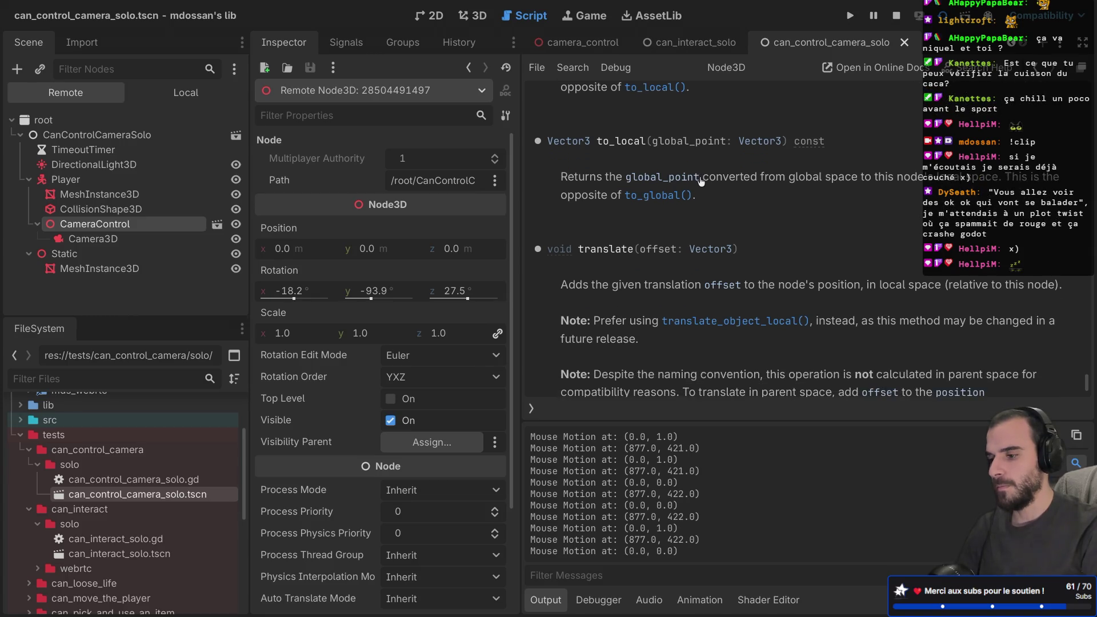
scroll(701, 182, down, 5)
scroll(701, 182, up, 20)
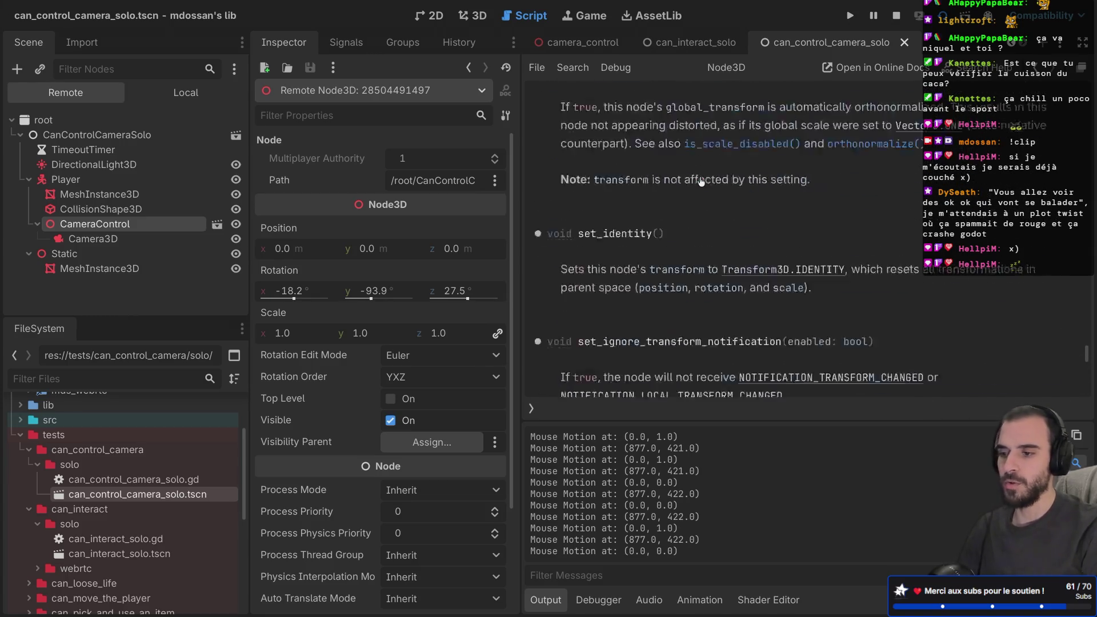
key(alt+Left)
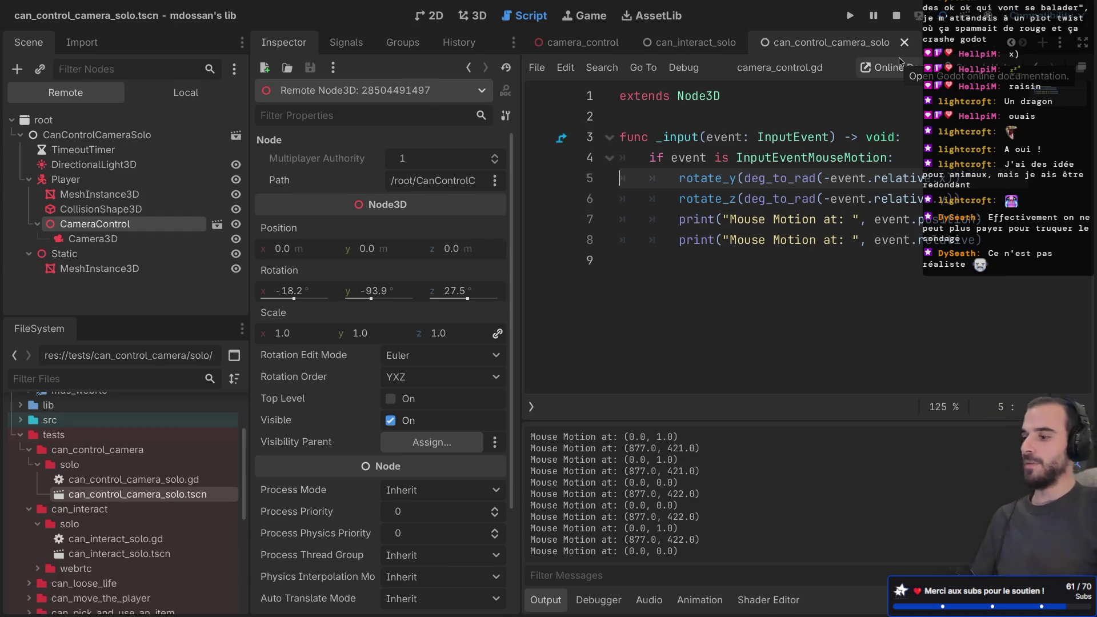
- Switch from Godot to the browser's Mouse and input coordinates docs page
key(ctrl+Right)
key(ctrl+Right)
key(ctrl+Right)
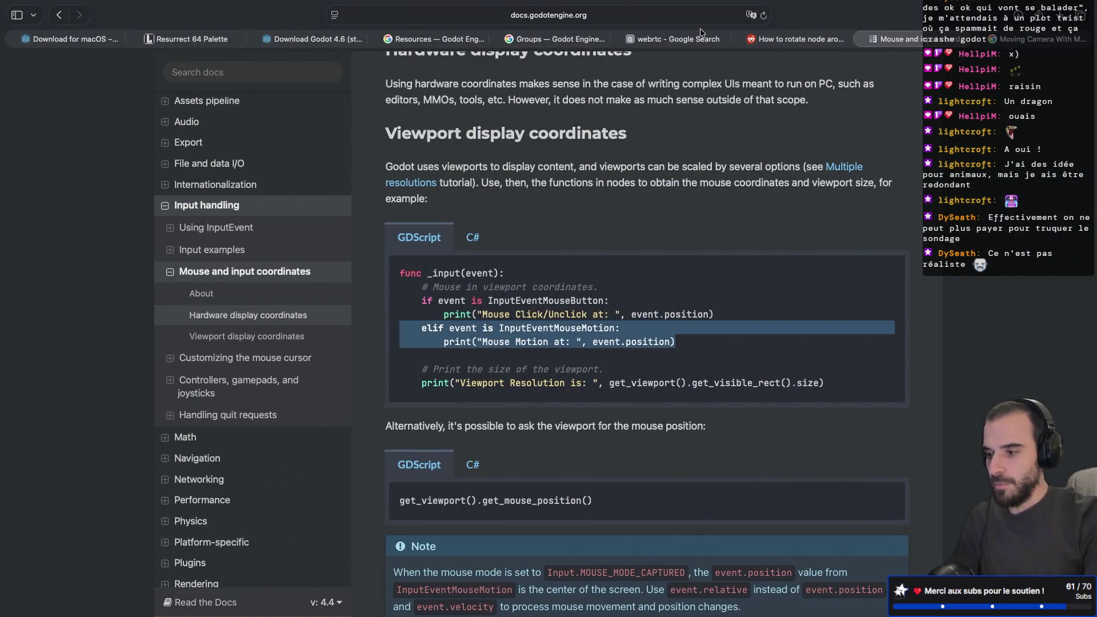
- Load sketchfab in Safari, view the profile with Banana, sword and pine models, then return to Godot
click(676, 20)
text(sketchfab)
key(Return)
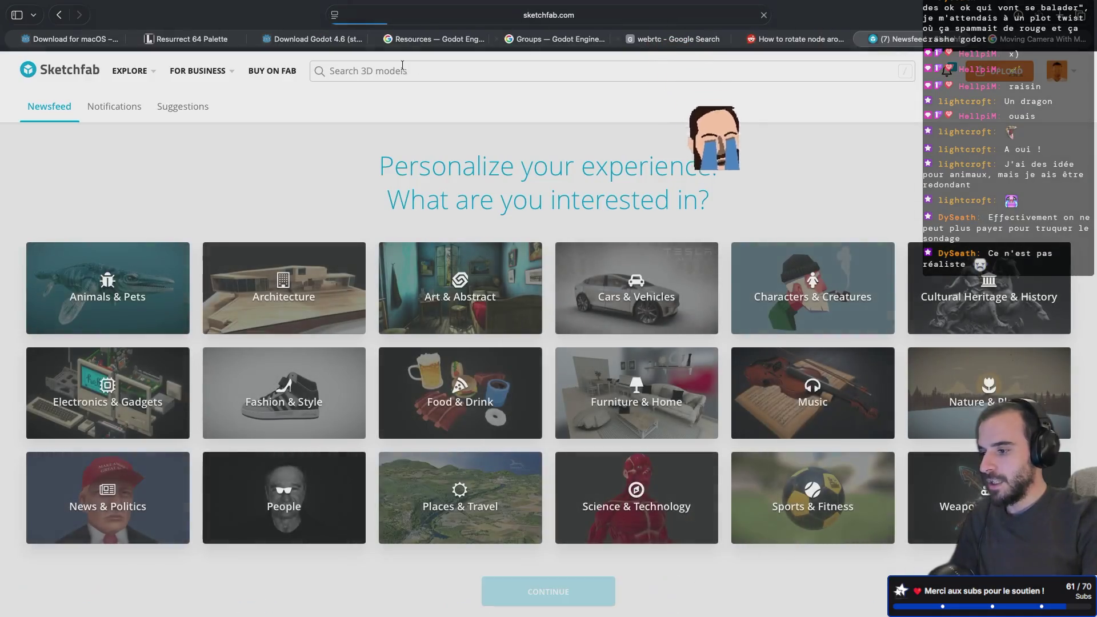
click(1056, 71)
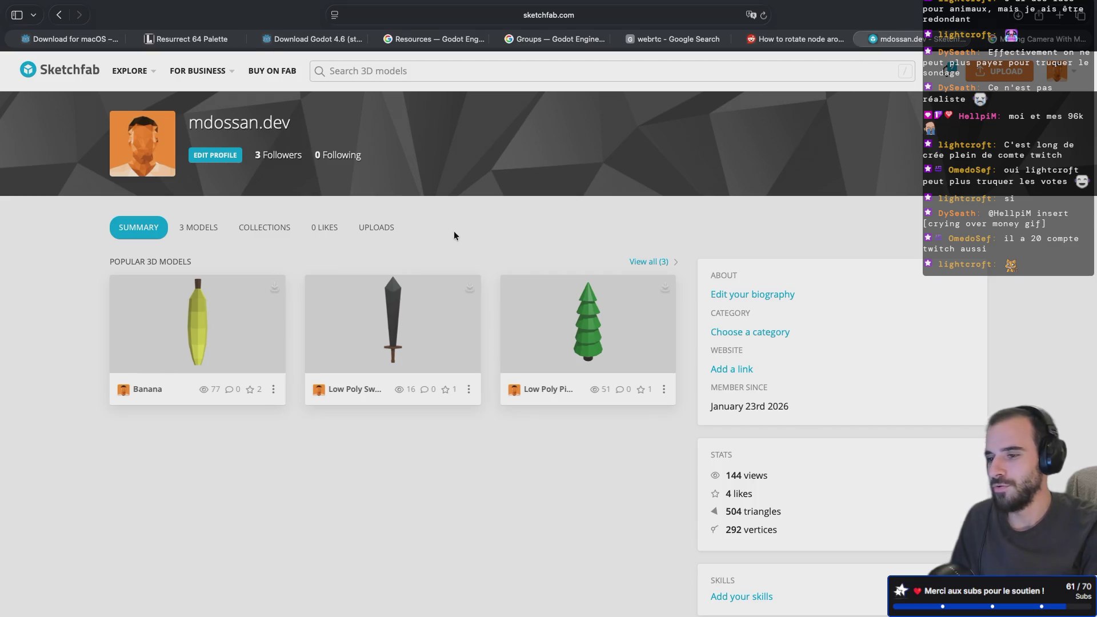
key(super+Tab)
key(super+Tab)
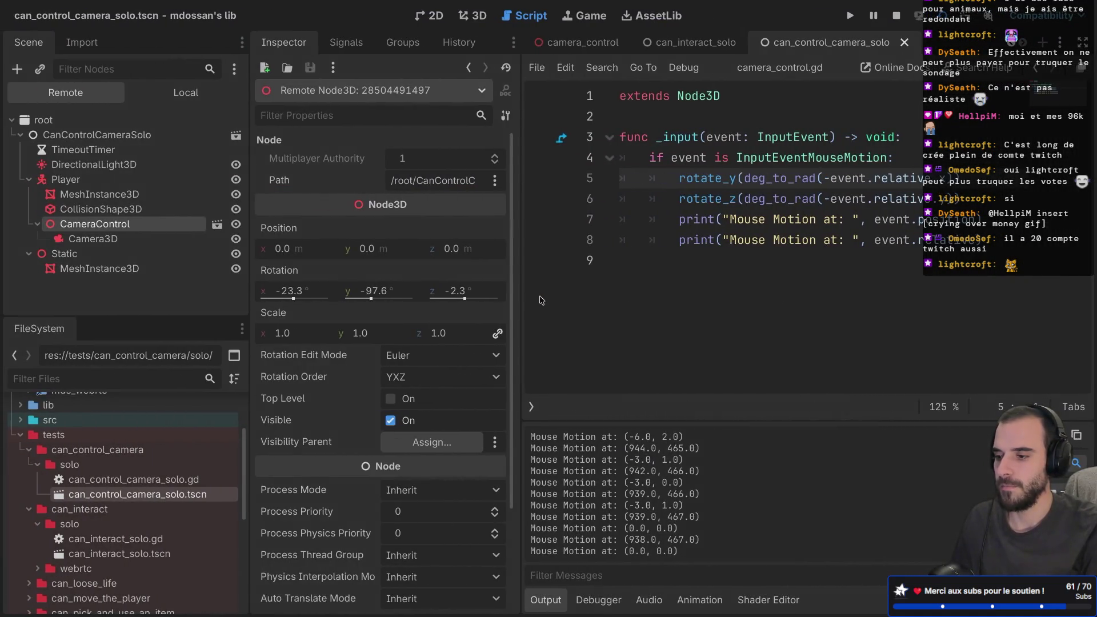
- Declare var current_rot = Vector2.ZERO above the _input function and save the script
click(655, 123)
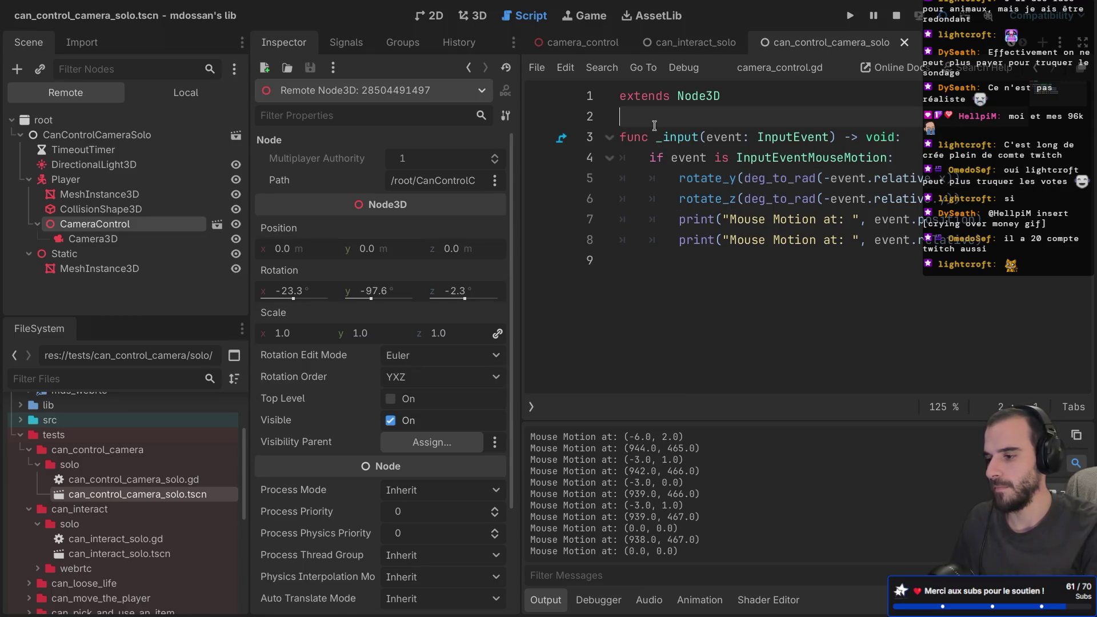
key(Return)
key(Up)
key(Return)
key(ctrl+shift+F11)
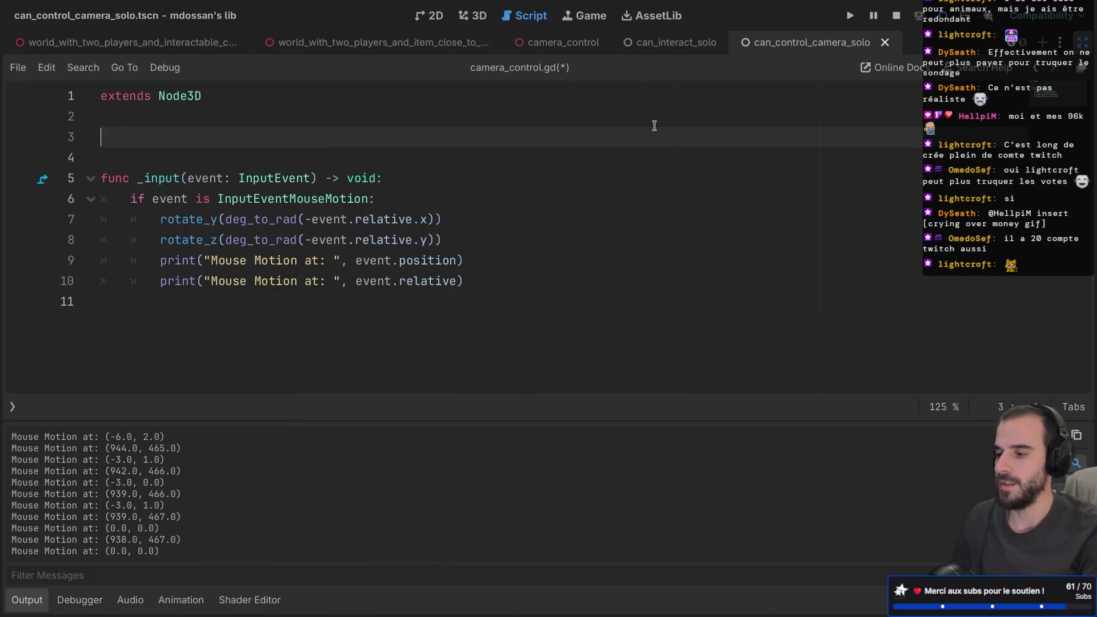
text(var)
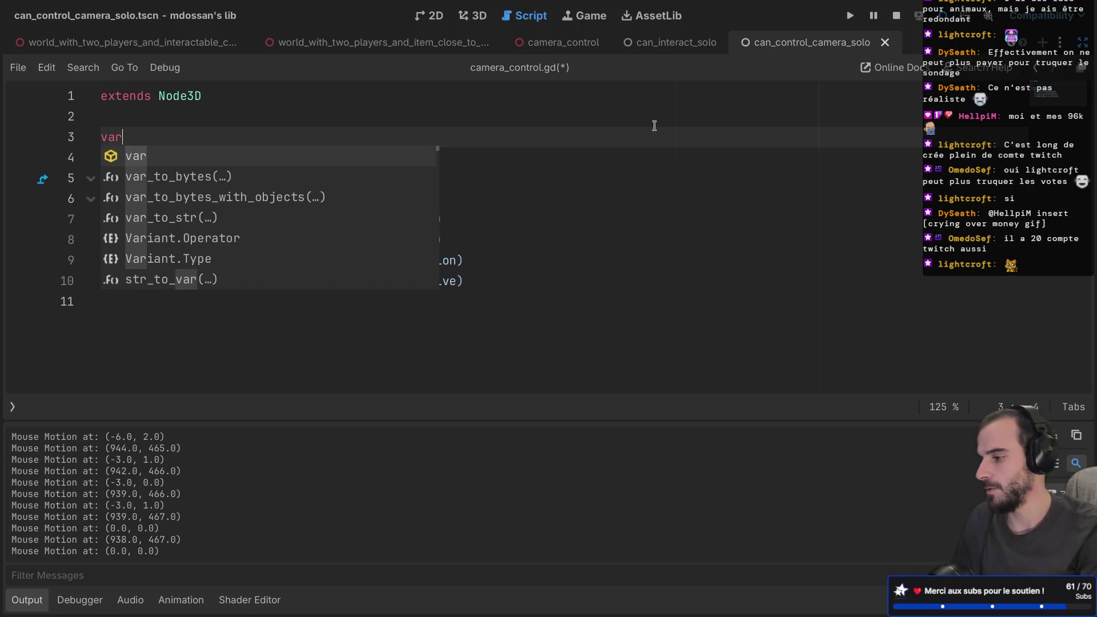
text( current_ro)
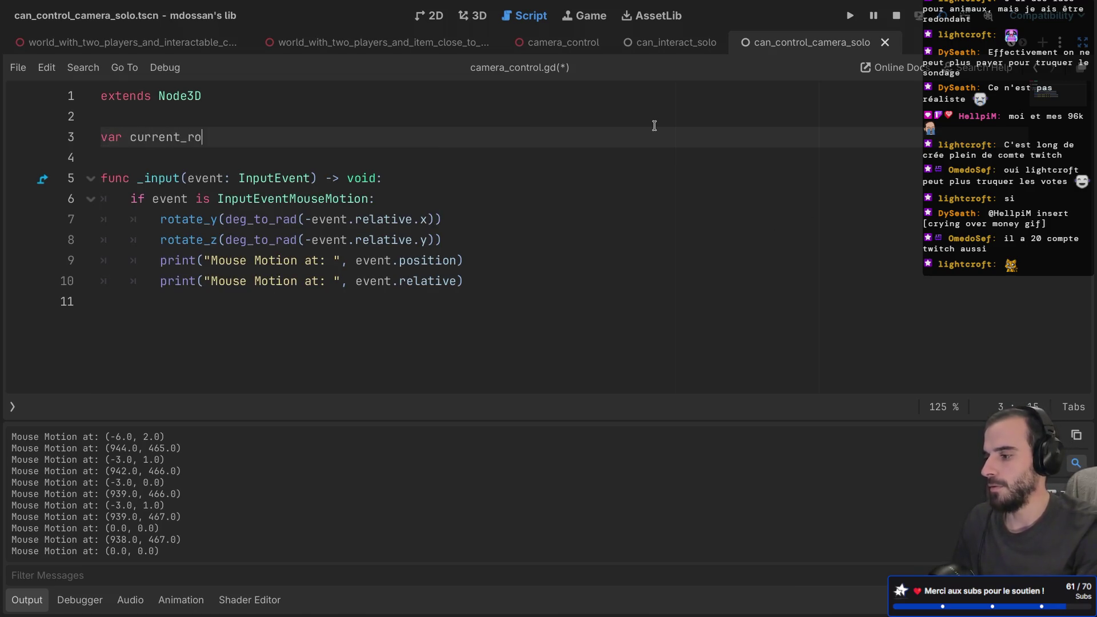
text(t = Vec)
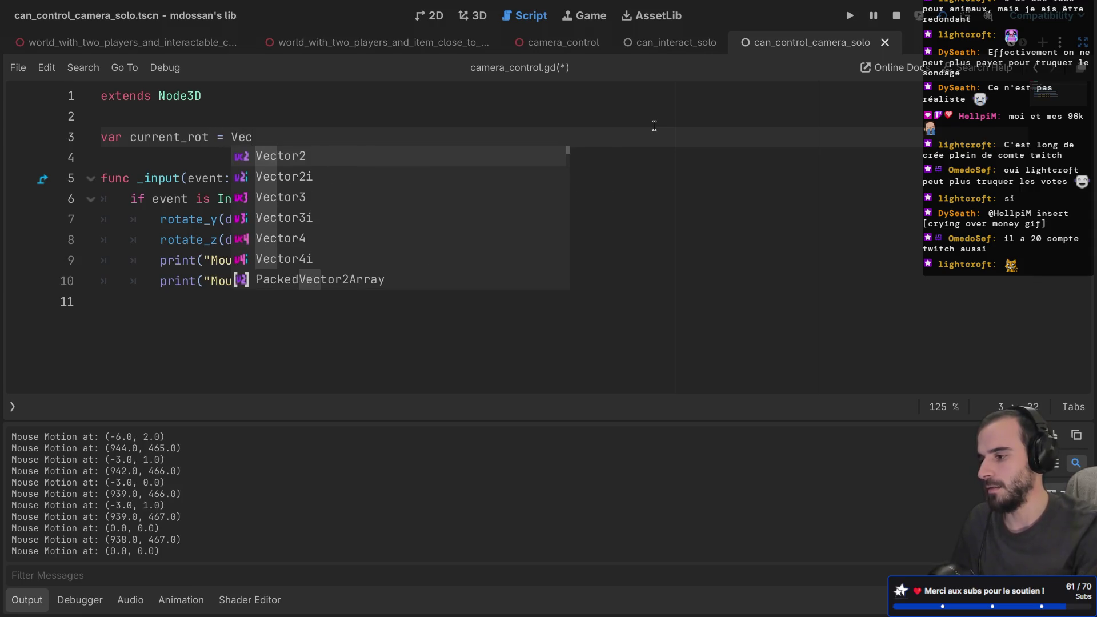
key(Return)
text(.ZE)
key(Return)
key(ctrl+s)
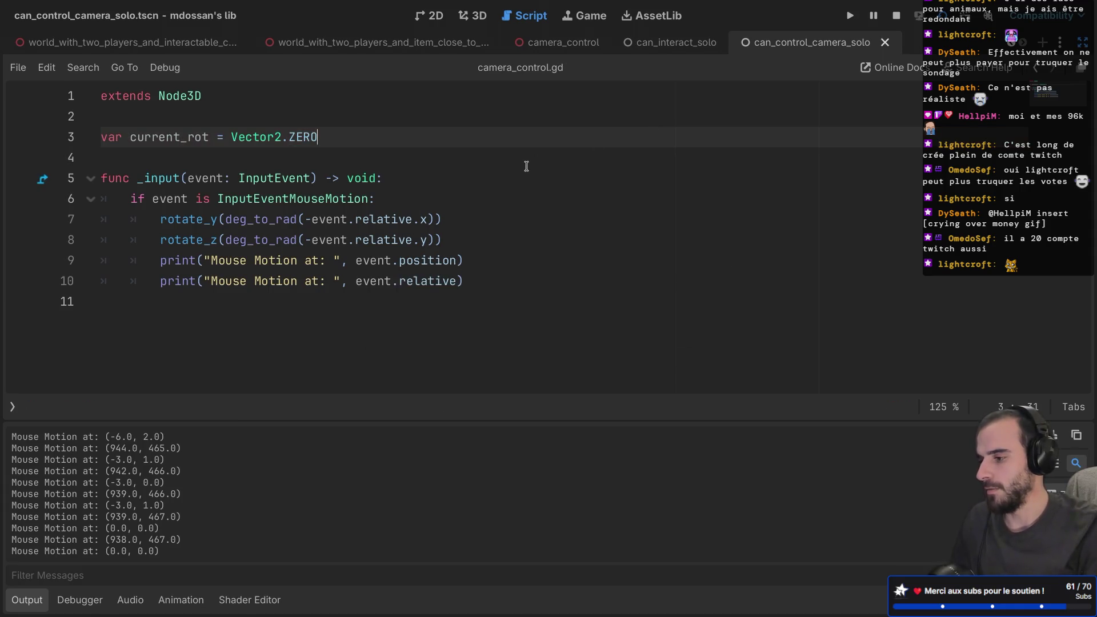
- Add a current_rot.x line inside the mouse-motion block subtracting the copied -event.relative.x
click(410, 199)
key(Return)
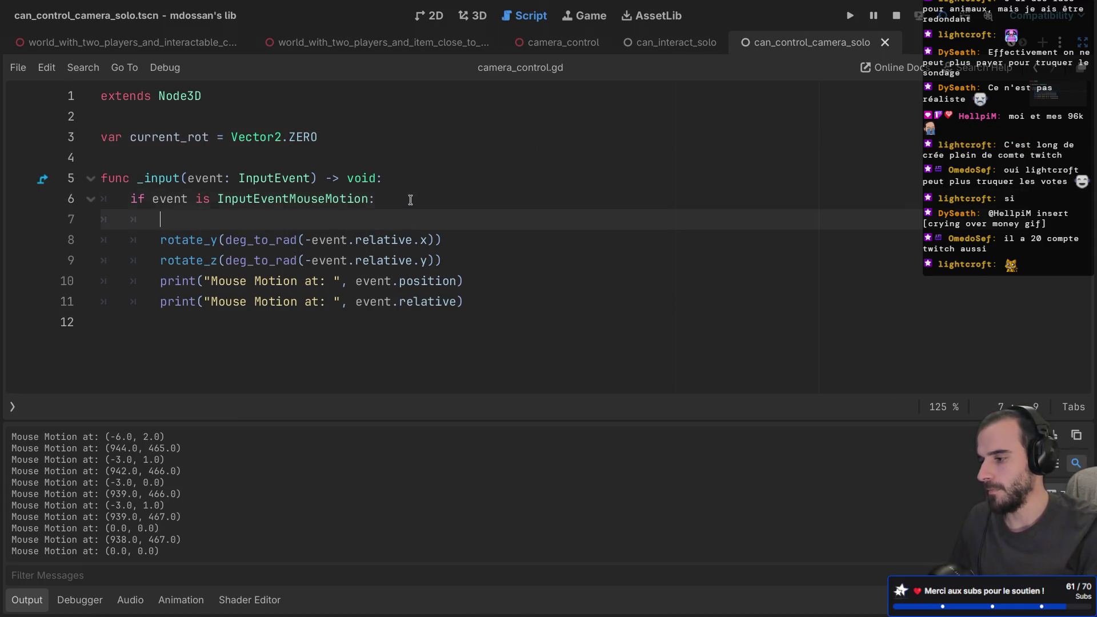
text(cu)
key(Return)
text(-)
text(.x)
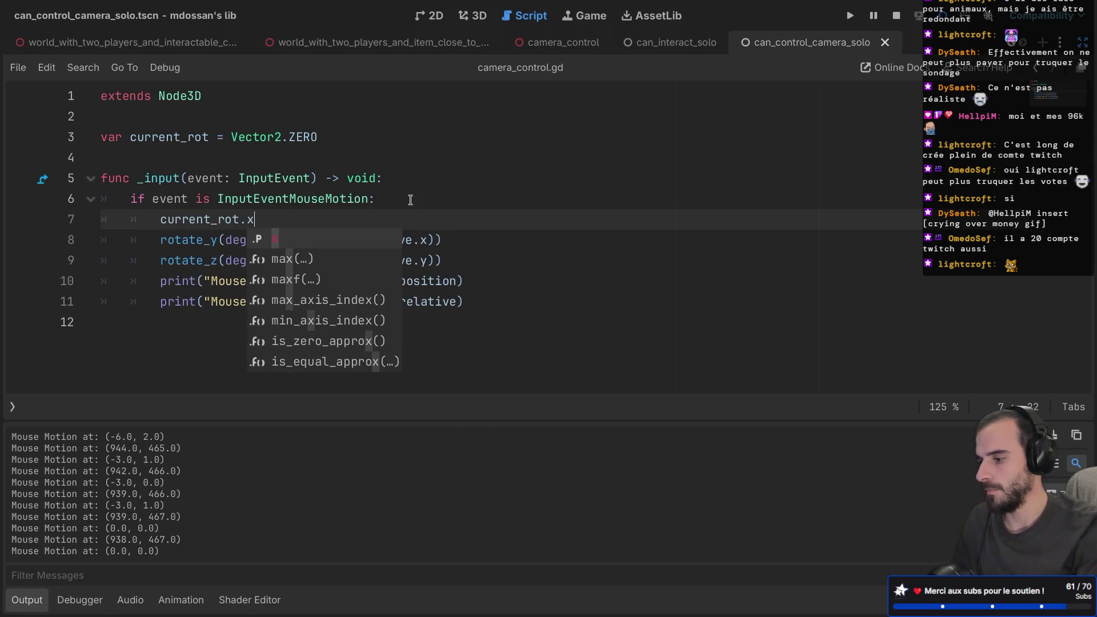
text( -)
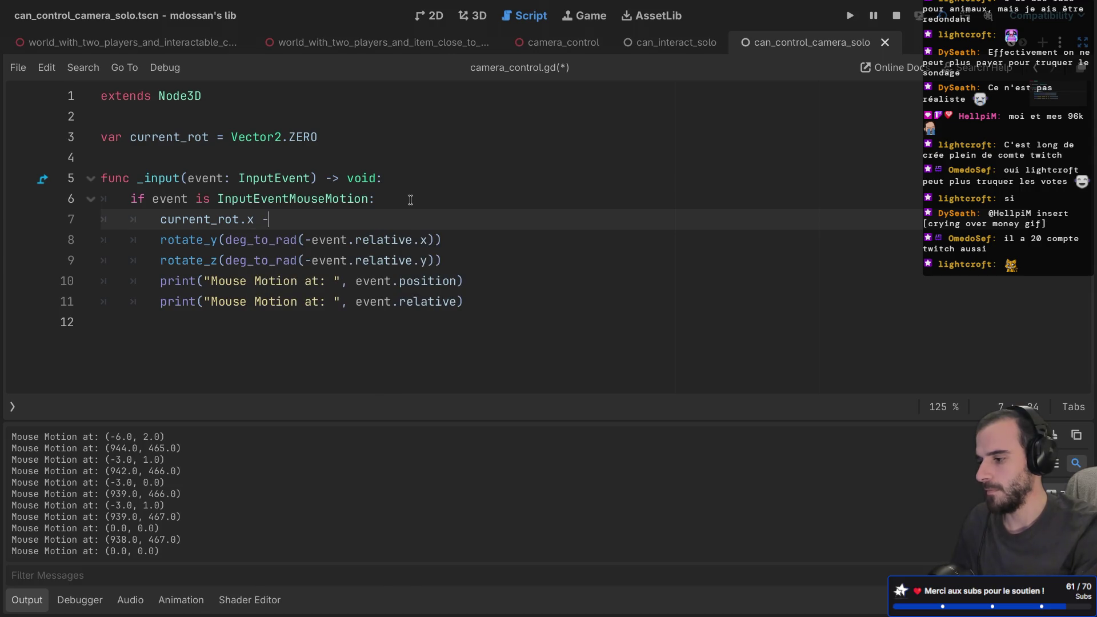
click(345, 206)
drag(305, 241, 424, 243)
key(ctrl+c)
click(349, 221)
key(ctrl+v)
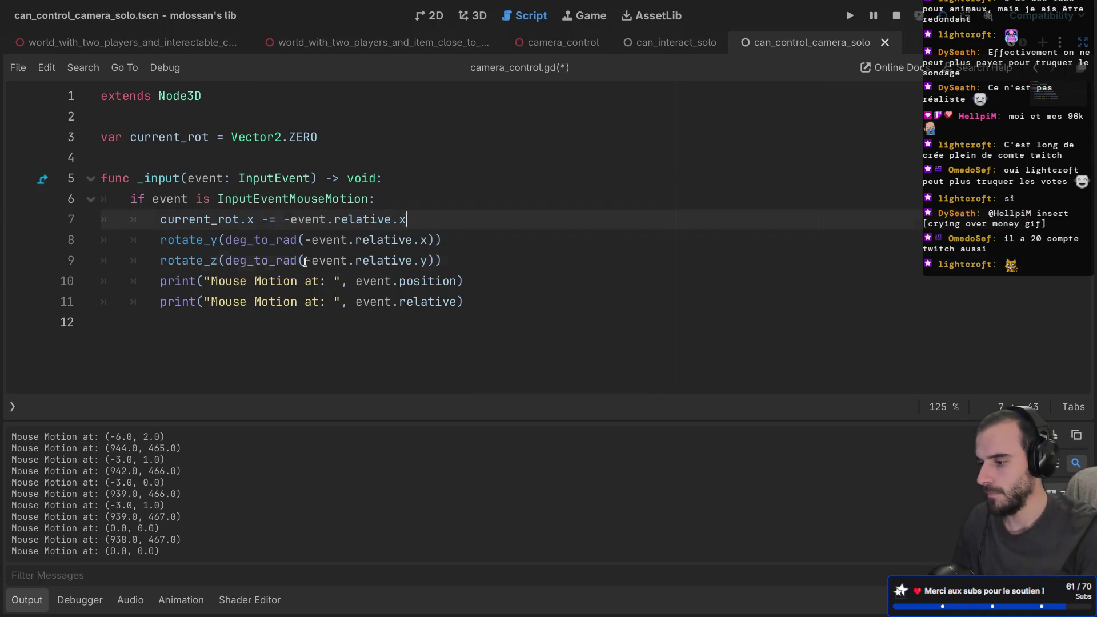
- Remove the double minus on line 7 and duplicate it as a current_rot.y line
drag(305, 262, 412, 261)
click(291, 221)
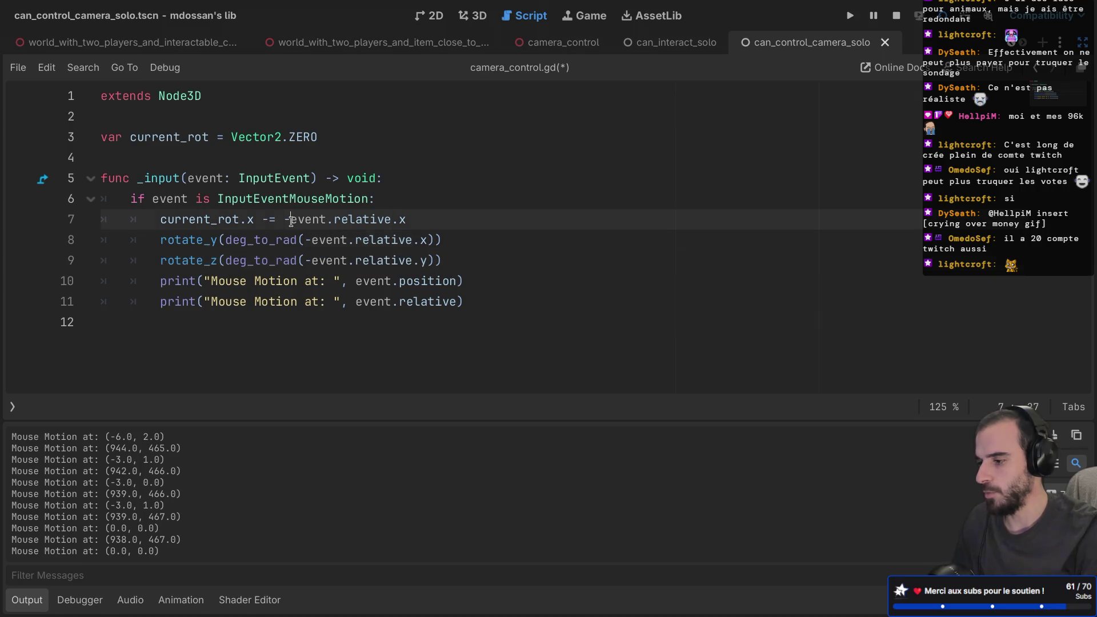
key(BackSpace)
drag(398, 219, 412, 204)
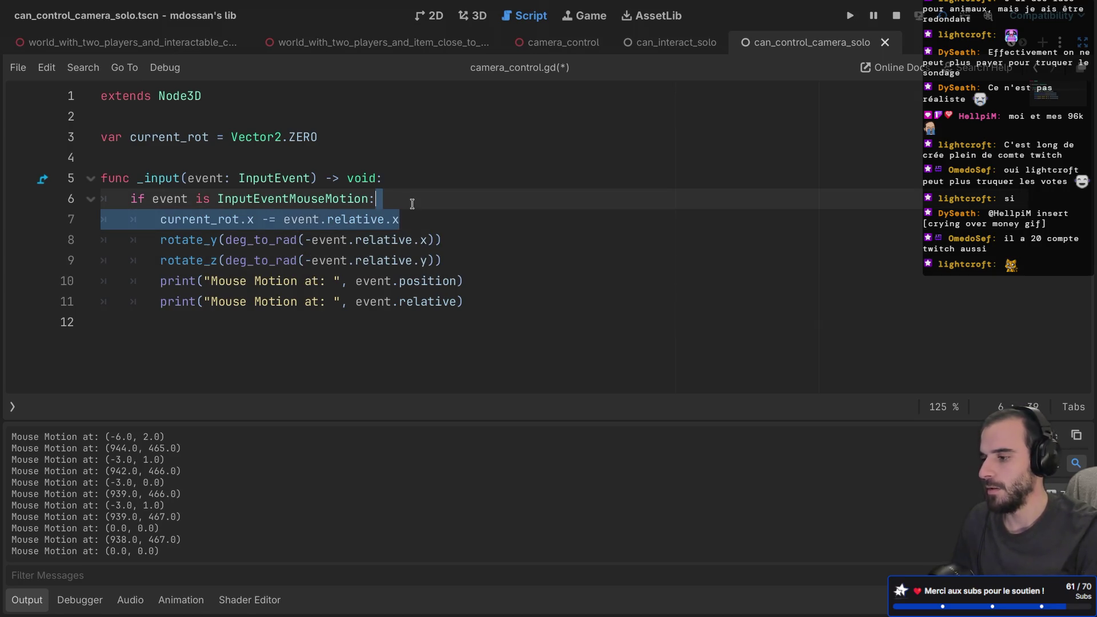
key(ctrl+c)
click(412, 204)
key(ctrl+v)
click(255, 240)
key(BackSpace)
text(y)
click(415, 240)
- Finish the .y update on line 8 and add a rotation = Vector2.ZERO line below, saving
key(BackSpace)
text(y)
key(ctrl+s)
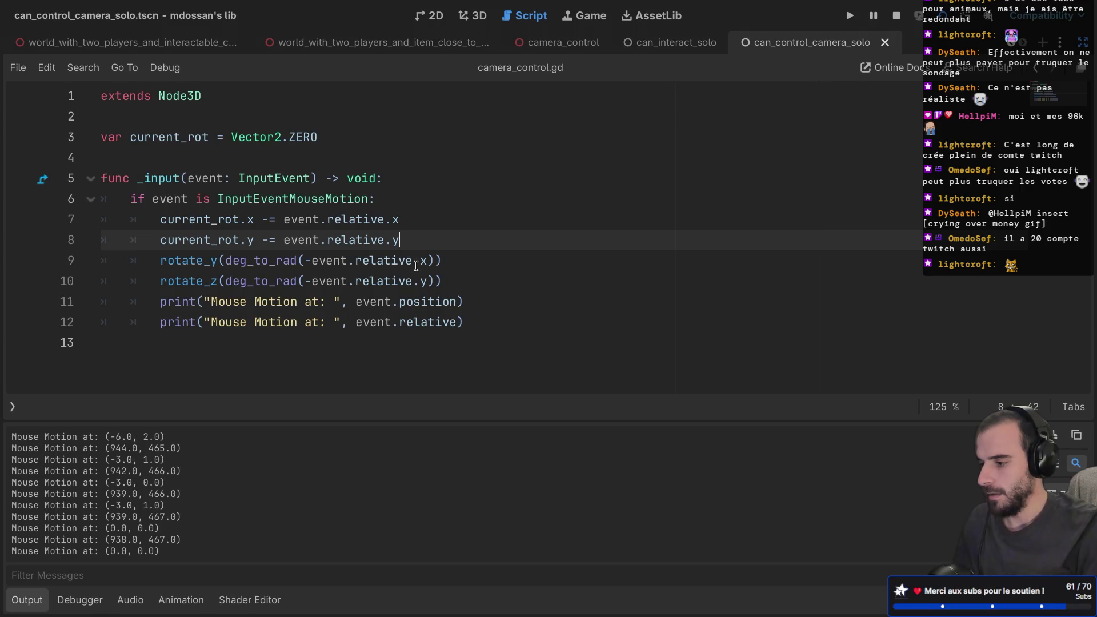
key(Return)
text(ro)
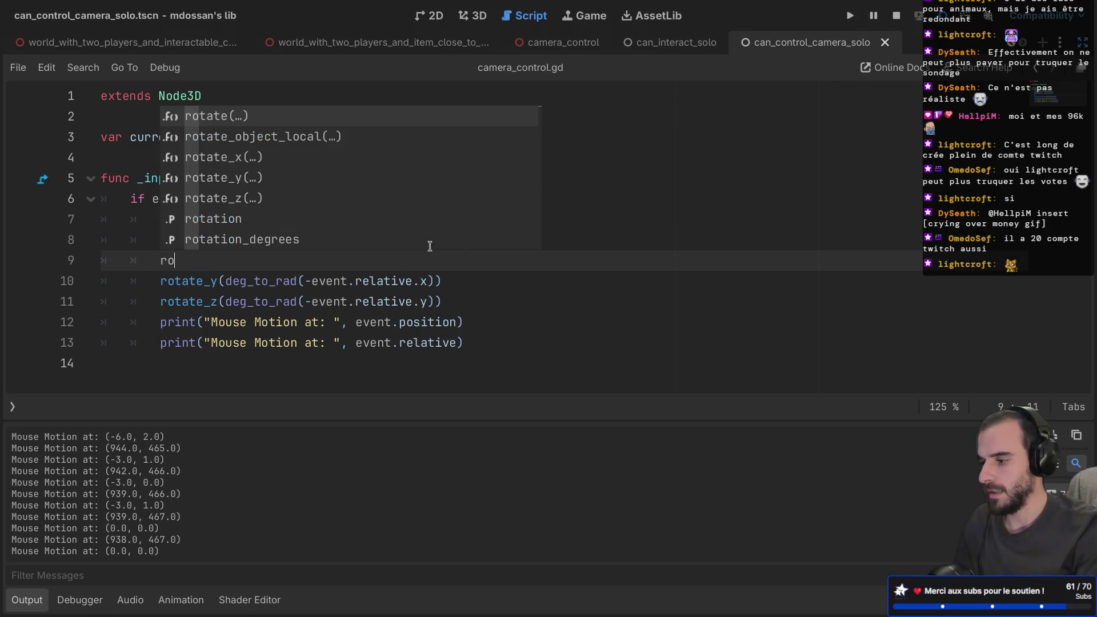
text(tation)
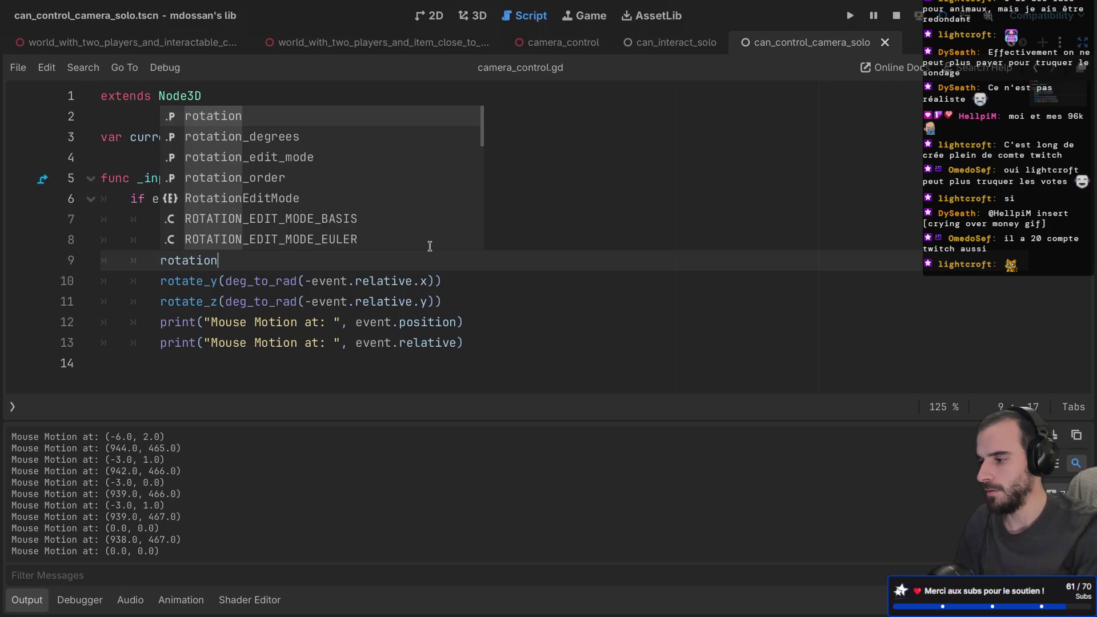
text( = 0)
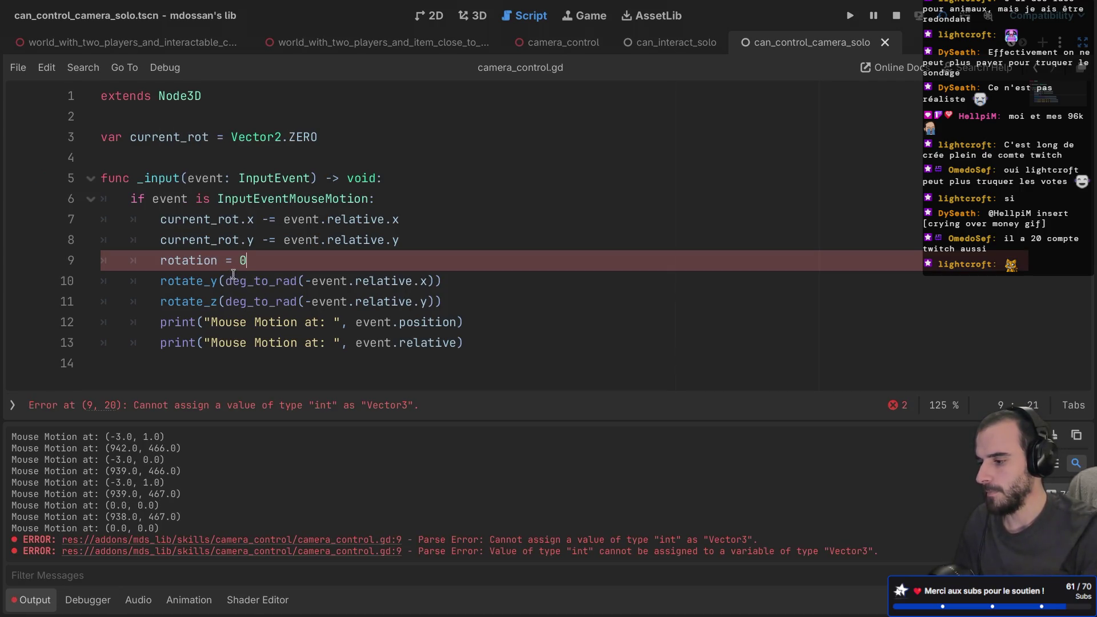
key(BackSpace)
text(Vec)
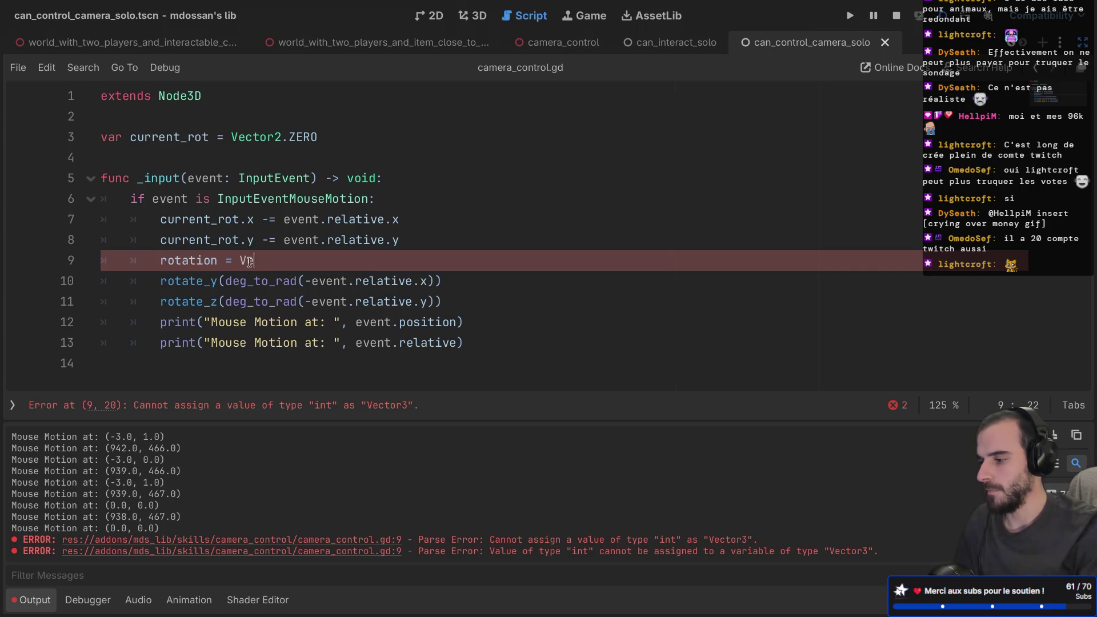
key(Return)
text(.Z)
key(Return)
key(ctrl+s)
- Change Vector2 to Vector3 on line 9 so rotation resets to Vector3.ZERO, and save
click(231, 283)
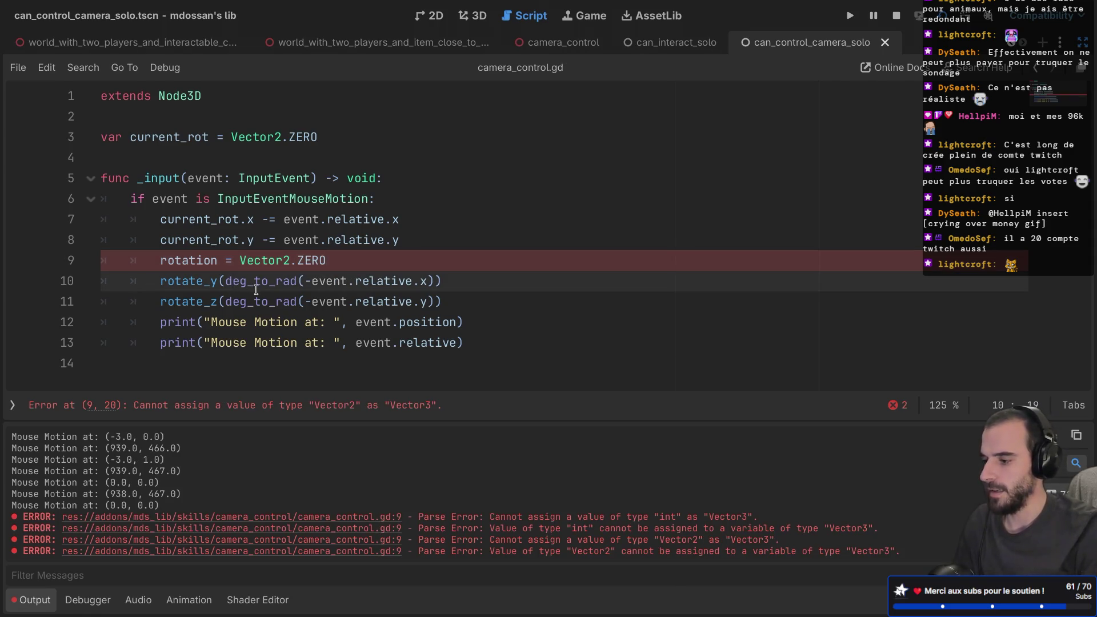
mouse_move(218, 260)
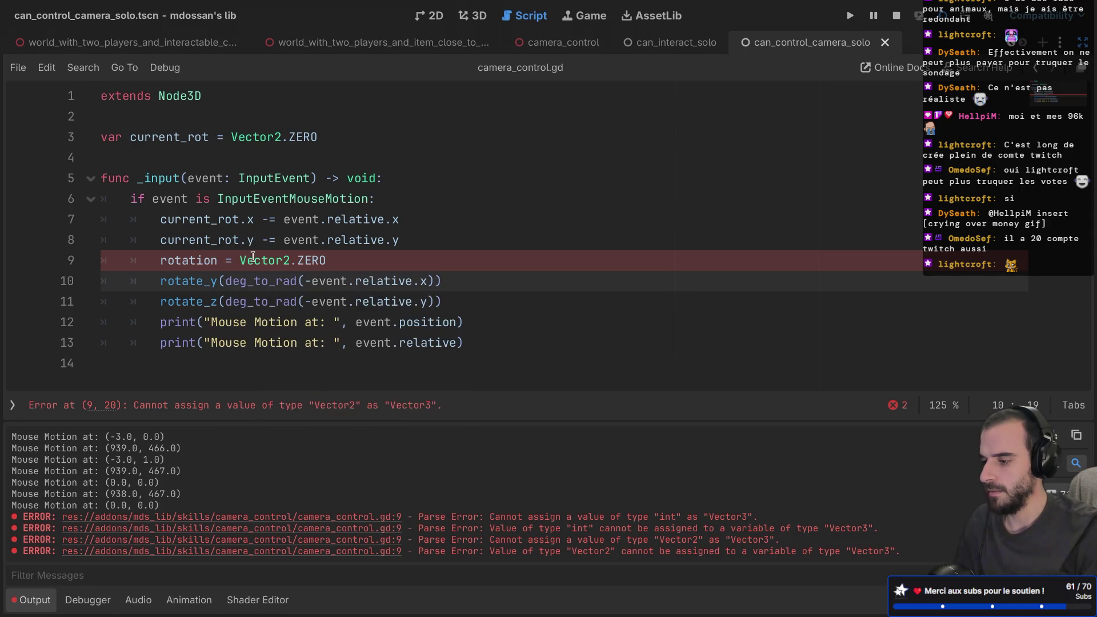
click(289, 261)
key(BackSpace)
text(3)
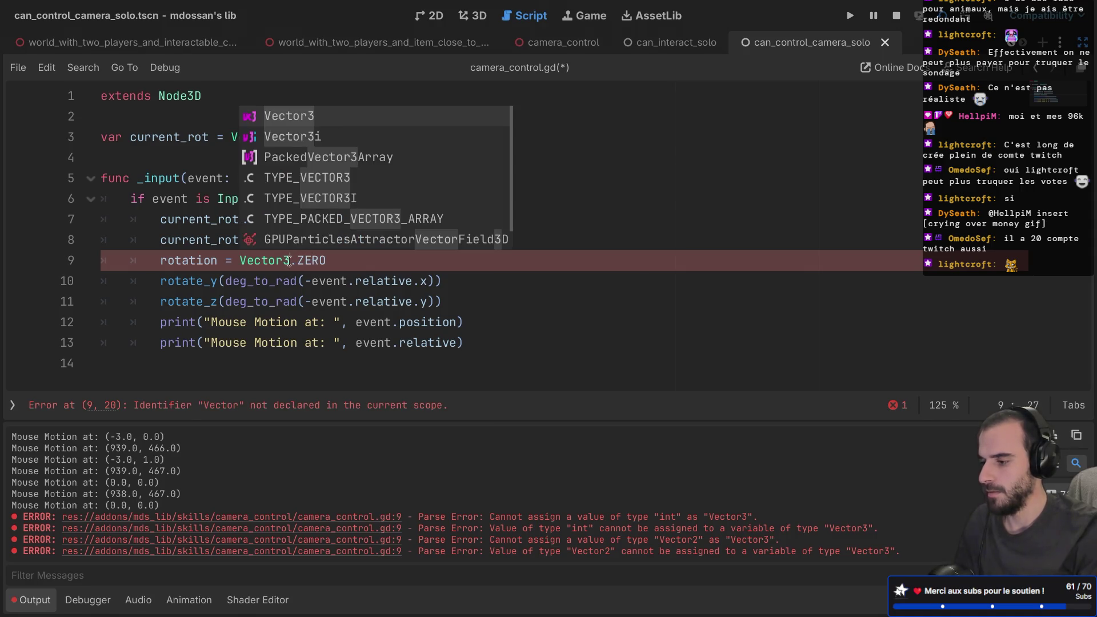
click(297, 281)
key(ctrl+s)
- Read the deg_to_rad documentation, then select rotate_y( on line 10 for replacement
click(251, 284)
double_click(252, 284)
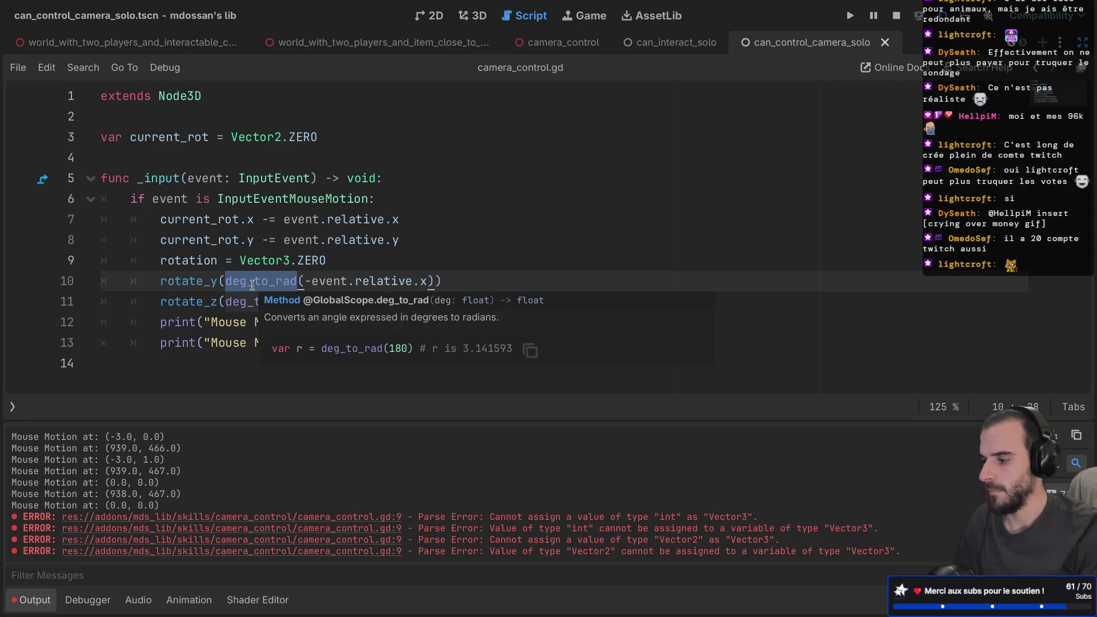
click(407, 261)
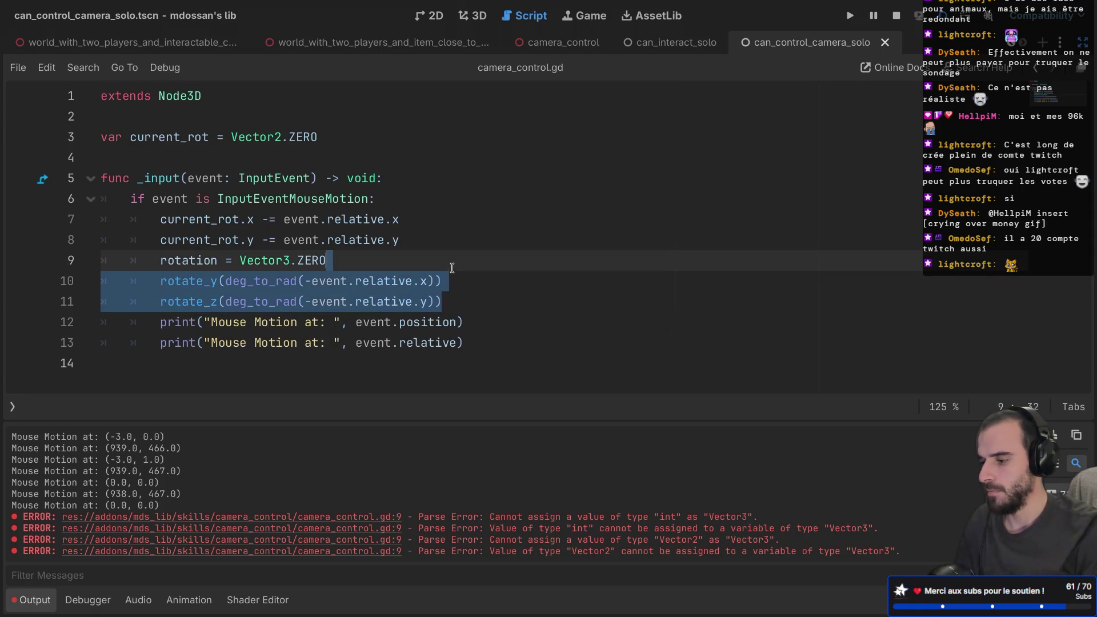
click(224, 281)
drag(225, 281, 160, 281)
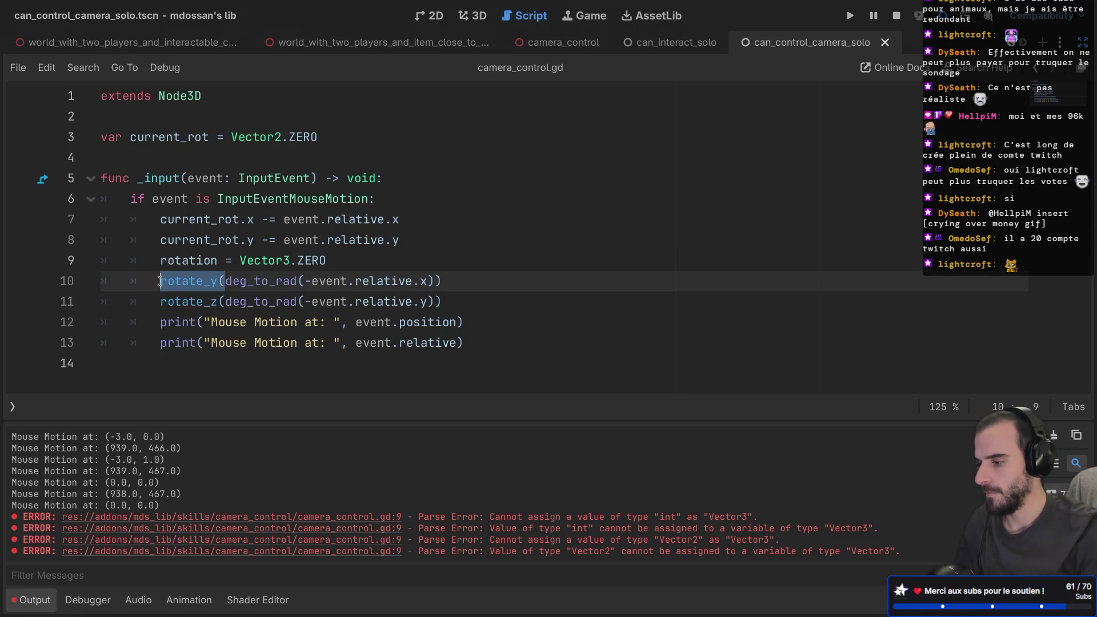
- Rewrite line 10 as rotation.x = deg_to_rad(current_rot.x) and save
text(rotation.)
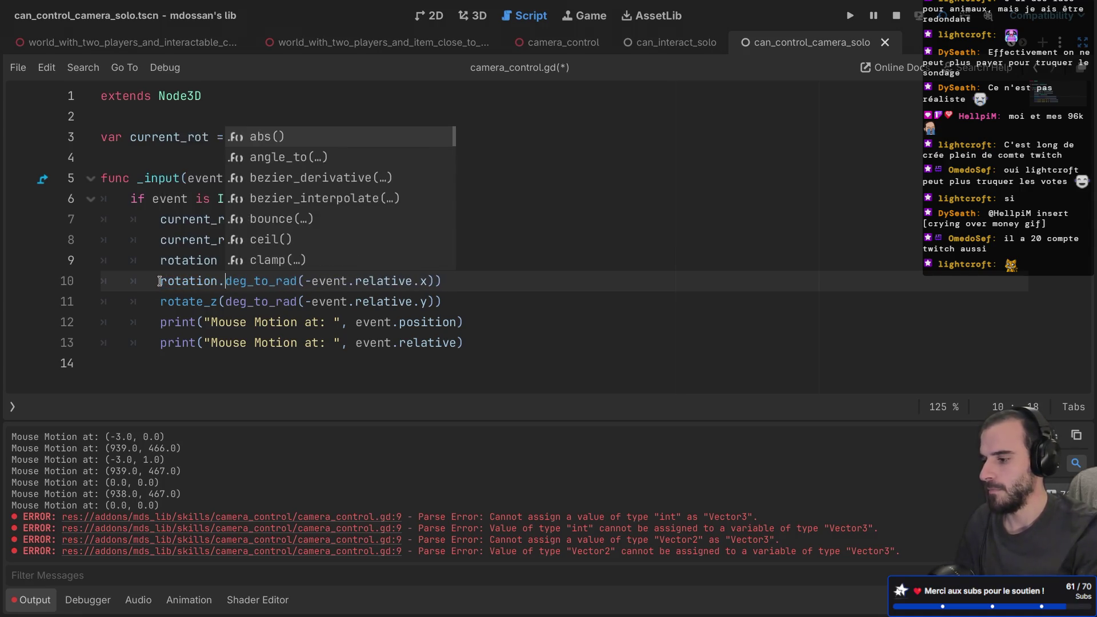
text(x =)
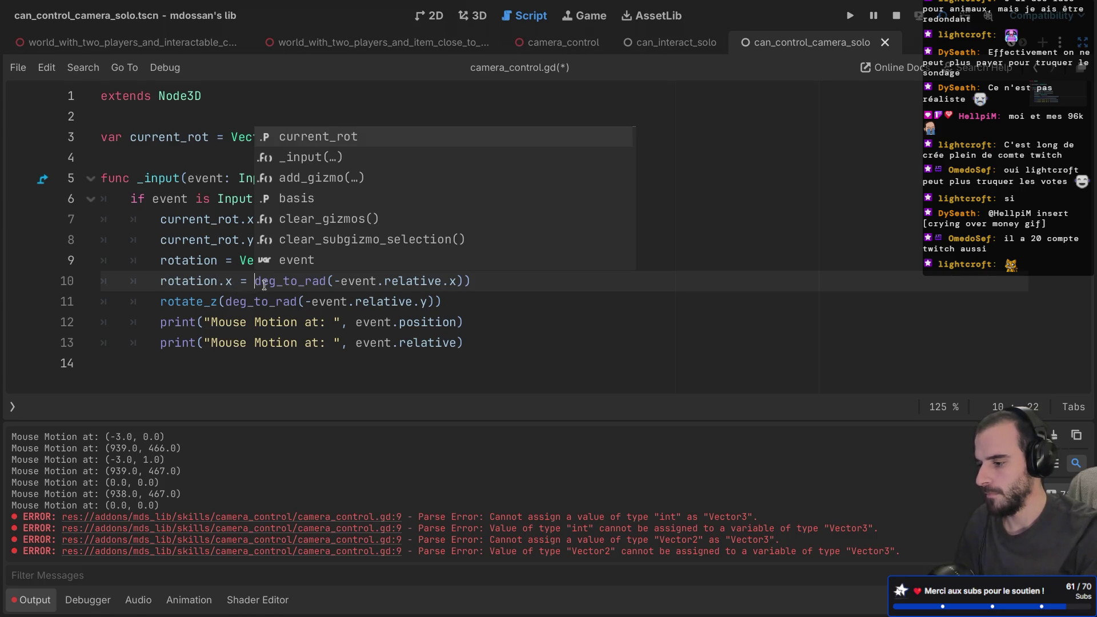
click(497, 287)
key(BackSpace)
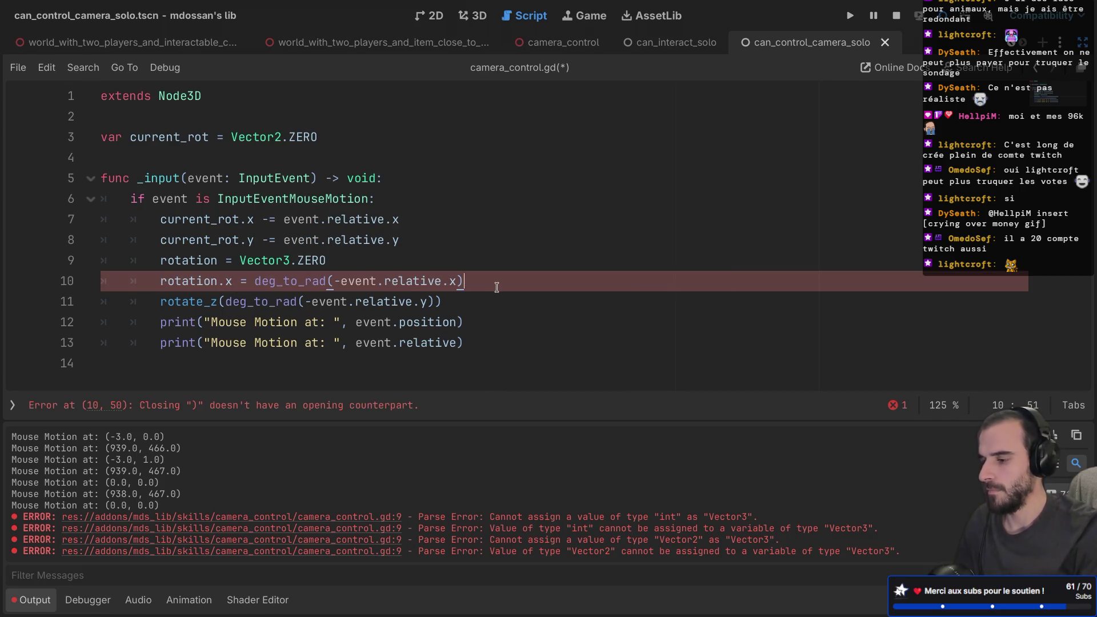
key(ctrl+s)
key(ctrl+shift+d)
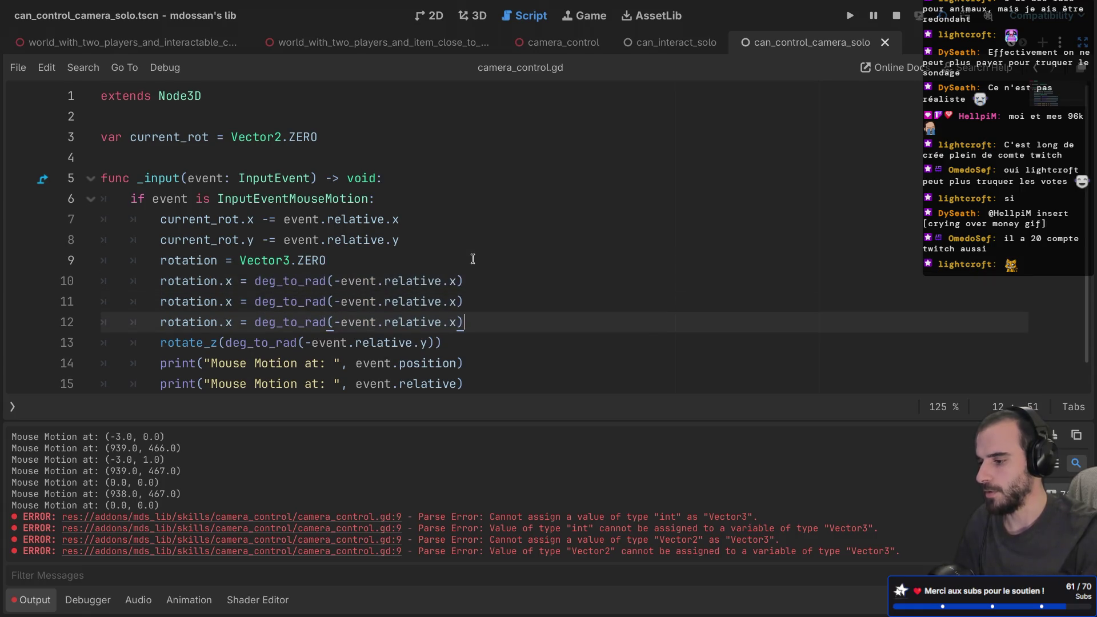
double_click(444, 284)
drag(444, 284, 359, 284)
key(BackSpace)
key(BackSpace)
key(BackSpace)
text(cur)
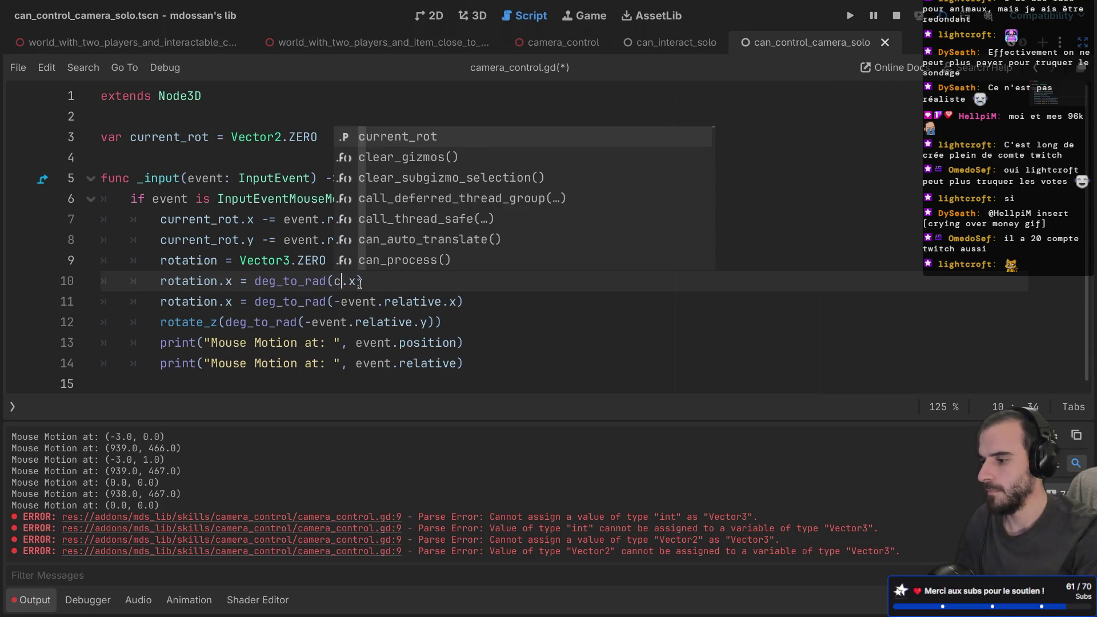
key(Return)
key(ctrl+s)
- Replace the old line 11 with rotation.y = deg_to_rad(current_rot.y)
click(469, 284)
shift+click(468, 270)
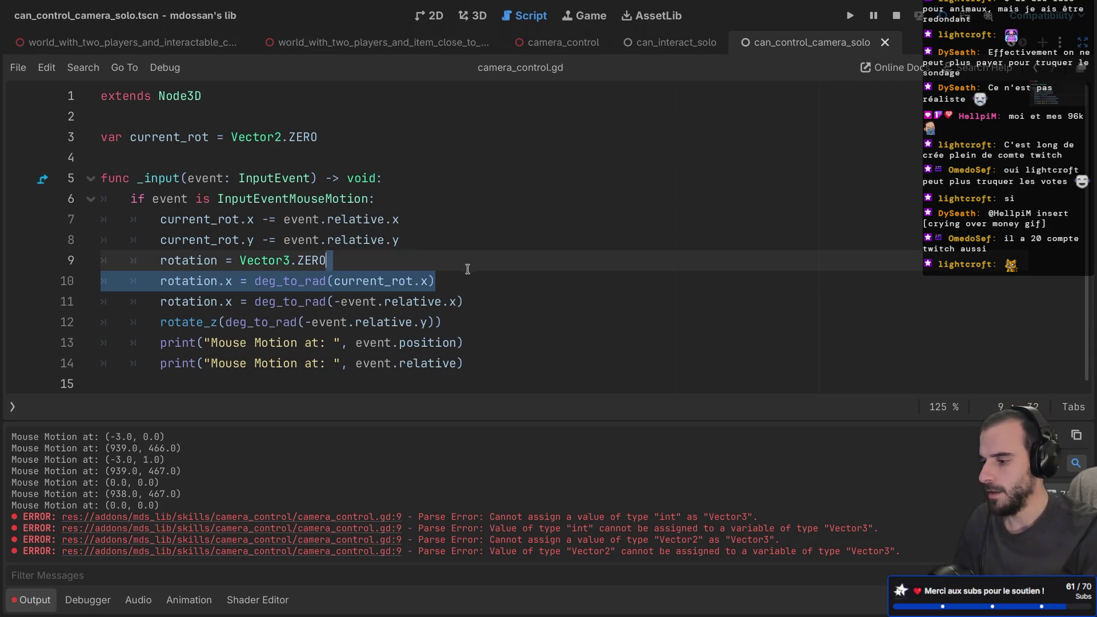
key(ctrl+shift+d)
click(481, 322)
shift+click(480, 302)
key(BackSpace)
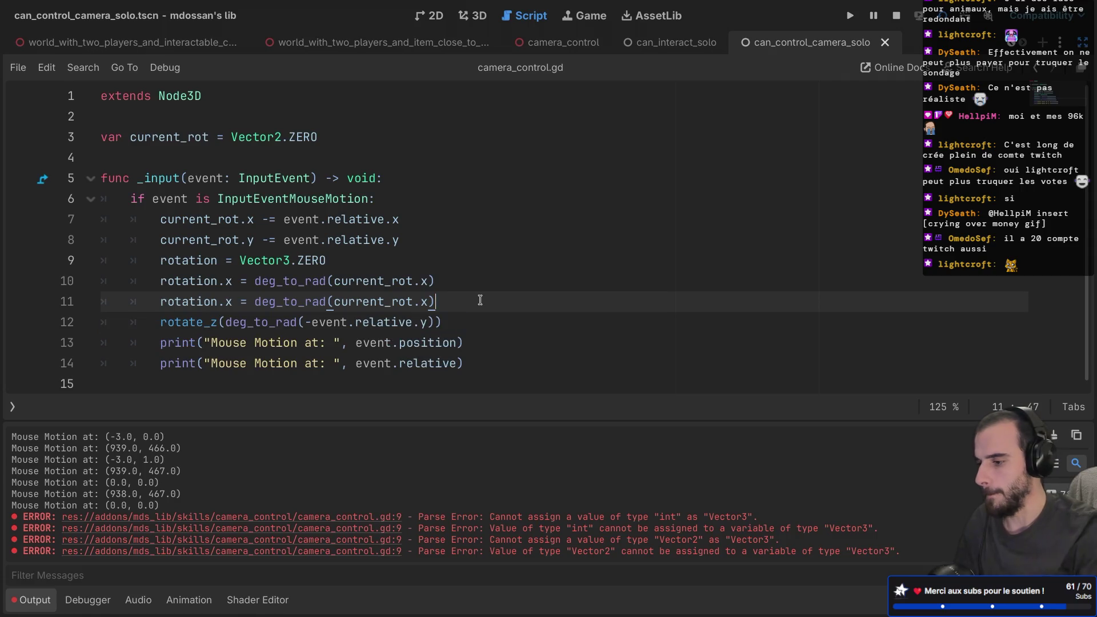
double_click(425, 301)
text(y)
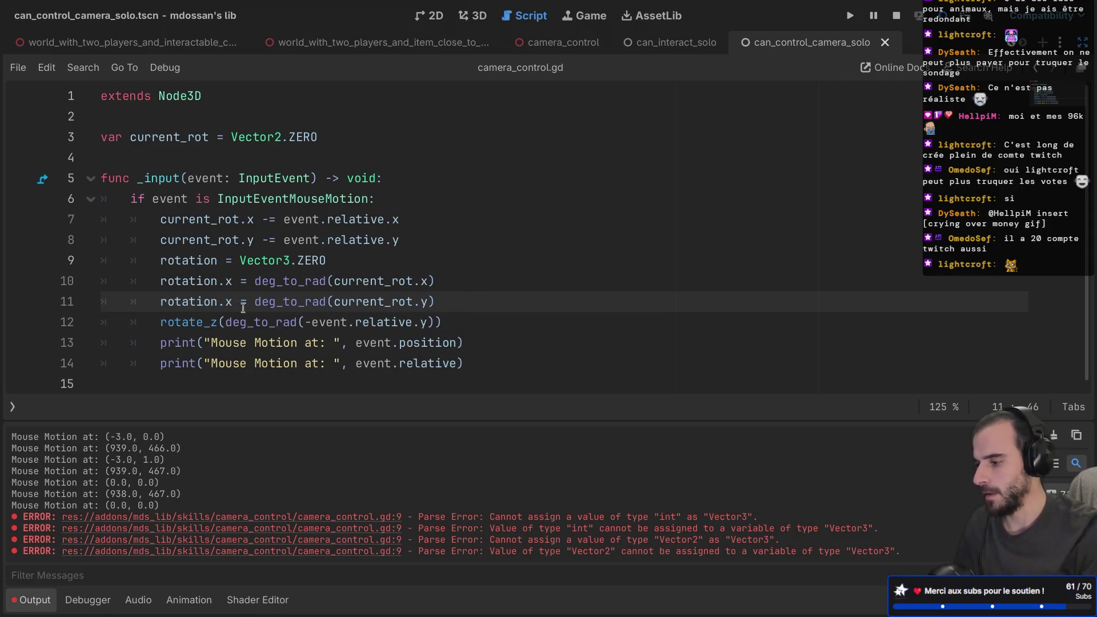
key(BackSpace)
text(y)
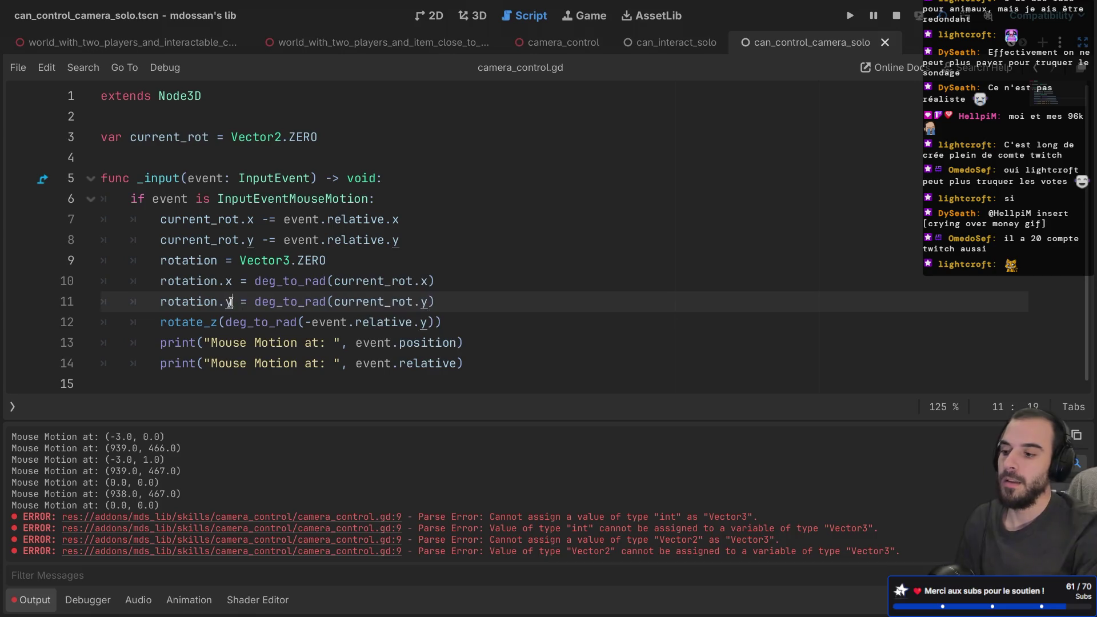
click(423, 309)
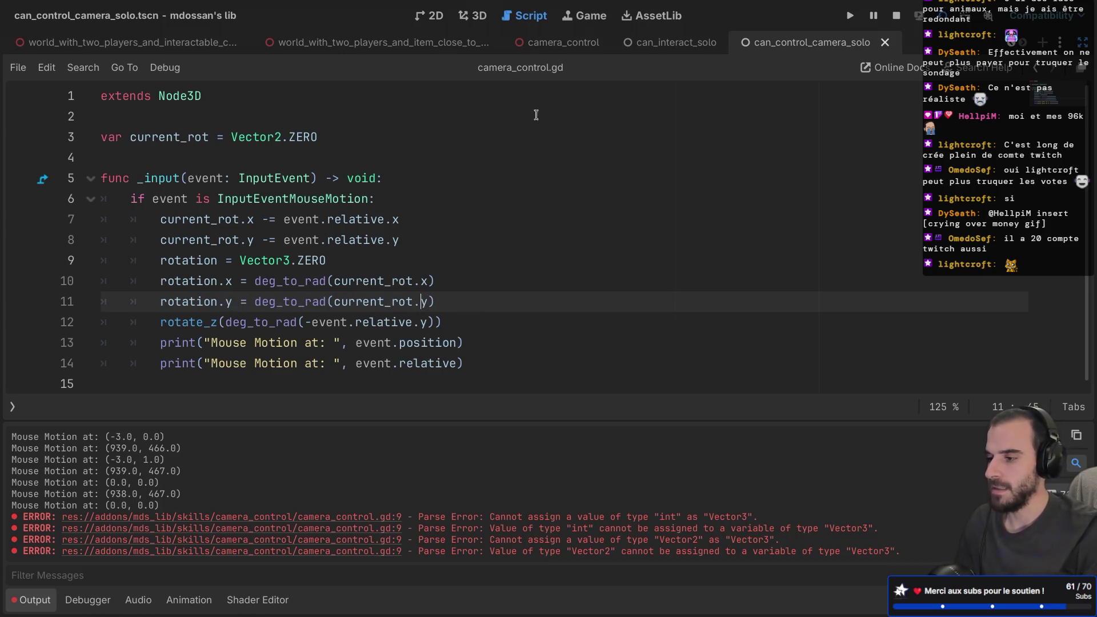
- Check the 3D scene view, then delete the rotate_z line from the script
click(472, 16)
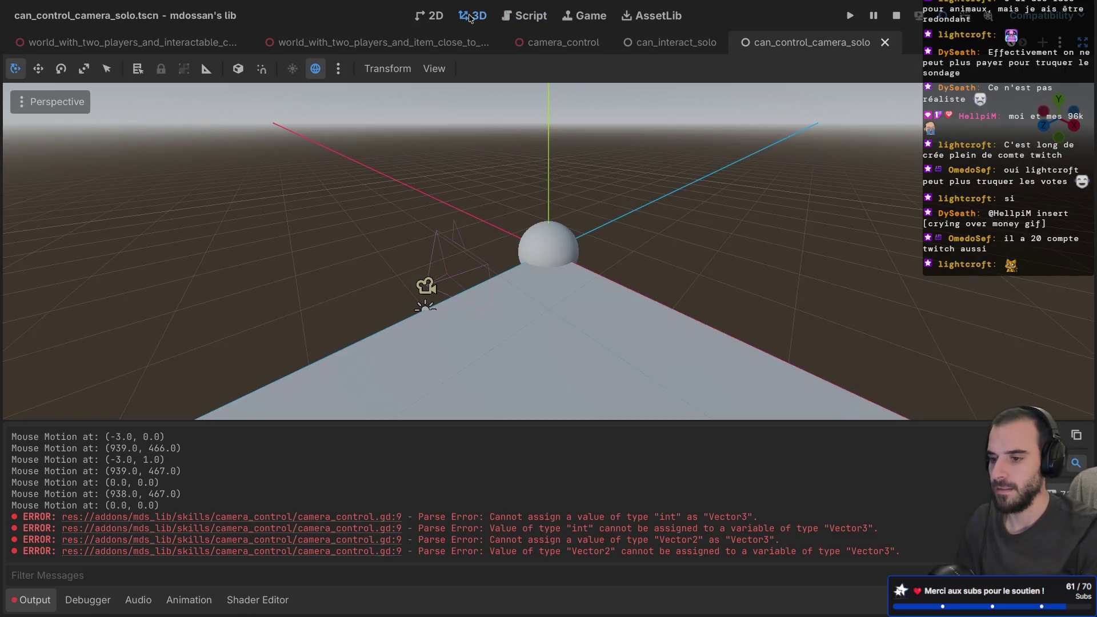
click(512, 20)
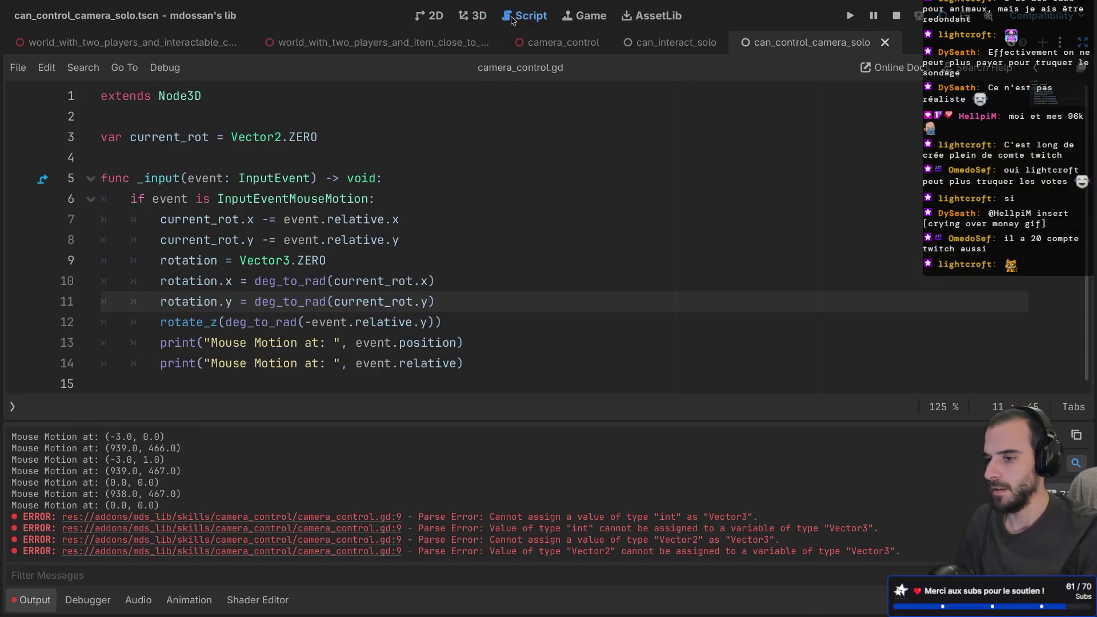
triple_click(407, 318)
key(BackSpace)
key(BackSpace)
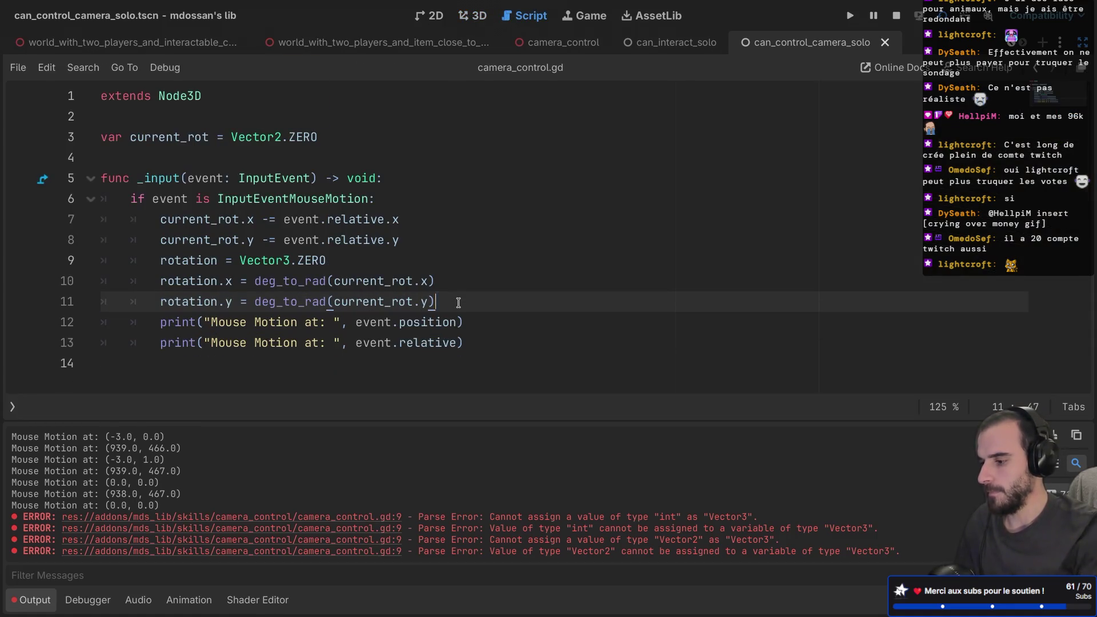
- Add print("Current Rot: ", current_rot) by duplicating the last print, save, and run the scene
triple_click(486, 332)
key(ctrl+shift+d)
drag(319, 364, 212, 364)
text(Current Rot)
key(ctrl+s)
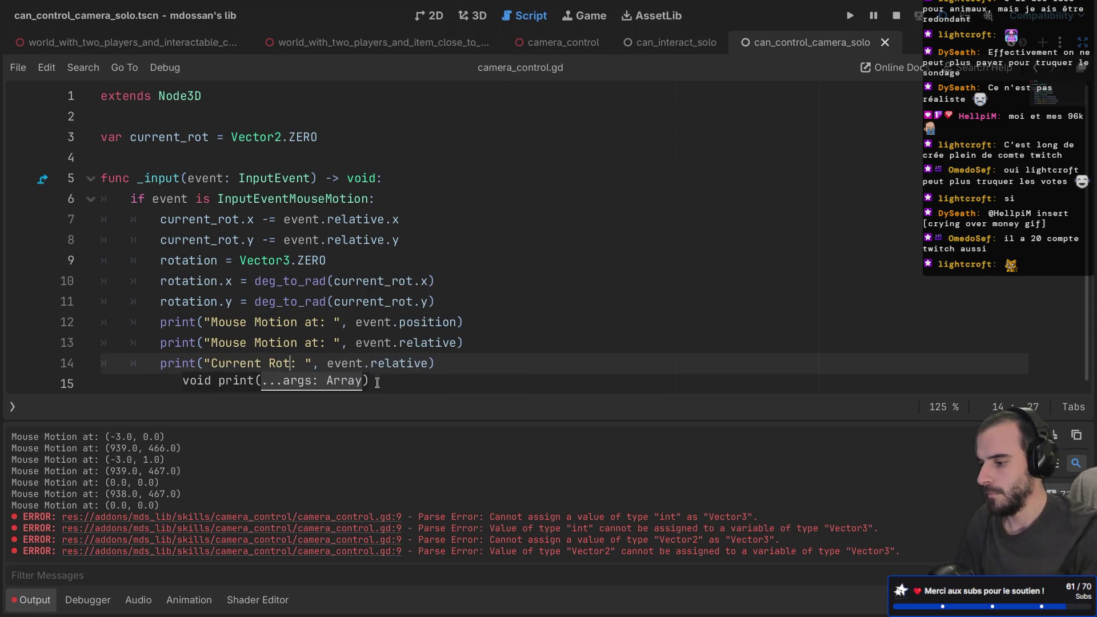
double_click(412, 363)
key(BackSpace)
key(BackSpace)
key(BackSpace)
key(BackSpace)
text(cu)
key(Return)
key(ctrl+s)
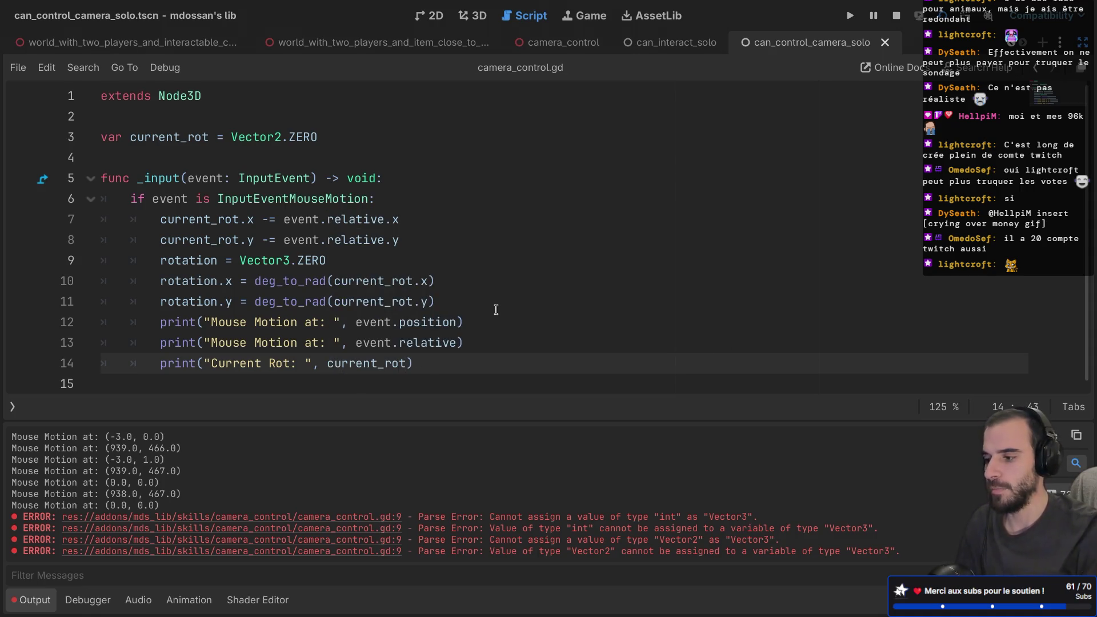
key(F6)
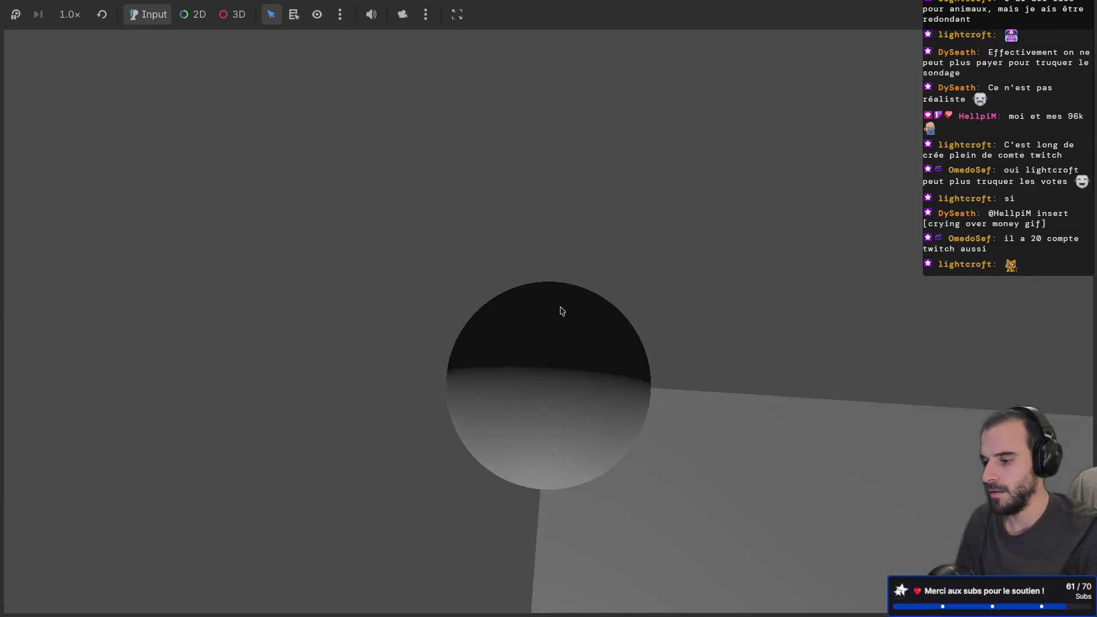
- Drag in the running game to turn the camera, then stop it, logging values like (-33.0, -122.0)
mouse_move(525, 306)
mouse_down()
mouse_move(495, 308)
mouse_move(533, 286)
mouse_move(524, 272)
mouse_move(531, 333)
mouse_move(568, 343)
mouse_move(541, 272)
mouse_move(559, 322)
mouse_move(558, 173)
mouse_move(539, 372)
mouse_move(612, 343)
mouse_move(578, 379)
mouse_move(509, 367)
mouse_move(617, 378)
mouse_move(516, 383)
mouse_up()
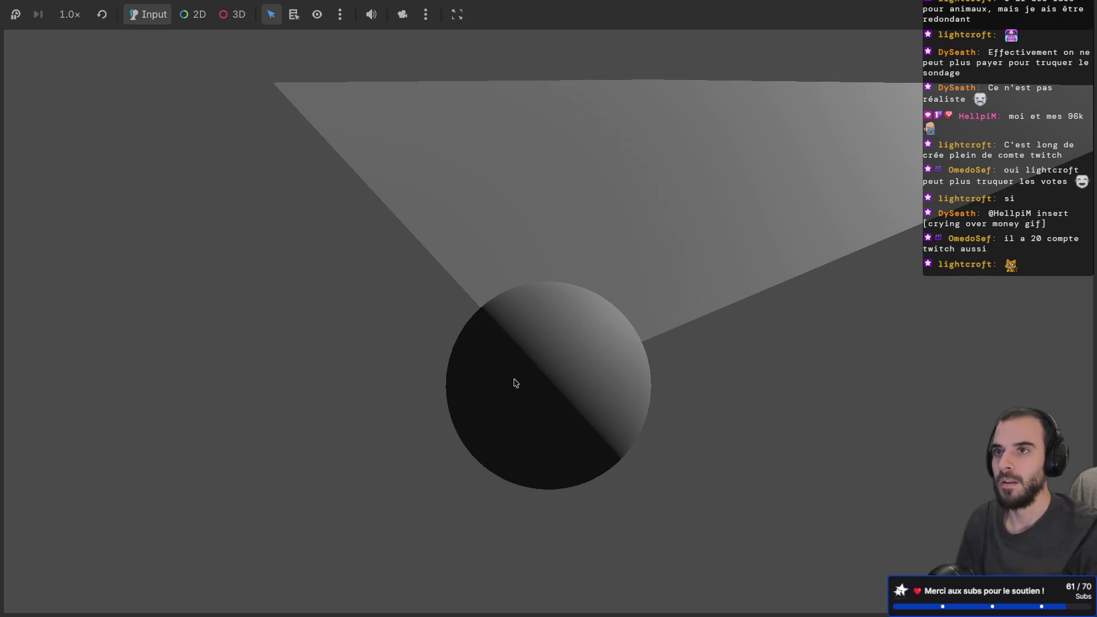
key(F8)
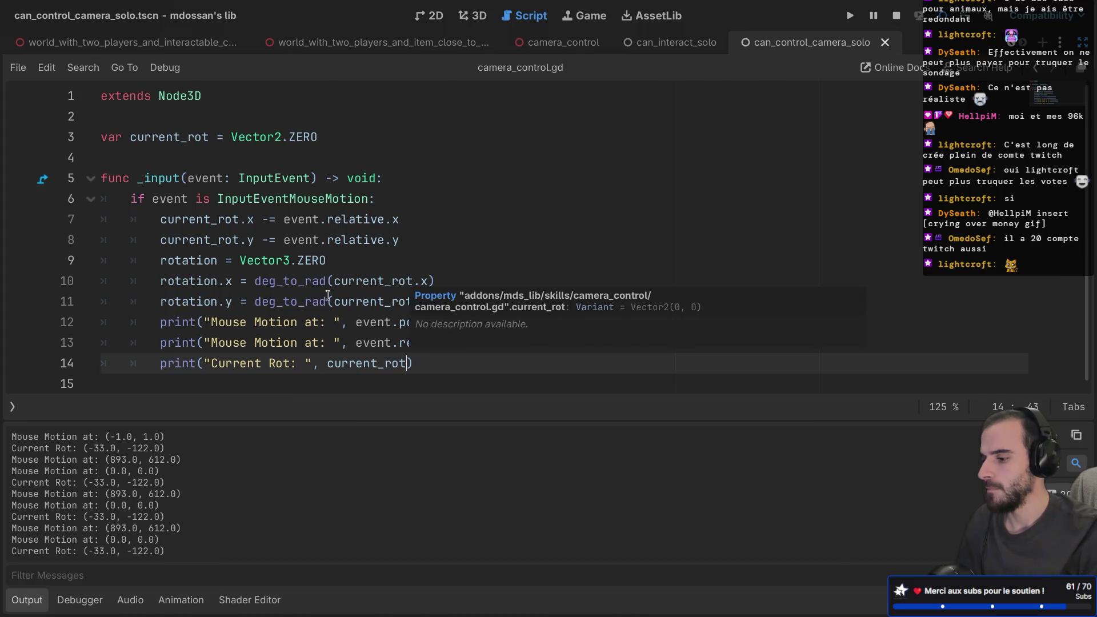
- Change line 10 to use current_rot.y and line 11 to use current_rot.x, then rerun with F6
click(351, 299)
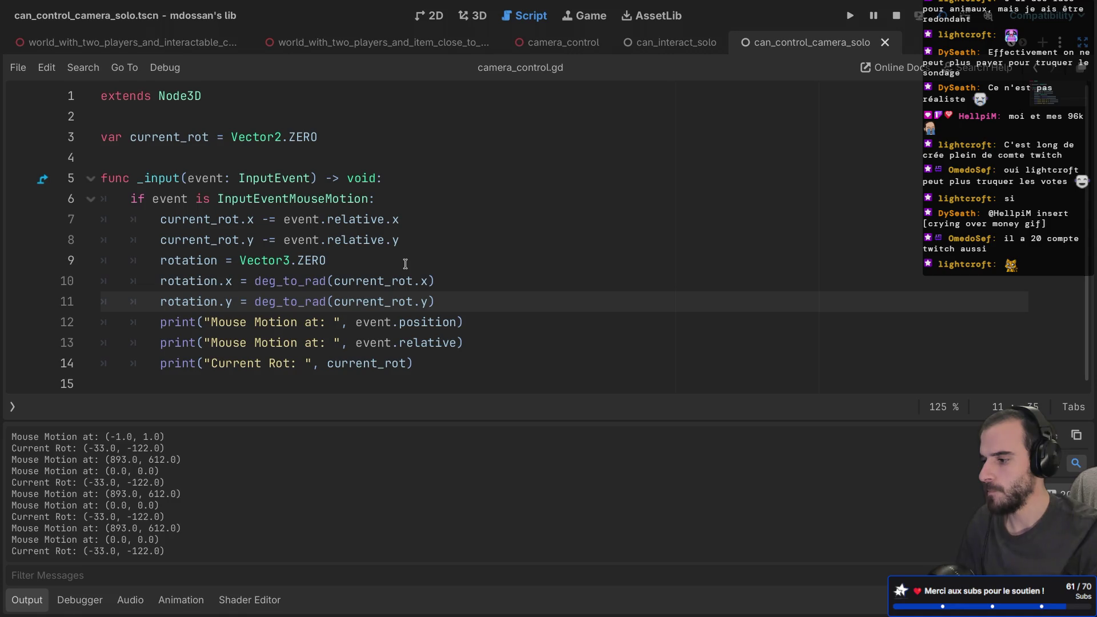
click(431, 281)
key(BackSpace)
text(y)
click(426, 301)
key(BackSpace)
text(x)
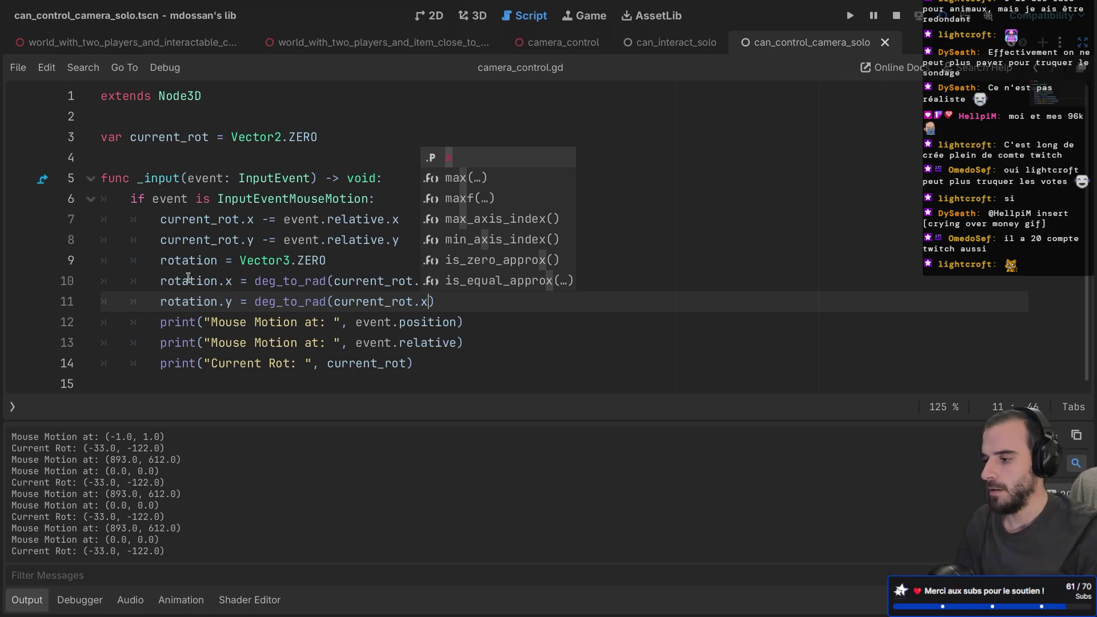
mouse_move(189, 278)
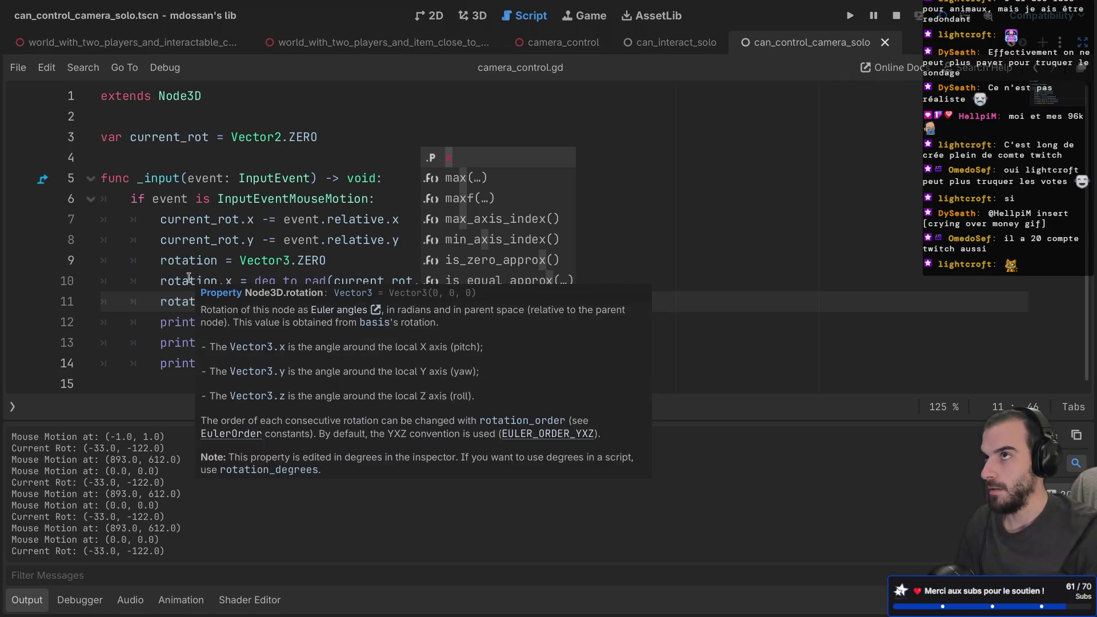
click(320, 241)
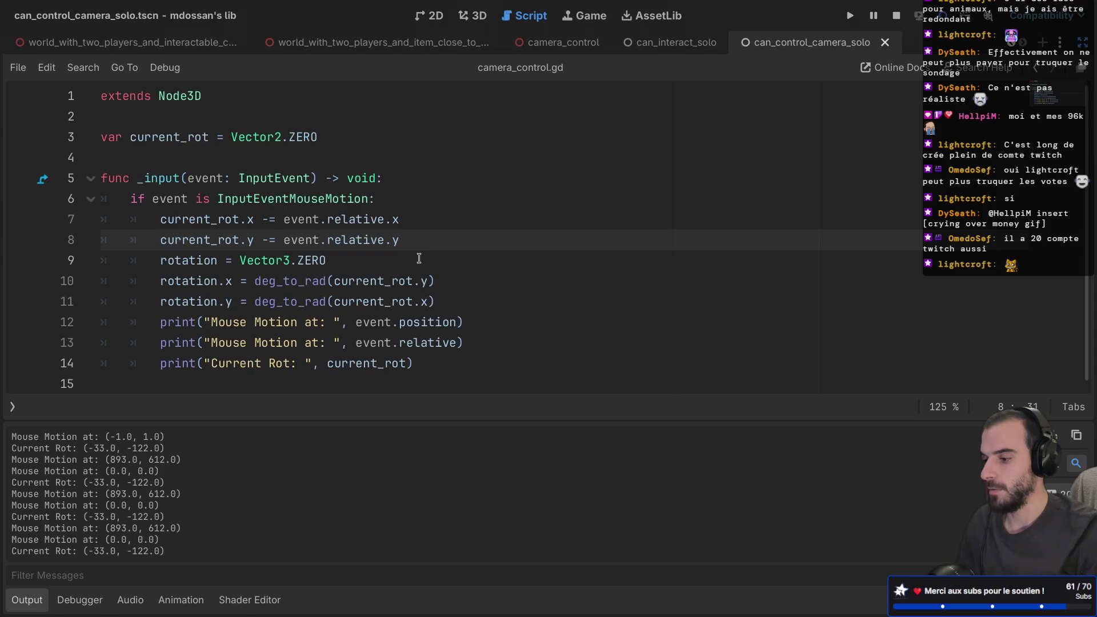
key(F6)
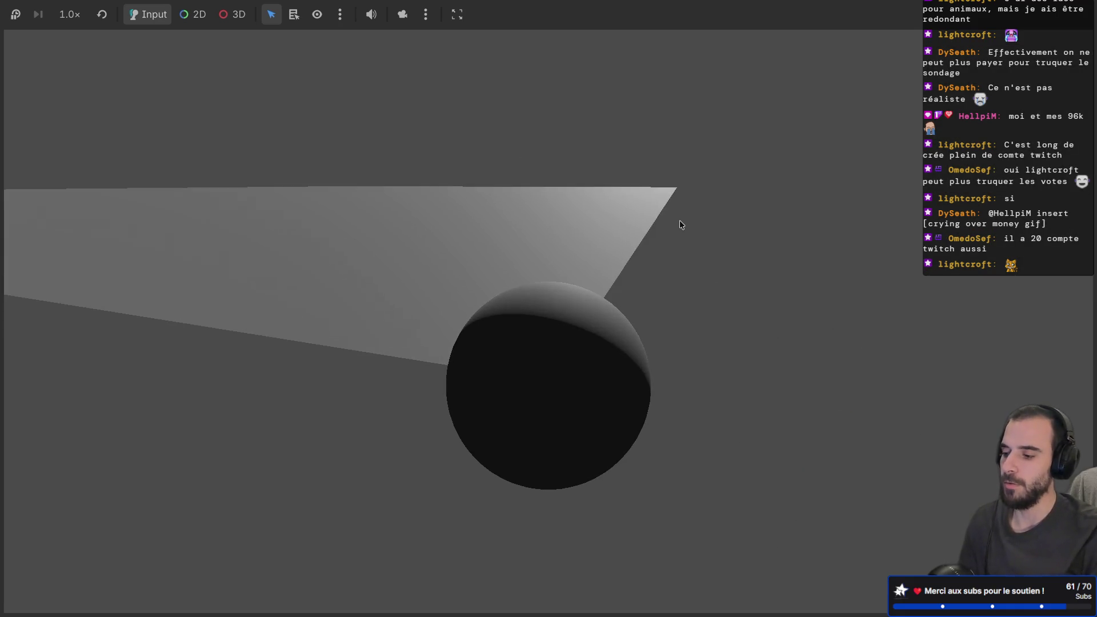
- Stop the game, select the rotation = Vector3.ZERO reset line, rerun the scene, then leave it
key(F8)
click(368, 260)
triple_click(367, 260)
click(387, 260)
drag(387, 260, 426, 233)
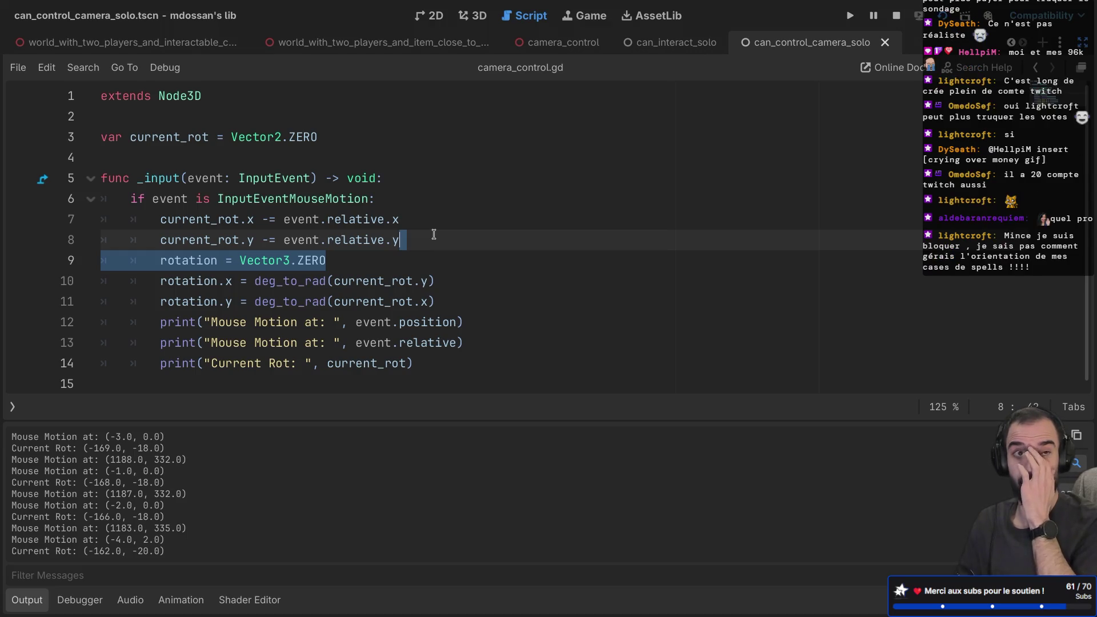
key(F6)
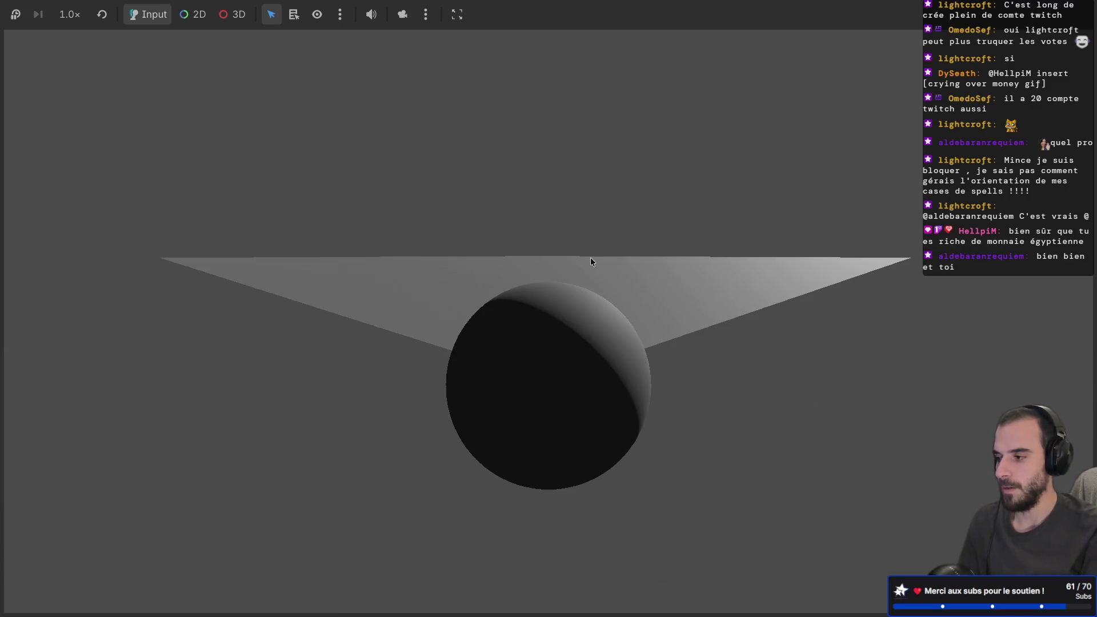
key(alt+Tab)
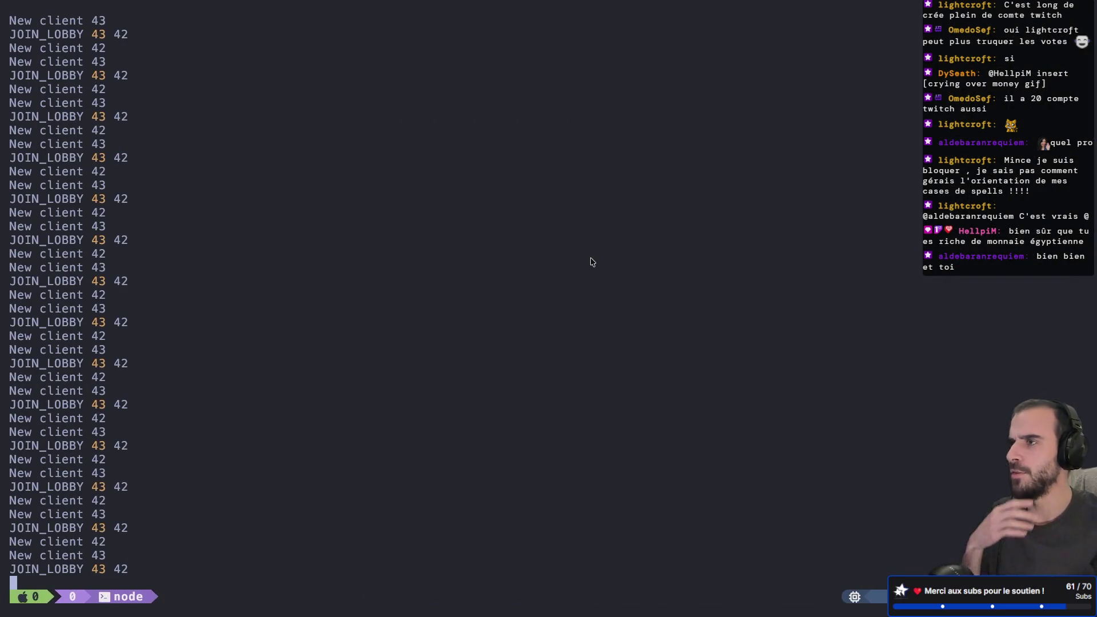
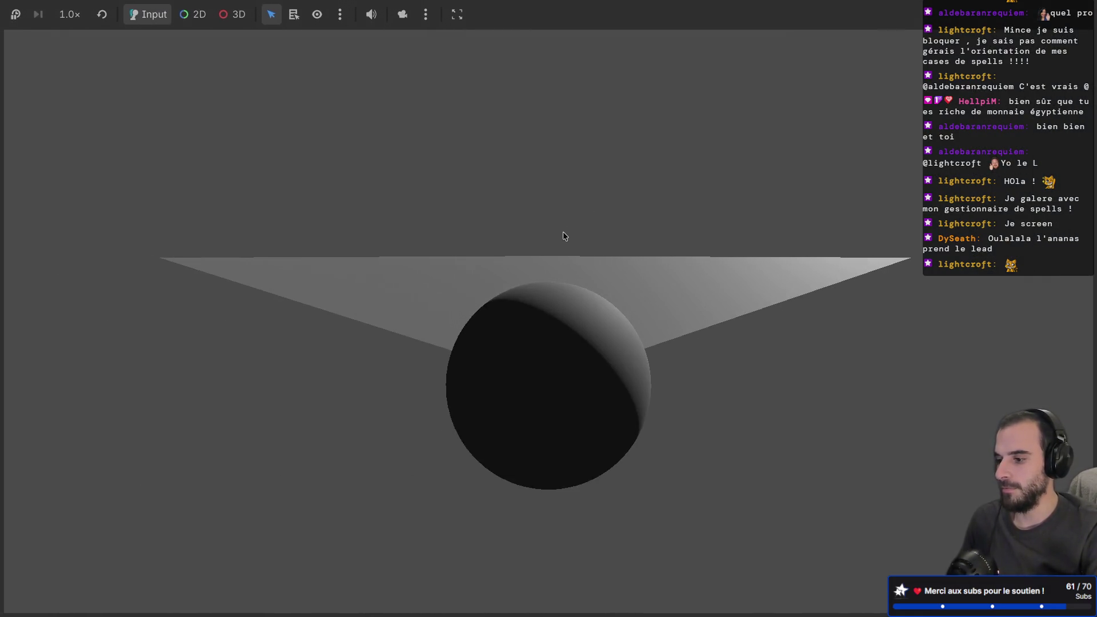
- Drag in the running game window to swing the camera around the sphere
mouse_move(563, 232)
mouse_down()
mouse_move(653, 235)
mouse_move(555, 232)
mouse_move(561, 180)
mouse_move(566, 267)
mouse_move(632, 240)
mouse_move(484, 237)
mouse_move(573, 238)
mouse_move(526, 231)
mouse_move(585, 232)
mouse_move(399, 254)
mouse_move(435, 260)
mouse_move(533, 231)
mouse_move(498, 236)
mouse_move(621, 236)
mouse_move(545, 239)
mouse_move(605, 225)
mouse_move(596, 231)
mouse_up()
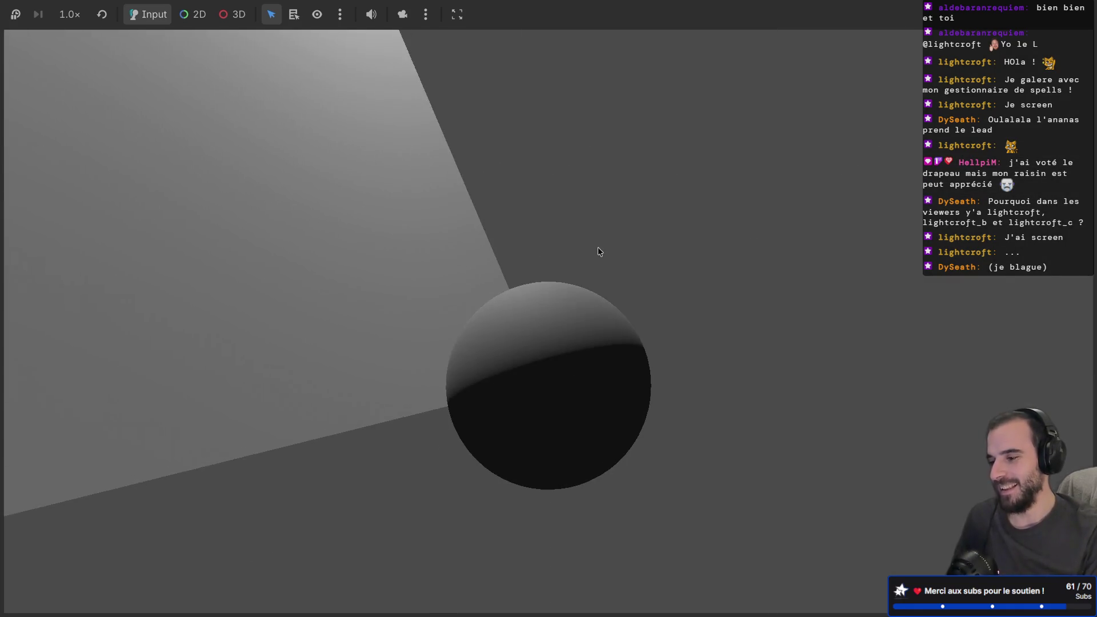
- Stop the running game and bring up the two-players item-close scene
key(super+Left)
key(F8)
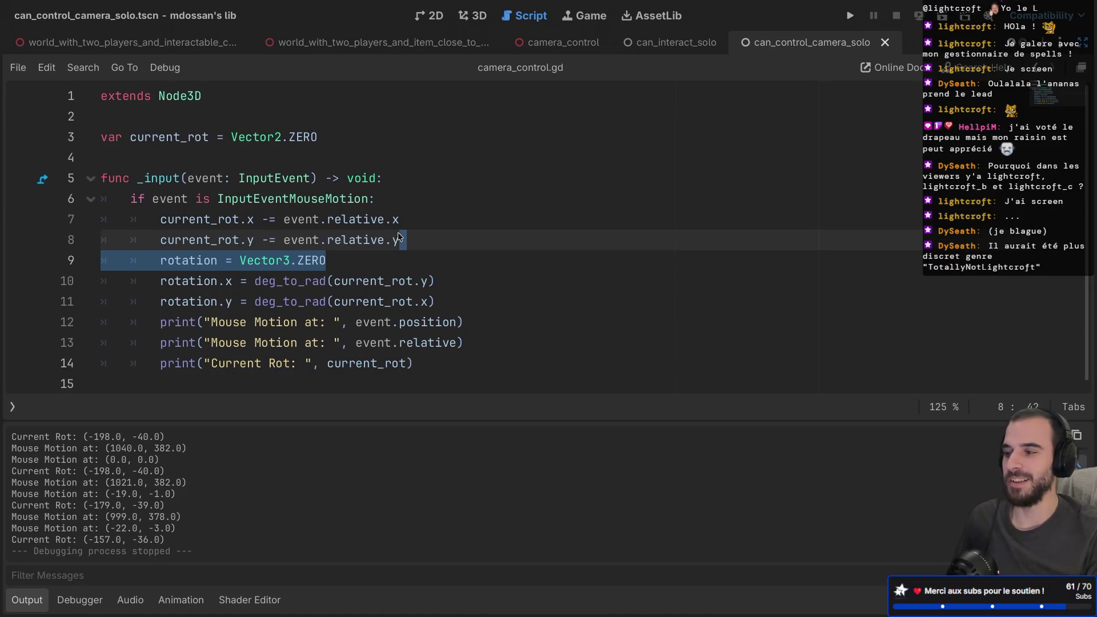
click(440, 239)
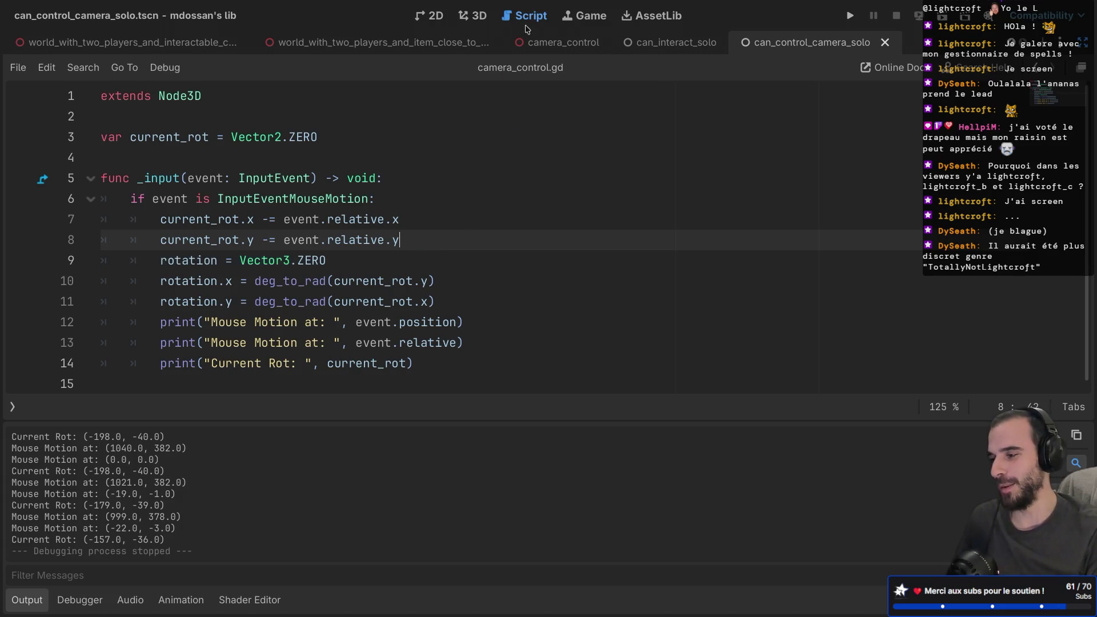
click(407, 41)
- Close the extra scenes, leaving mds_test_runner and can_control_camera_solo, then save and hide Godot
middle_click(407, 41)
middle_click(509, 42)
middle_click(423, 44)
middle_click(221, 46)
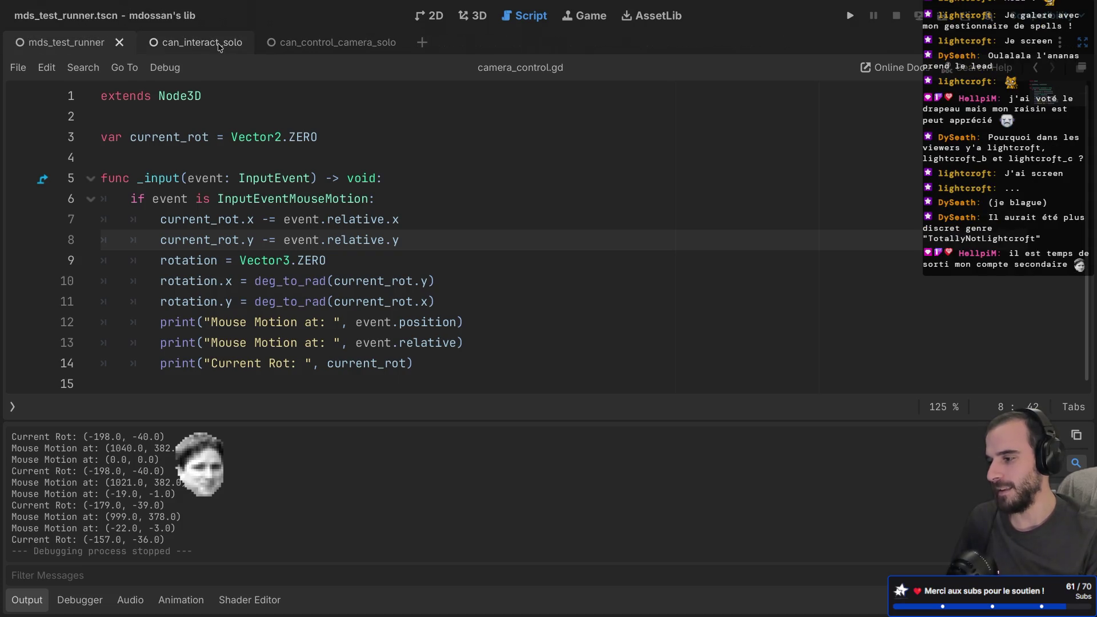
middle_click(204, 44)
key(ctrl+s)
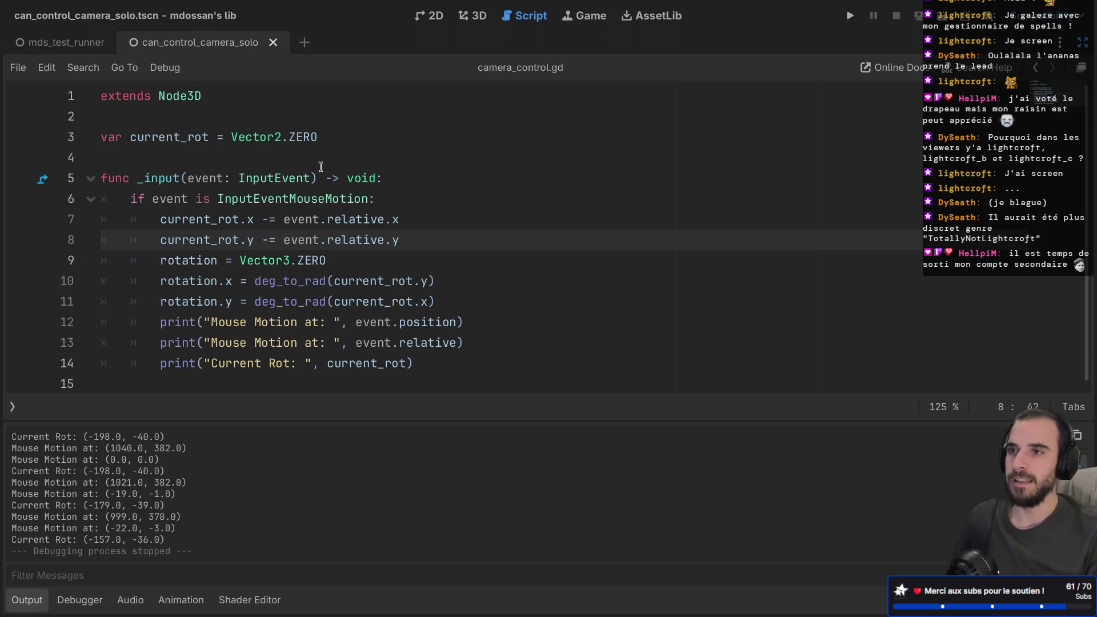
key(super+q)
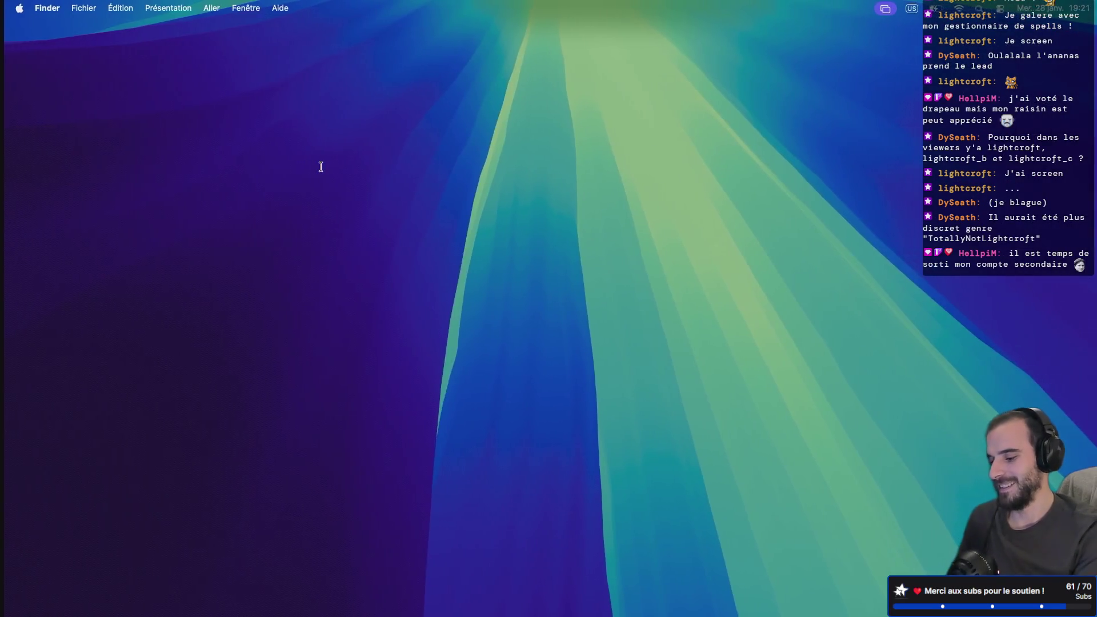
- Launch Blender from search and start a new General scene with the default cube
key(super+space)
text(blender)
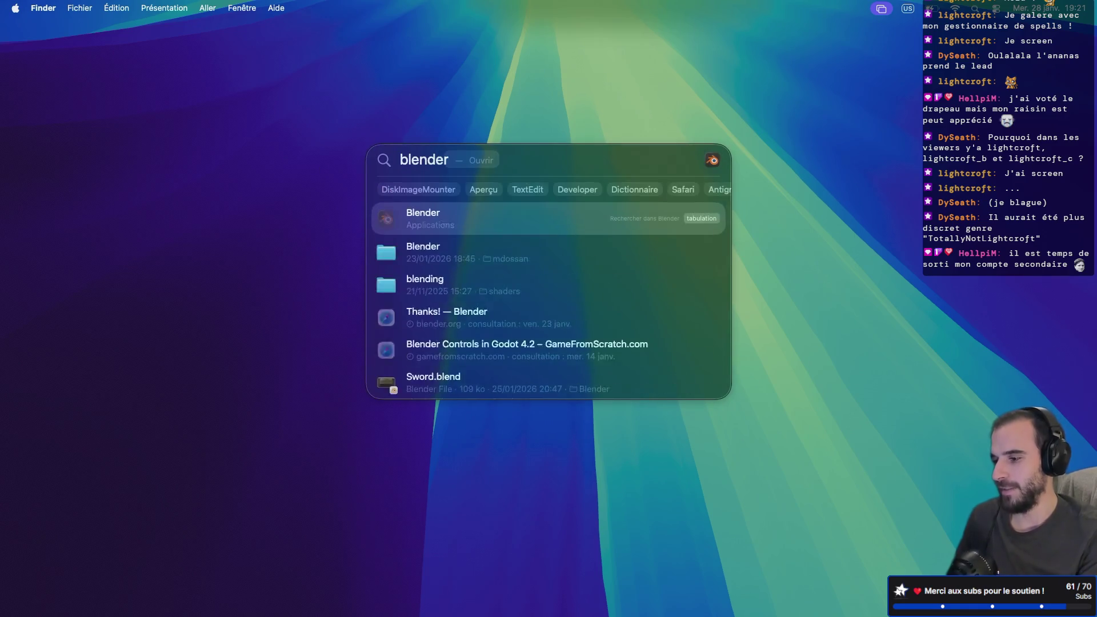
key(Return)
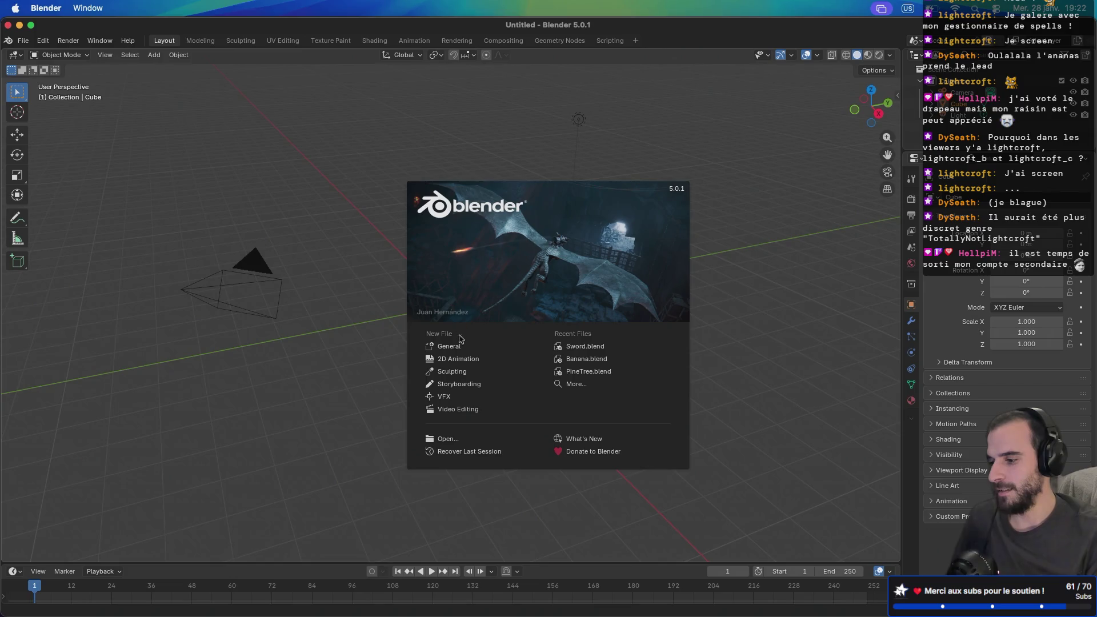
click(459, 346)
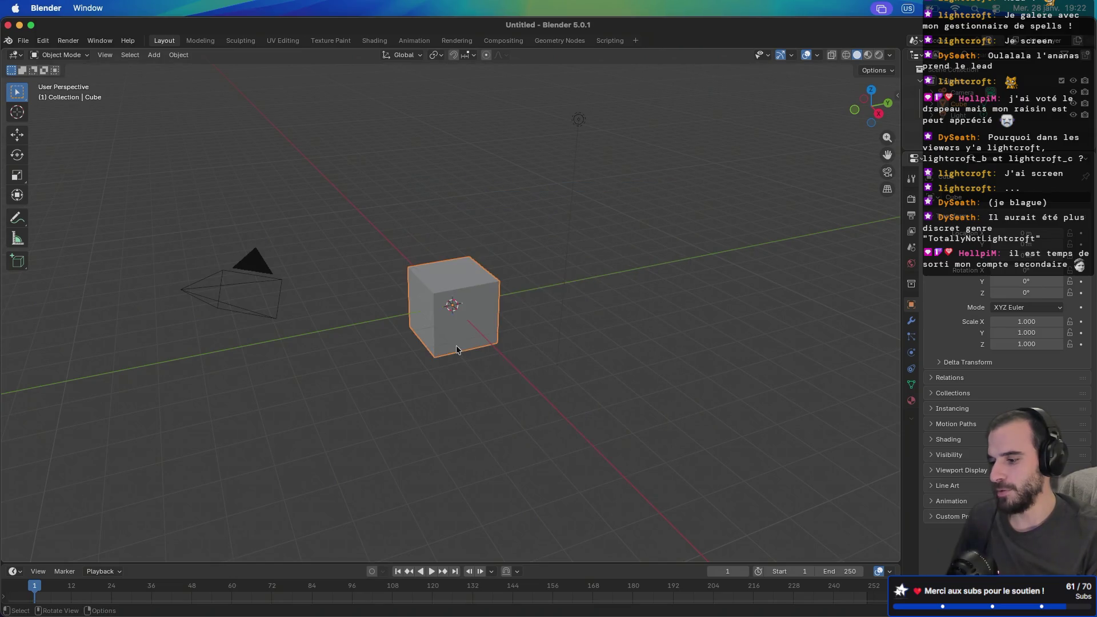
key(ctrl+Right)
key(ctrl+Right)
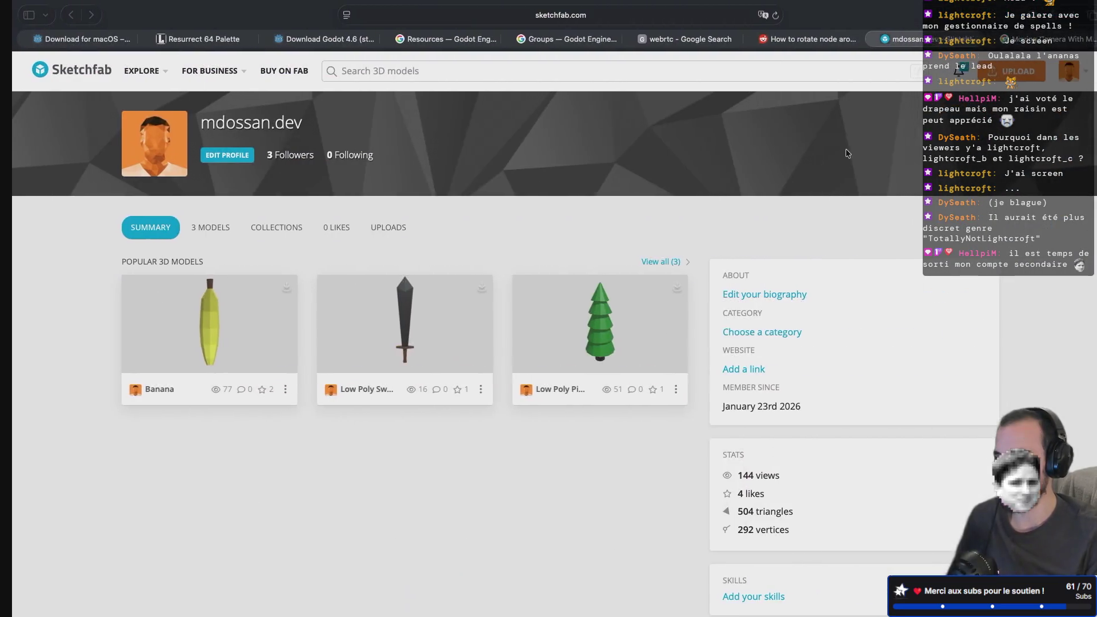
- Search Google for 'blender texture atlas low poly' and show image results
click(1060, 17)
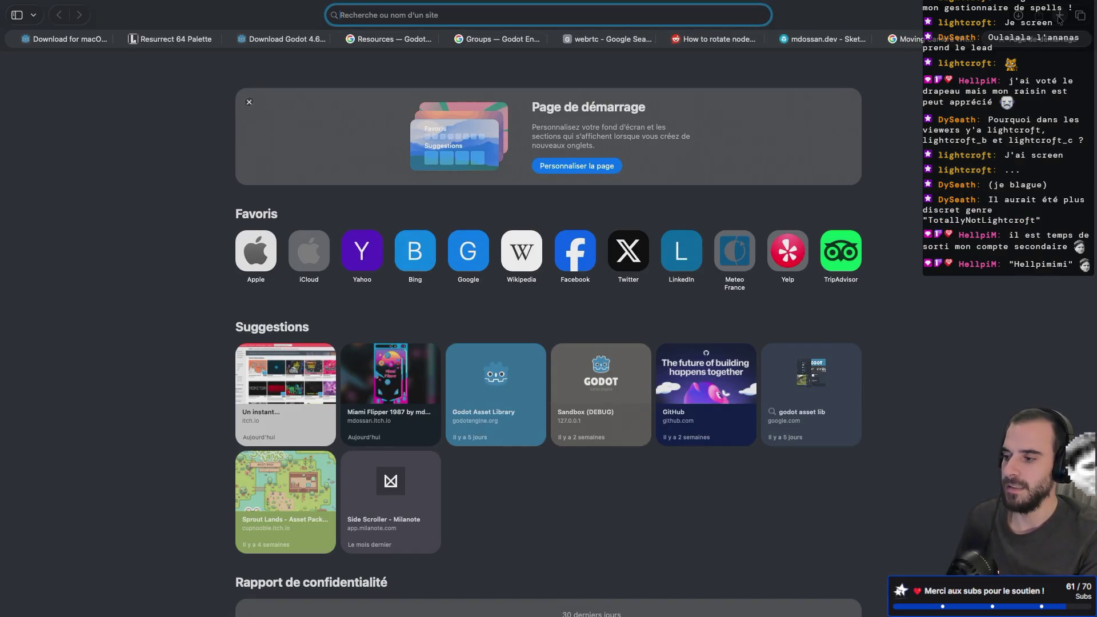
text(blender )
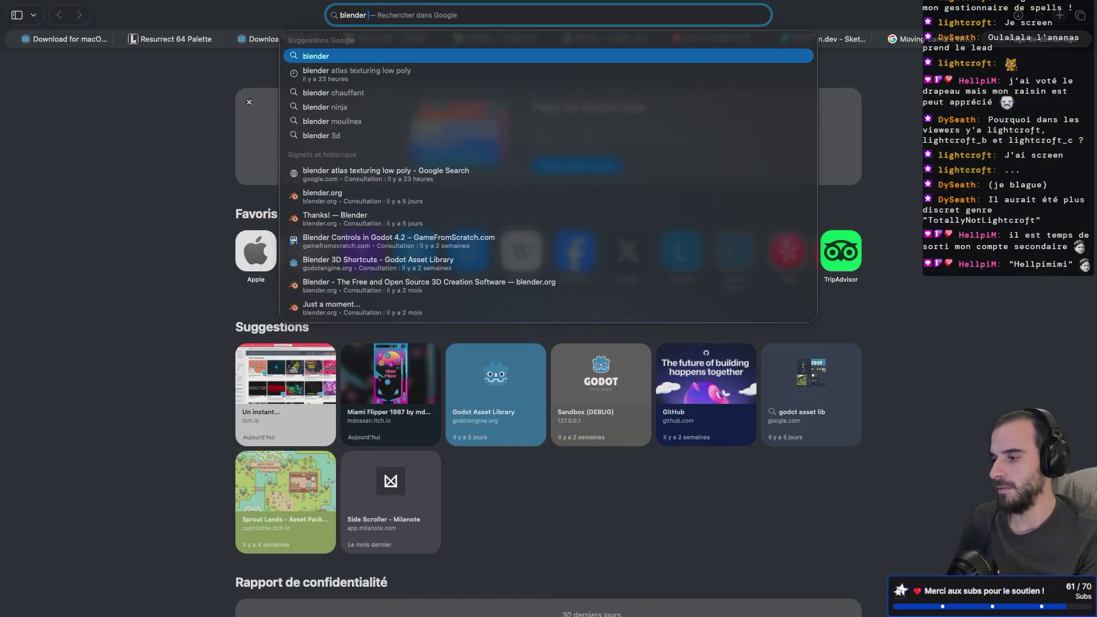
text(texture atlas low poly)
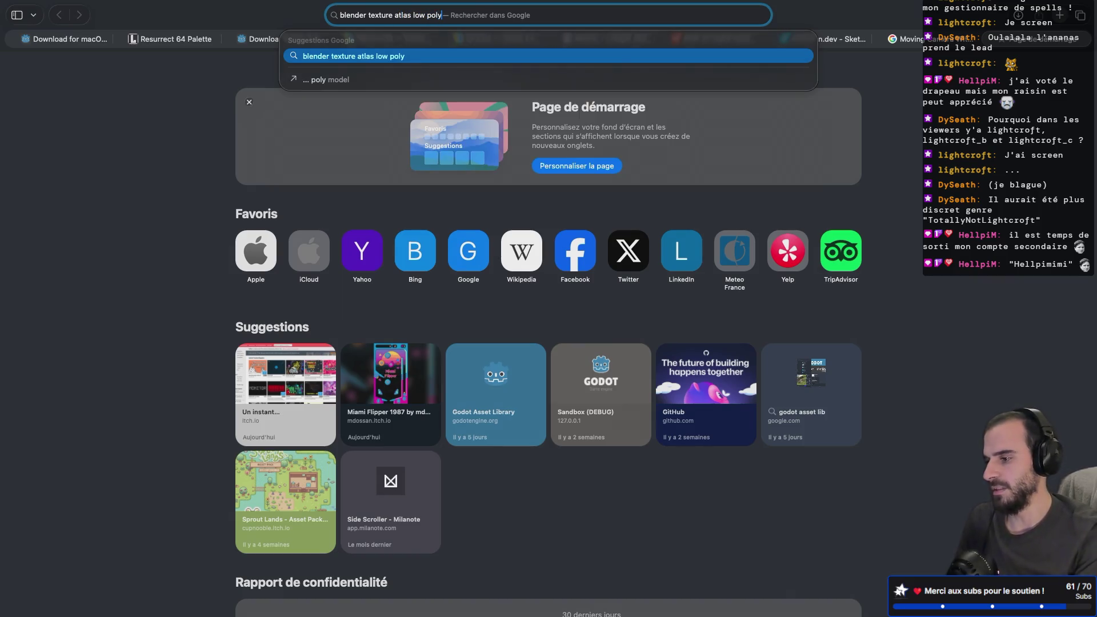
key(Return)
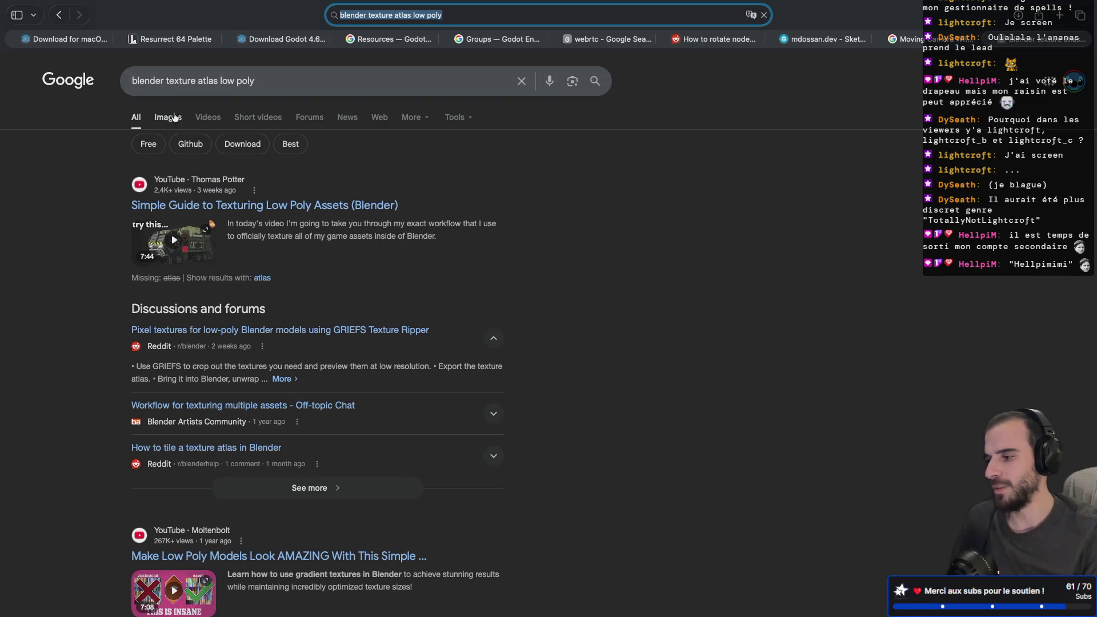
click(168, 117)
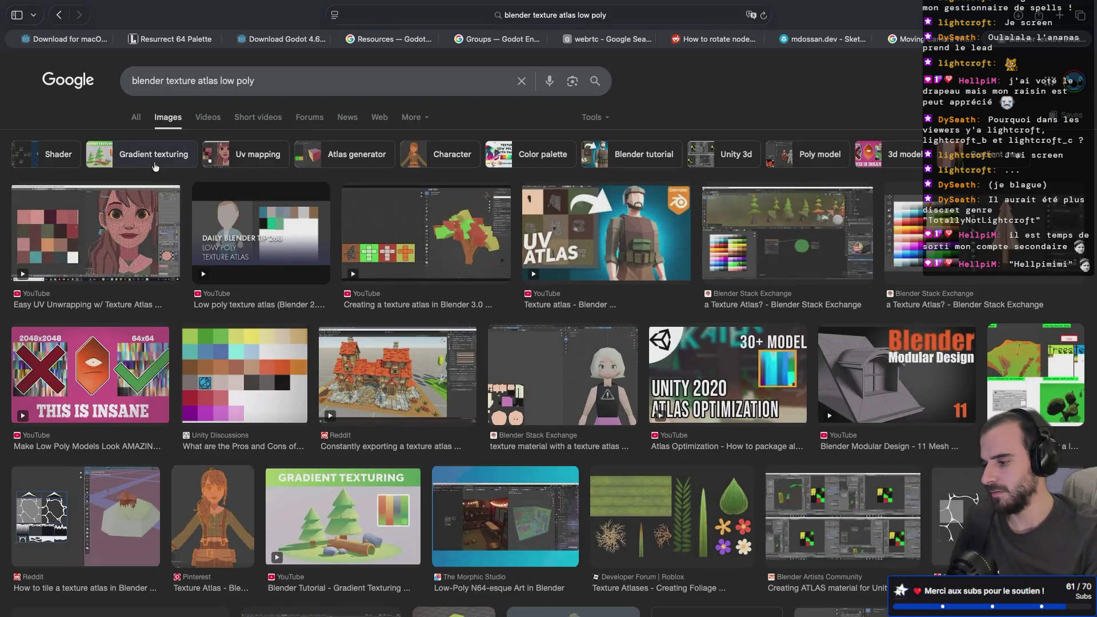
- Shorten the query to 'blender texture atlas' and preview the Stylized Toolkit: Atlas GIF
click(246, 80)
key(BackSpace)
key(BackSpace)
key(BackSpace)
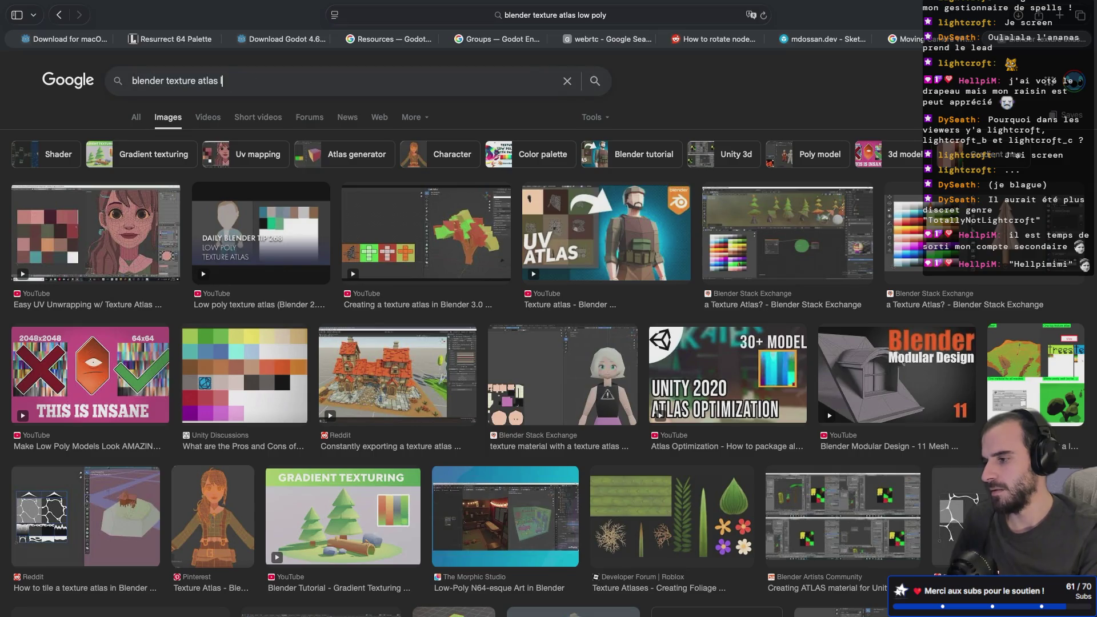
key(BackSpace)
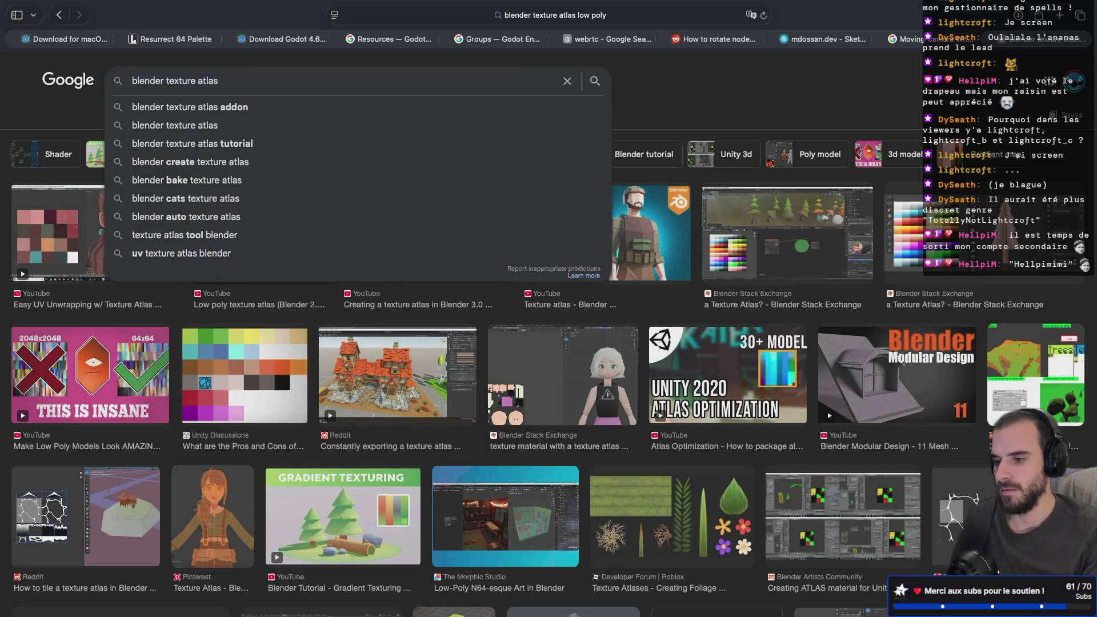
key(Return)
scroll(235, 221, down, 1)
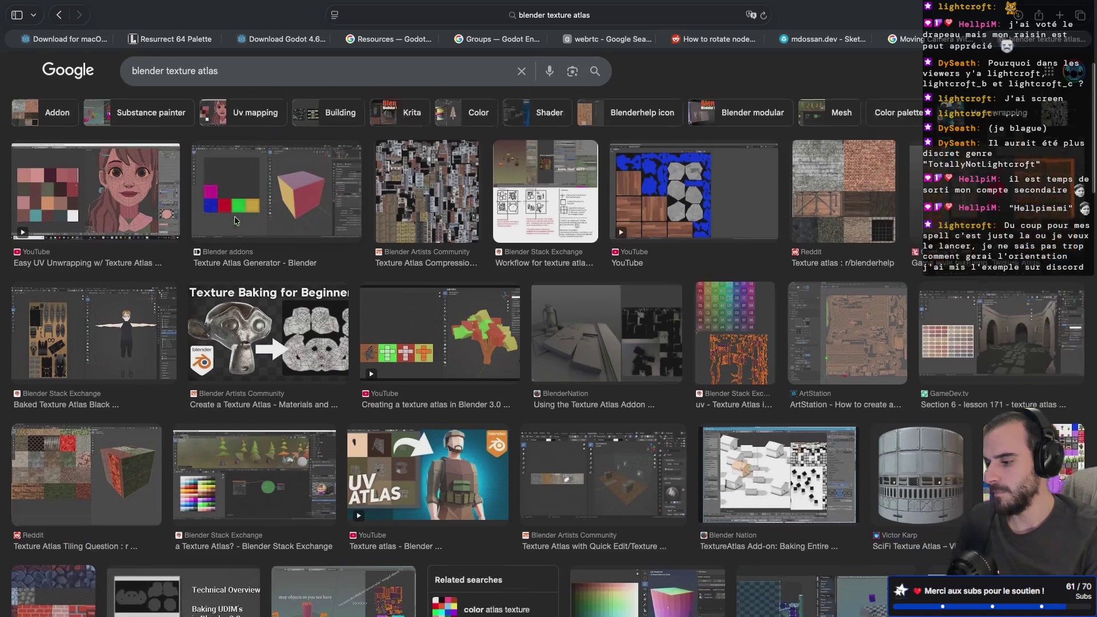
scroll(235, 221, down, 2)
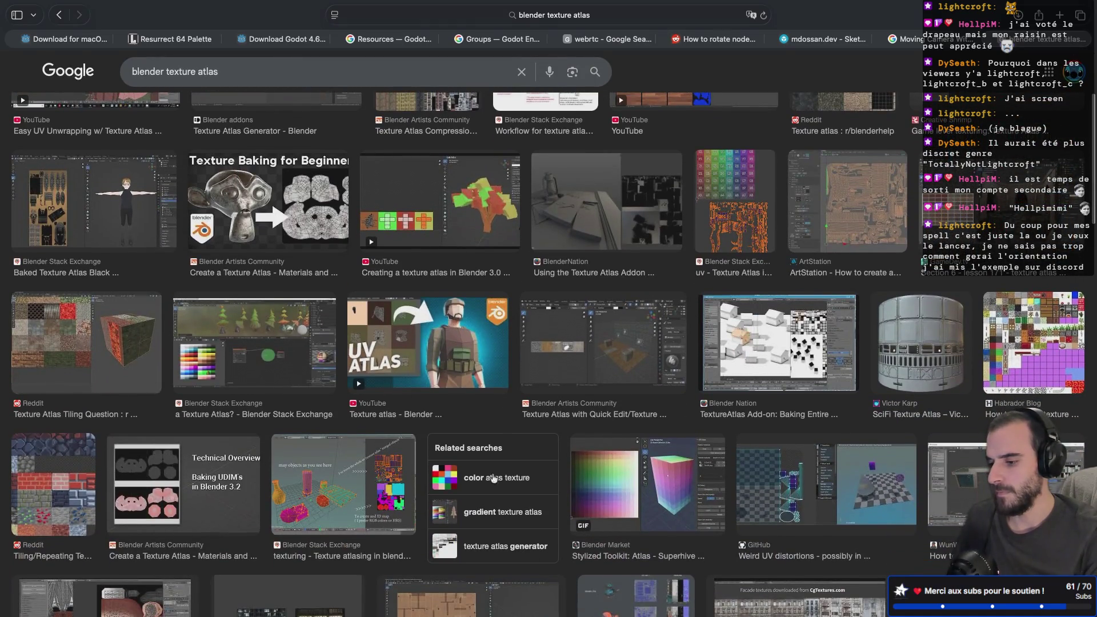
click(626, 494)
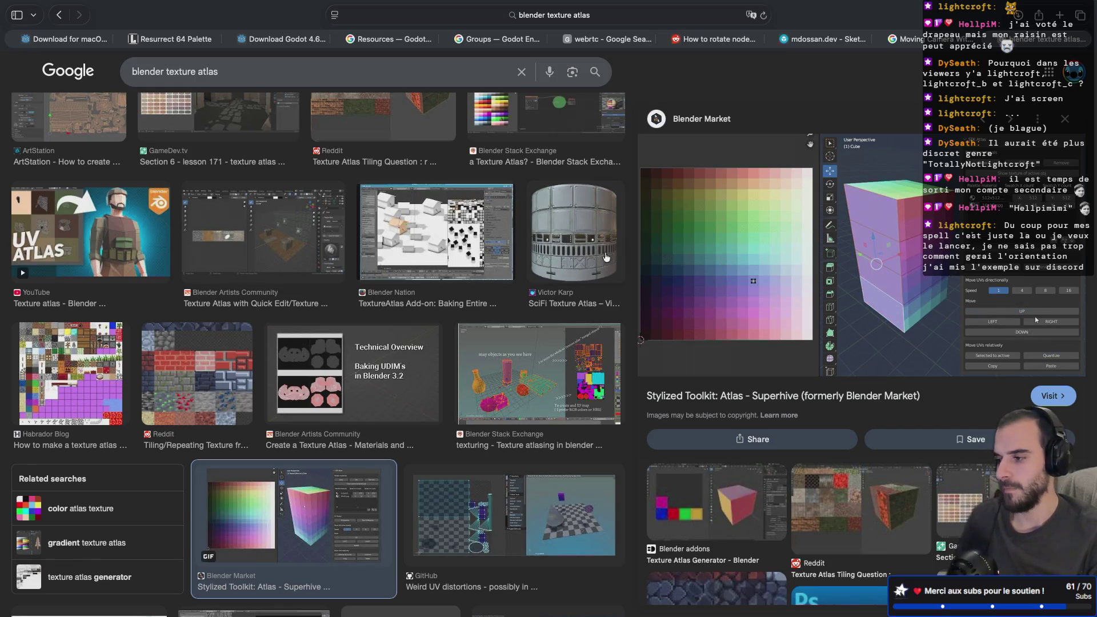
click(196, 74)
- Search 'blender texture pastel atlas', preview the tree and colour palette atlas, then return home
text(pastel)
key(Return)
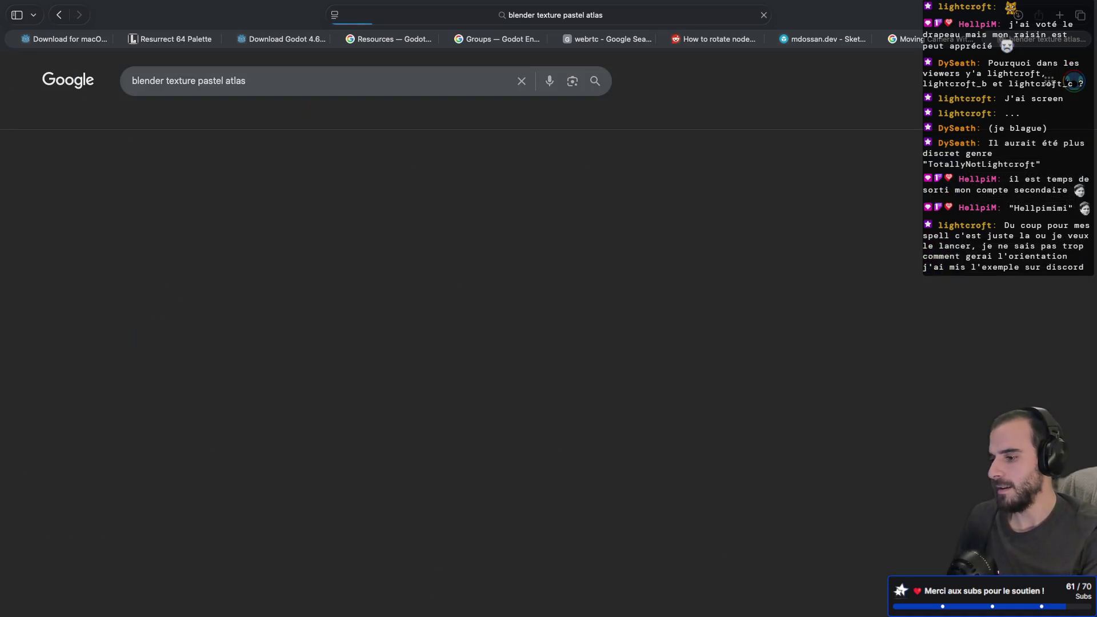
scroll(282, 311, down, 2)
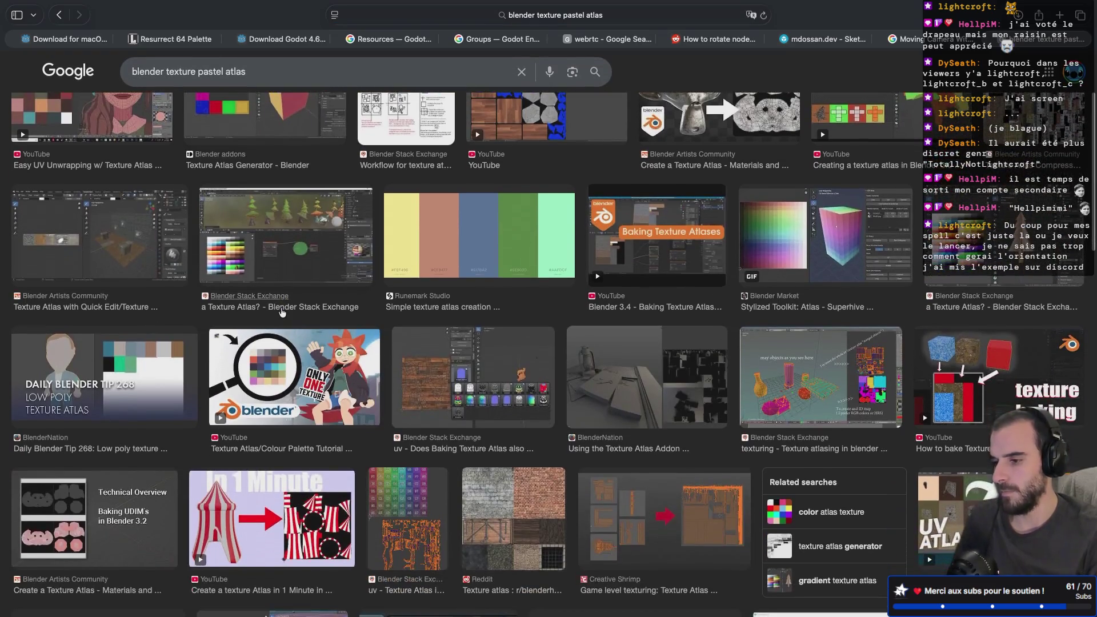
scroll(282, 311, up, 1)
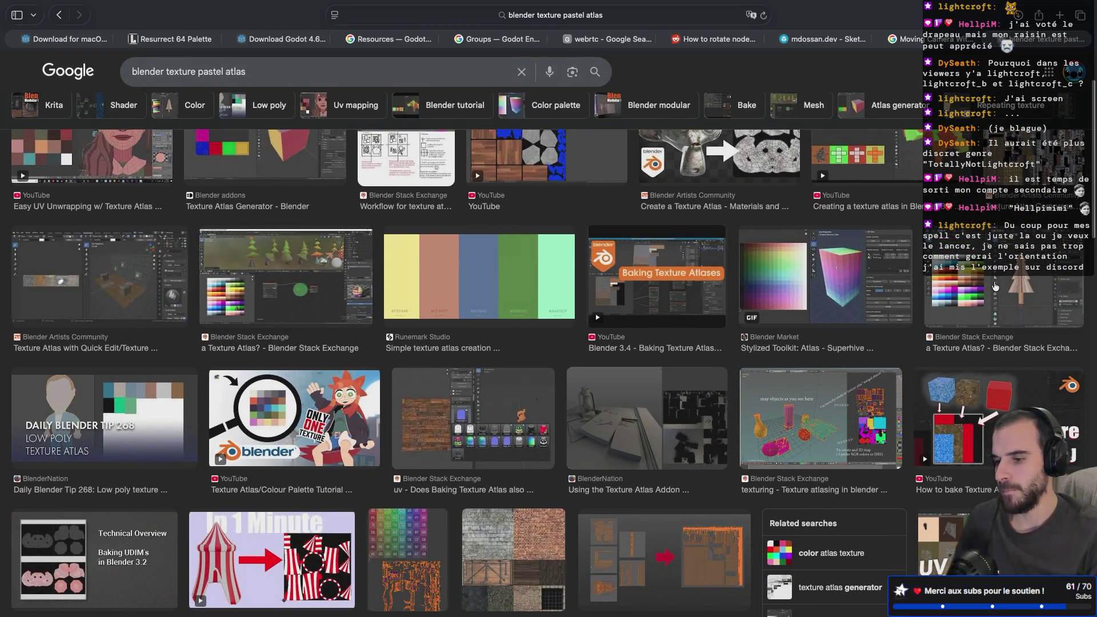
click(995, 286)
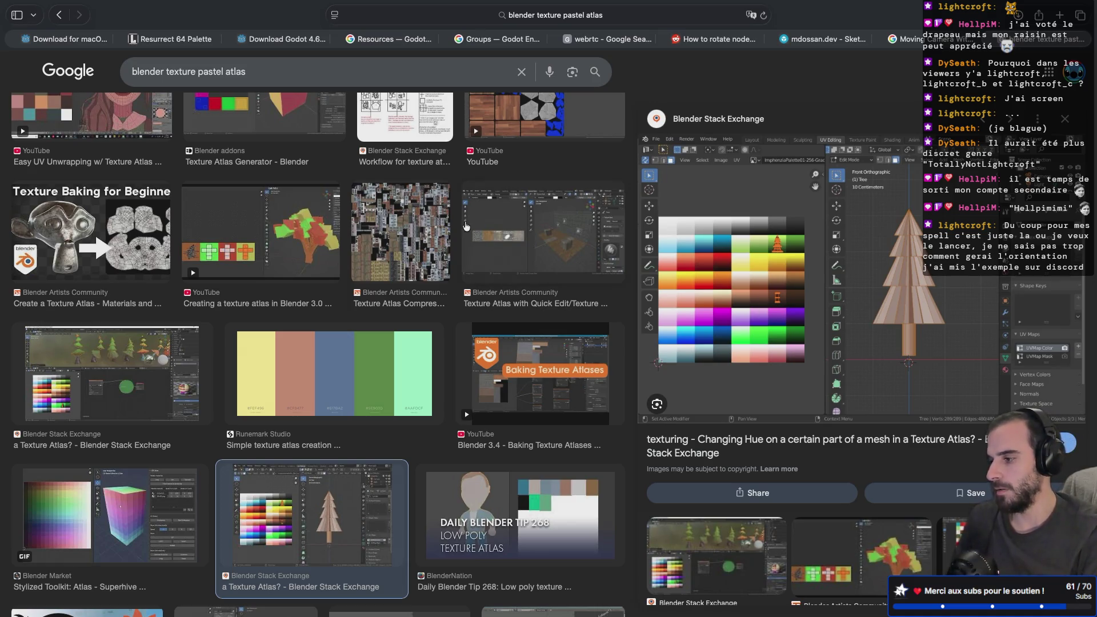
click(80, 75)
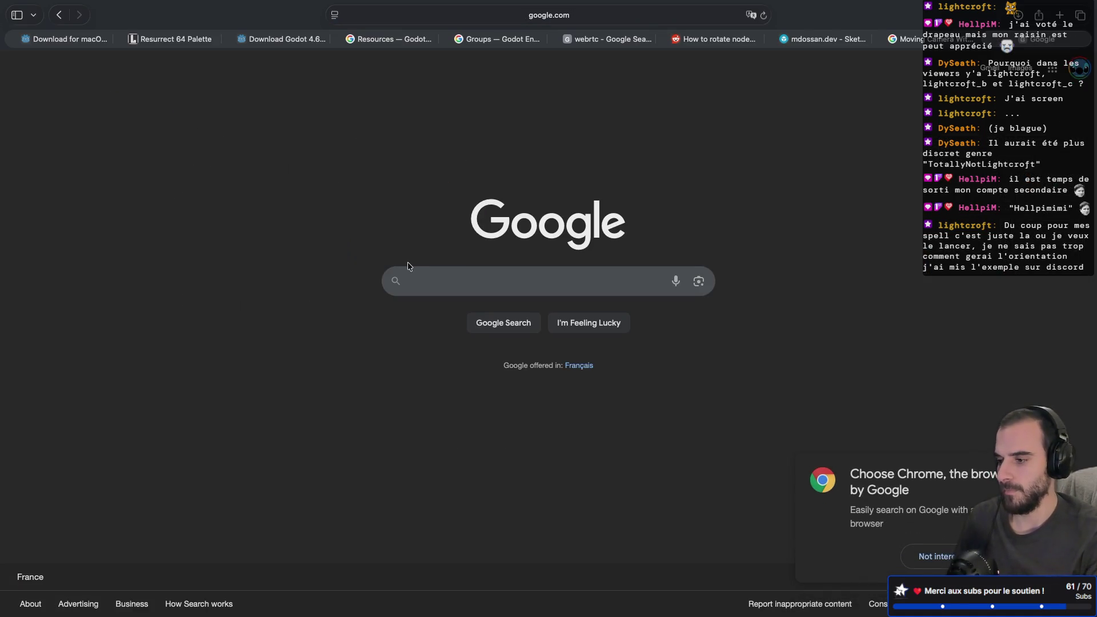
click(926, 39)
- Search 'blender texture atlas download', check the EasyAtlas GitHub page, then close it
click(1059, 16)
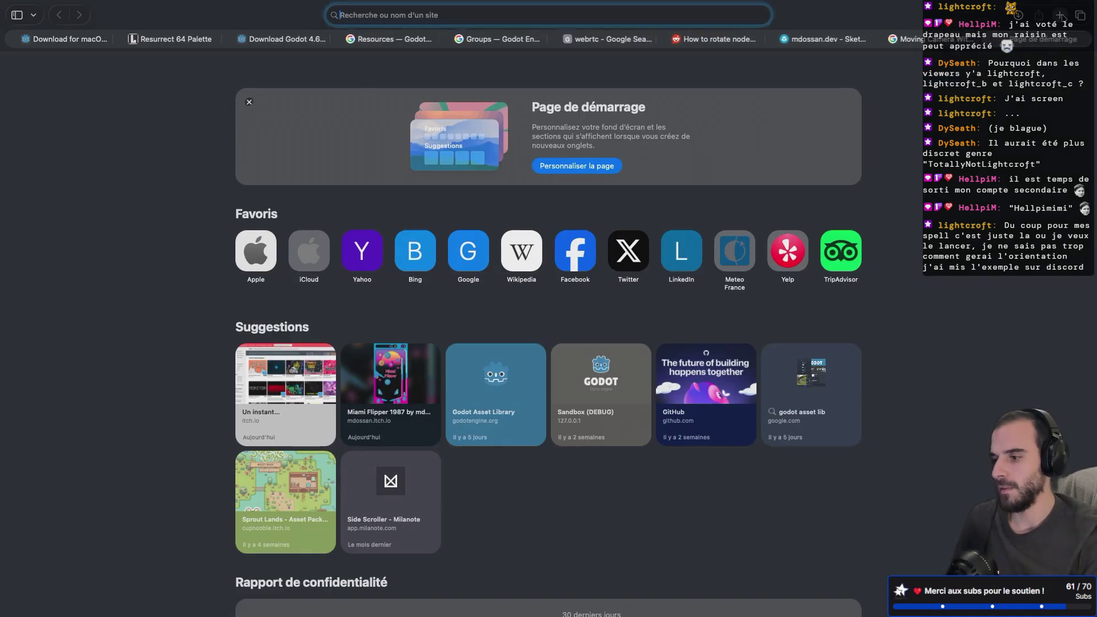
text(blender texture atla)
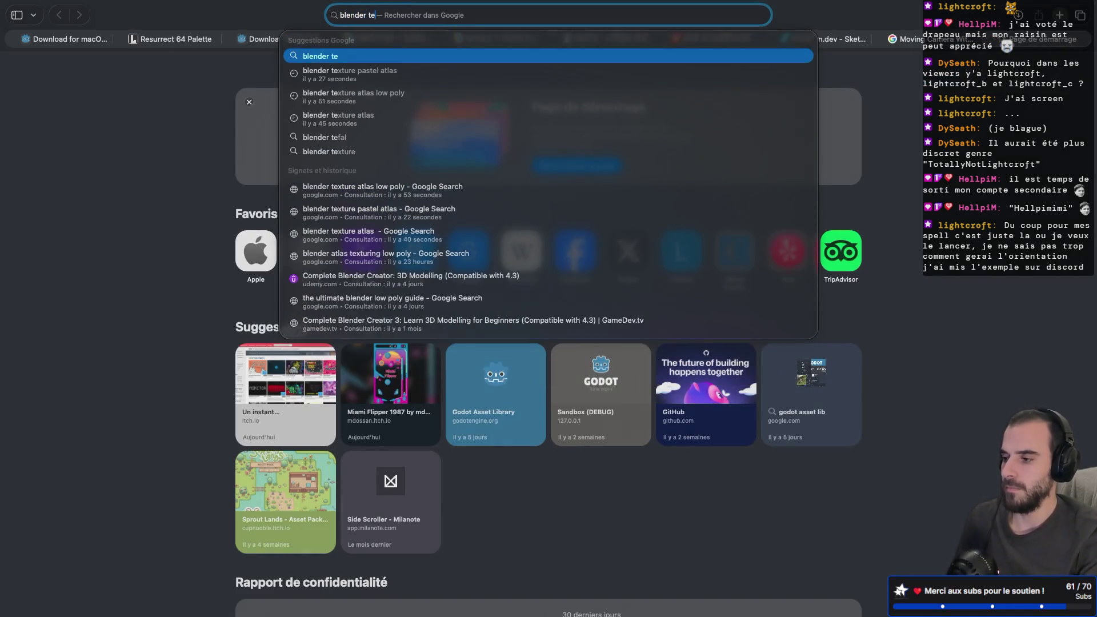
text(ss)
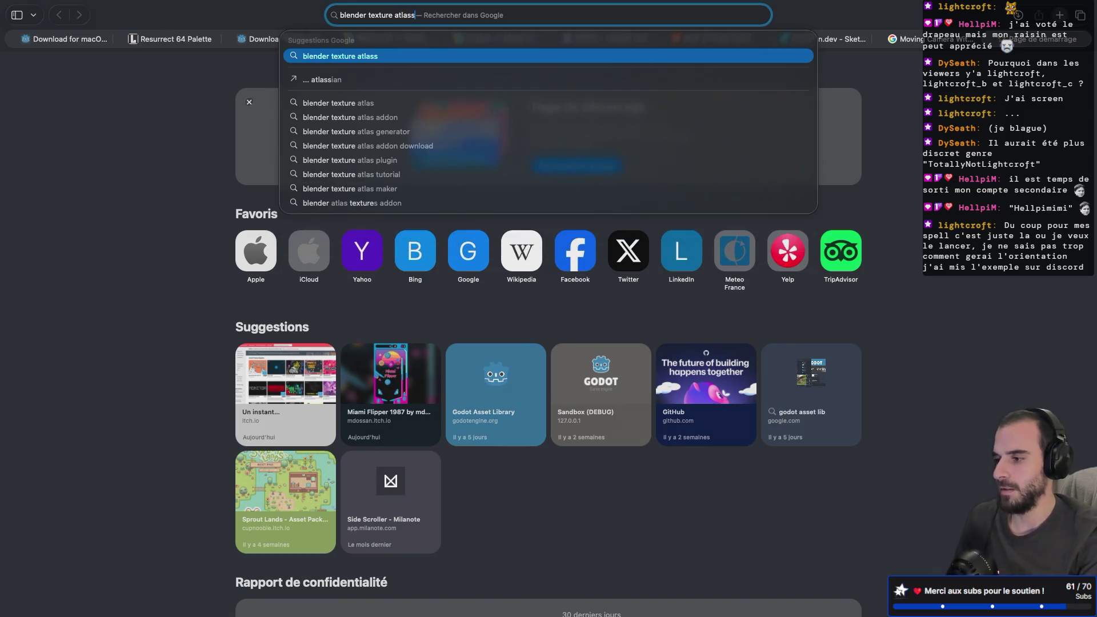
text( download)
key(Return)
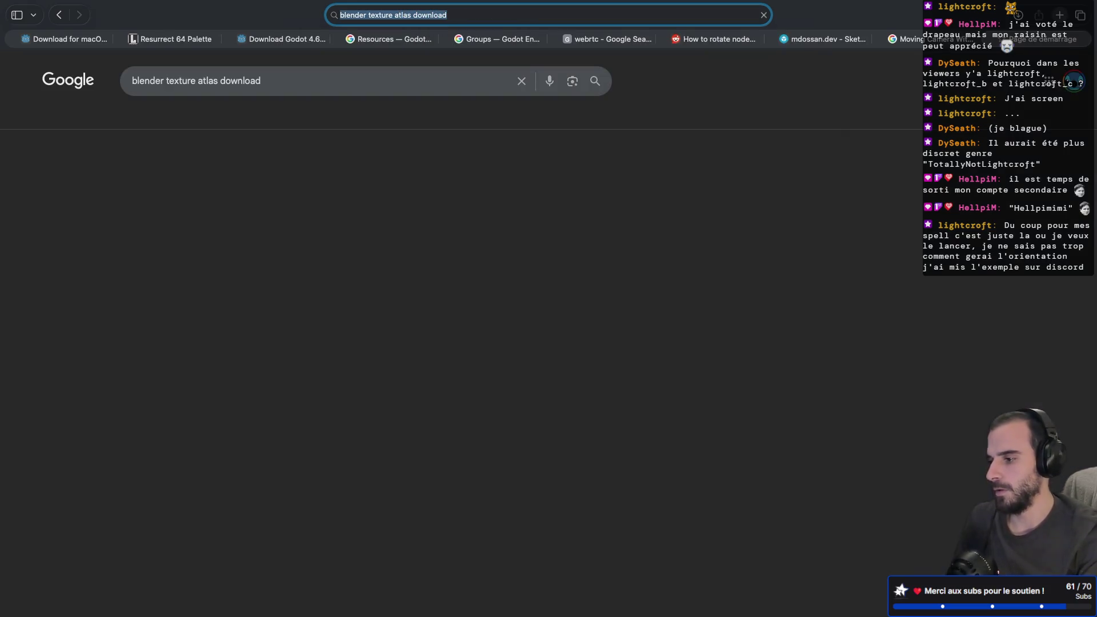
scroll(445, 203, down, 3)
scroll(445, 202, down, 3)
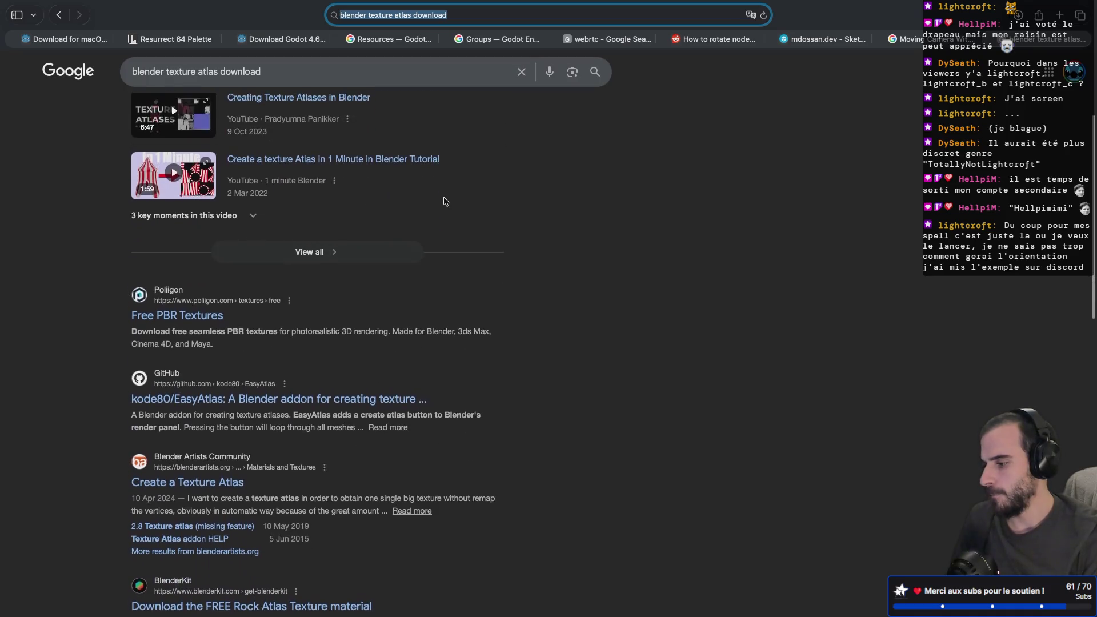
scroll(445, 202, down, 1)
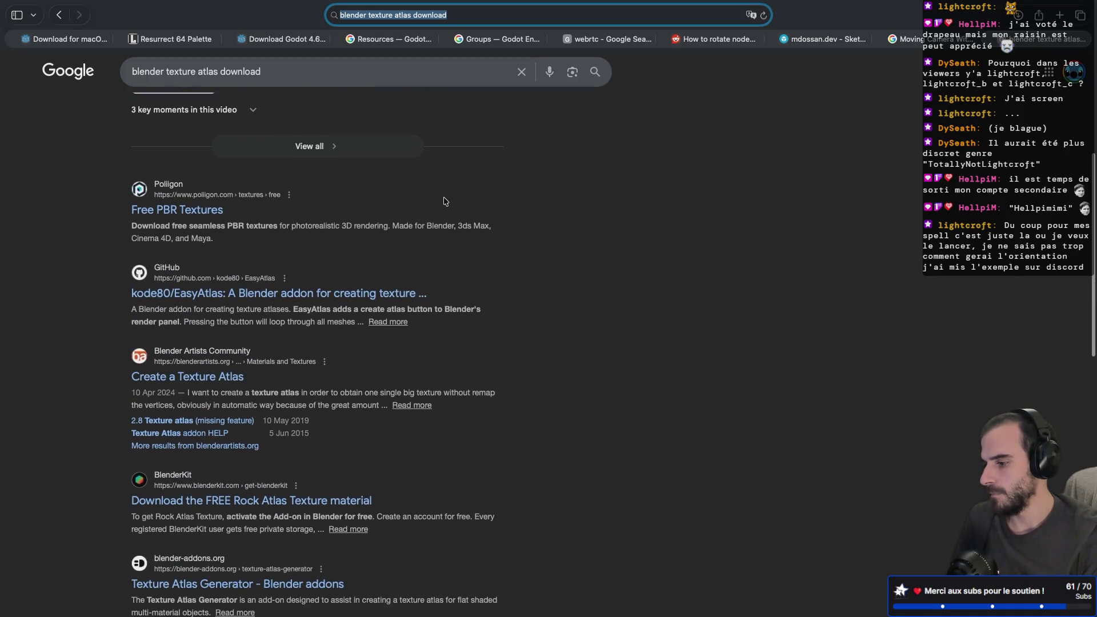
click(342, 264)
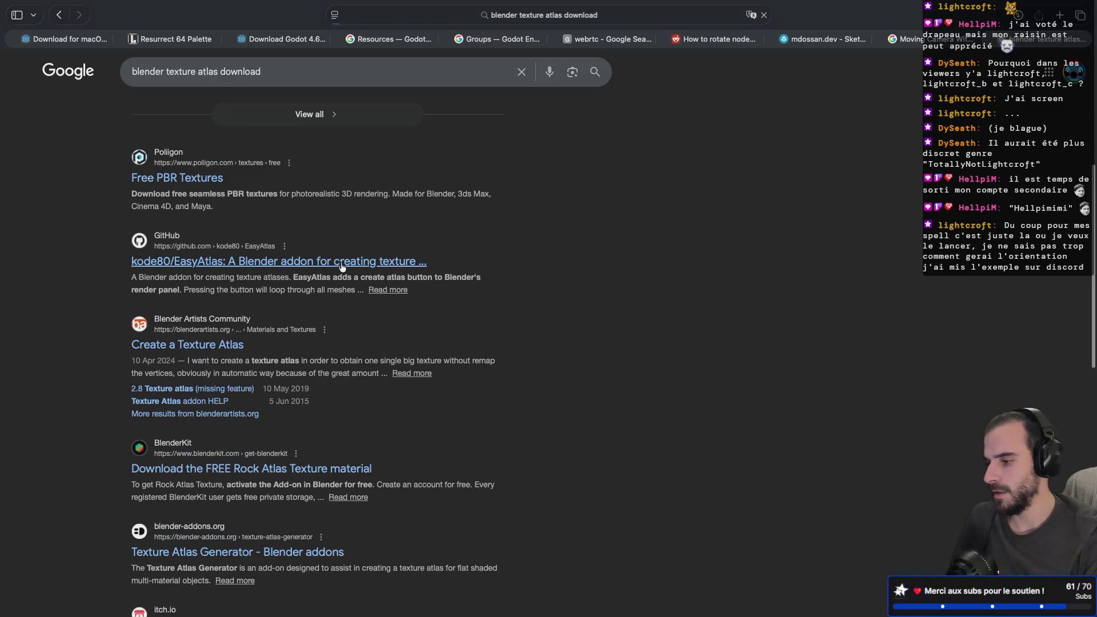
scroll(474, 269, down, 8)
scroll(474, 268, up, 3)
scroll(474, 268, up, 5)
key(super+w)
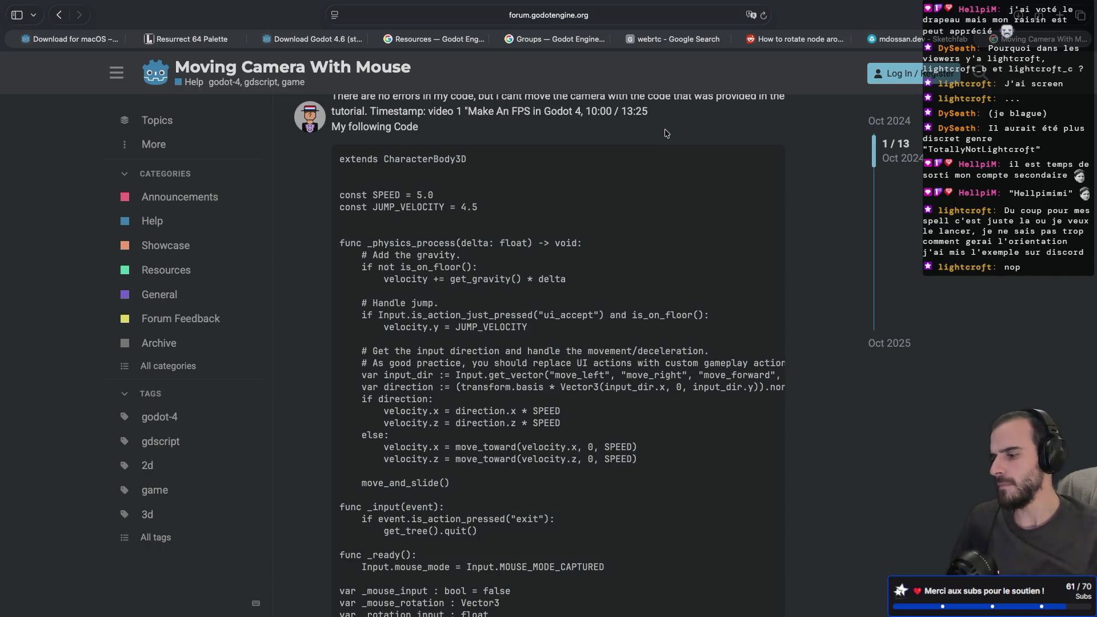
- In a fresh tab, search Google for 'blender texture atlas' and scroll through the results
scroll(666, 133, down, 1)
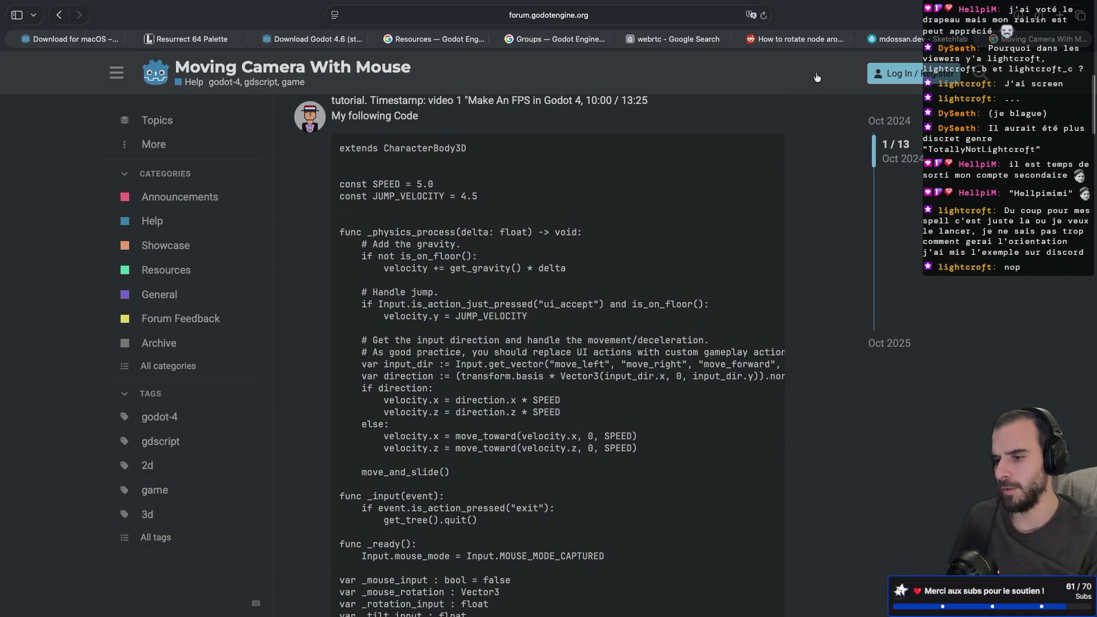
mouse_move(1063, 29)
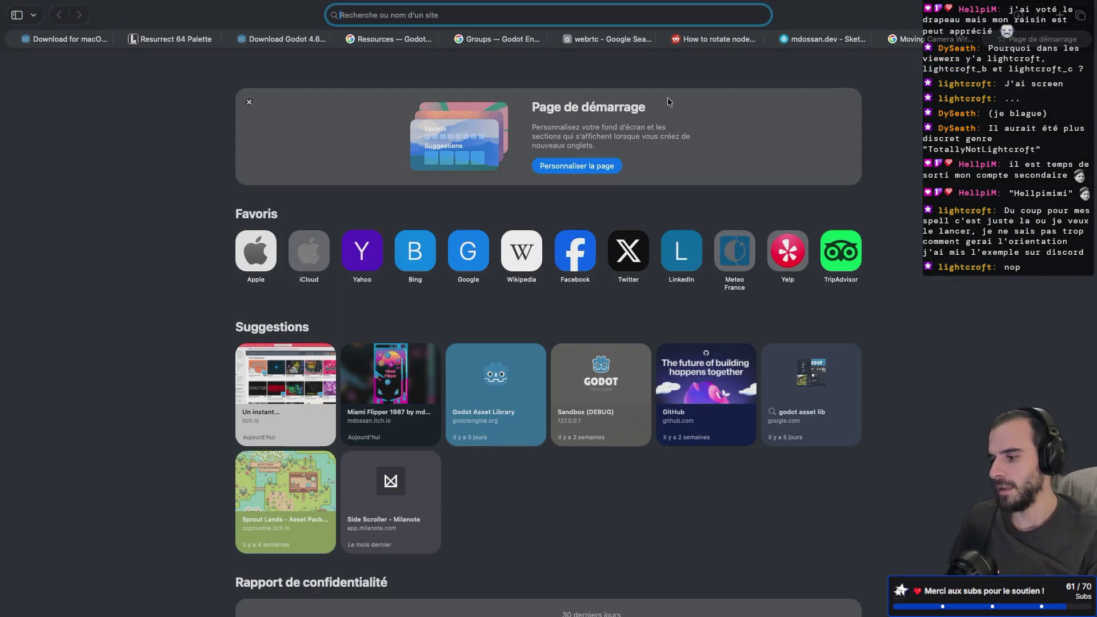
scroll(341, 297, down, 2)
scroll(326, 351, up, 2)
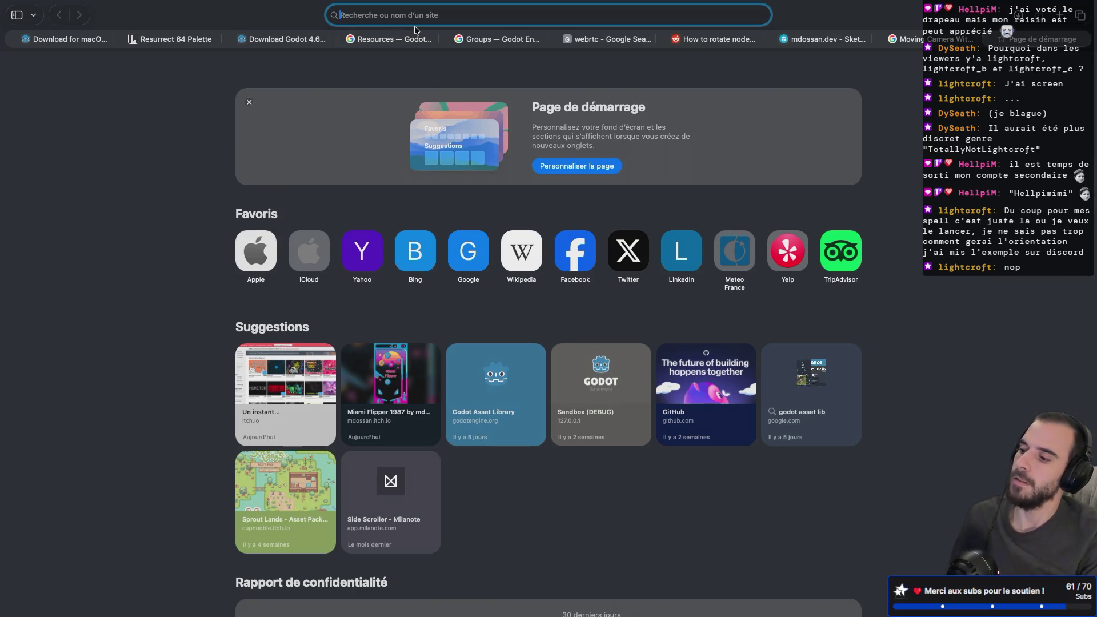
text(blender)
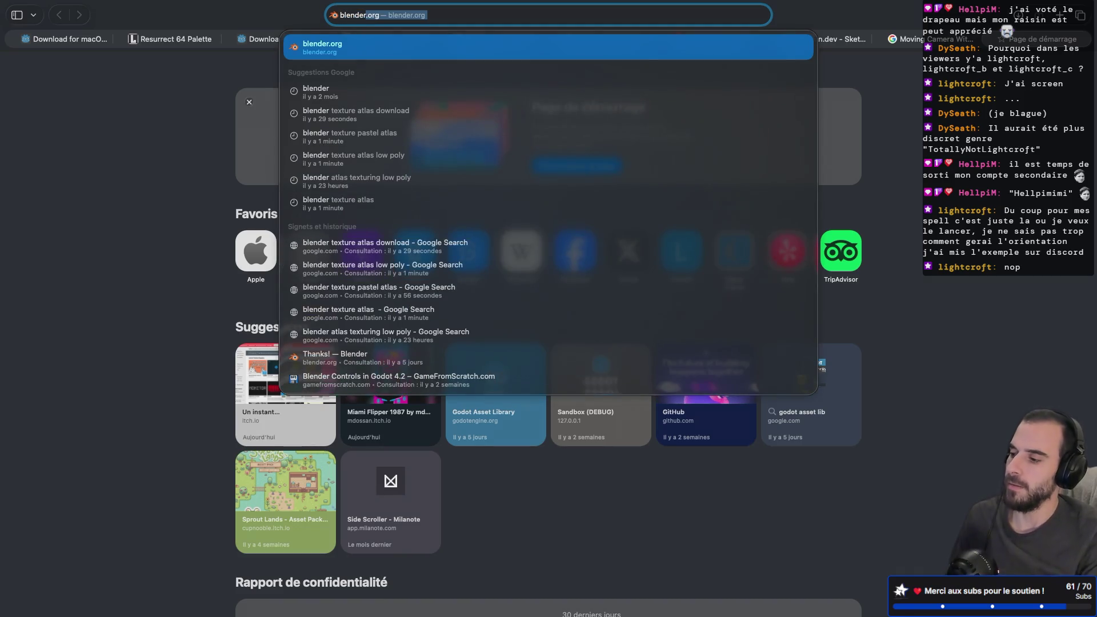
text( text)
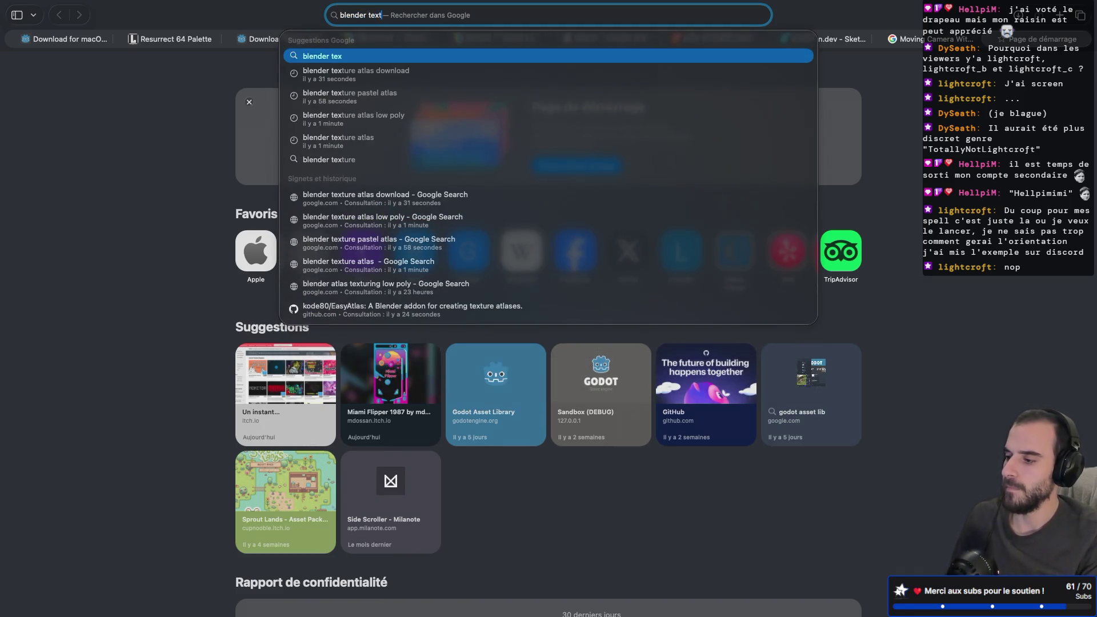
text(ure atlas\)
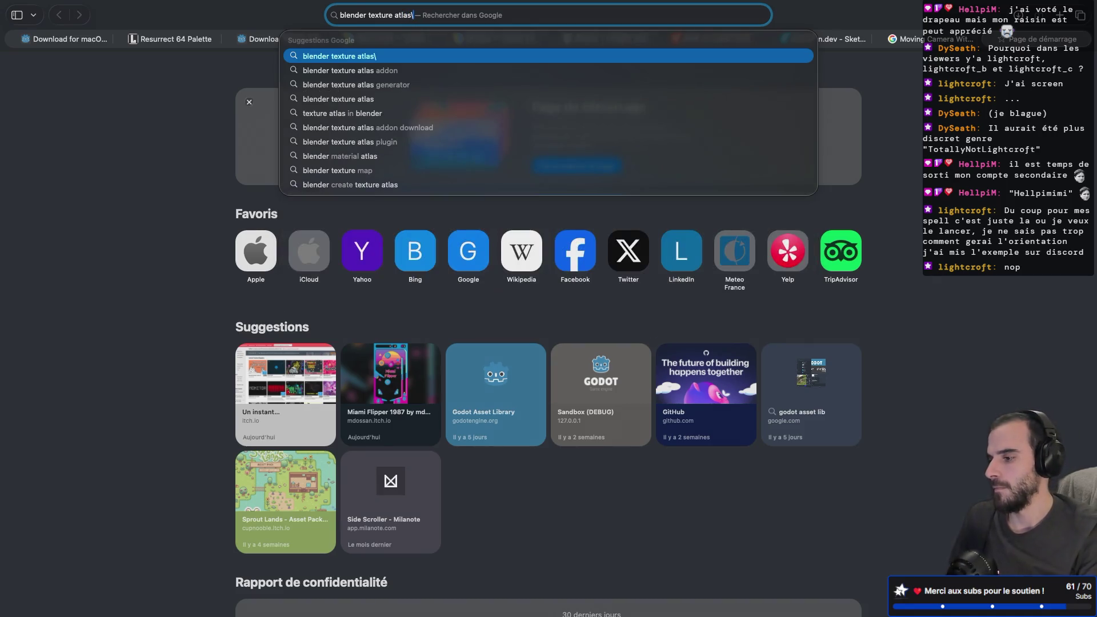
key(Return)
scroll(124, 321, down, 5)
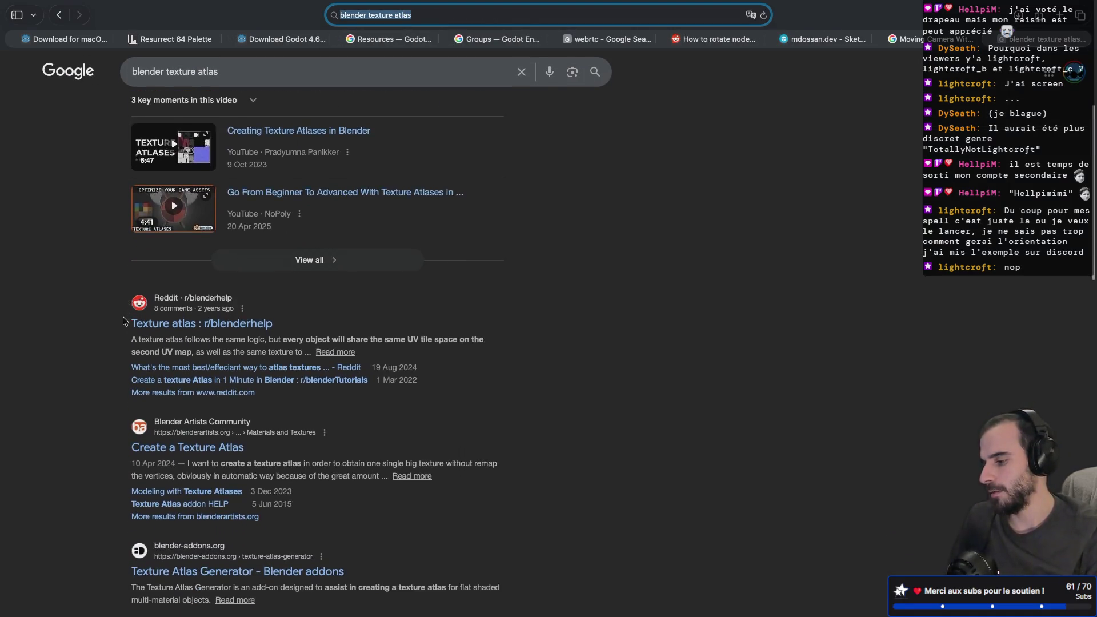
scroll(124, 321, down, 1)
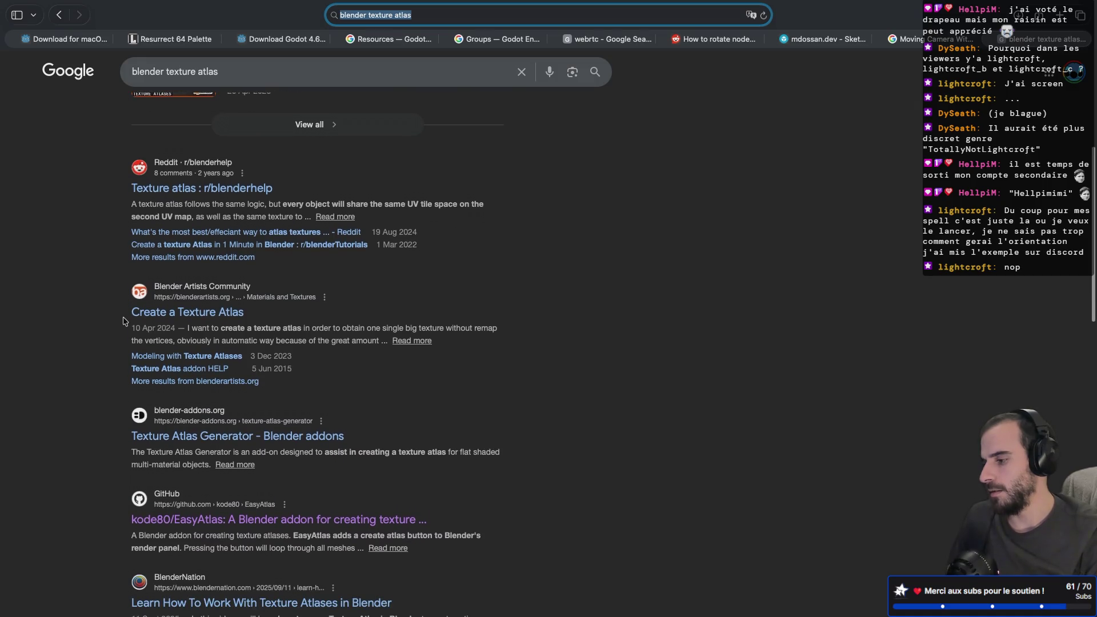
scroll(124, 321, down, 2)
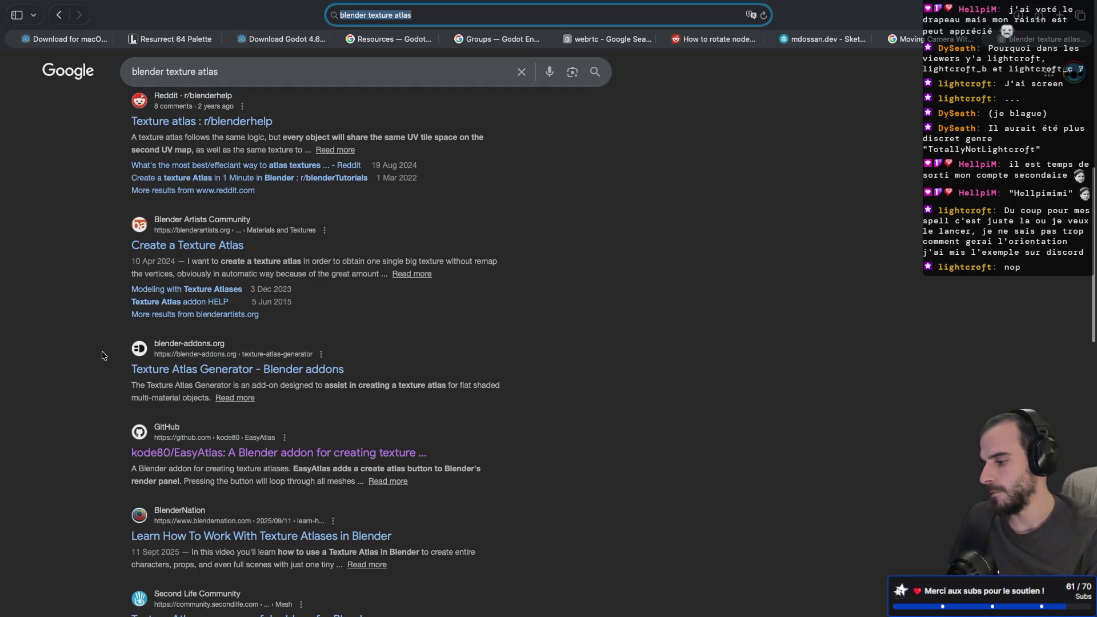
scroll(104, 356, down, 4)
scroll(104, 356, down, 3)
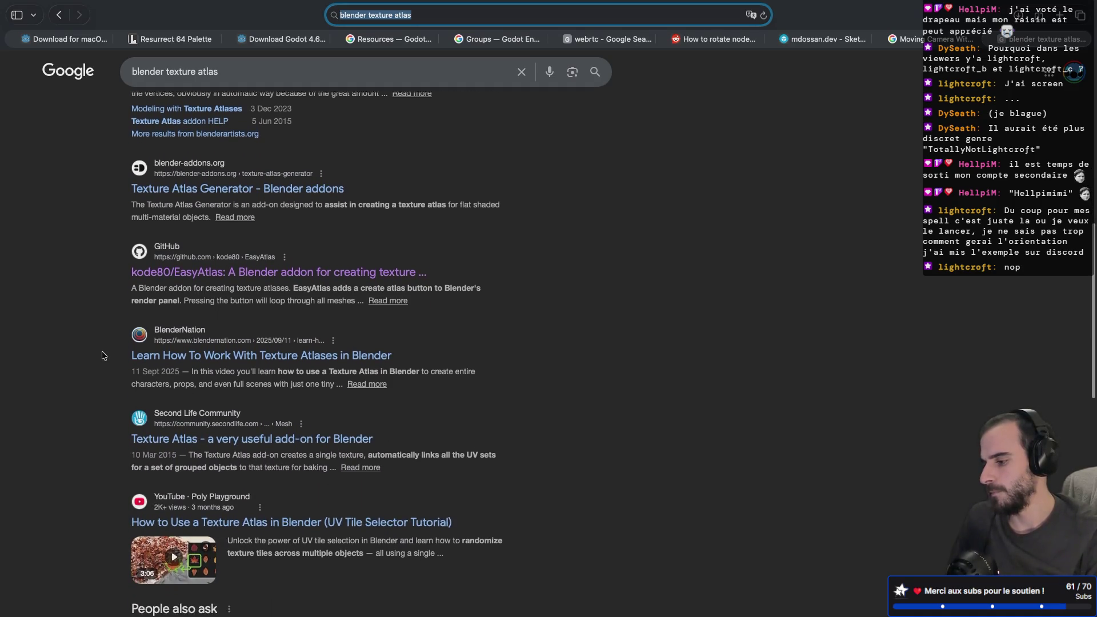
click(168, 72)
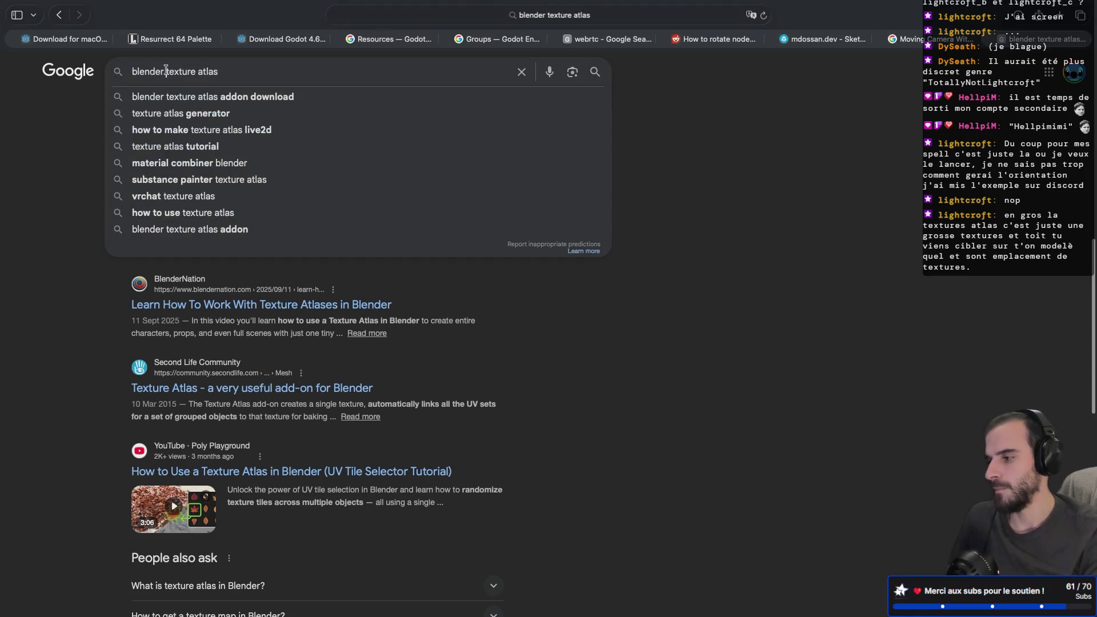
- Run the refined search 'blender base texture atlas' and scroll the results
text(base)
key(Return)
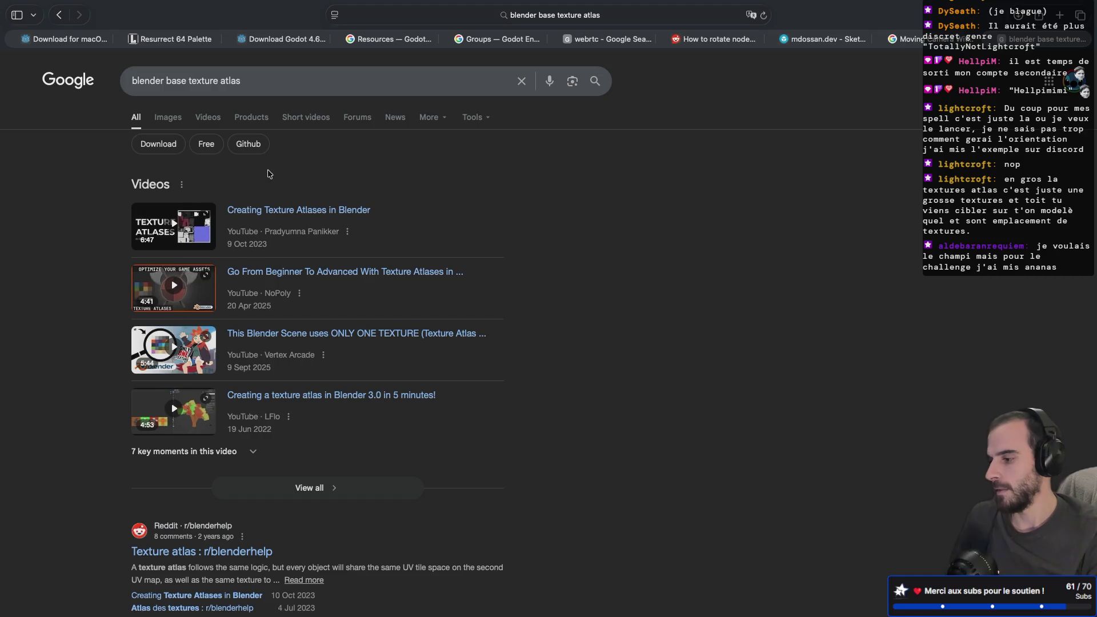
scroll(268, 173, down, 5)
scroll(233, 240, down, 2)
scroll(268, 288, down, 2)
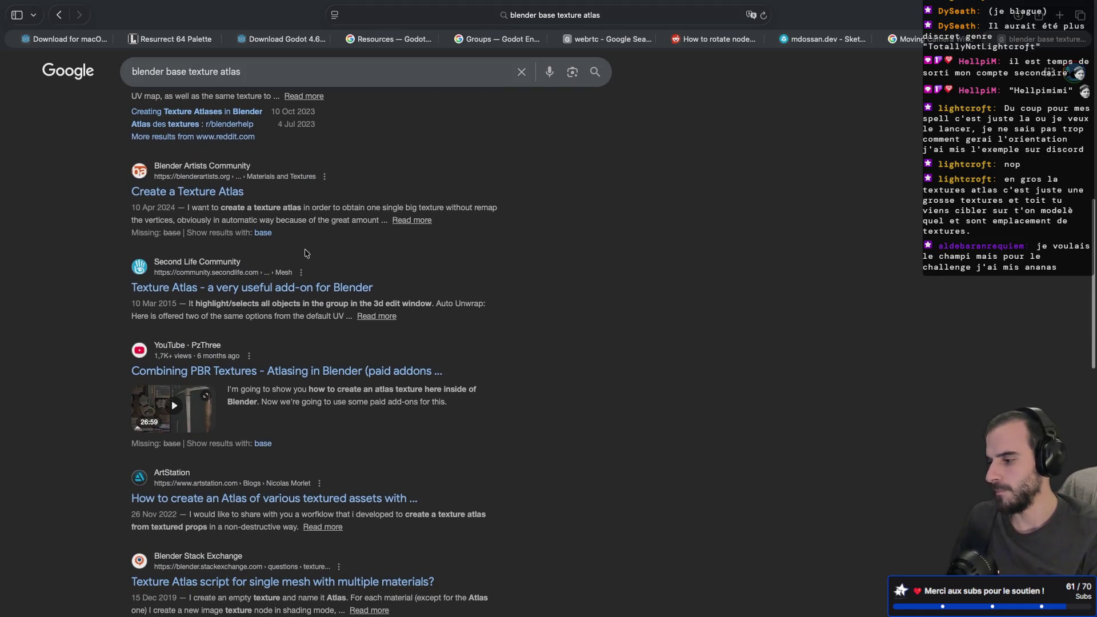
- Glance at the Second Life texture atlas add-on thread, then switch to image results
click(341, 283)
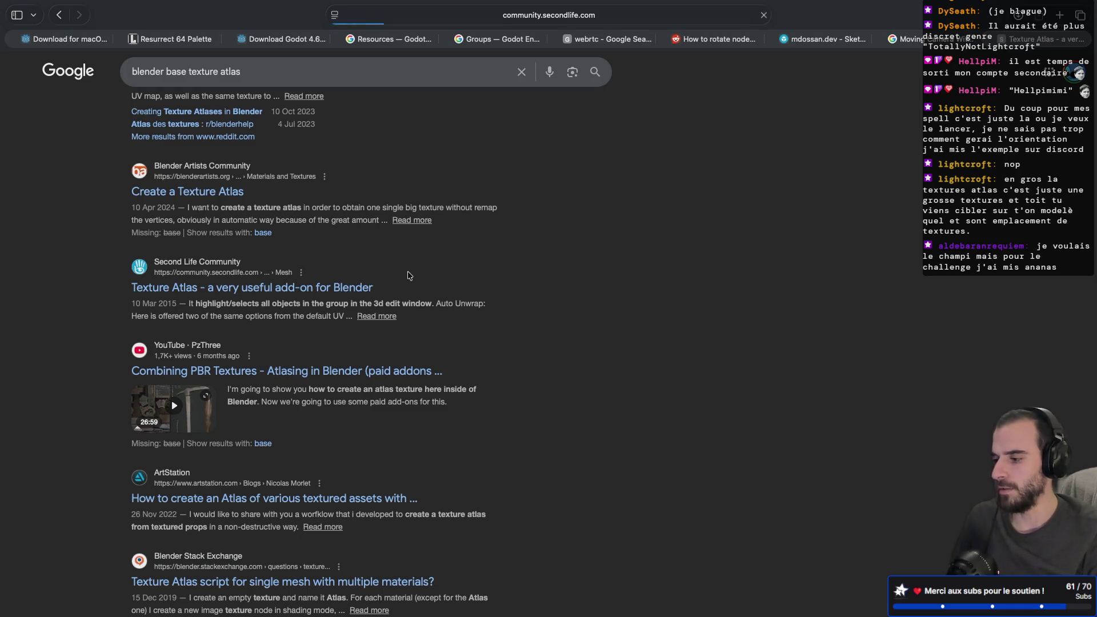
key(super+bracketleft)
scroll(356, 357, down, 4)
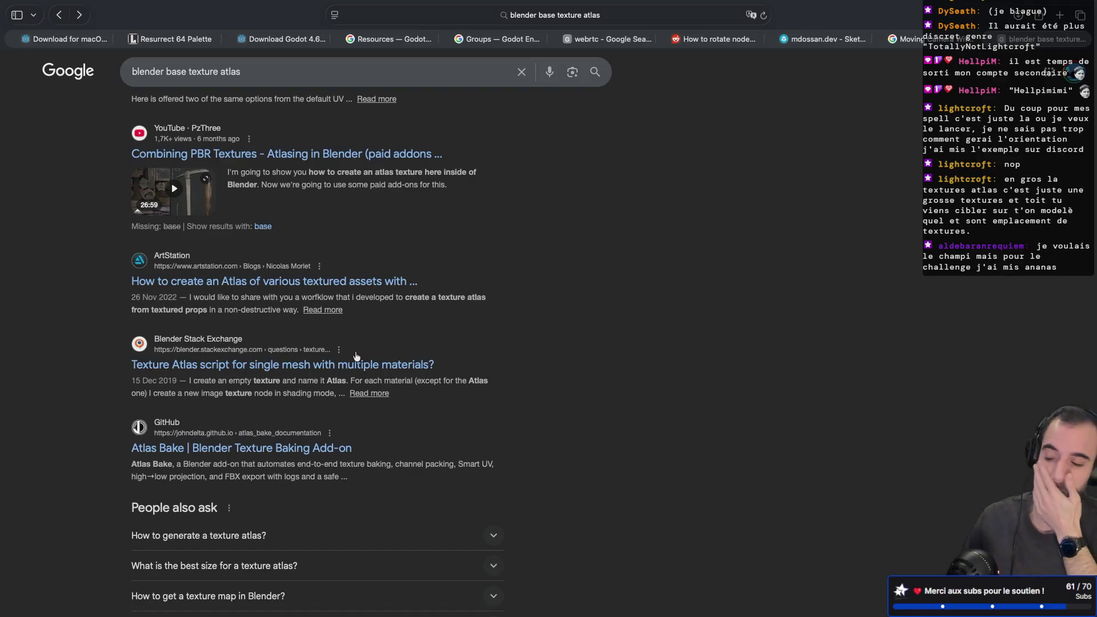
scroll(357, 356, up, 6)
scroll(356, 356, up, 5)
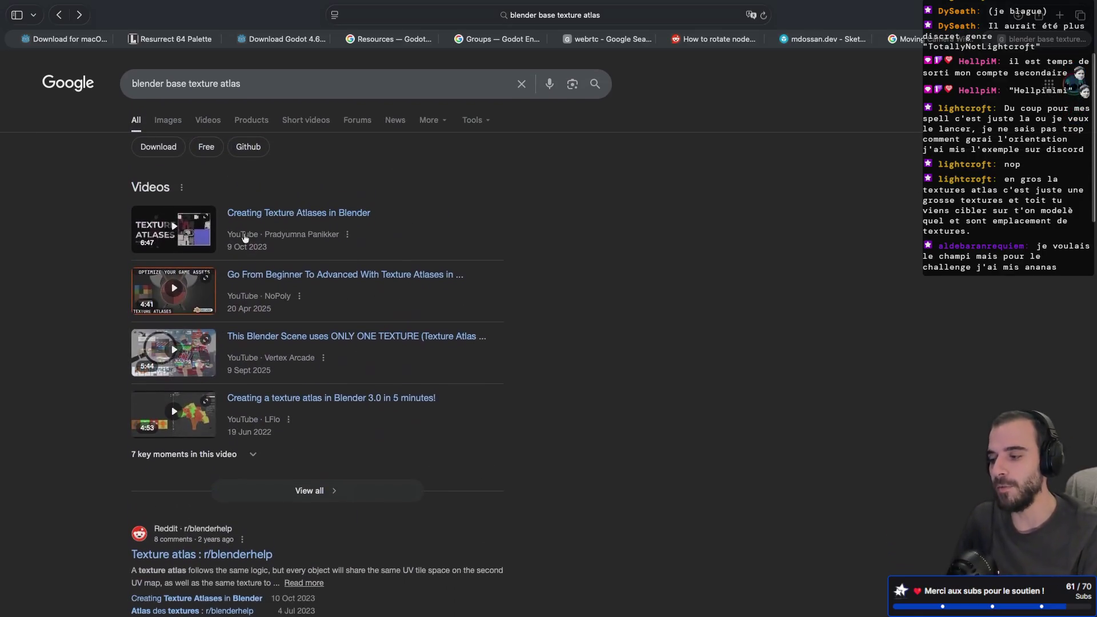
click(167, 117)
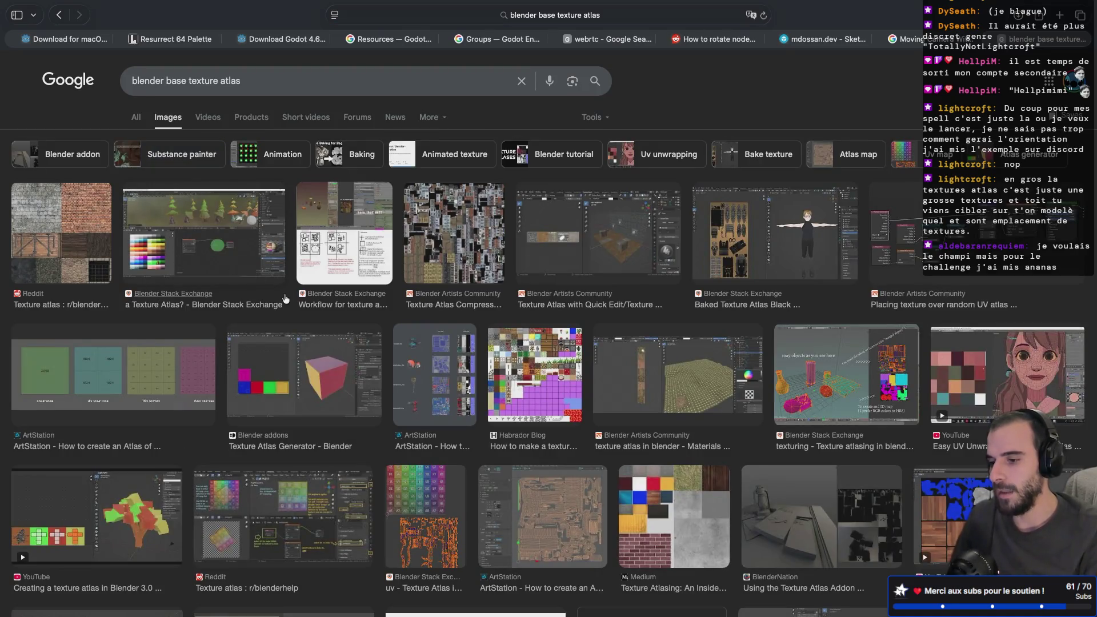
- Scroll through the 'blender base texture atlas' image results
scroll(375, 261, down, 1)
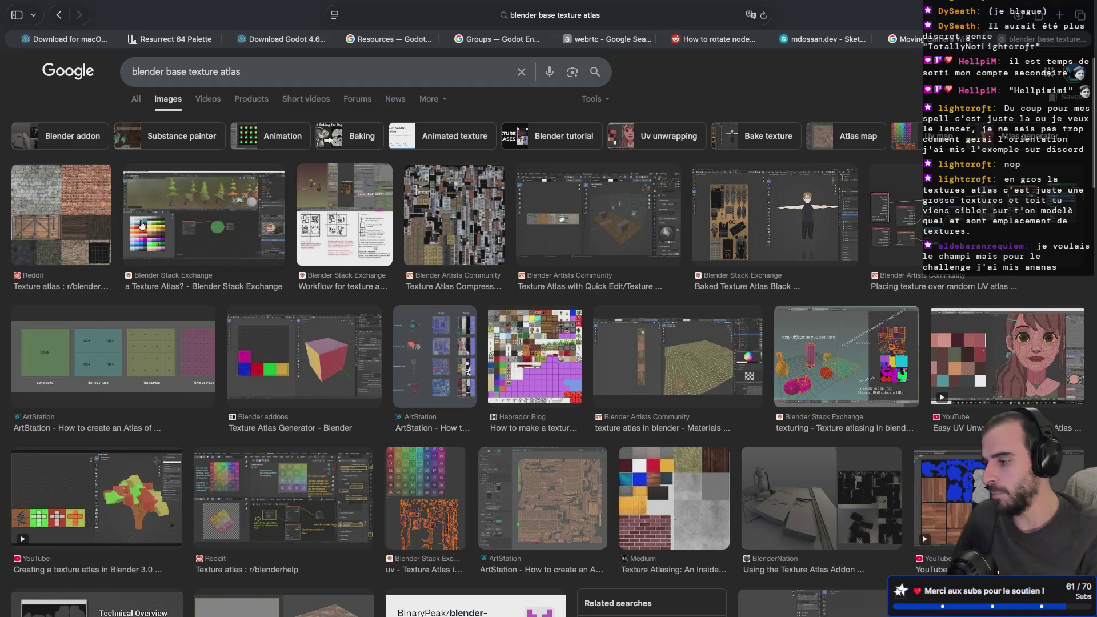
scroll(156, 247, down, 2)
scroll(156, 247, down, 10)
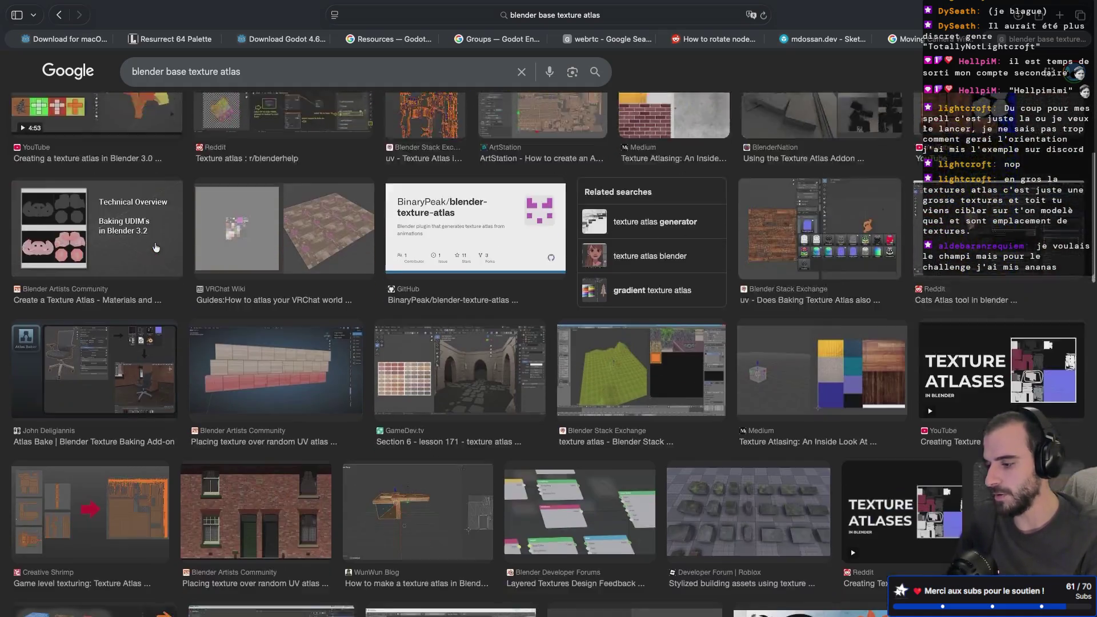
scroll(155, 247, down, 1)
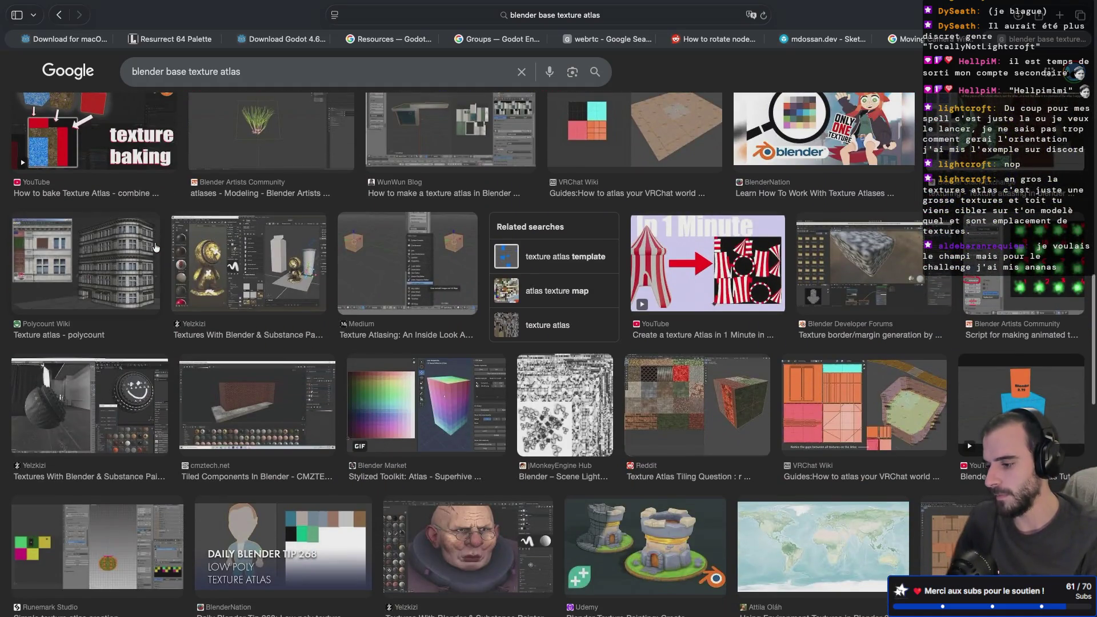
scroll(155, 247, down, 3)
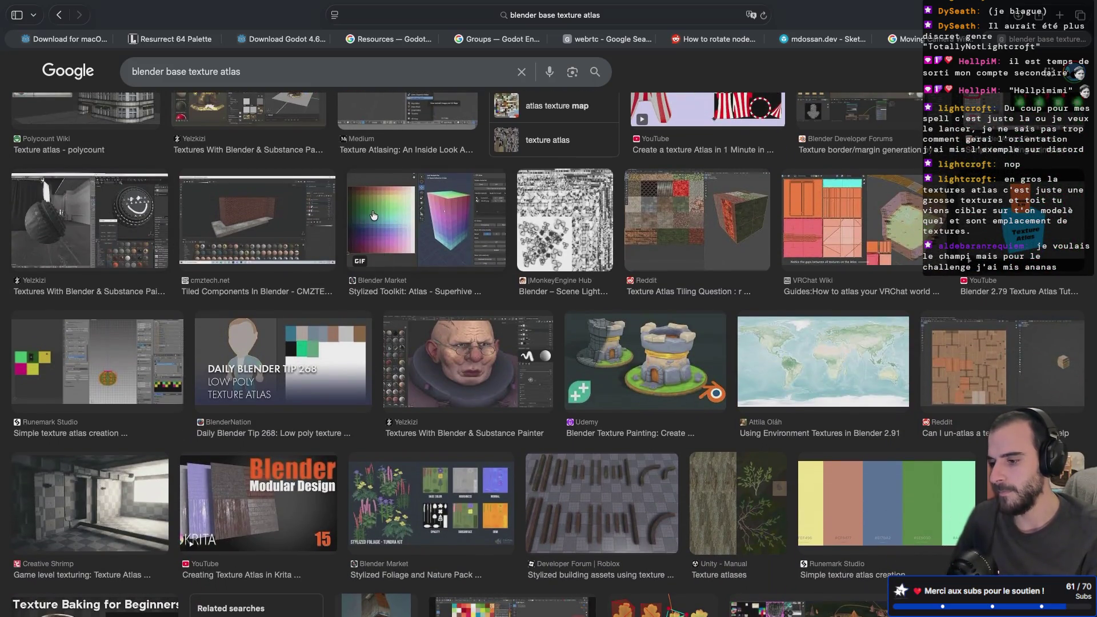
scroll(373, 215, down, 6)
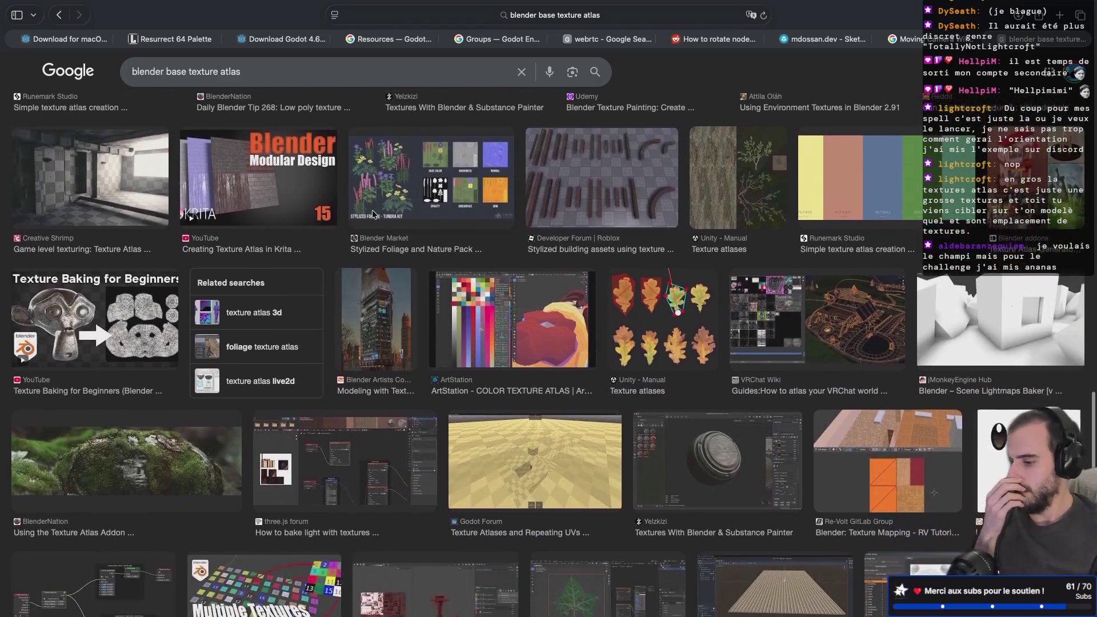
scroll(373, 215, down, 2)
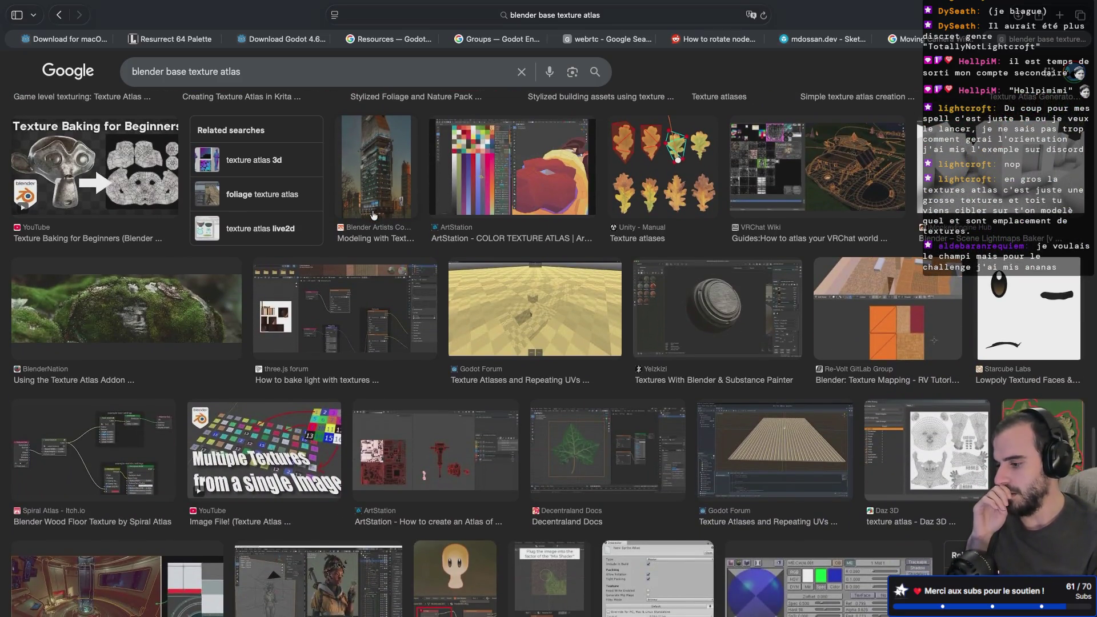
scroll(373, 215, down, 5)
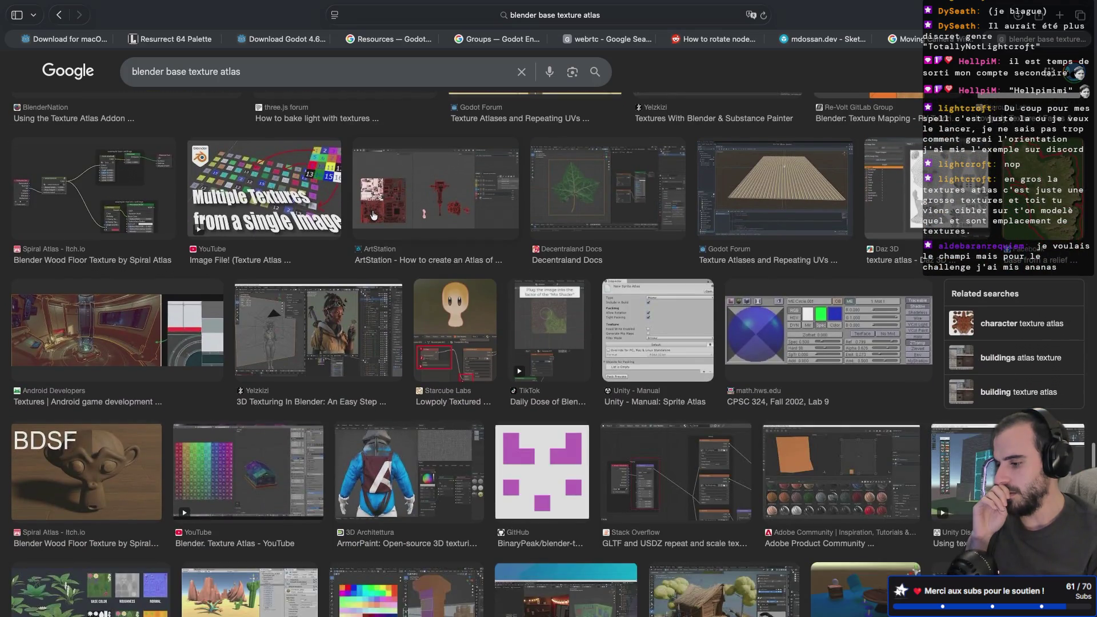
scroll(373, 215, down, 2)
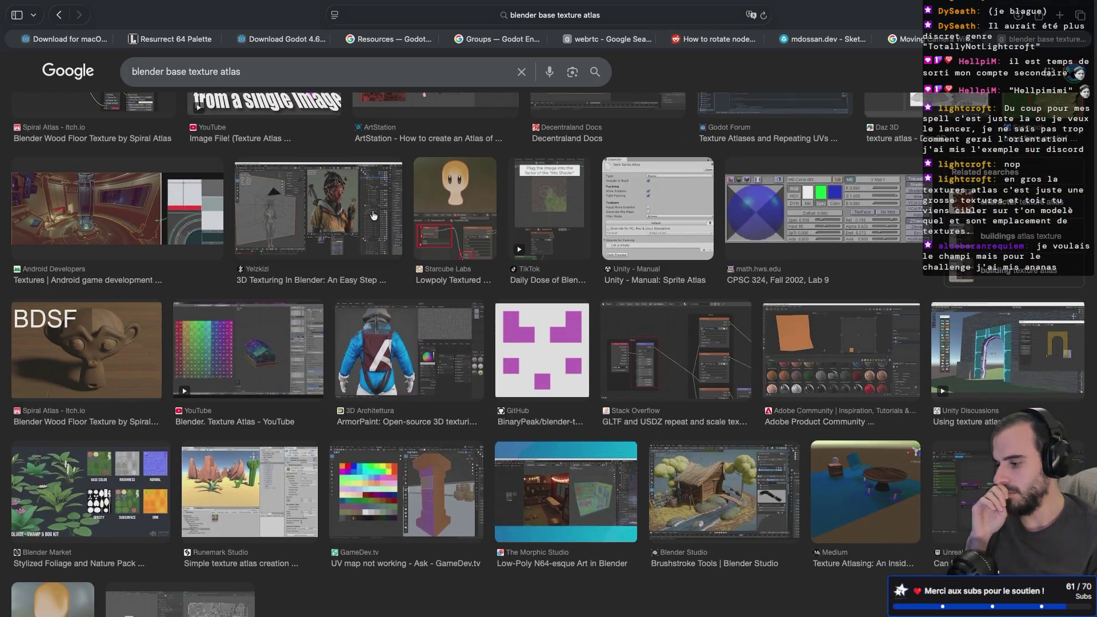
scroll(373, 214, up, 15)
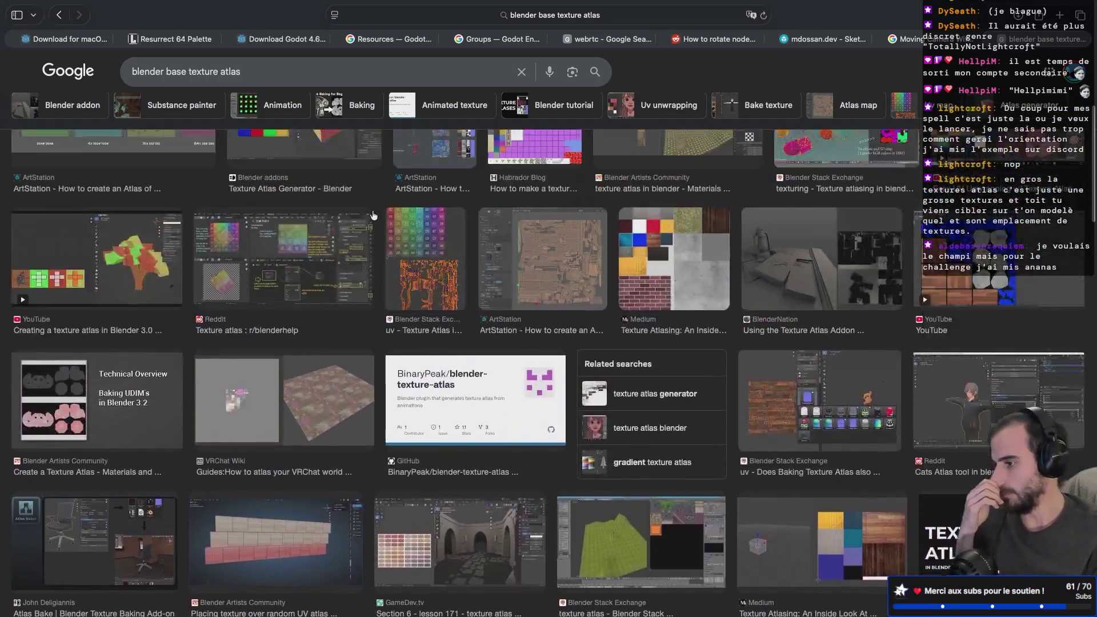
scroll(373, 215, up, 5)
- Remove 'base' from the query and rerun the 'blender texture atlas' search
double_click(173, 82)
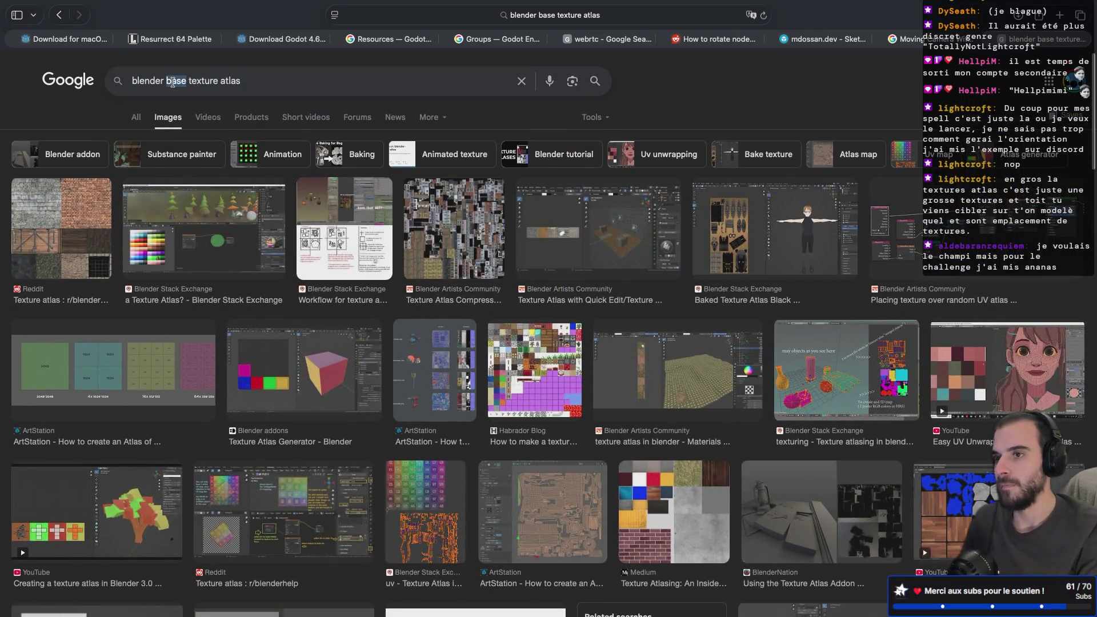
key(BackSpace)
key(BackSpace)
key(BackSpace)
key(Return)
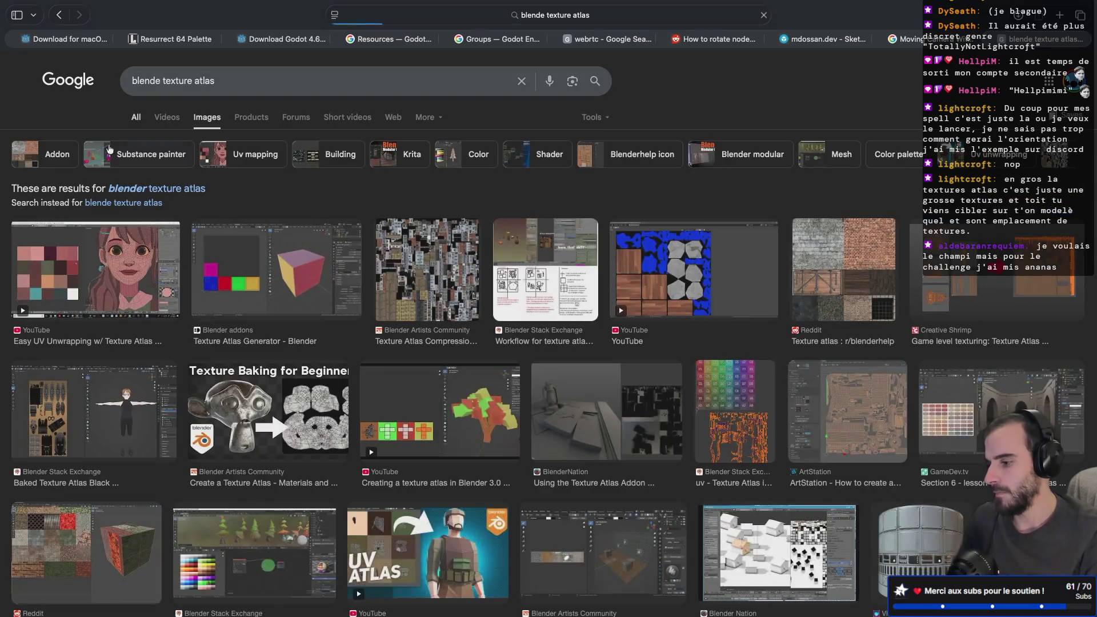
scroll(65, 241, down, 1)
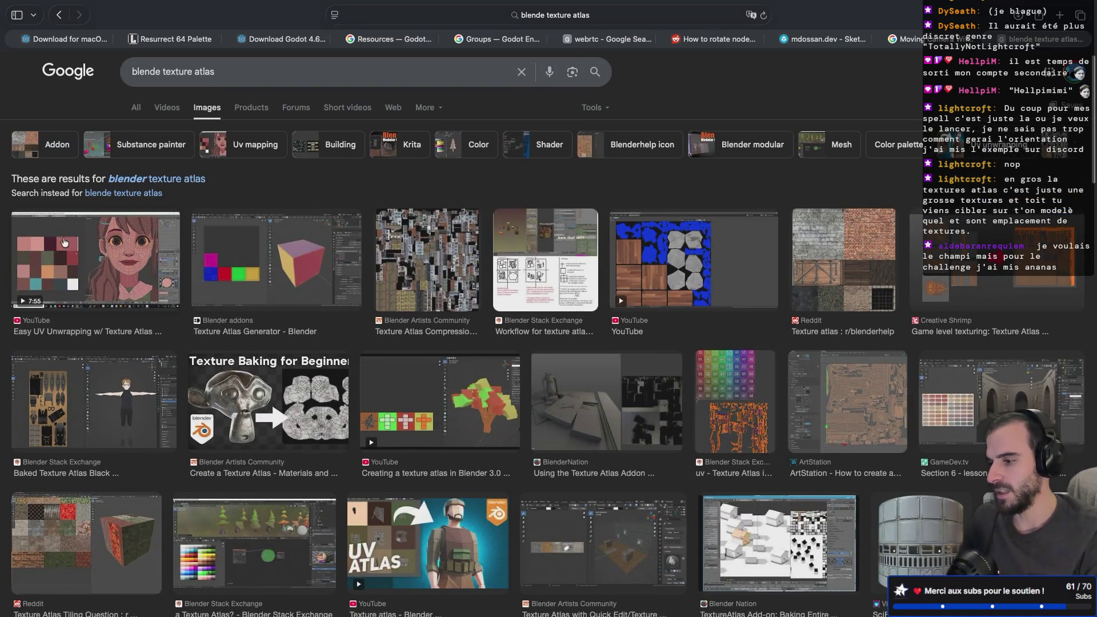
scroll(65, 240, up, 1)
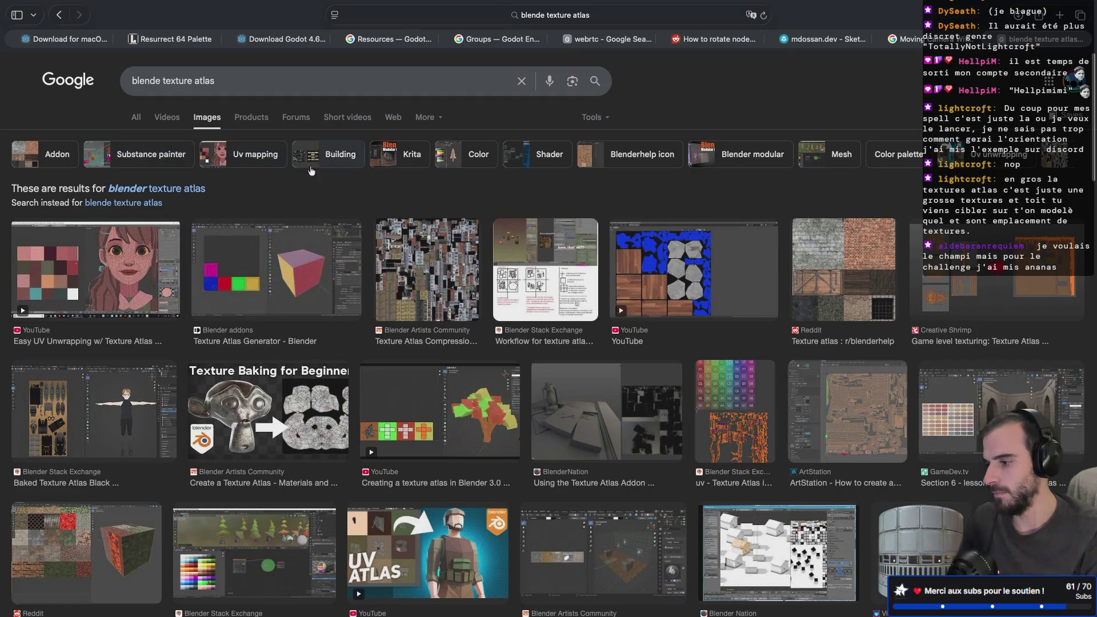
scroll(474, 165, right, 5)
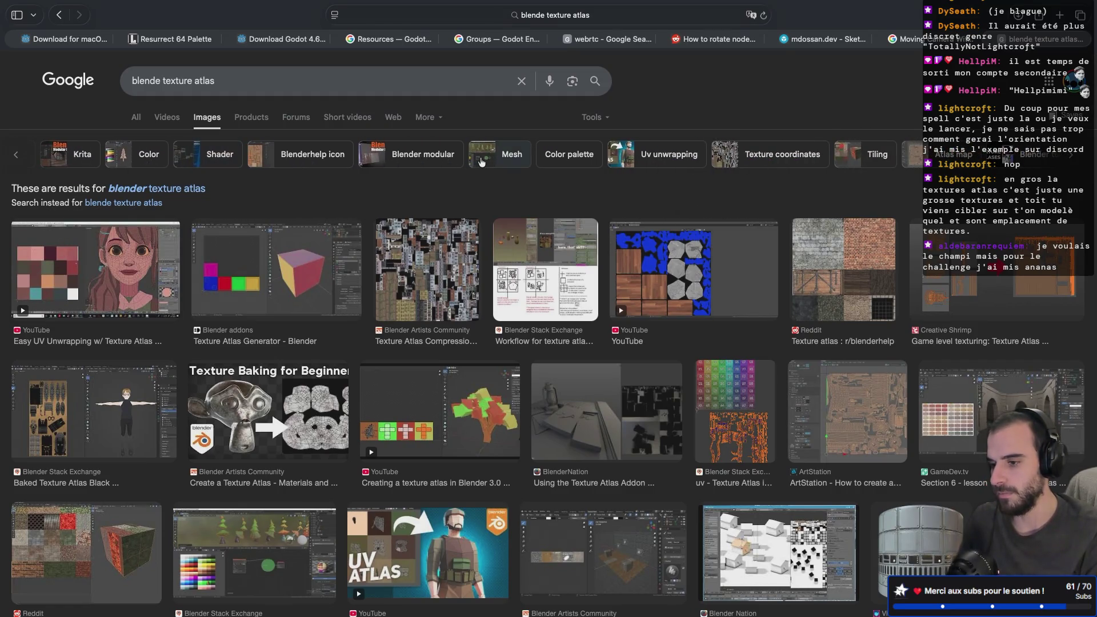
scroll(482, 162, right, 2)
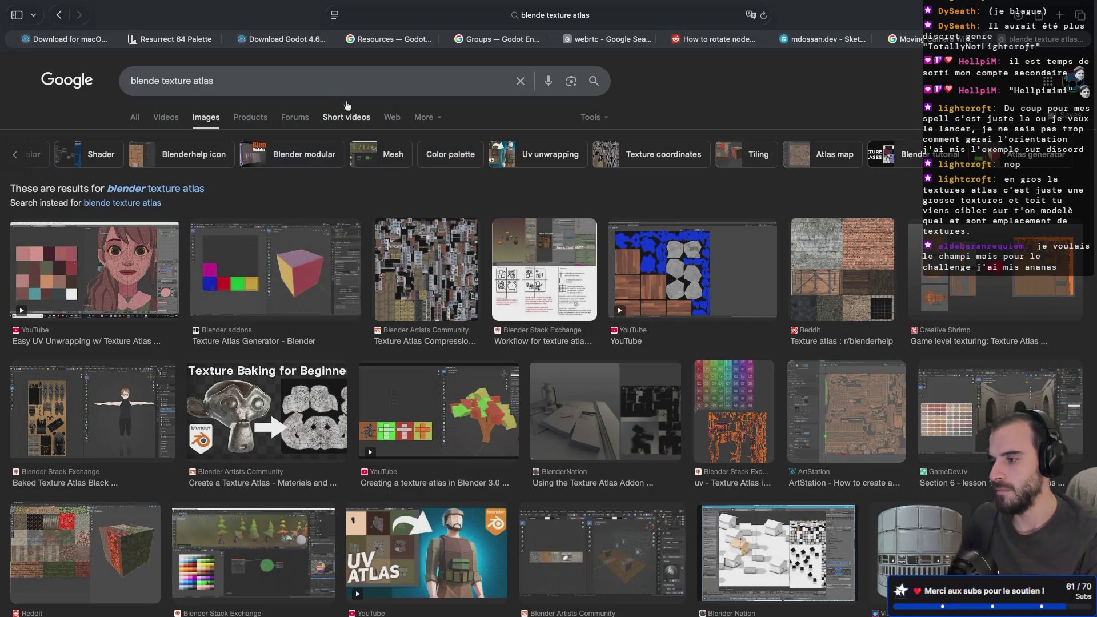
- Search 'blender texture atlas generator' as web results and open the Texture Atlas Generator page
click(288, 83)
text(generator)
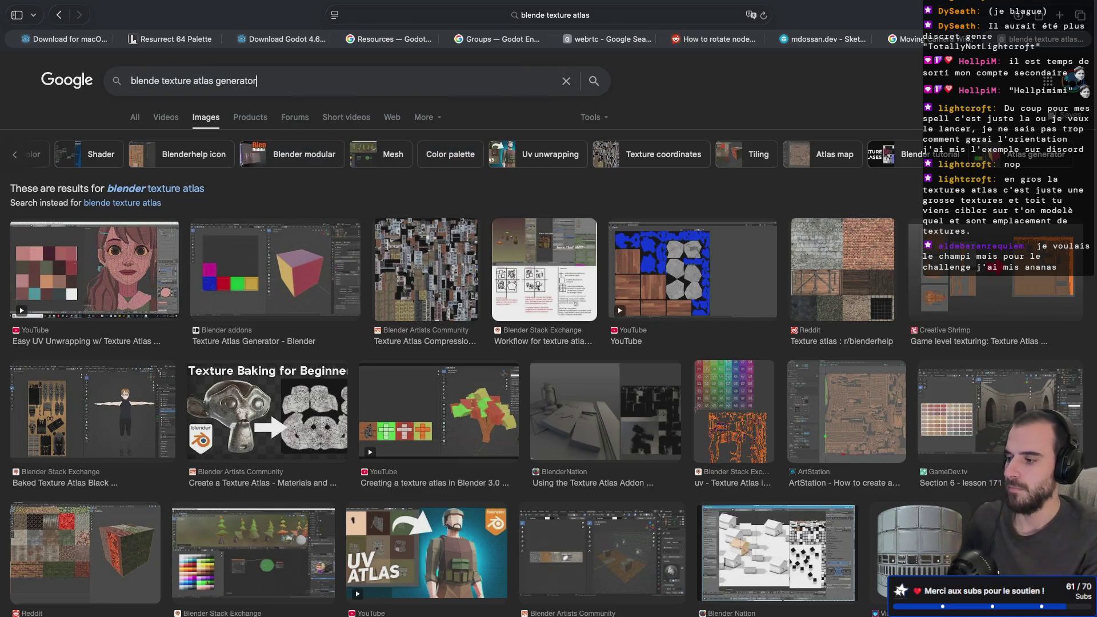
key(Return)
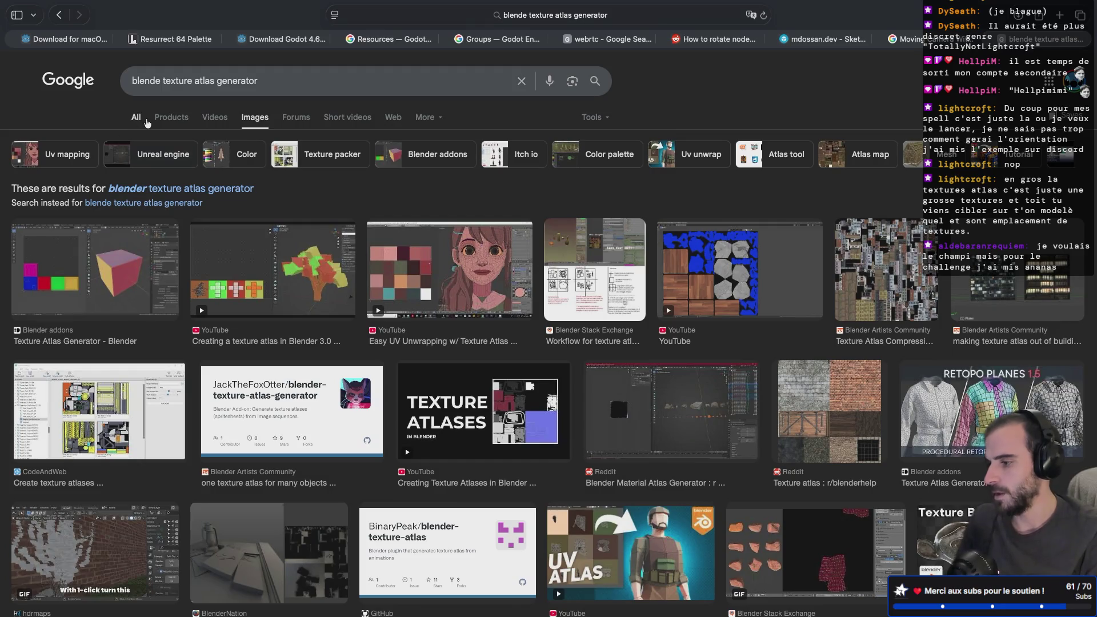
click(147, 121)
scroll(286, 262, down, 1)
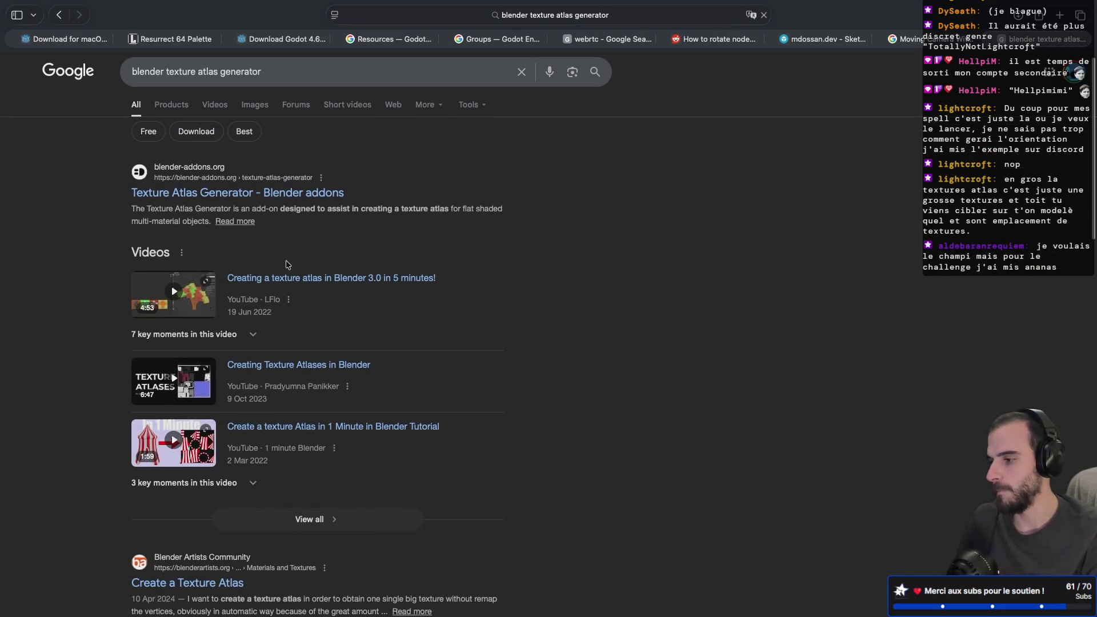
click(293, 194)
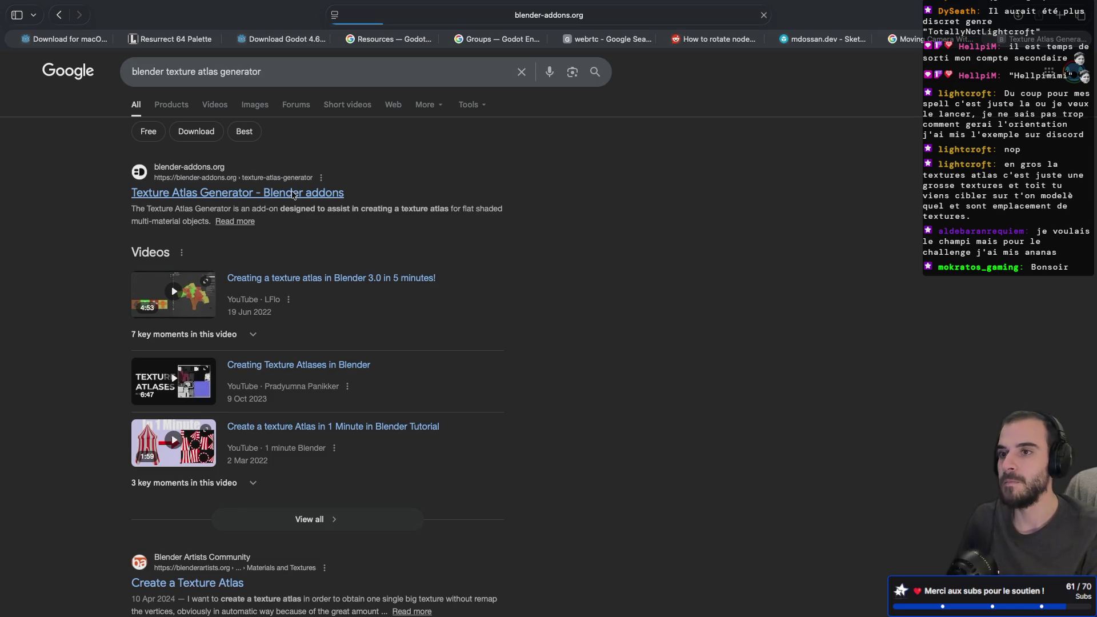
- Skim the Texture Atlas Generator page, check the terminal logs, then return to the Godot forum thread
scroll(296, 358, down, 6)
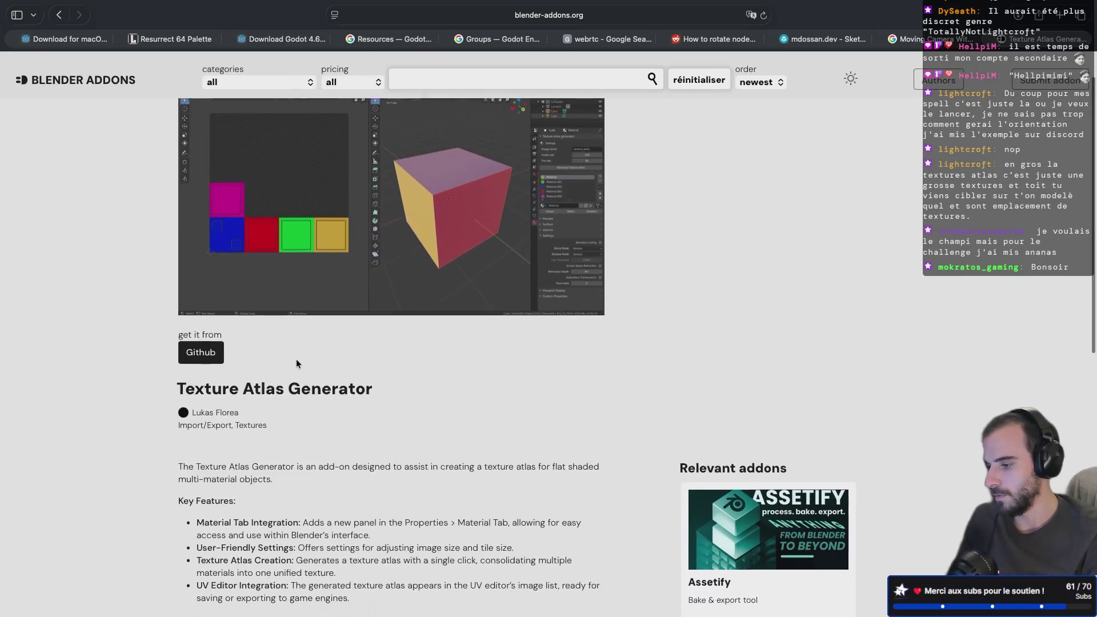
scroll(296, 360, up, 6)
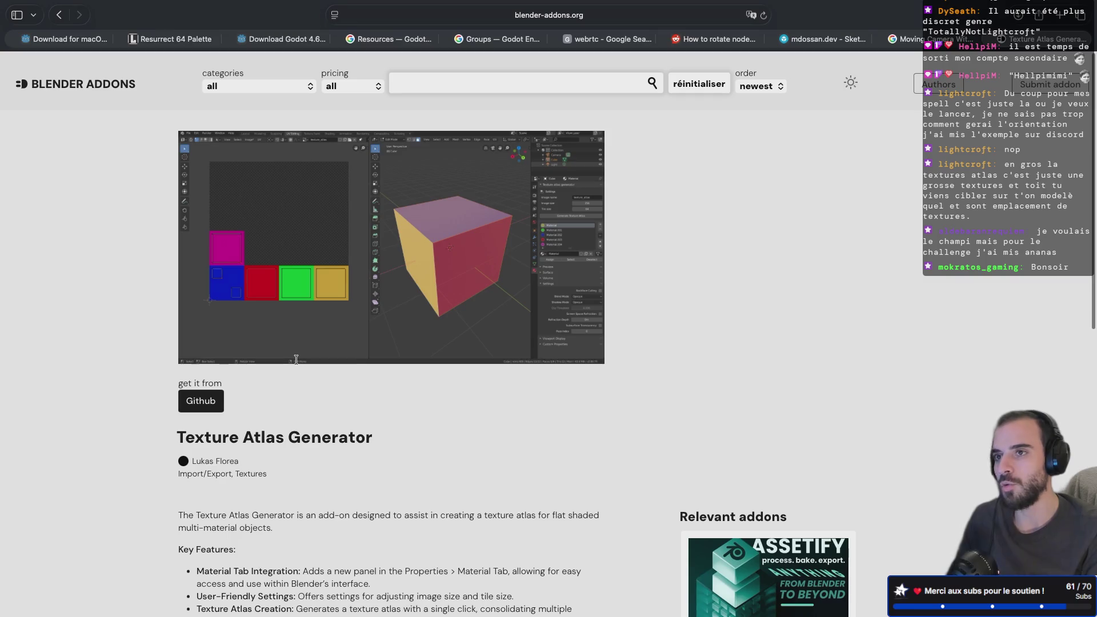
key(ctrl+Left)
key(ctrl+Right)
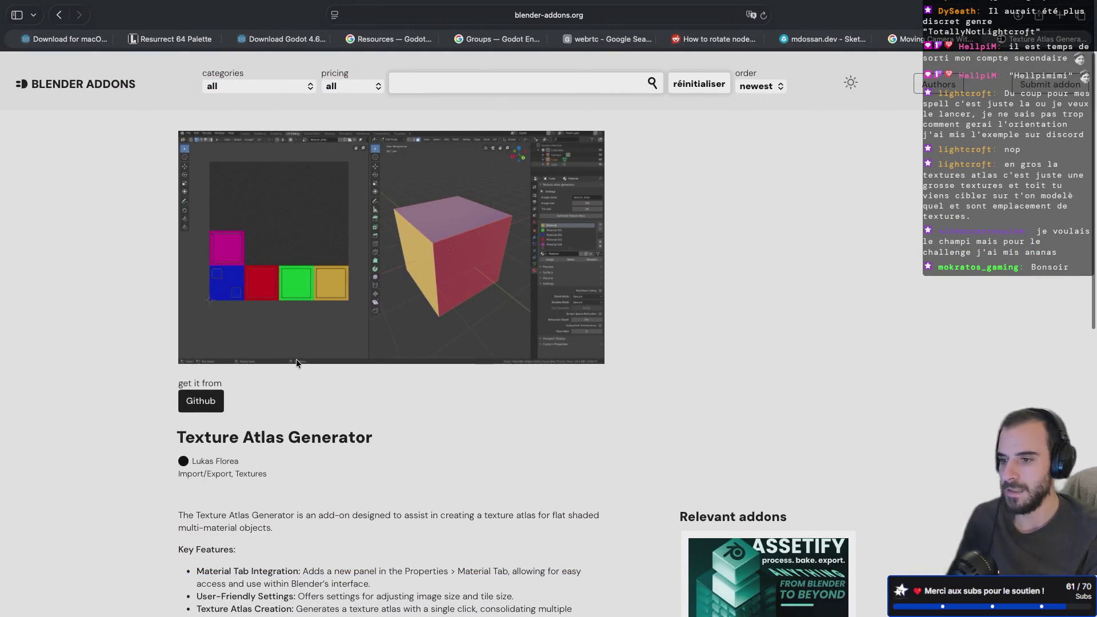
key(ctrl+shift+Tab)
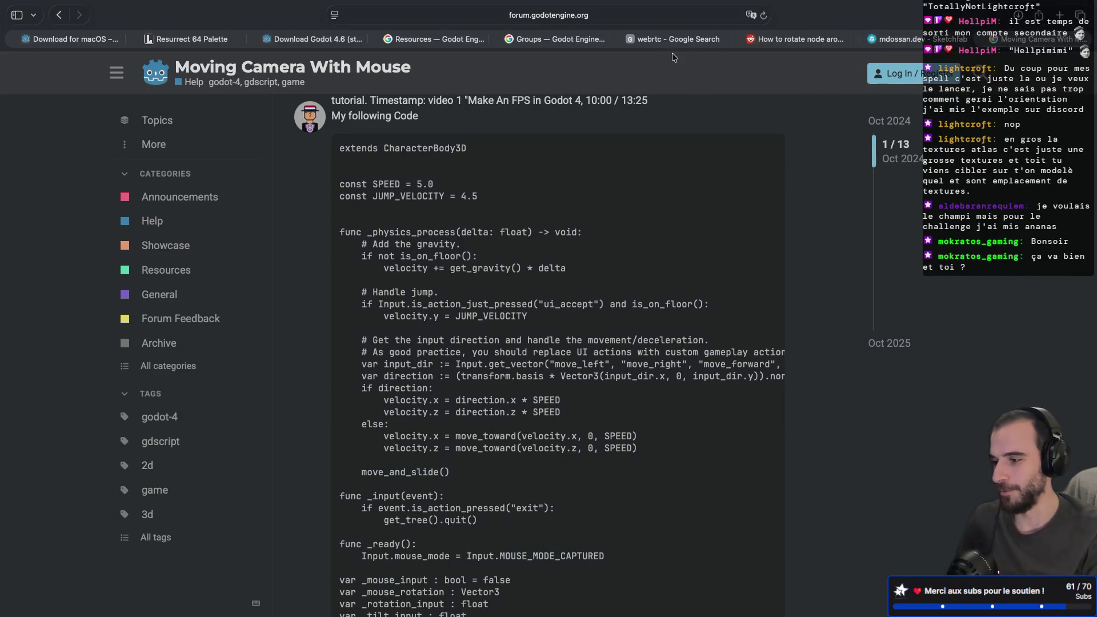
- Search Google for 'blender atlas texture' in a new browser tab
click(1059, 15)
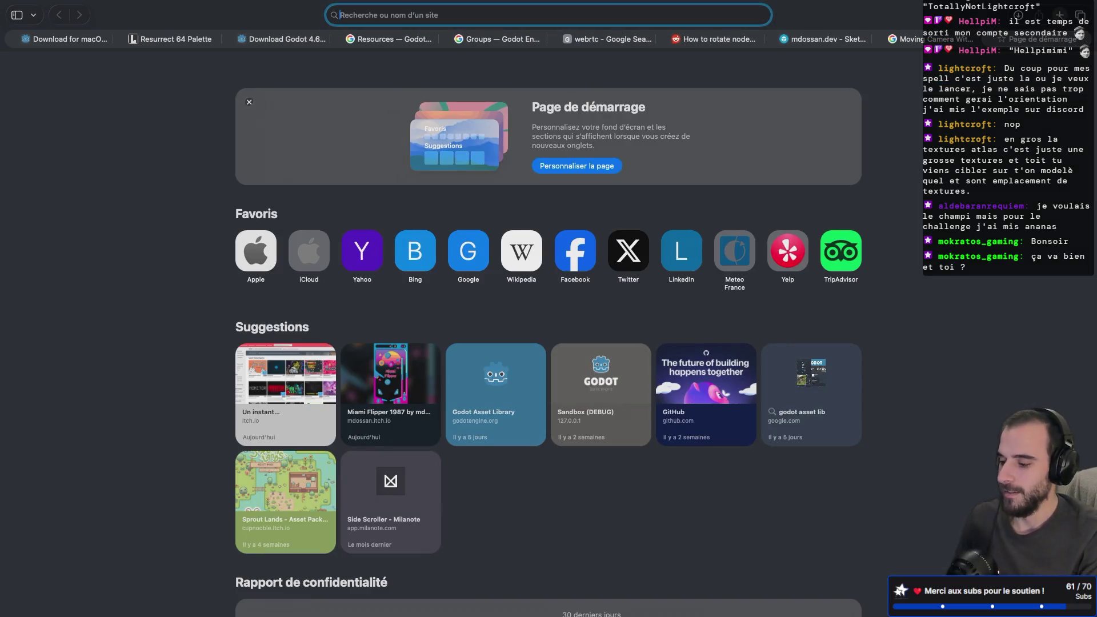
text(blender)
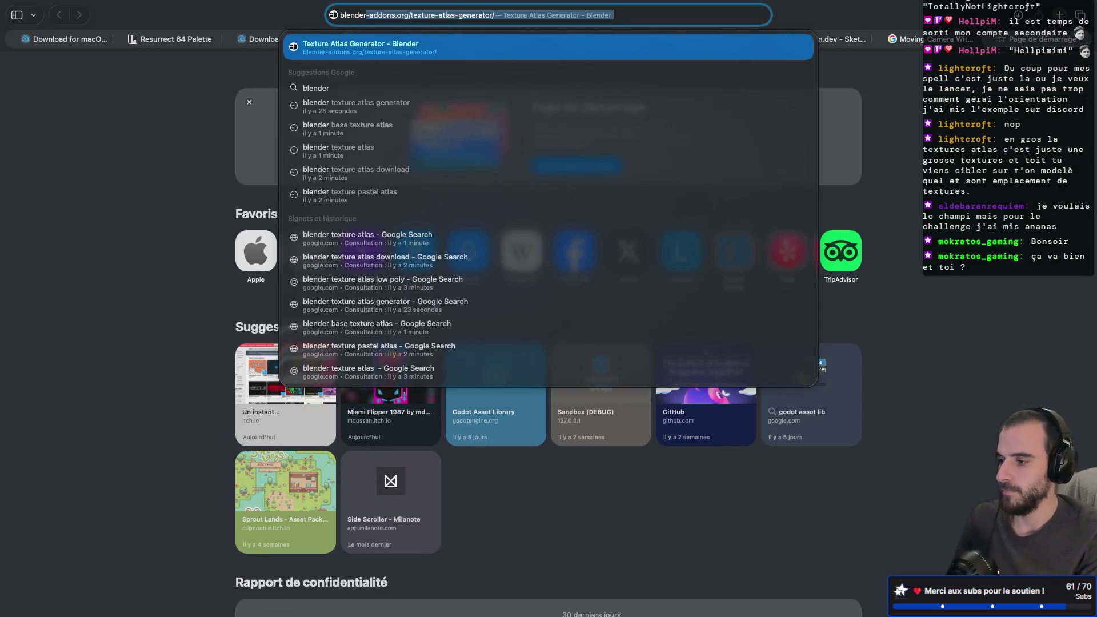
text( atlas te)
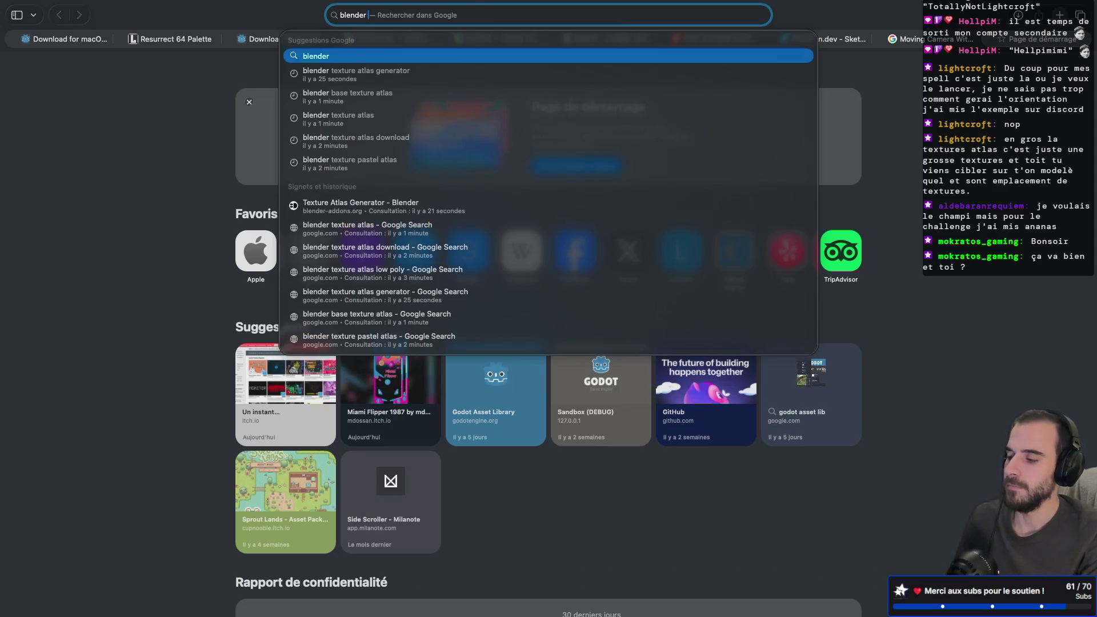
text(xture)
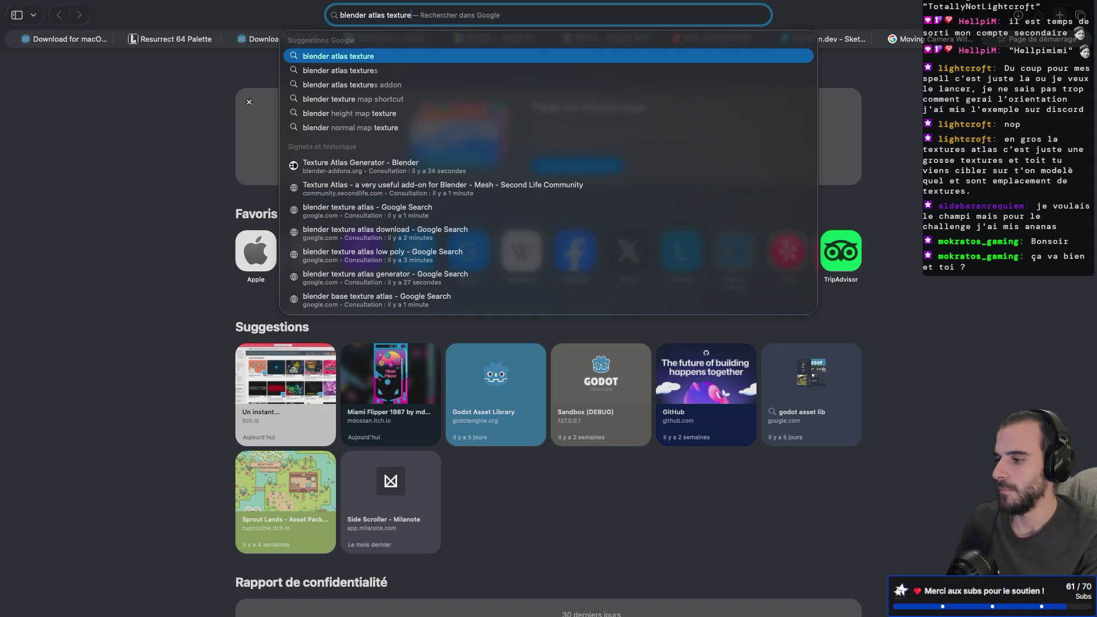
key(Return)
- Scroll through the atlas texture results, then return to the Blender window and bring up system search
scroll(522, 252, down, 1)
scroll(522, 252, down, 5)
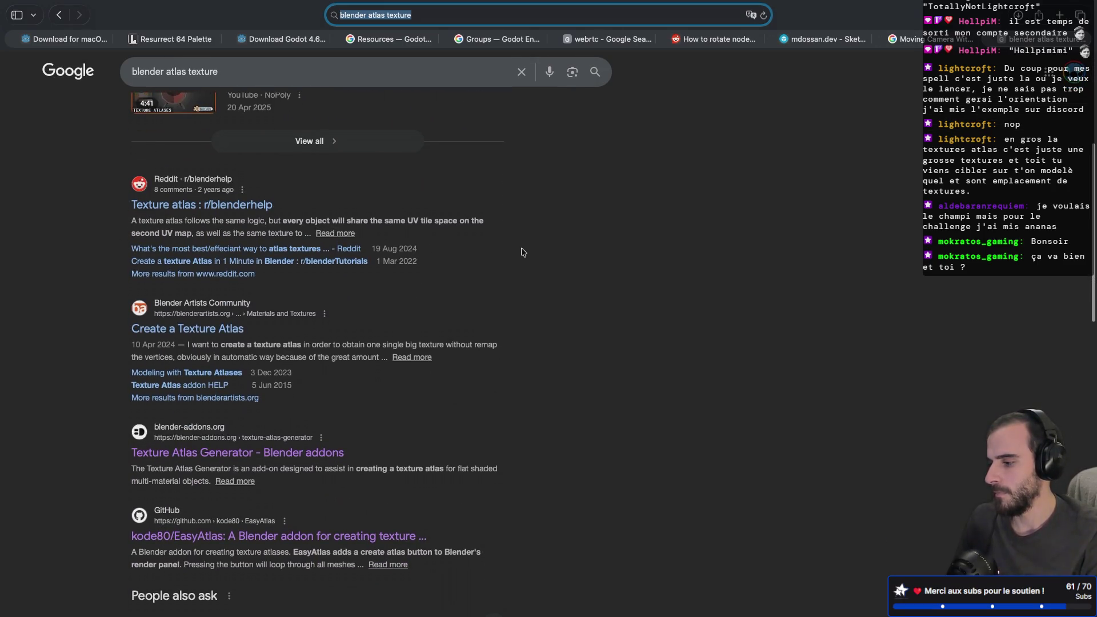
scroll(522, 252, down, 1)
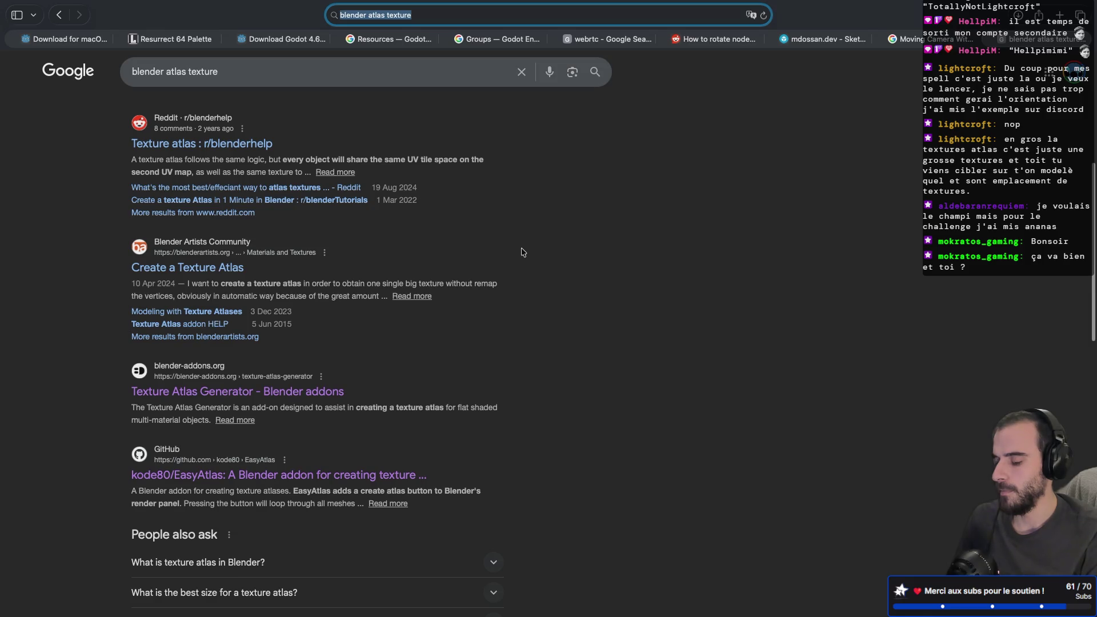
scroll(522, 252, up, 1)
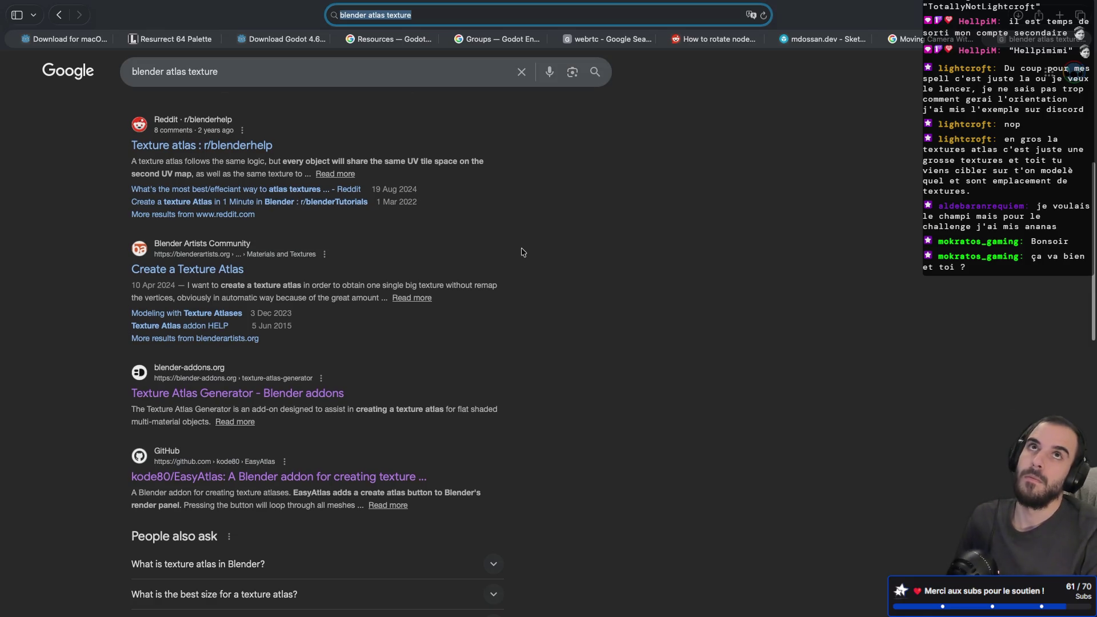
scroll(522, 252, up, 1)
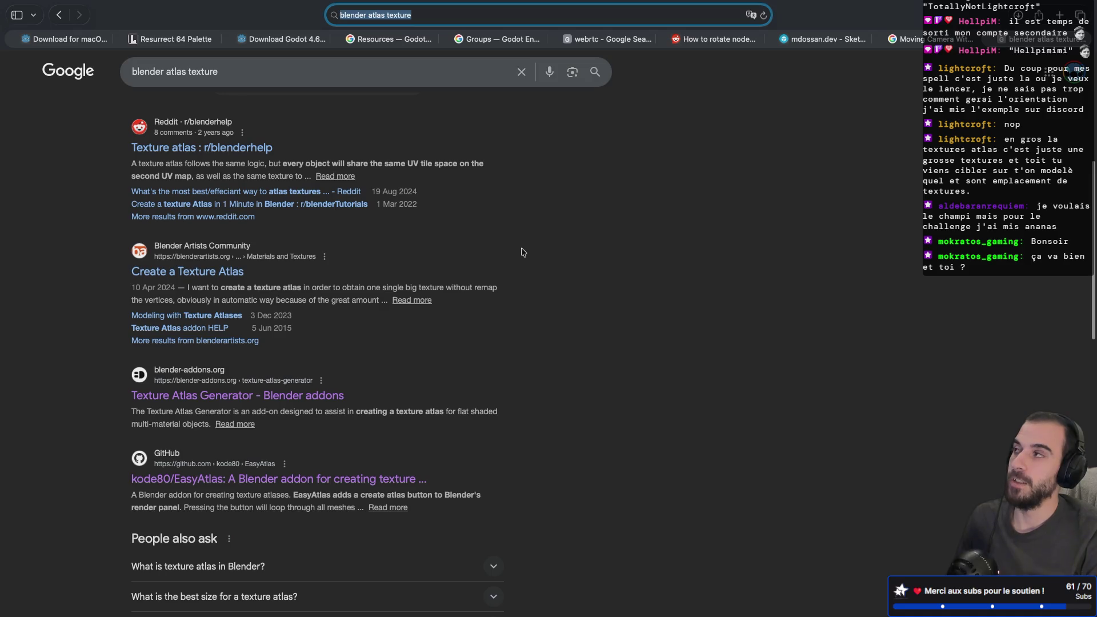
scroll(522, 252, down, 1)
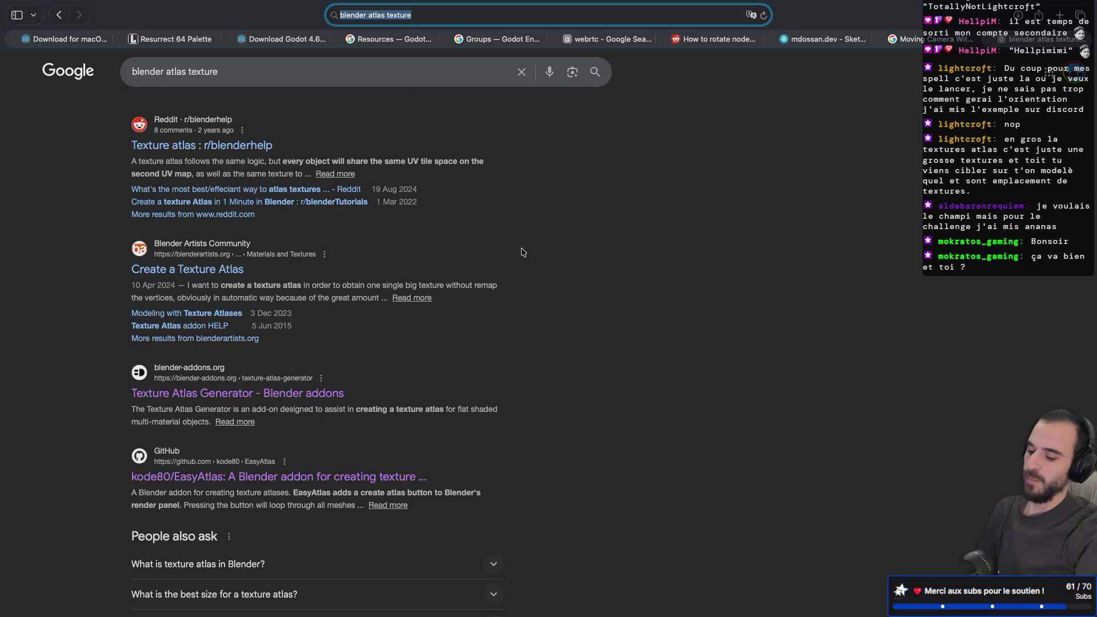
key(ctrl+Right)
key(ctrl+Right)
key(ctrl+Right)
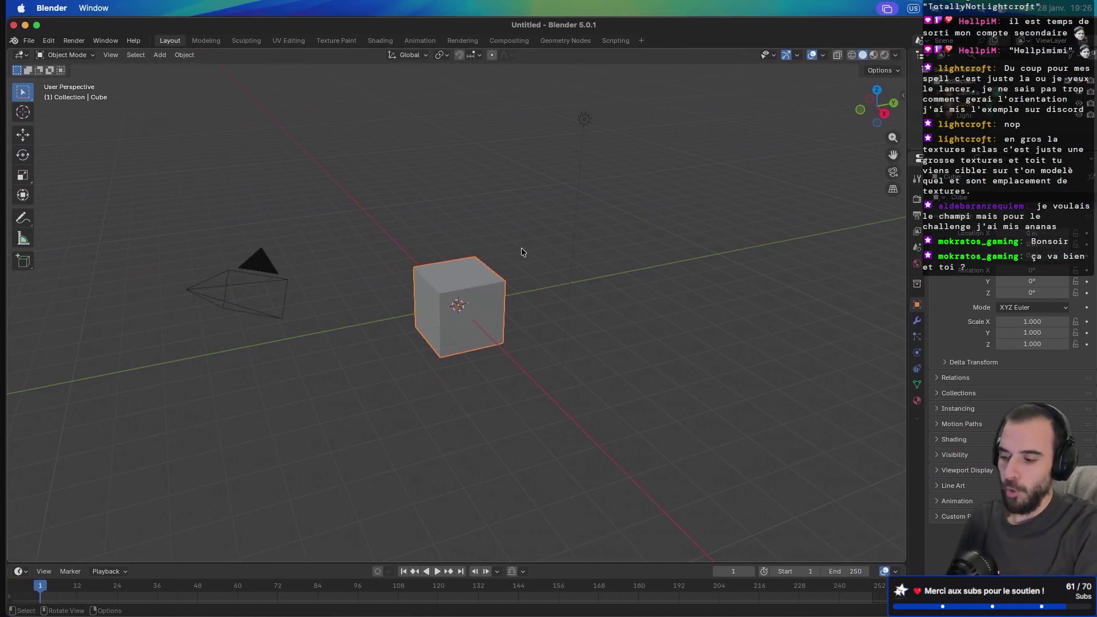
key(super+space)
- Launch Aseprite and open the recent mushroom-poisoned sprite
text(aseprite)
key(Return)
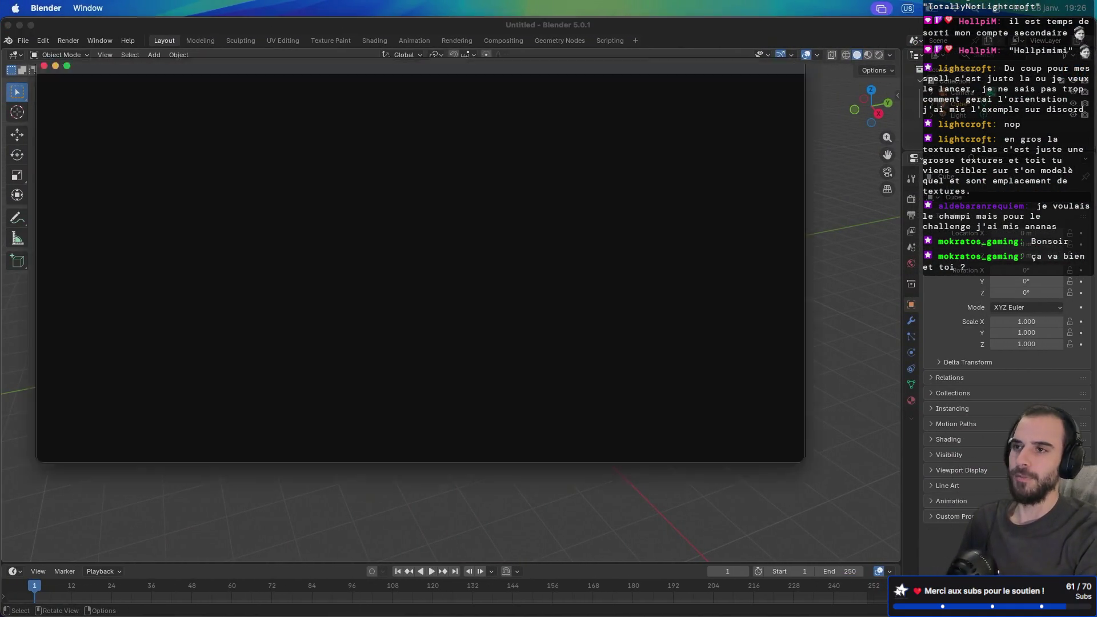
click(85, 131)
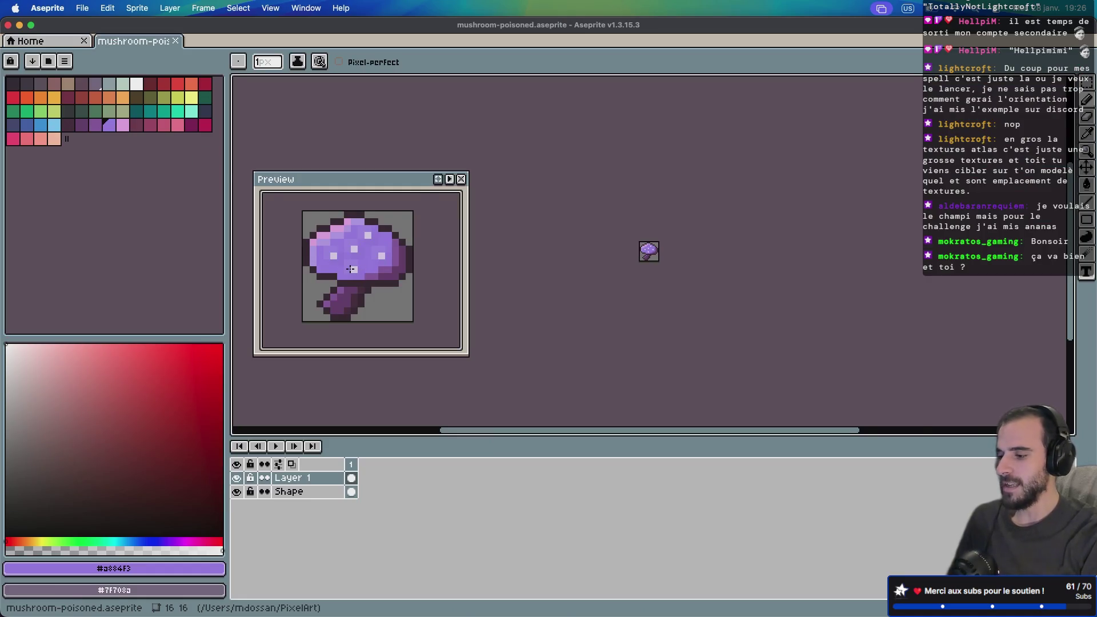
scroll(350, 269, up, 2)
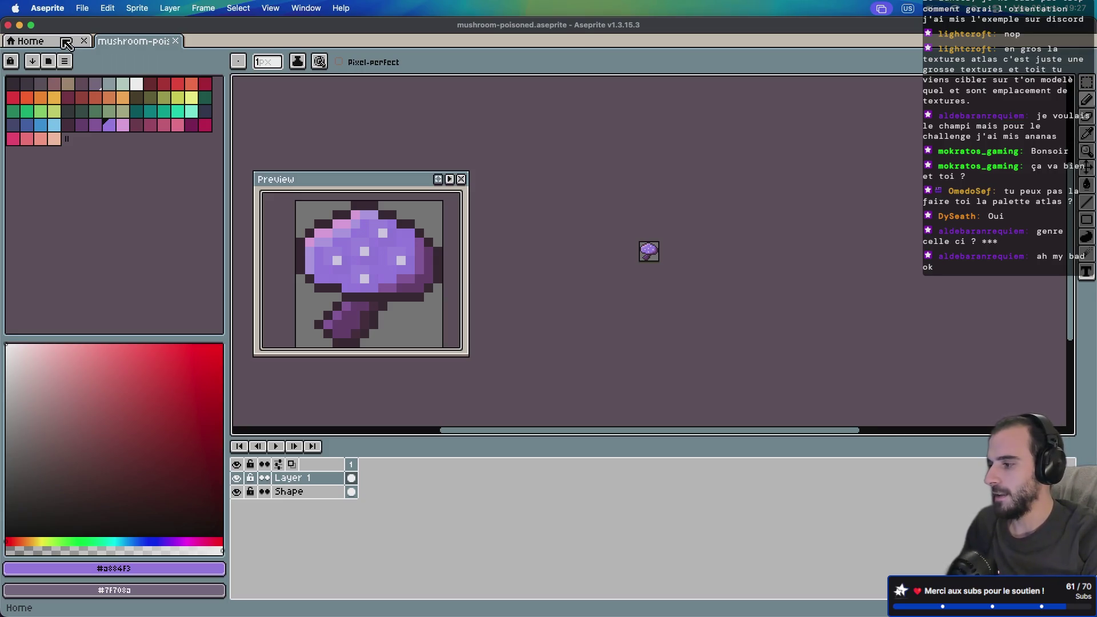
- From the Home page, start a New Sprite with width 8 and height 8
click(66, 44)
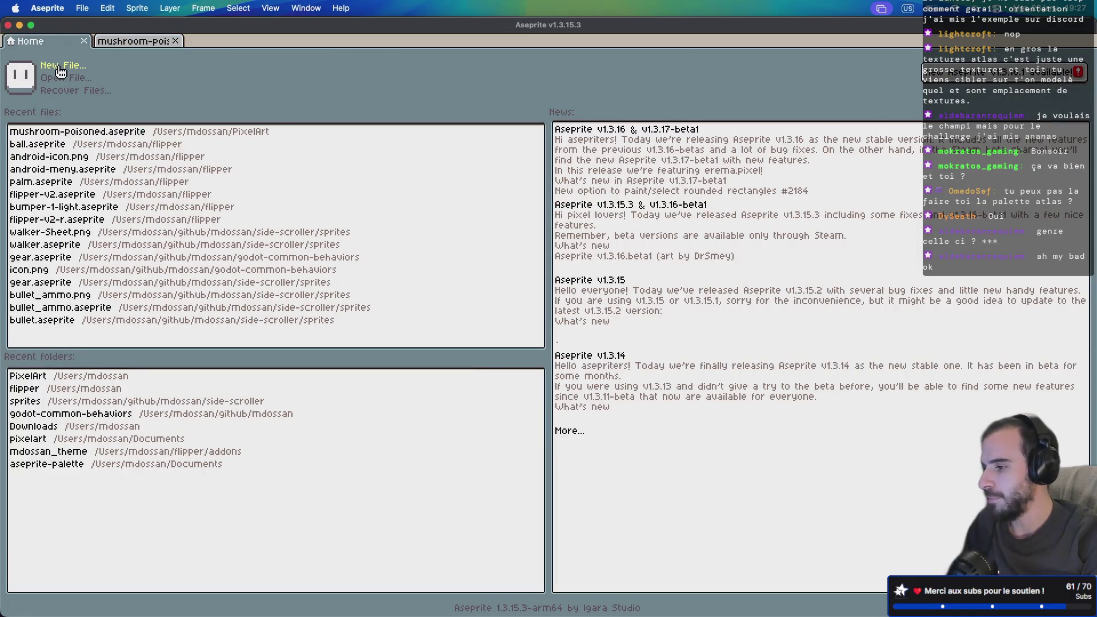
click(62, 65)
text(8)
key(Tab)
text(8)
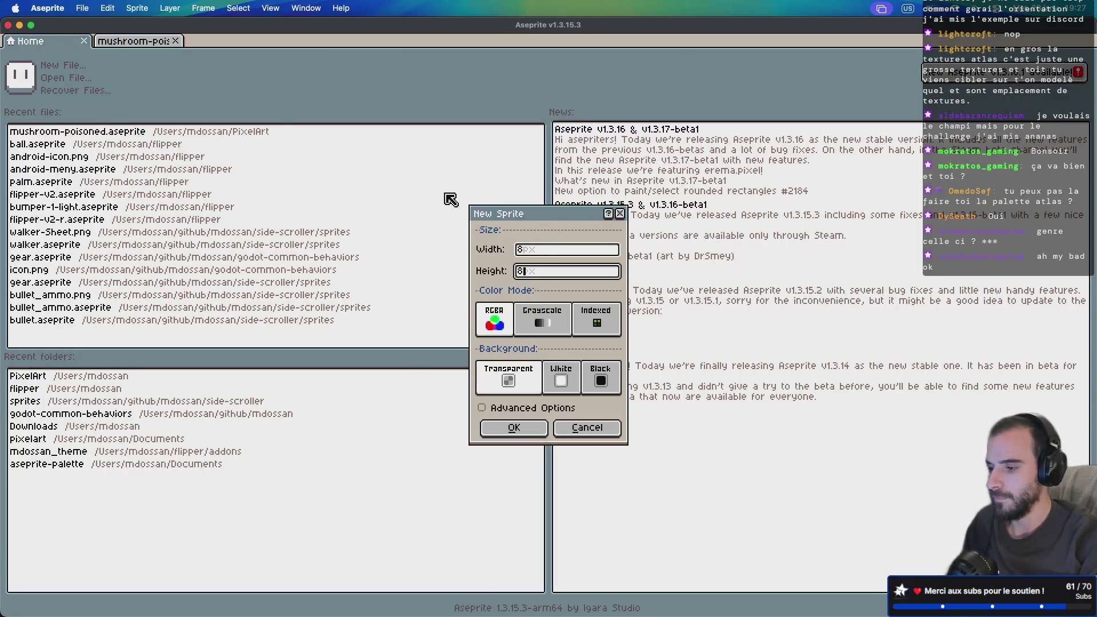
- Create the 8×8 sprite and zoom in on its canvas
click(520, 427)
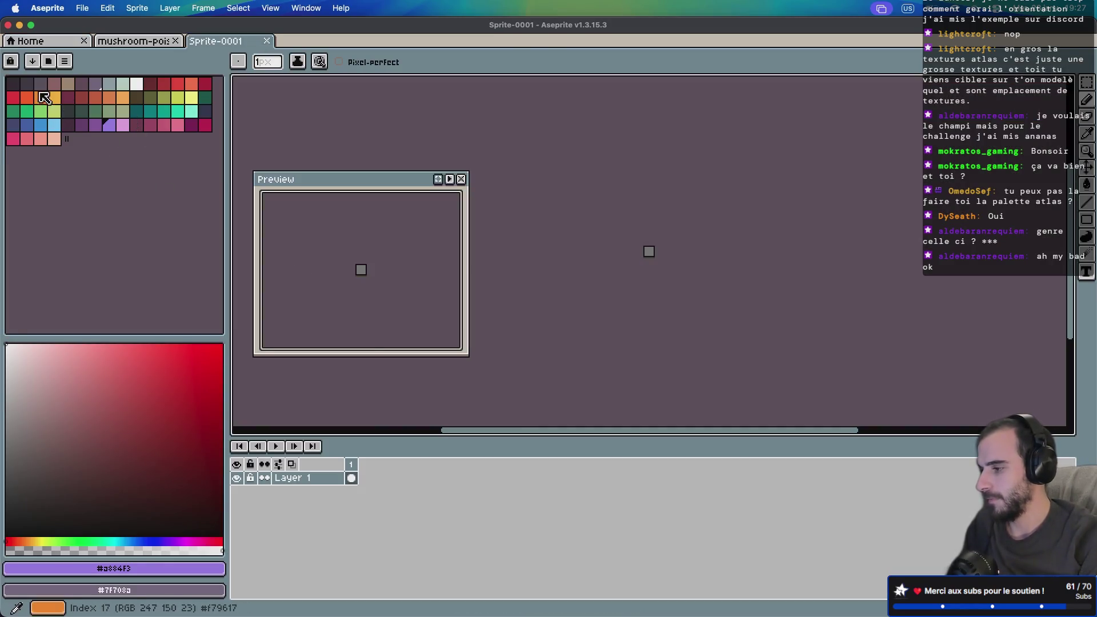
scroll(647, 252, up, 3)
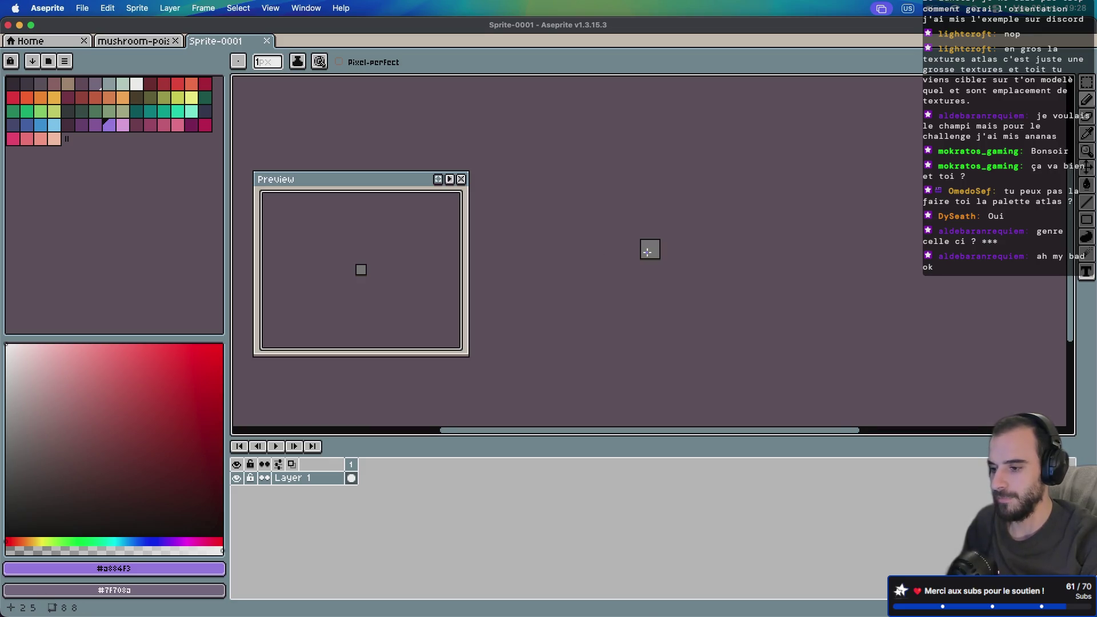
scroll(648, 252, up, 2)
scroll(648, 252, up, 2)
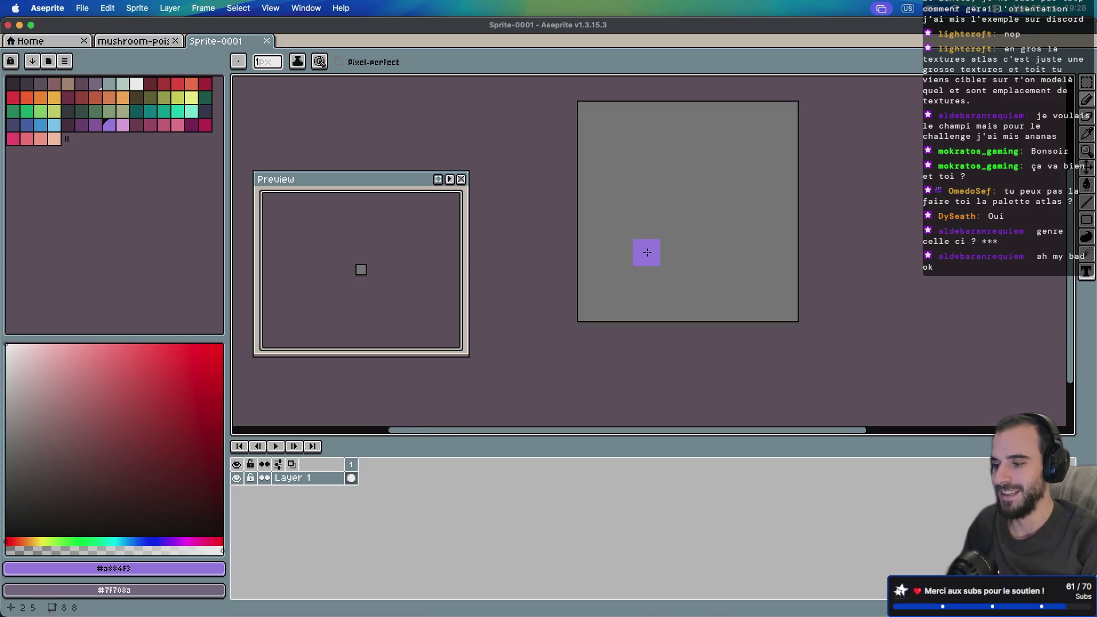
- Paint palette swatches 0–5, including reddish, tan and dark purple, pixel by pixel across the top row
click(14, 87)
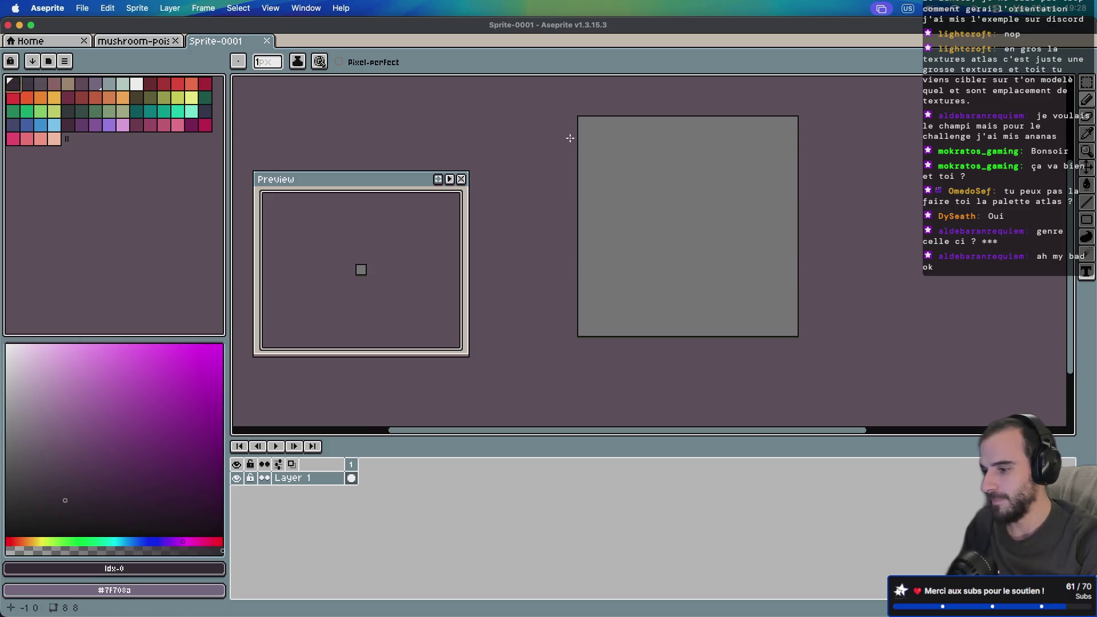
click(591, 130)
click(38, 87)
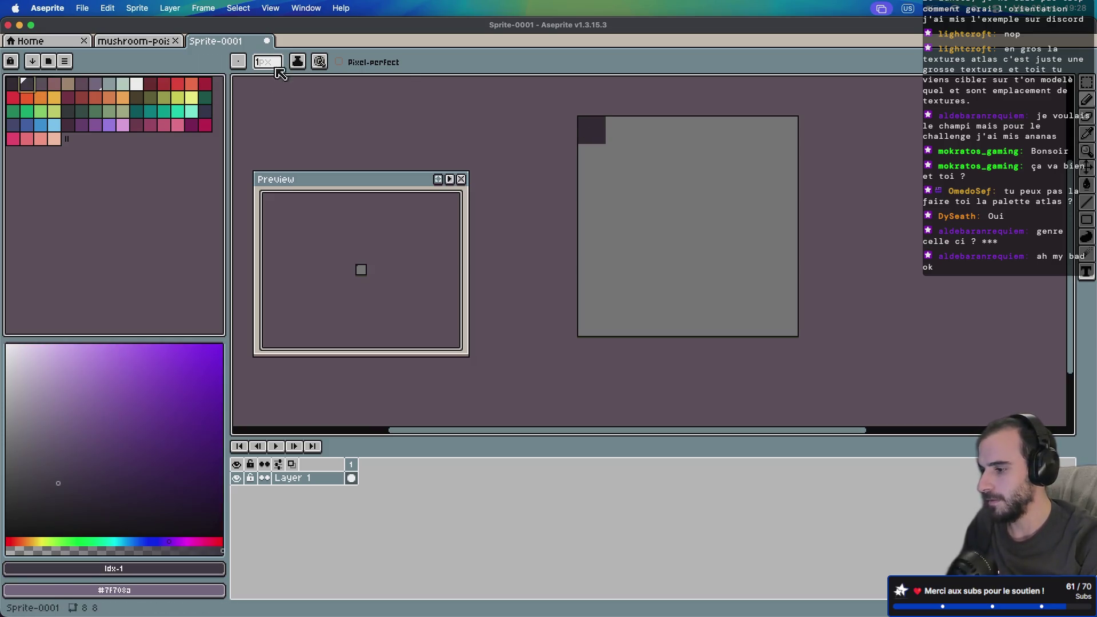
click(619, 130)
click(40, 85)
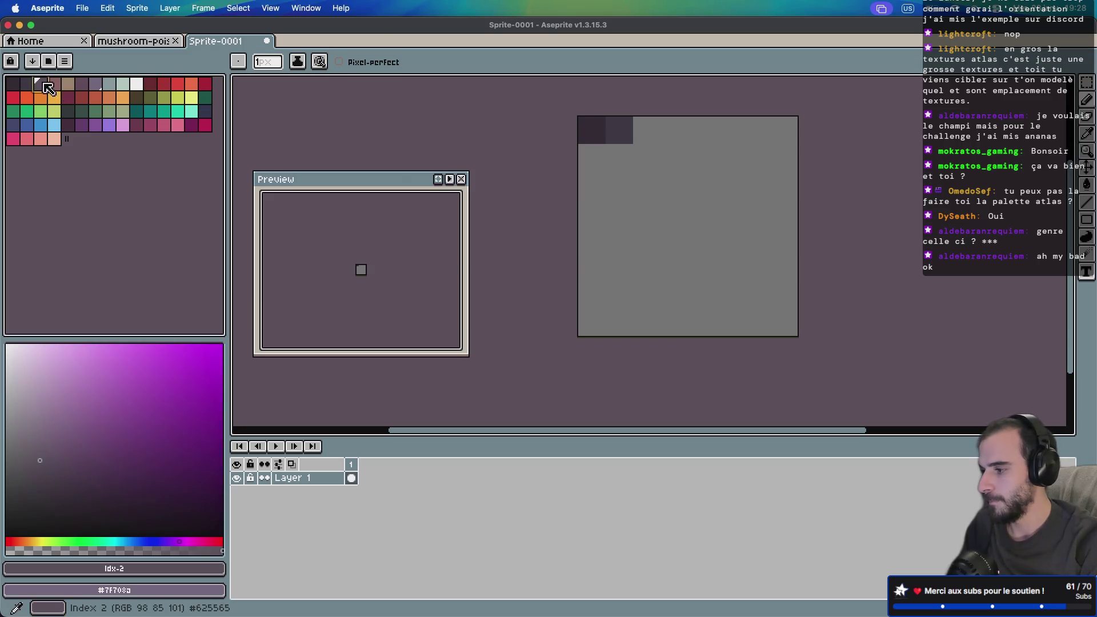
click(646, 130)
click(54, 84)
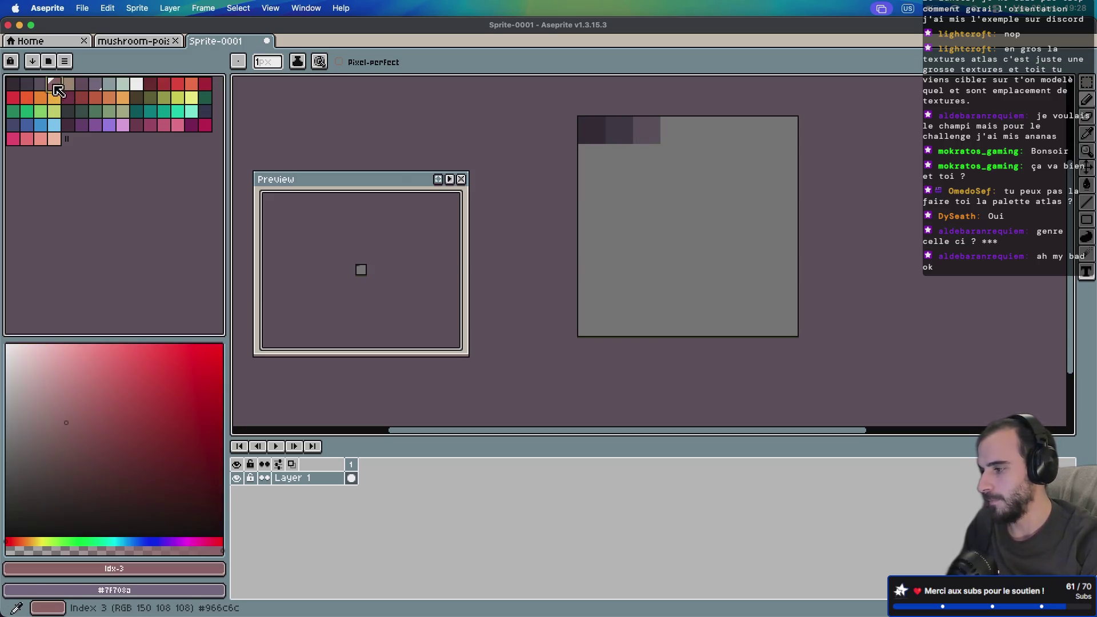
click(674, 130)
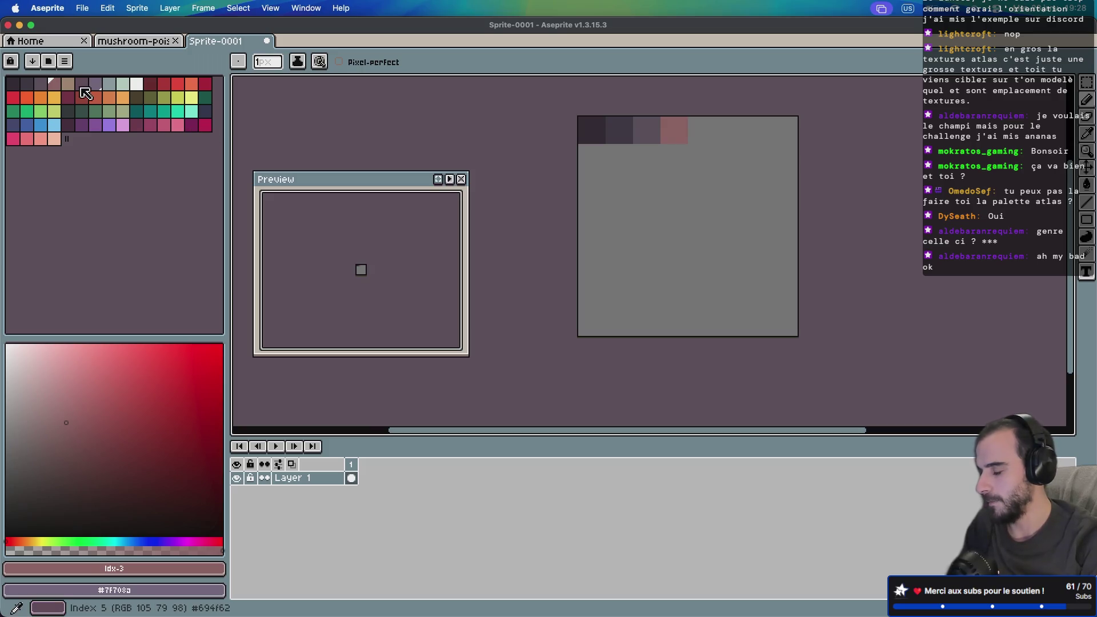
click(70, 86)
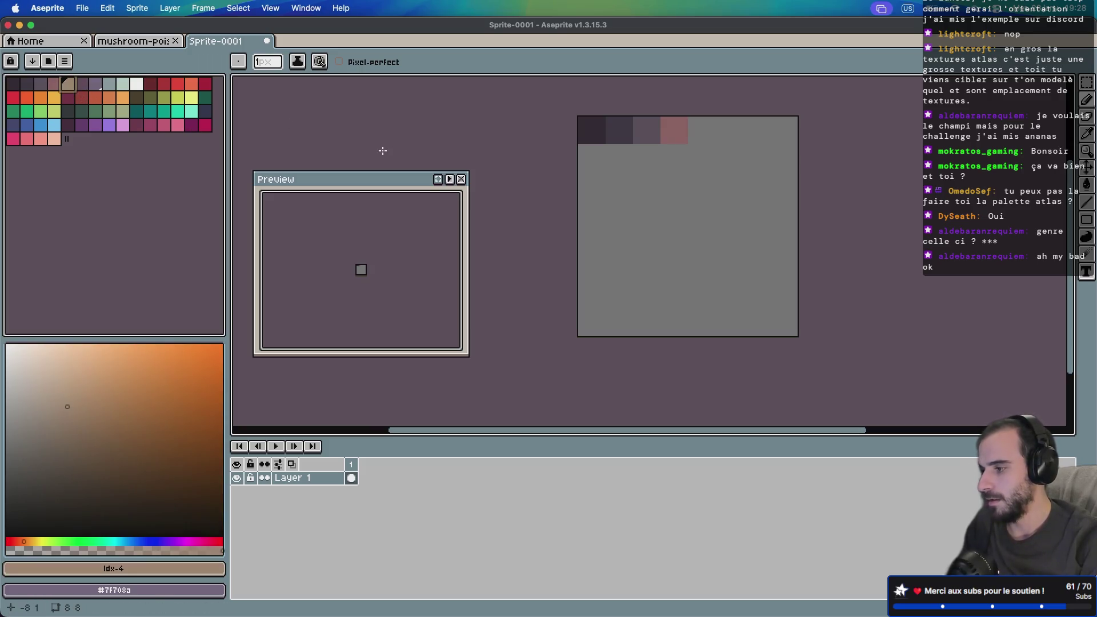
click(701, 130)
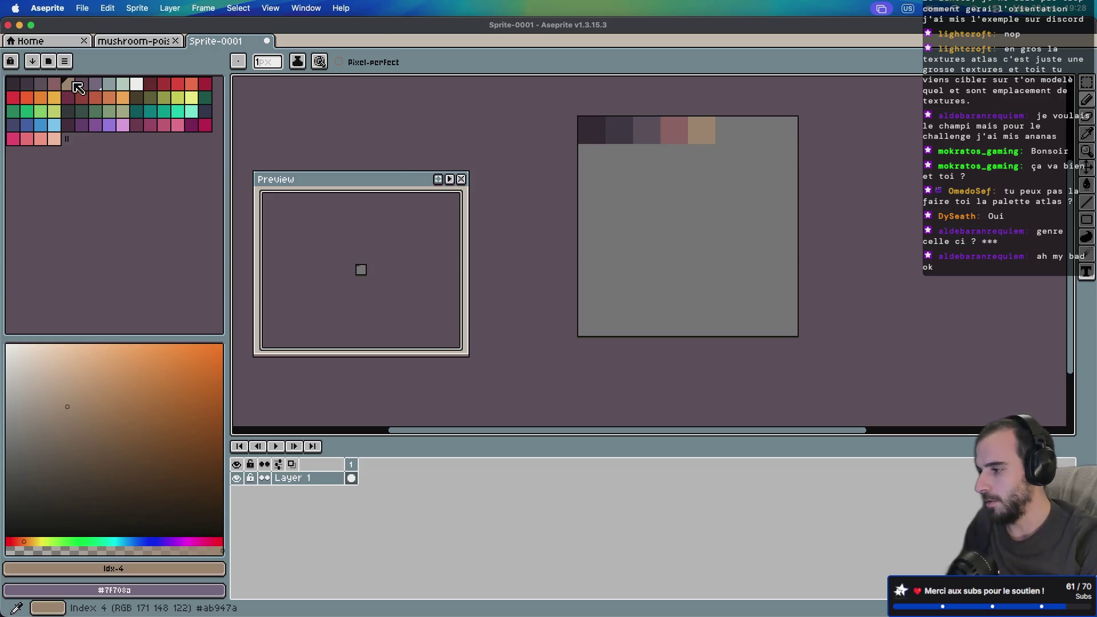
click(82, 84)
click(729, 140)
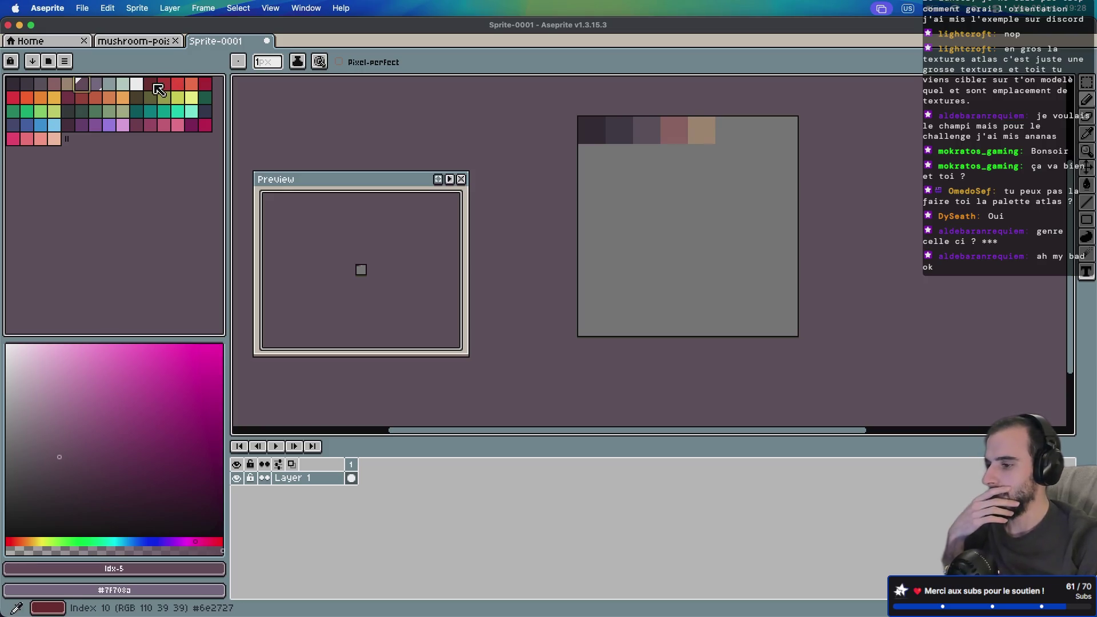
- Paint a dark red pixel, eyedropper the tan pixel, then close Sprite-0001 with Don't Save
click(153, 85)
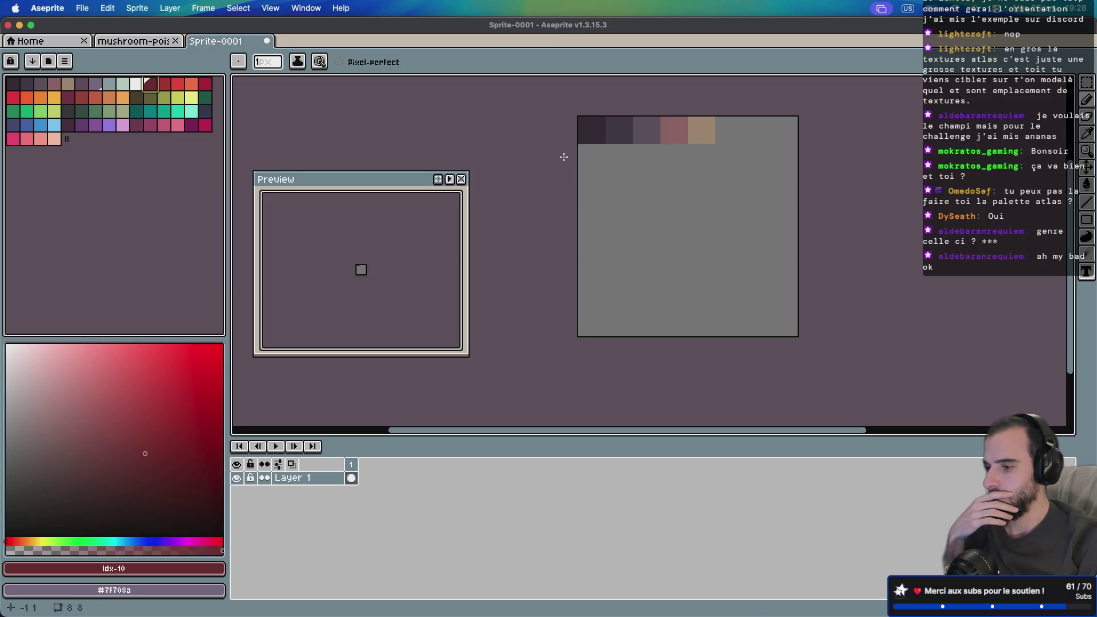
click(588, 162)
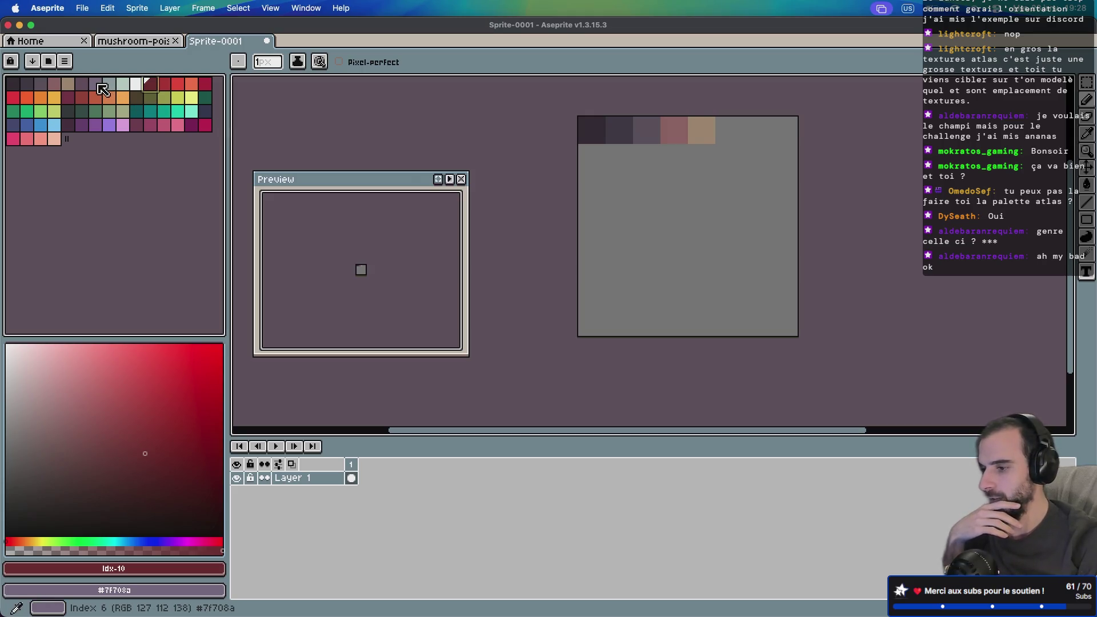
key(i)
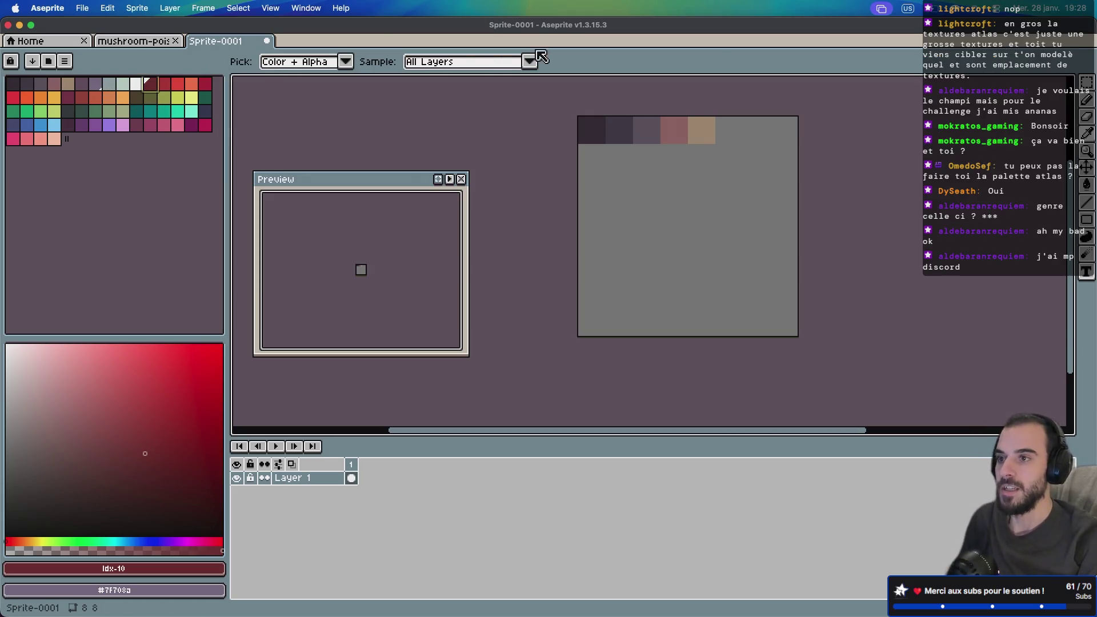
click(704, 126)
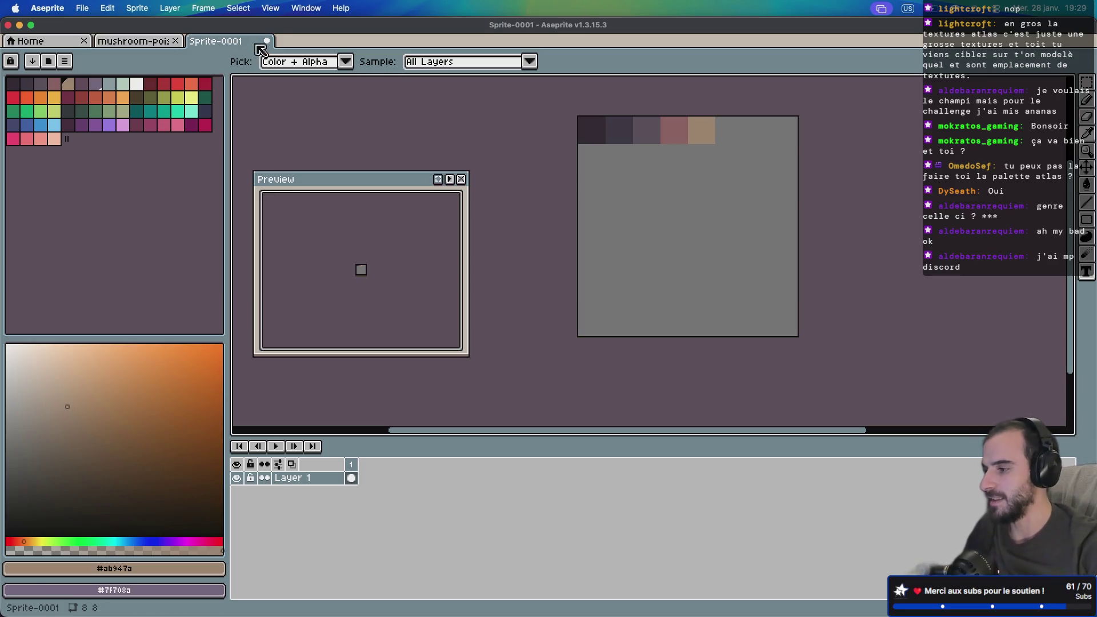
click(267, 41)
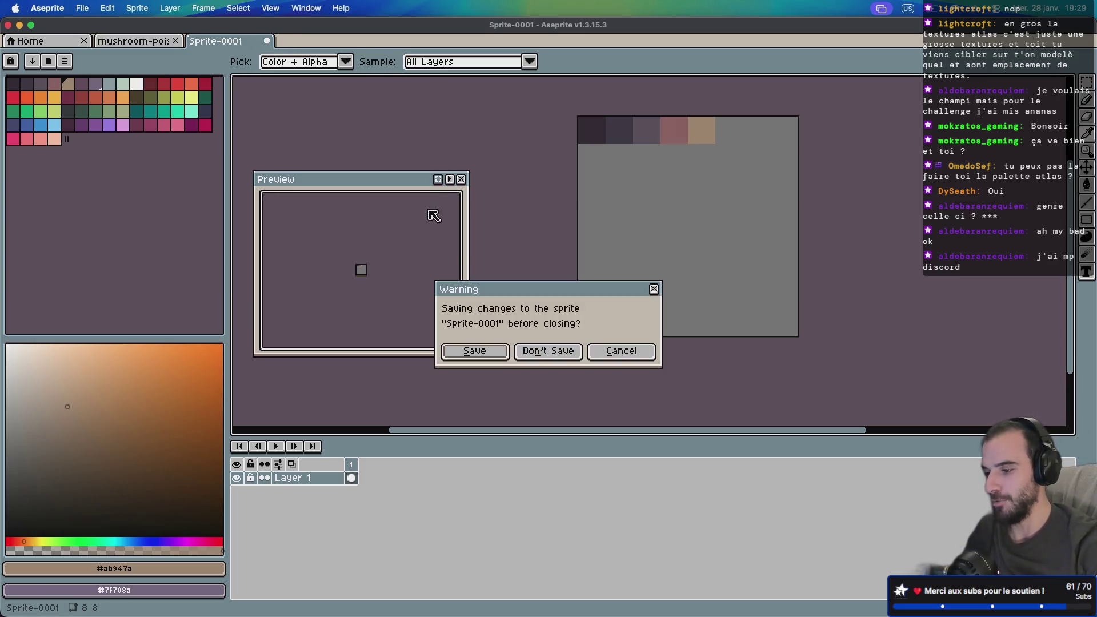
click(559, 352)
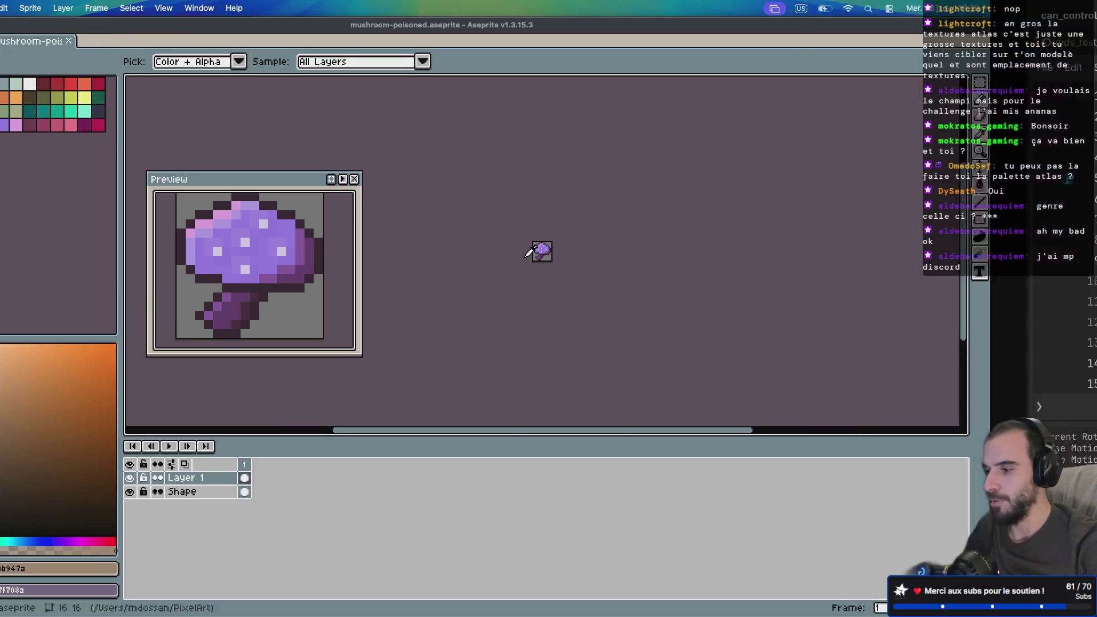
- Switch to the browser and type the search 'resurect 64'
key(ctrl+Right)
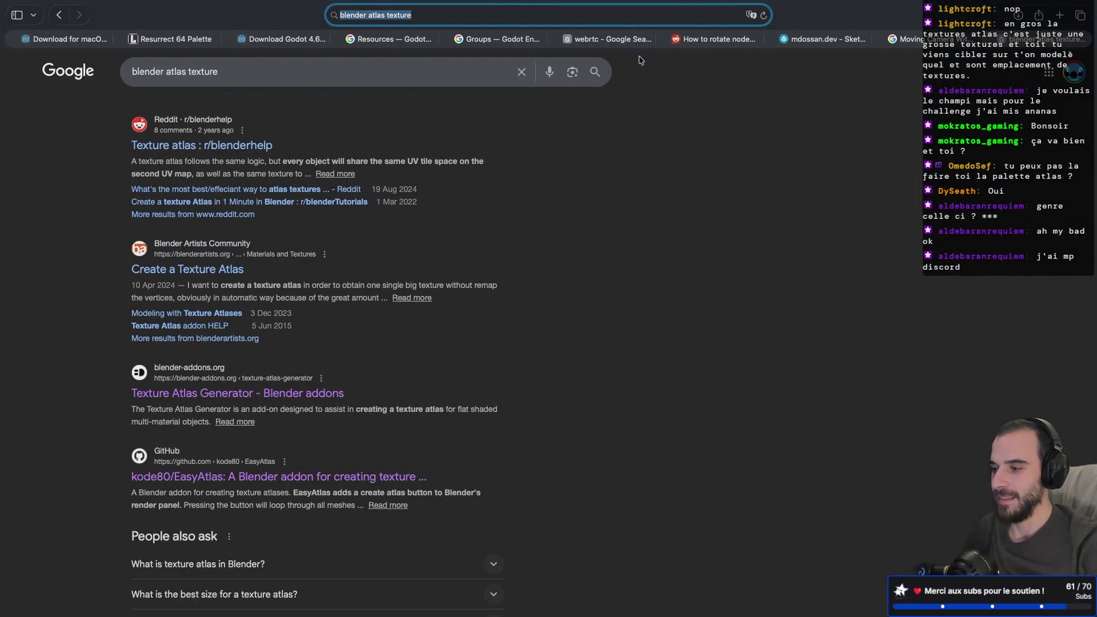
key(super+l)
text(resure)
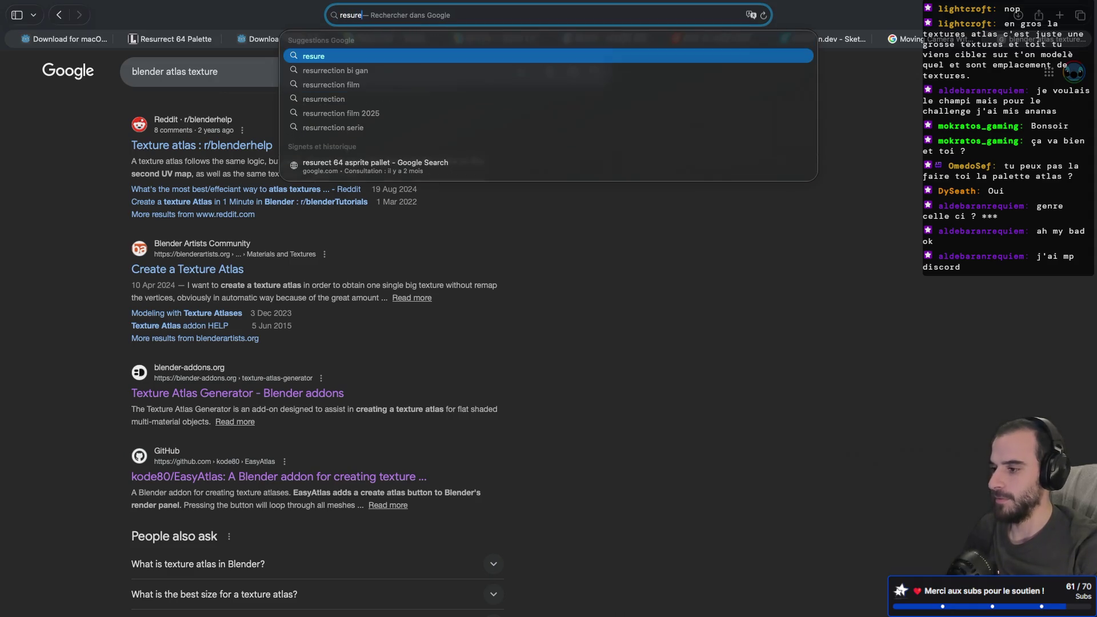
text(ct 64)
- Run the 'resurect 64' search and open the Lospec Resurrect 64 Palette page
key(Return)
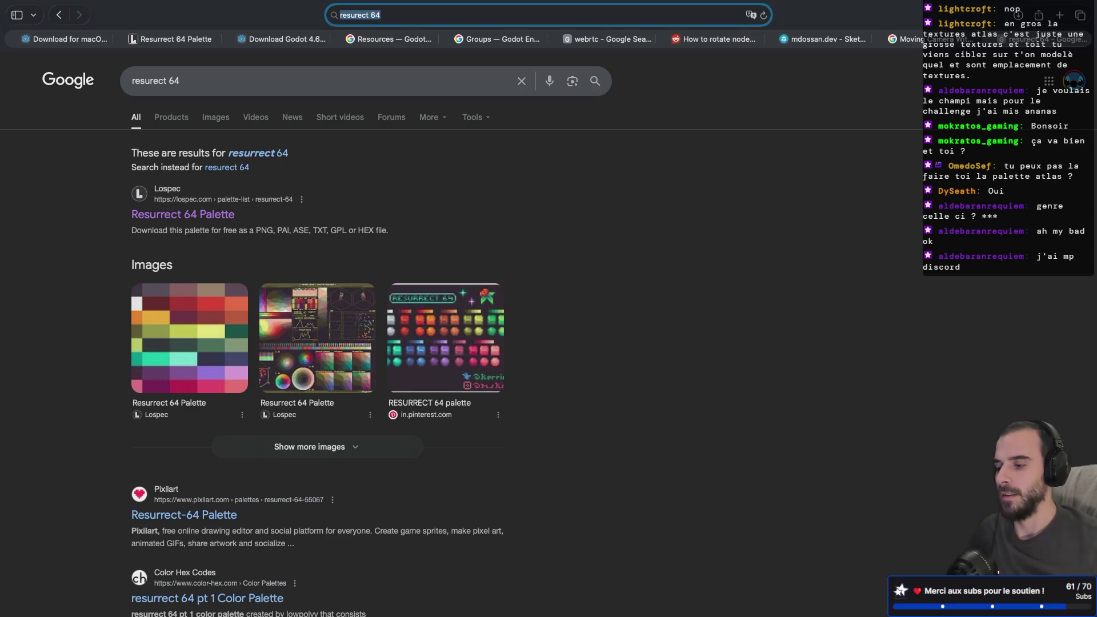
click(206, 215)
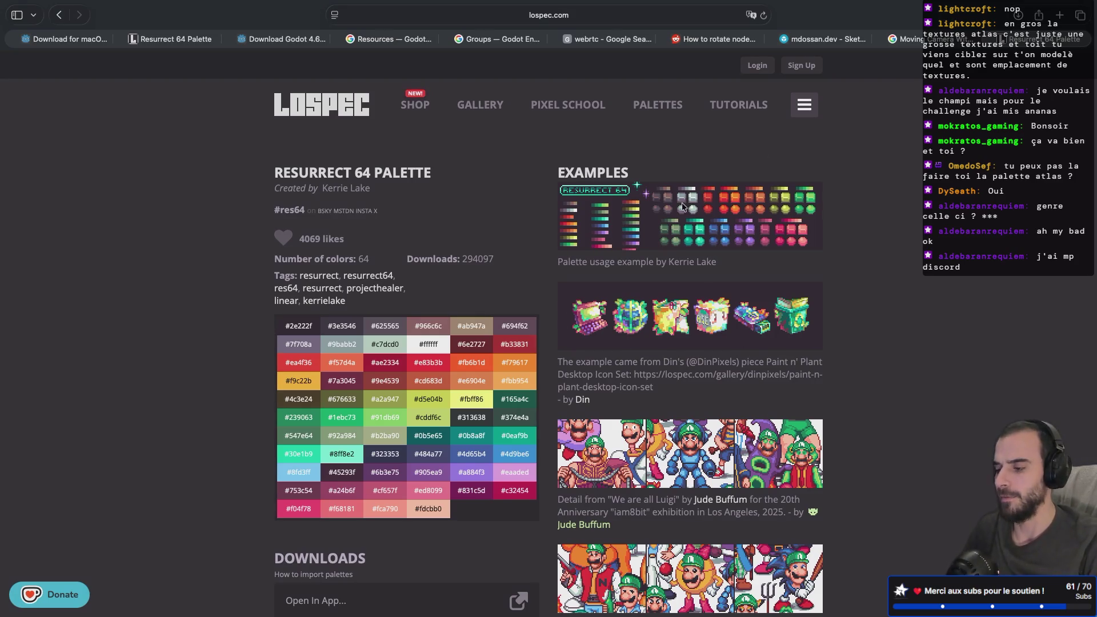
scroll(462, 306, down, 2)
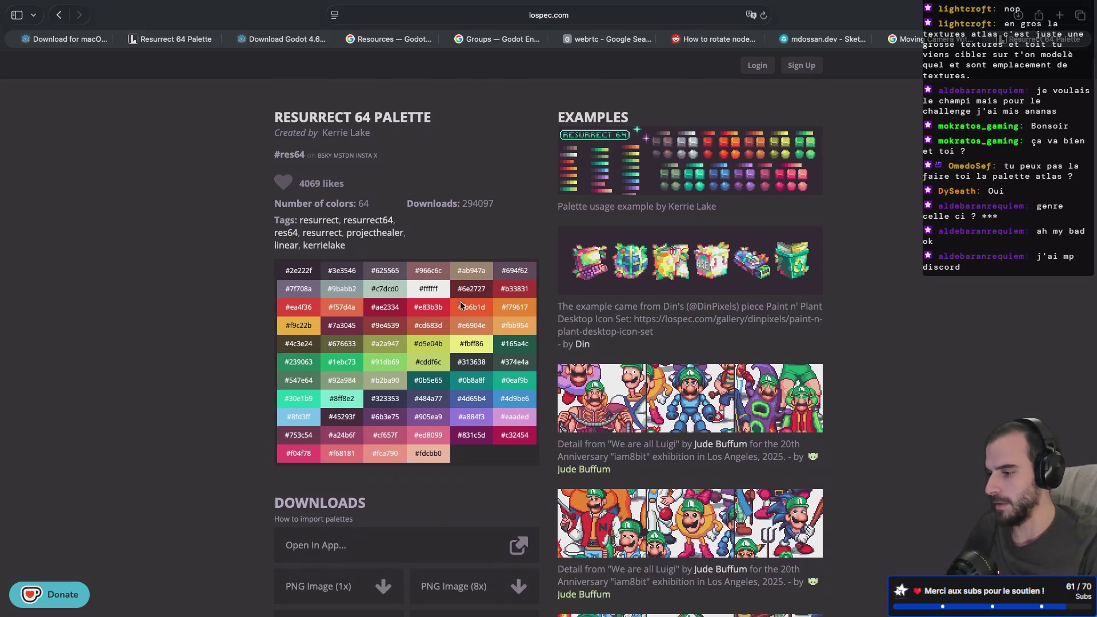
scroll(461, 306, down, 1)
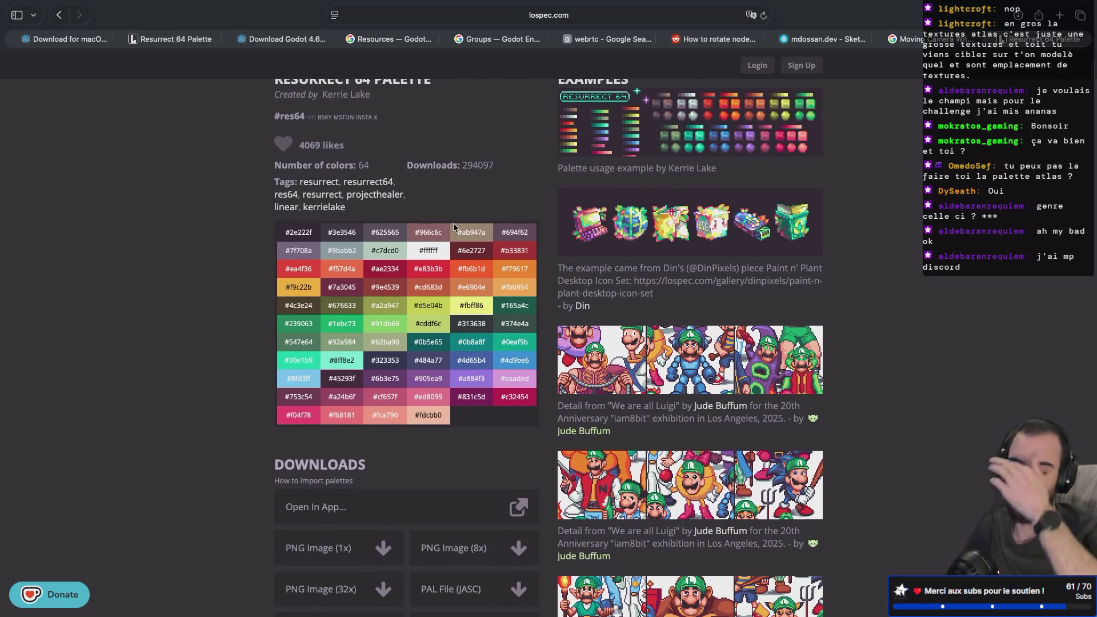
scroll(454, 226, down, 5)
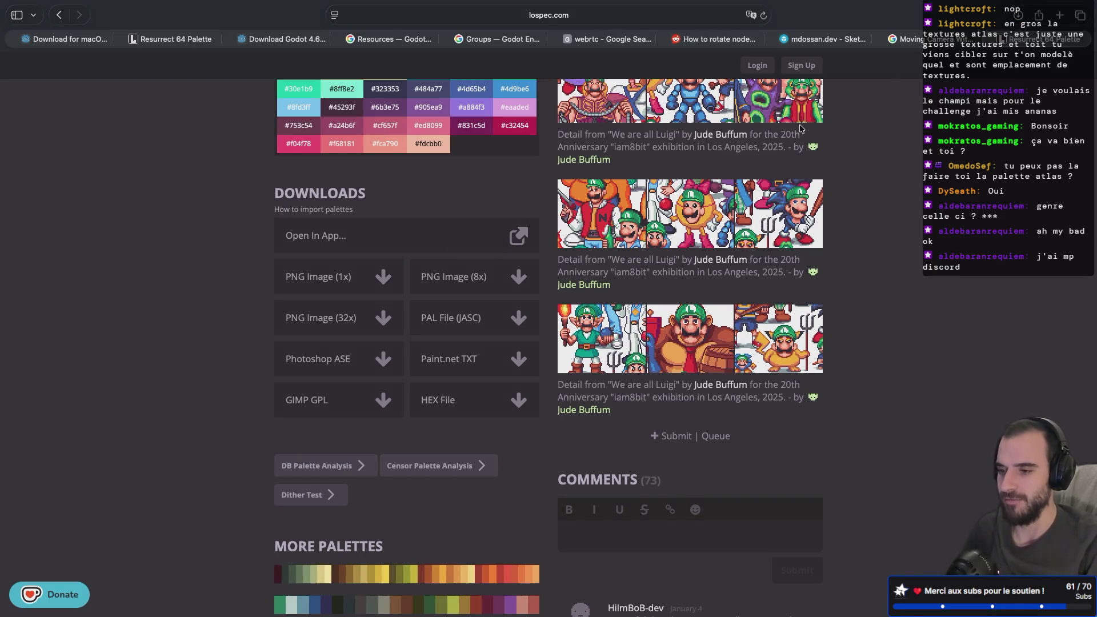
- Open the downloaded Resurrect 64 palette PNG in Preview from the Downloads list
click(1023, 17)
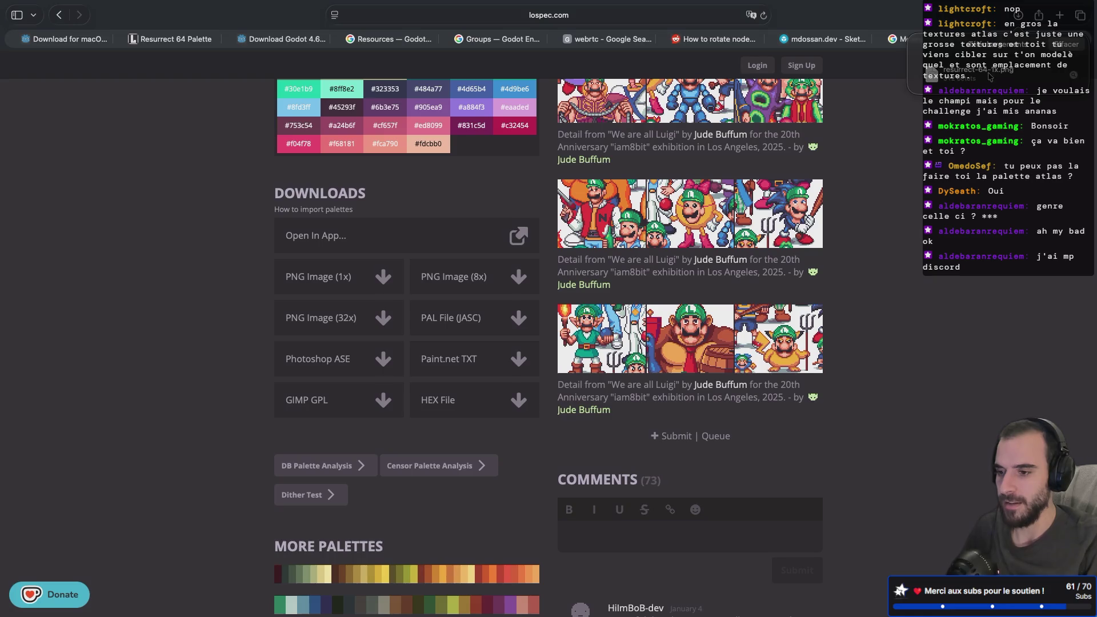
click(965, 83)
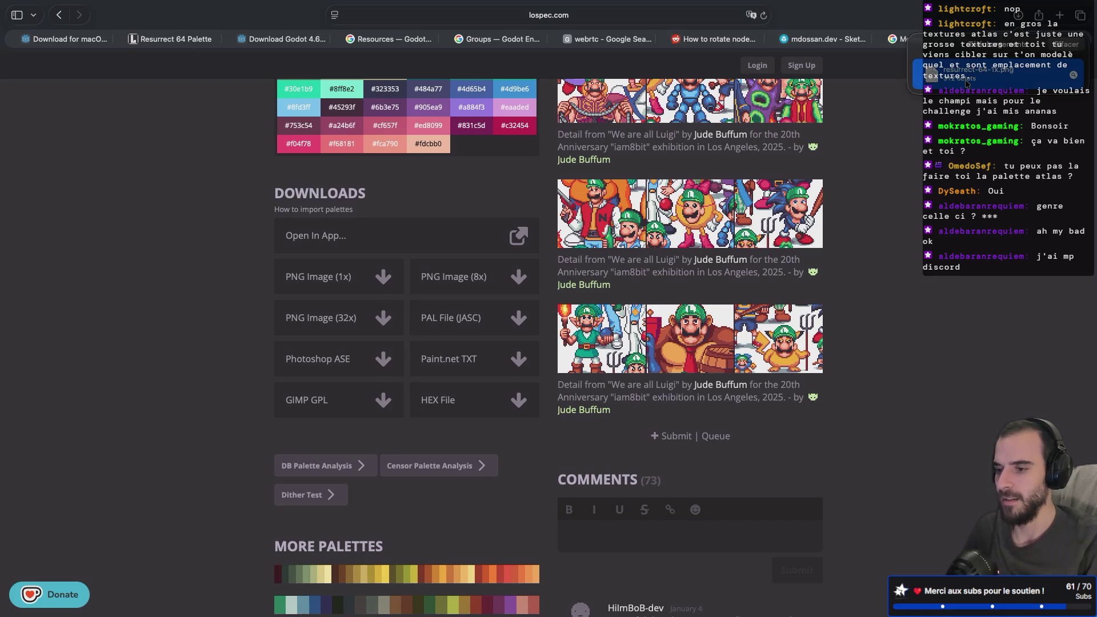
double_click(965, 84)
ctrl+scroll(174, 112, up, 5)
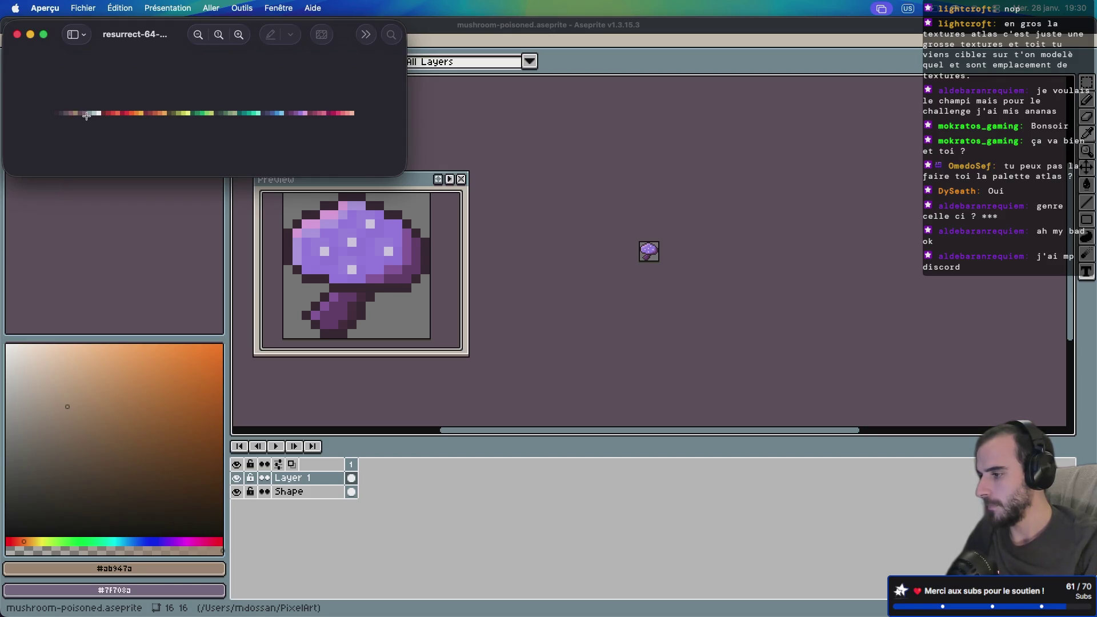
- Zoom the palette strip in and out, then close Preview and return to the Aseprite sprite
key(super+plus)
key(super+minus)
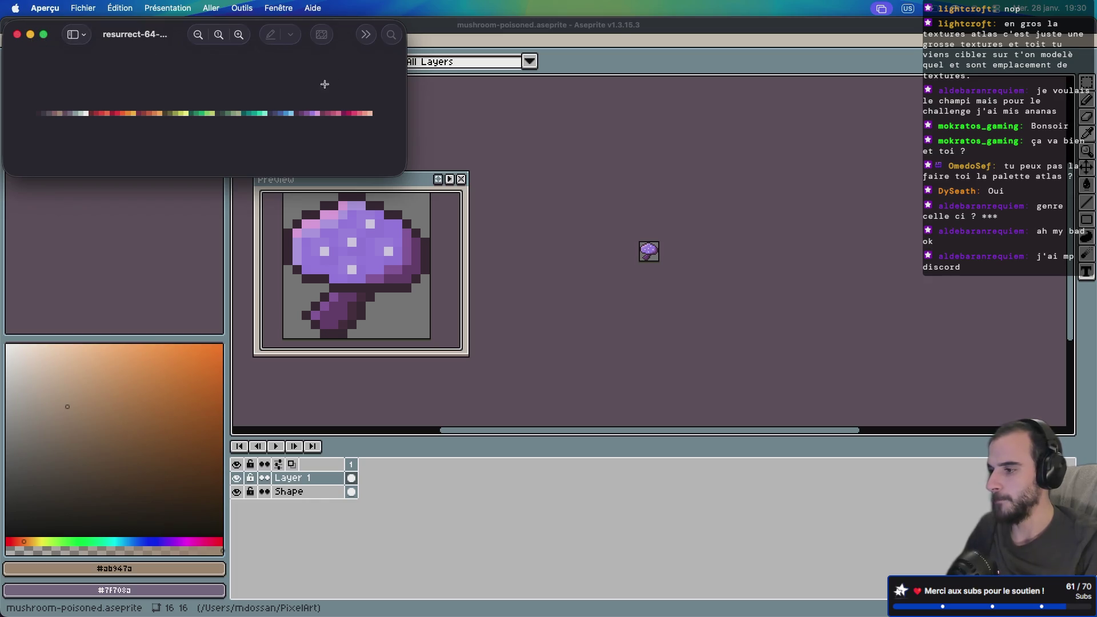
click(17, 35)
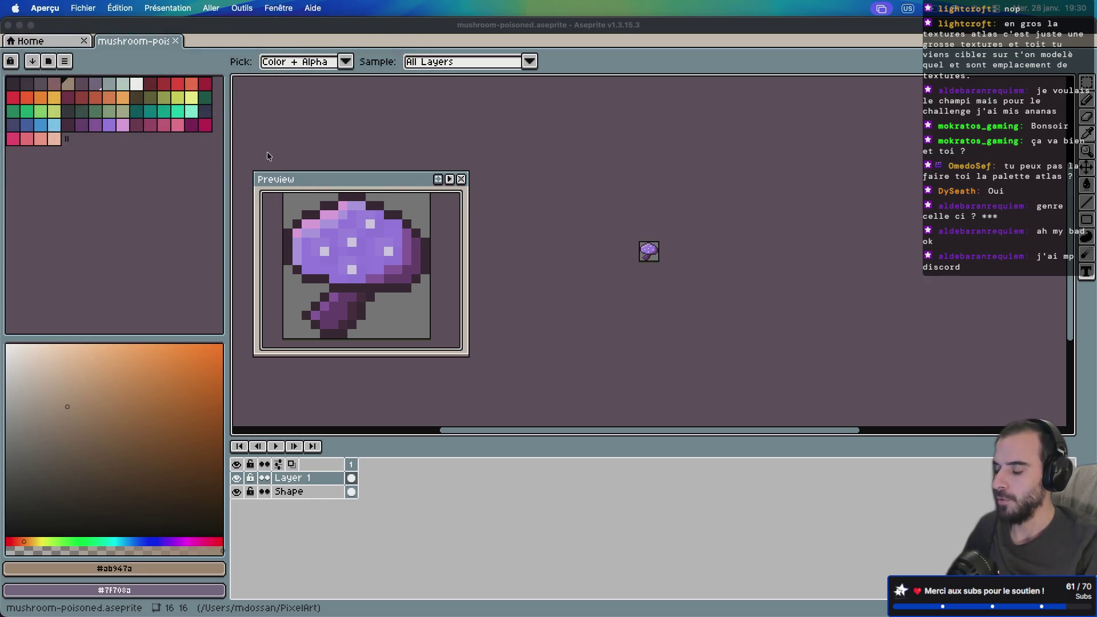
click(286, 42)
key(super+space)
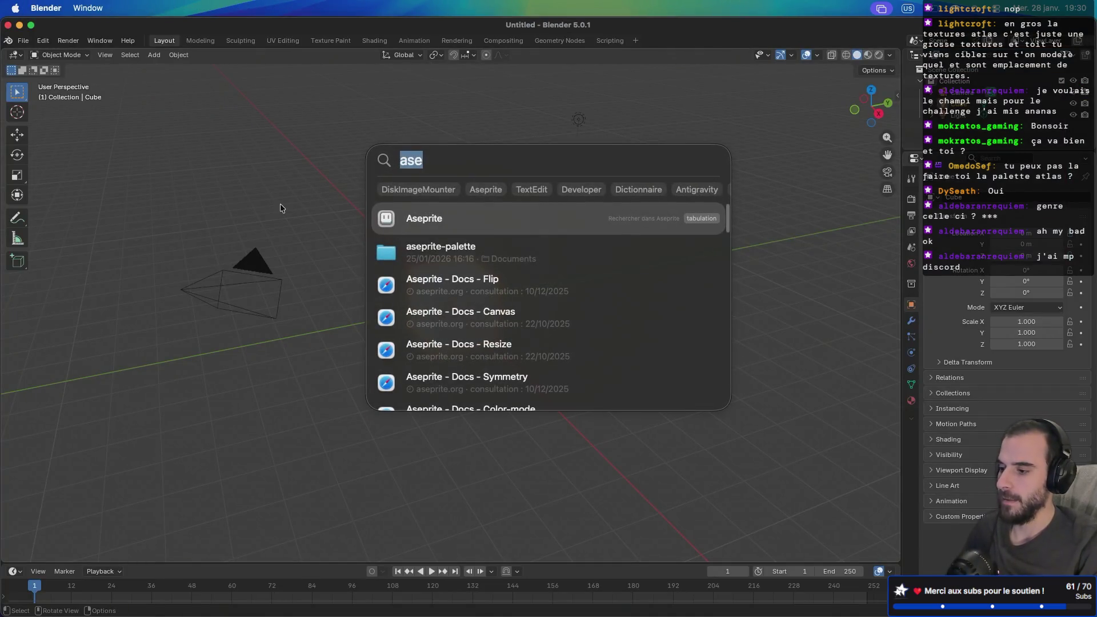
text(blender)
key(Escape)
key(Escape)
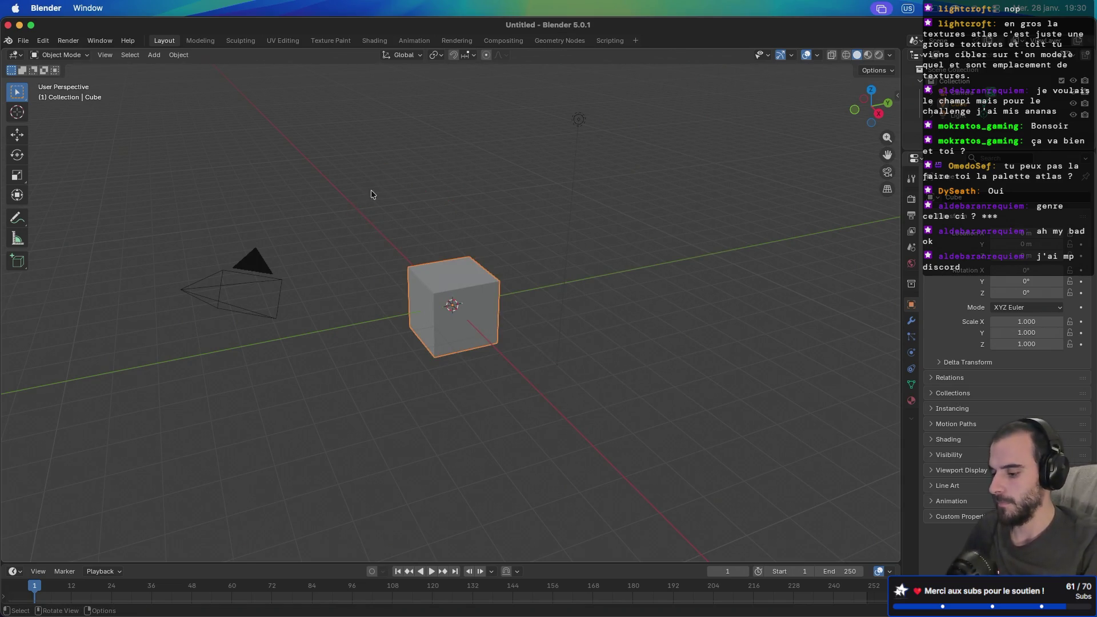
key(super+space)
text(find)
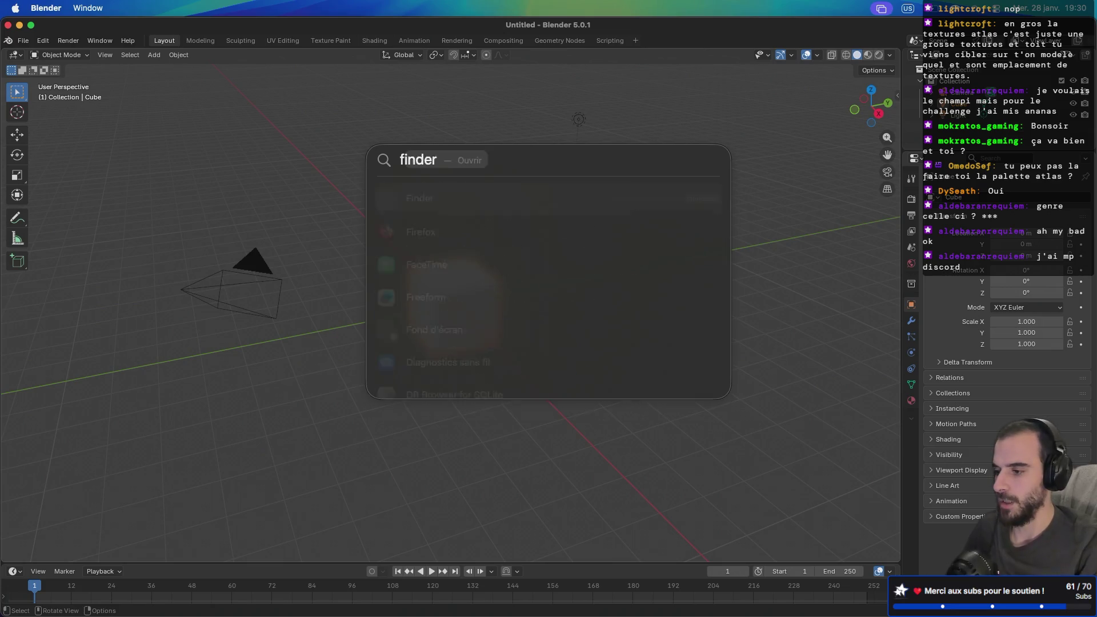
key(Return)
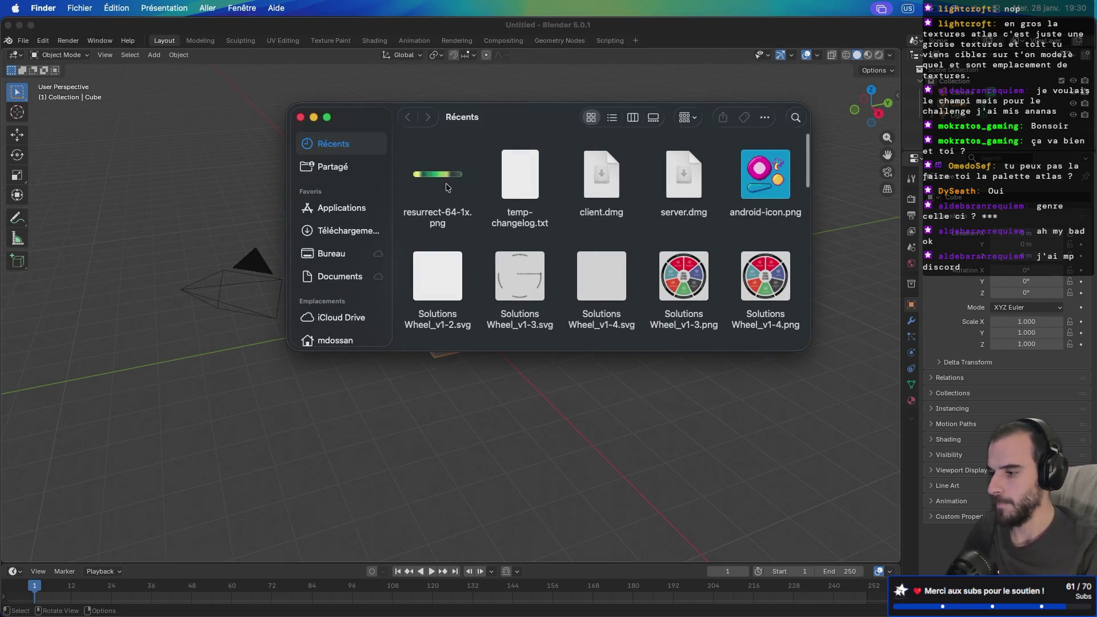
click(444, 214)
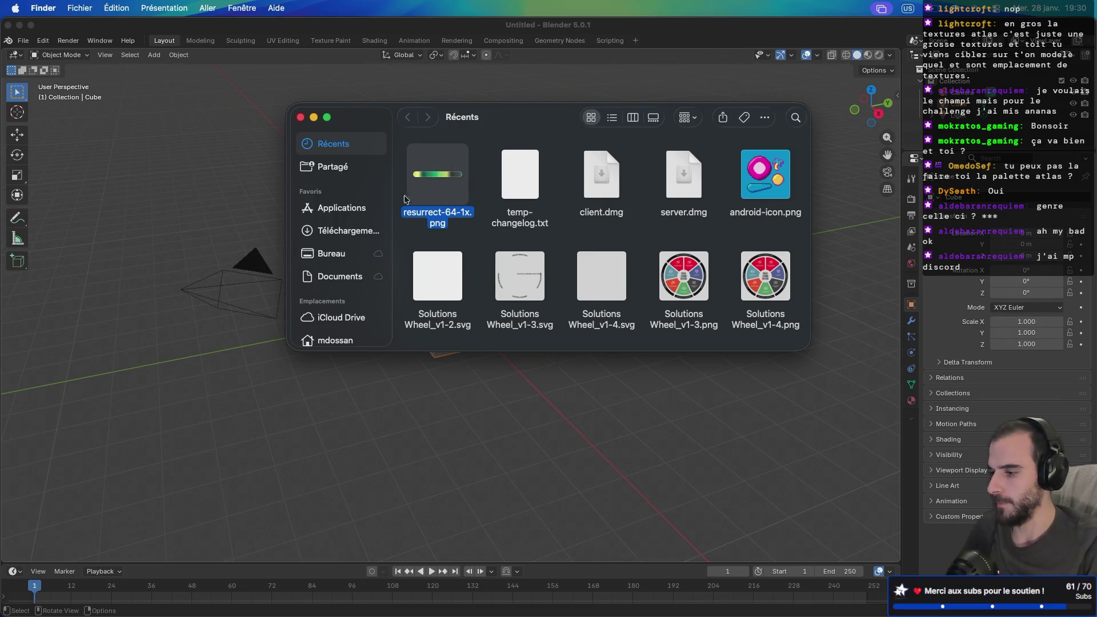
right_click(437, 181)
click(441, 177)
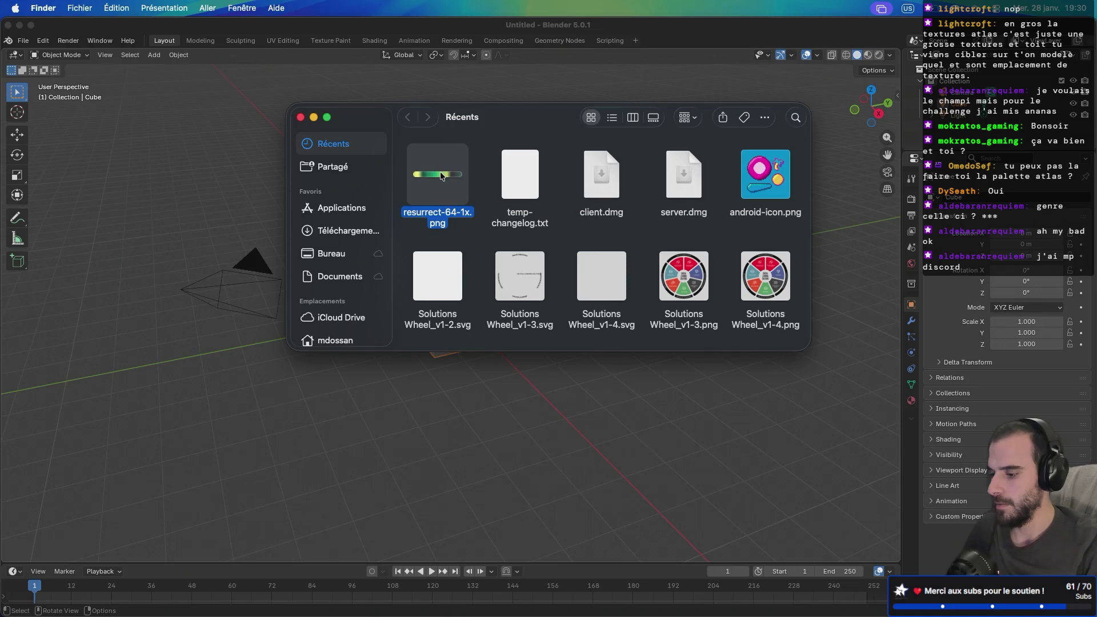
key(super+shift+h)
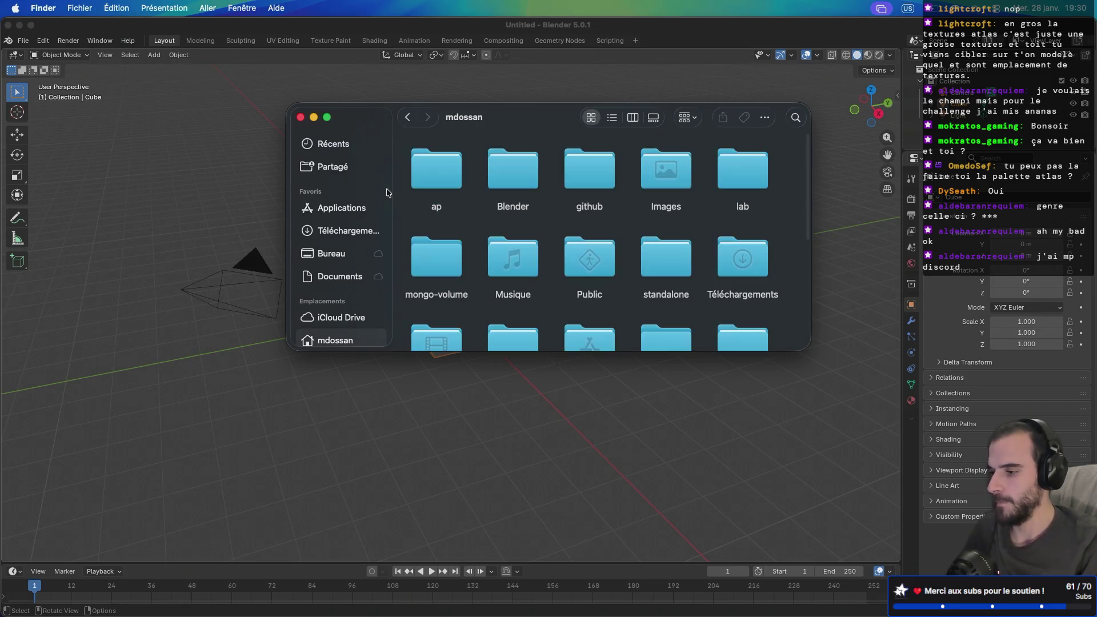
double_click(495, 182)
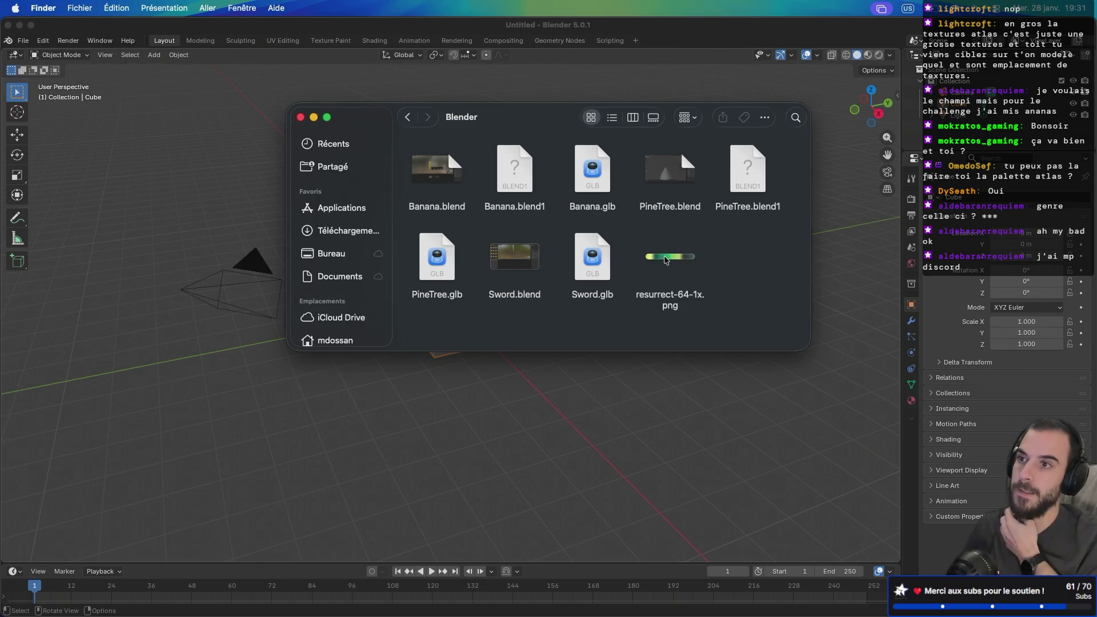
click(301, 116)
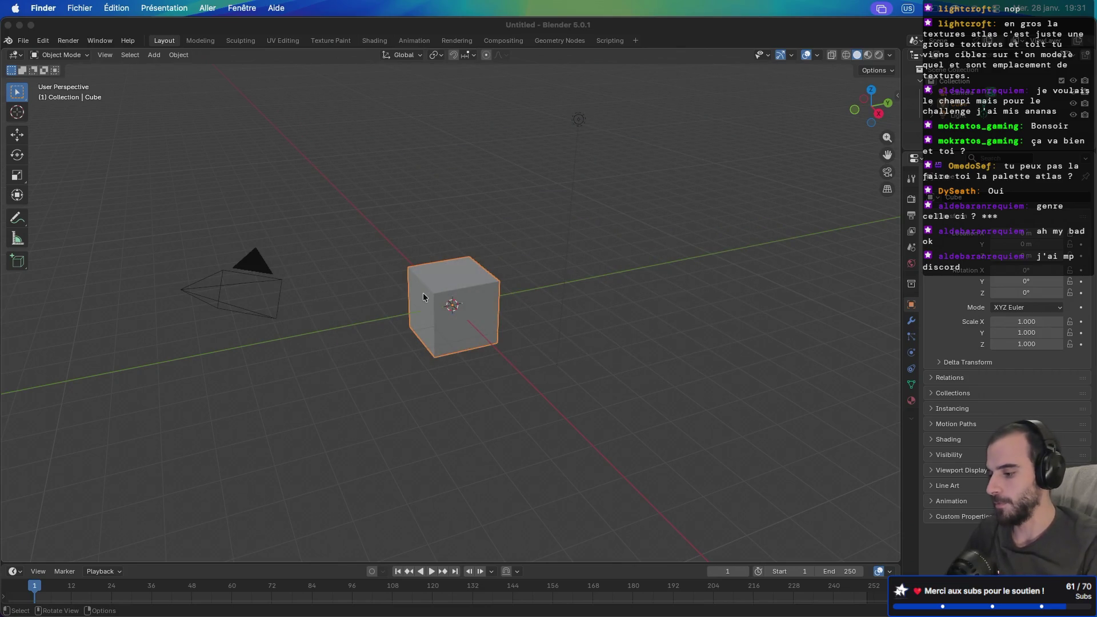
click(450, 263)
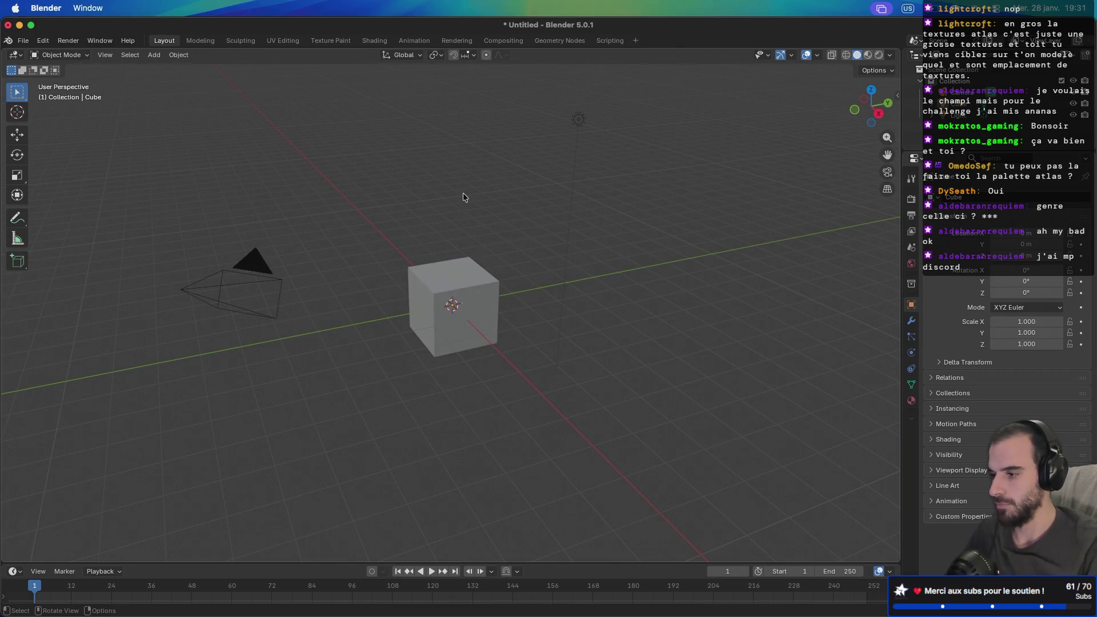
- Save the cube scene as Ananas.blend in the Blender folder
key(super+s)
click(207, 405)
click(207, 405)
double_click(211, 404)
text(Anan)
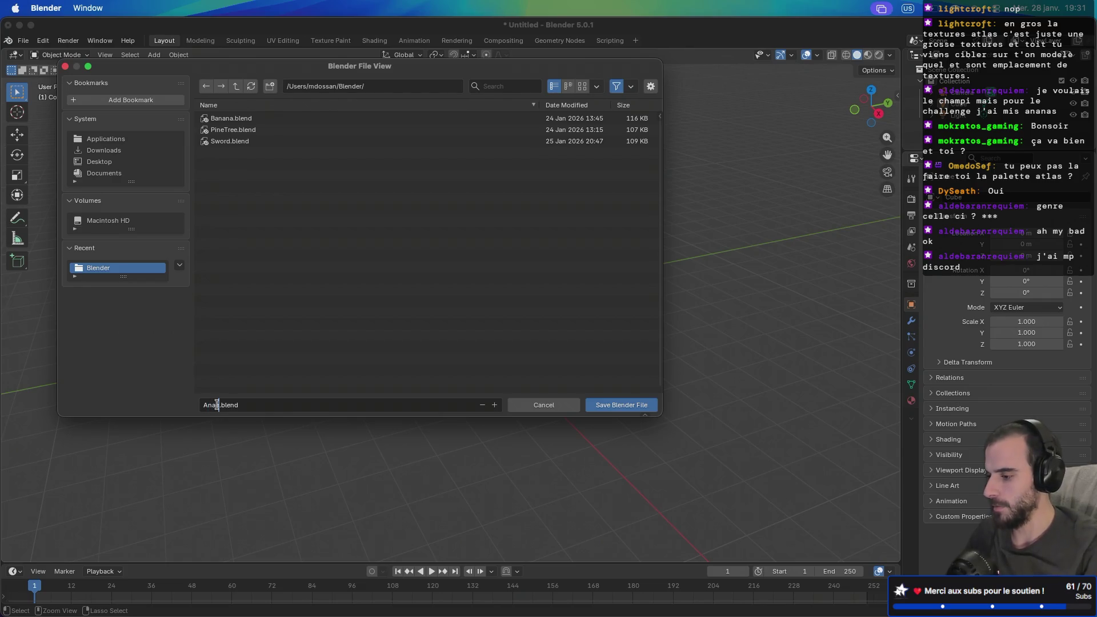
text(as)
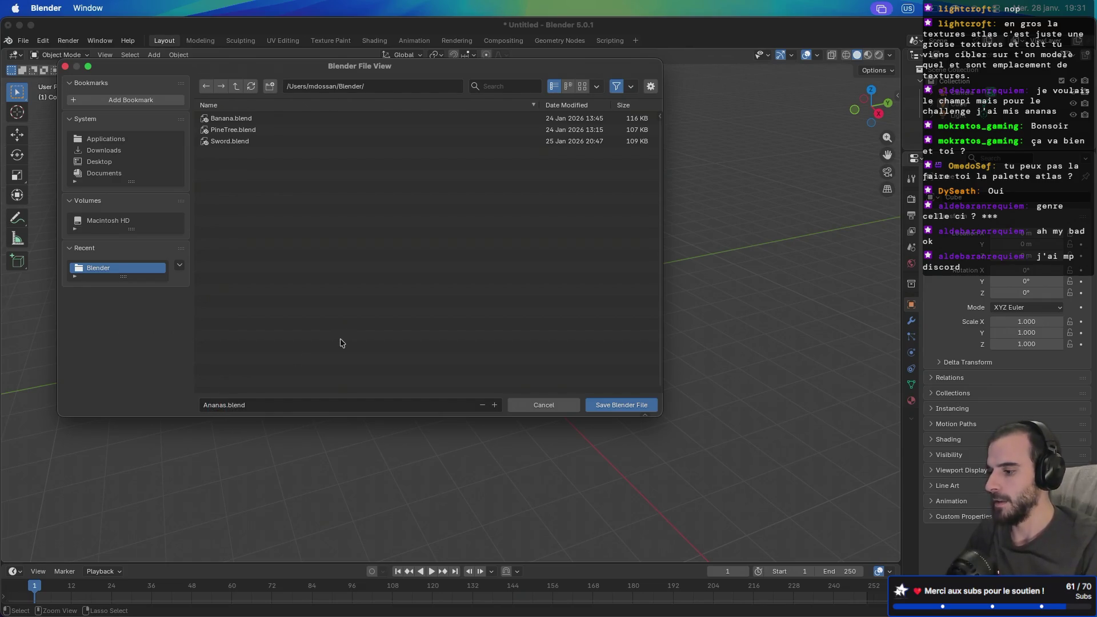
click(623, 405)
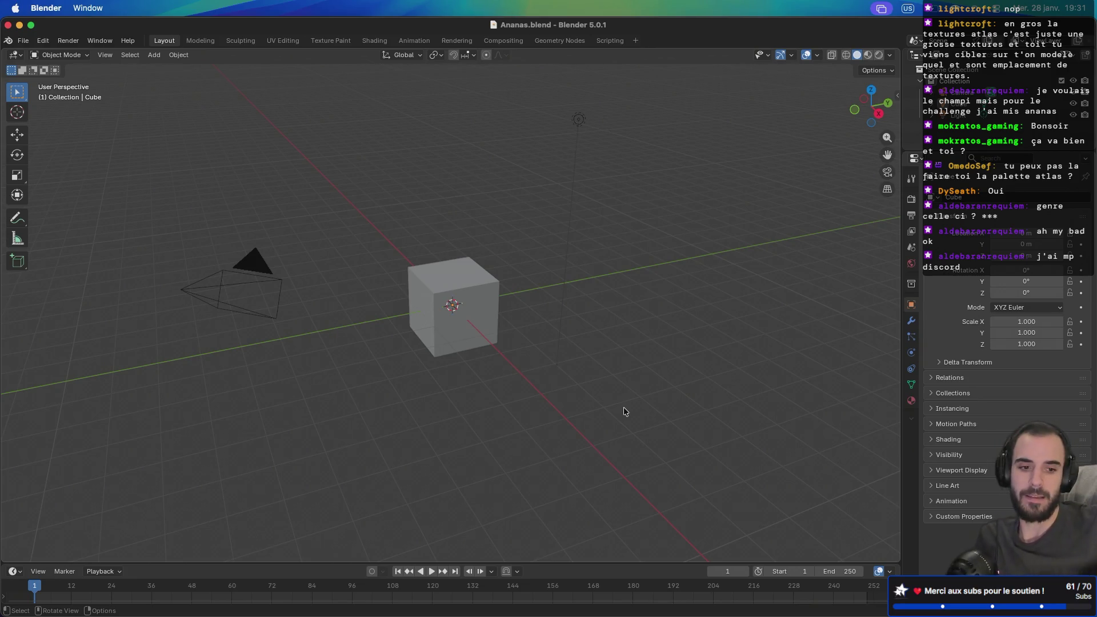
- Orbit around the cube and turn on proportional editing
mouse_move(554, 355)
middle_down()
mouse_move(657, 348)
mouse_move(557, 343)
middle_up()
key(o)
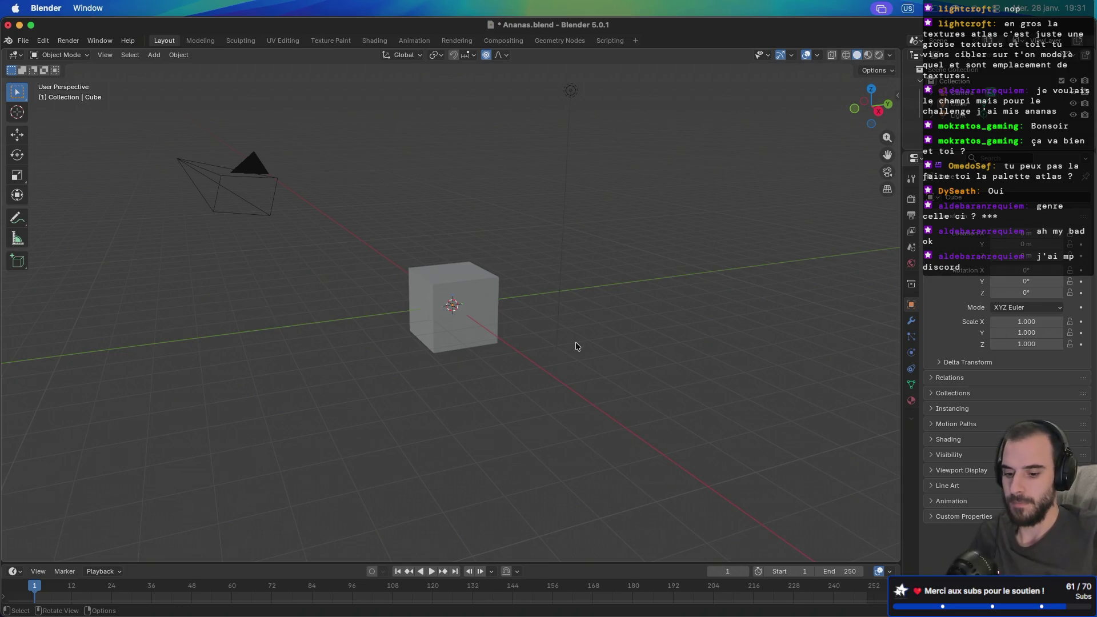
key(alt)
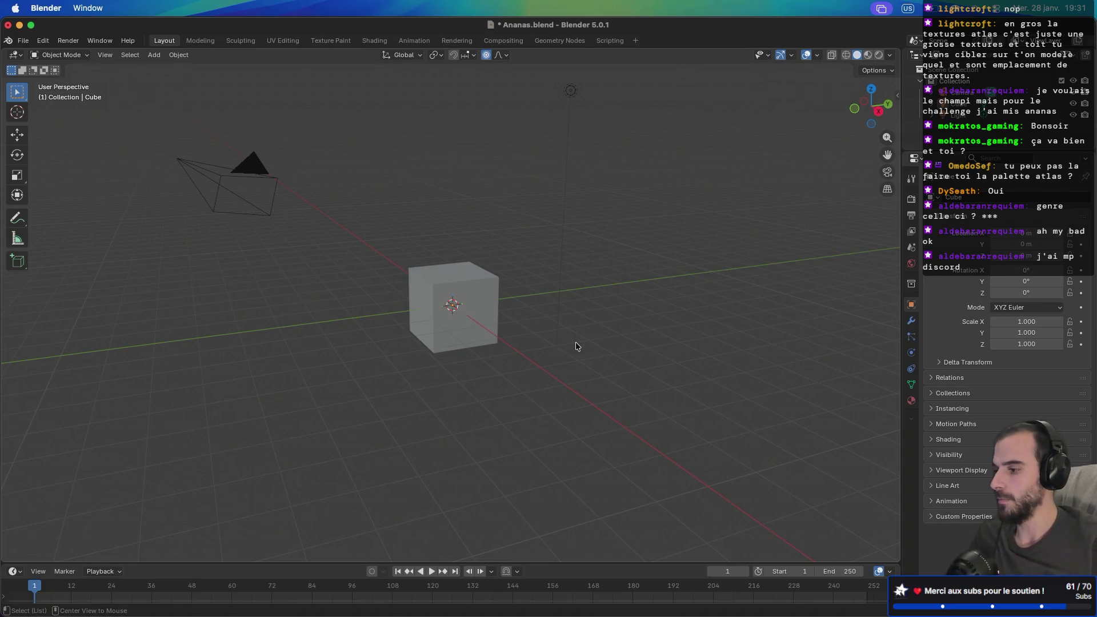
- Start and stop animation playback, then jump back to the first frame
key(alt+a)
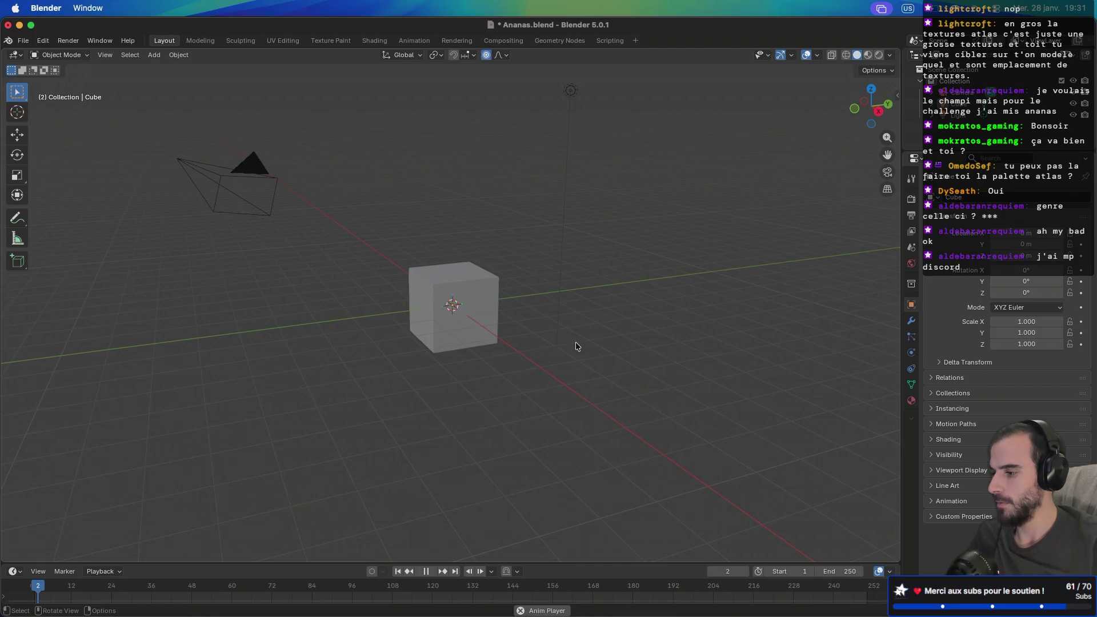
key(alt+a)
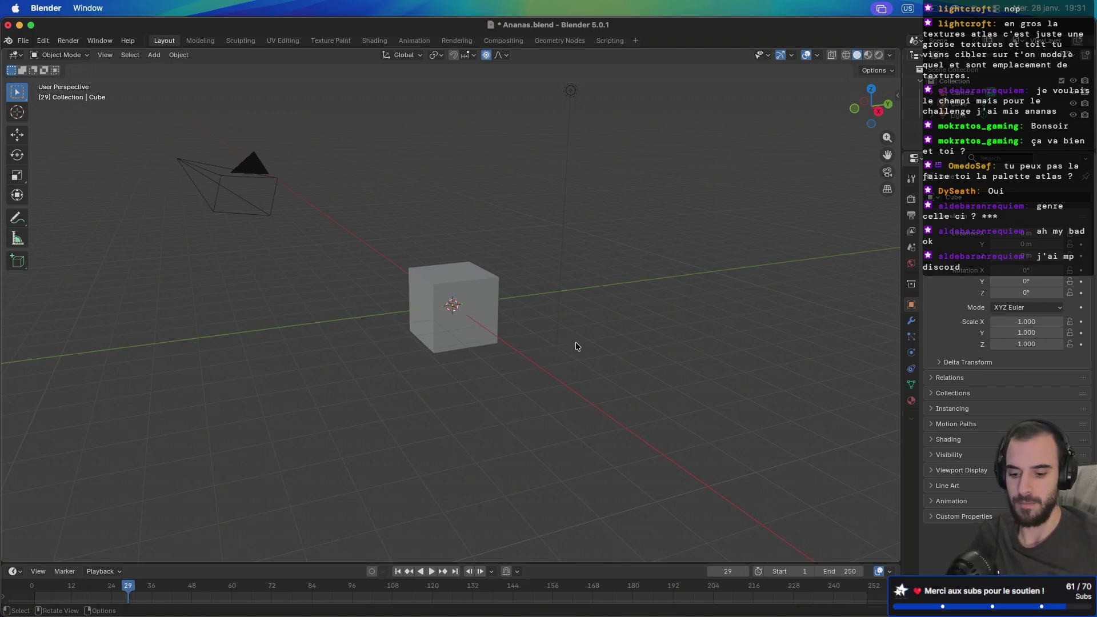
key(shift+Left)
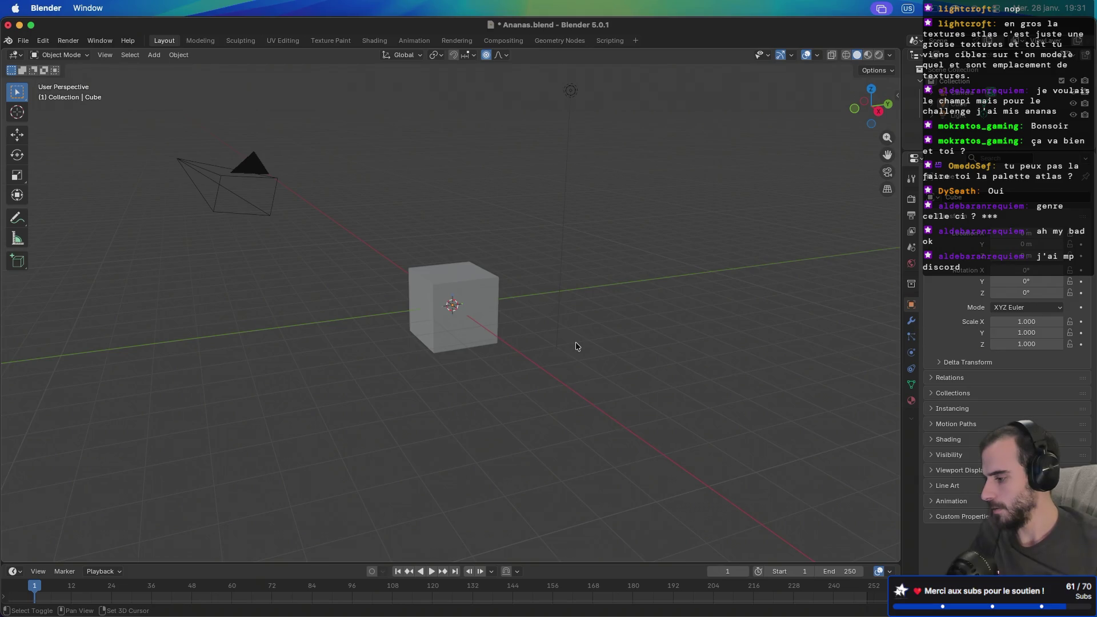
- Turn off natural scrolling (Défilement naturel) in the 'souris' mouse settings and quit System Settings
key(super+space)
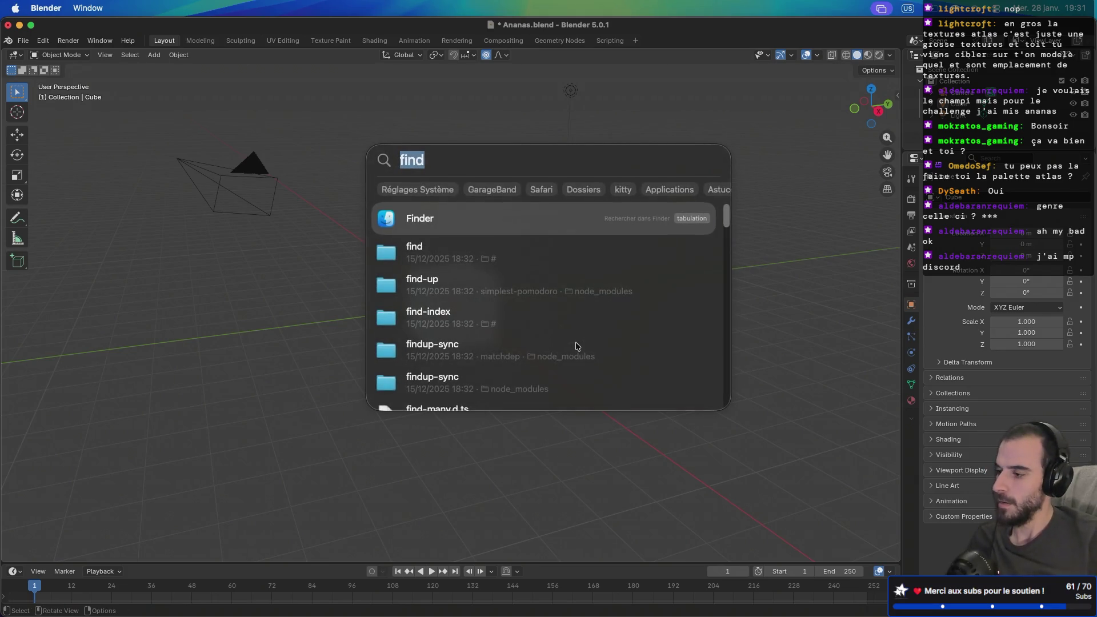
text(souris)
key(Return)
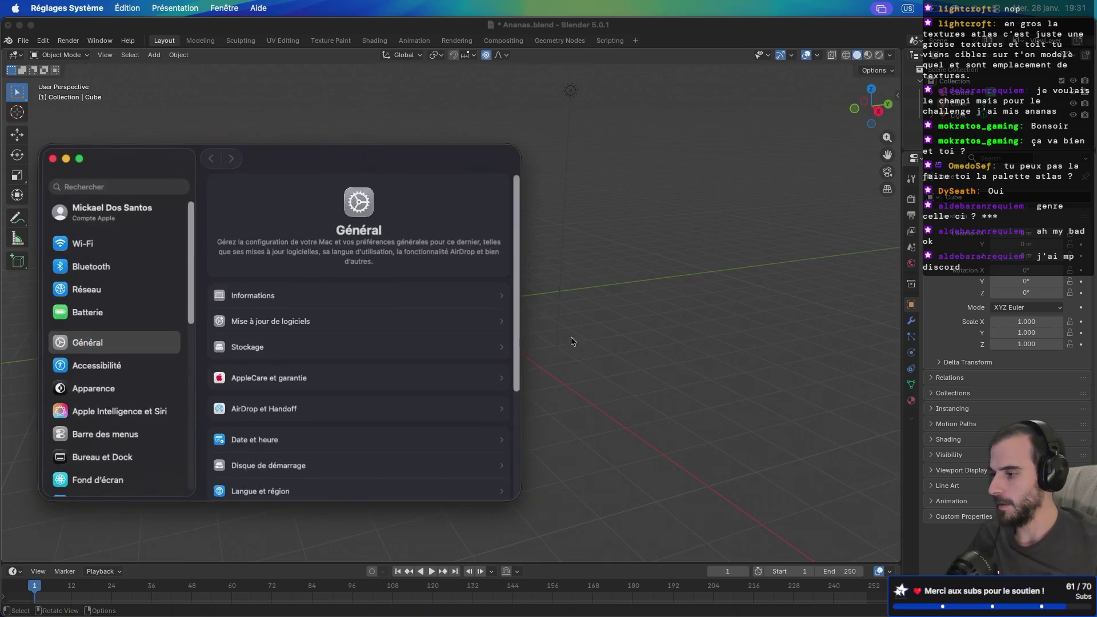
click(493, 216)
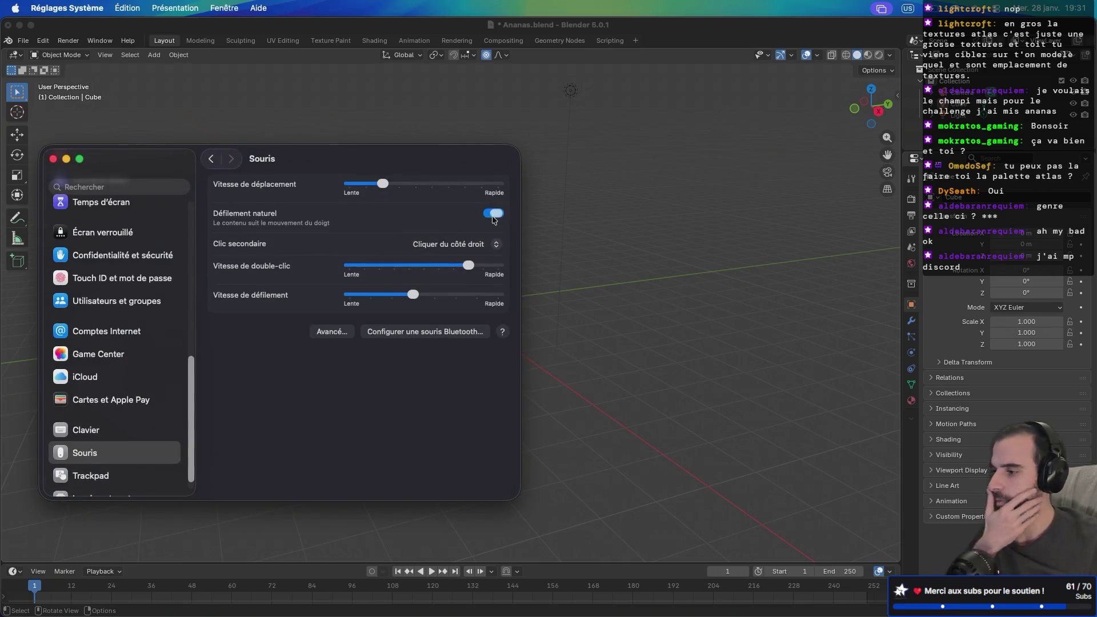
key(super+q)
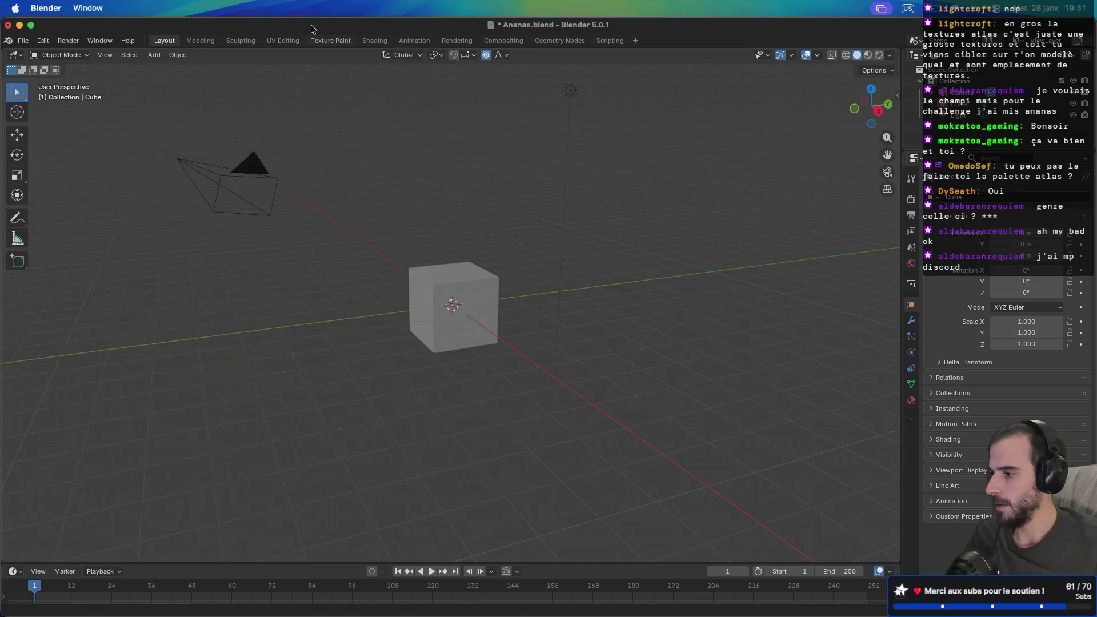
- Maximise Blender in front view of the cube, then open a new Safari tab
click(31, 25)
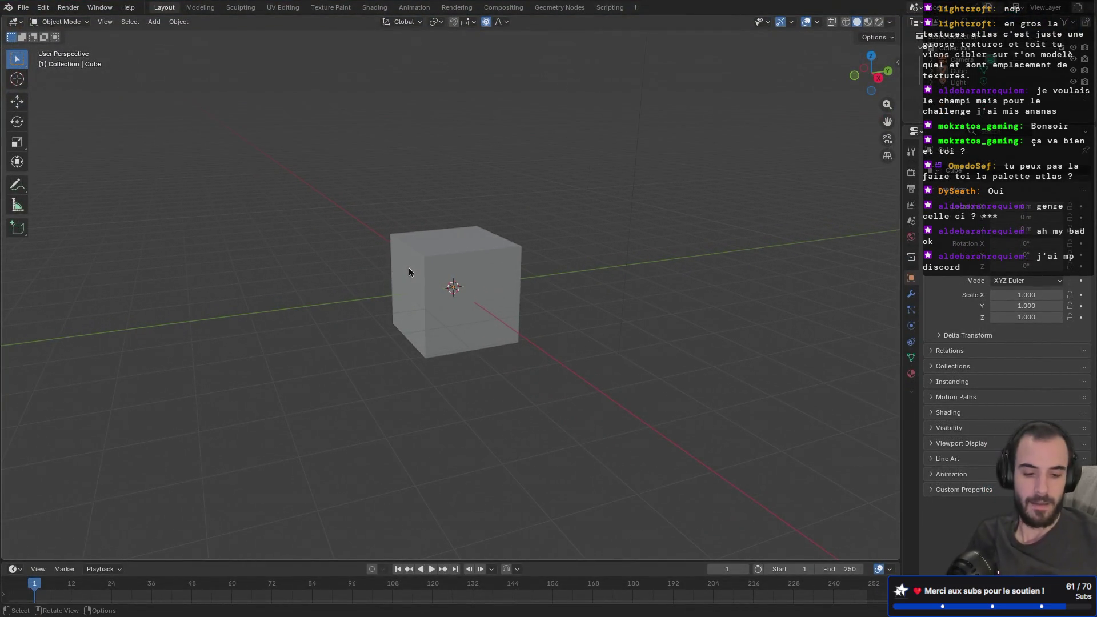
key(KP_1)
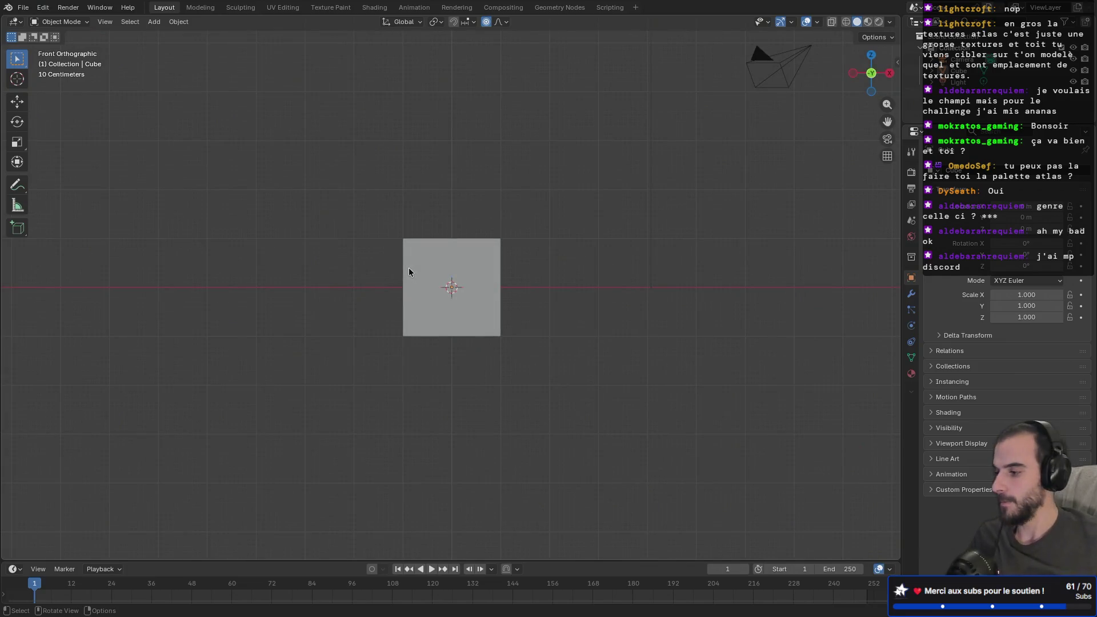
key(super+Tab)
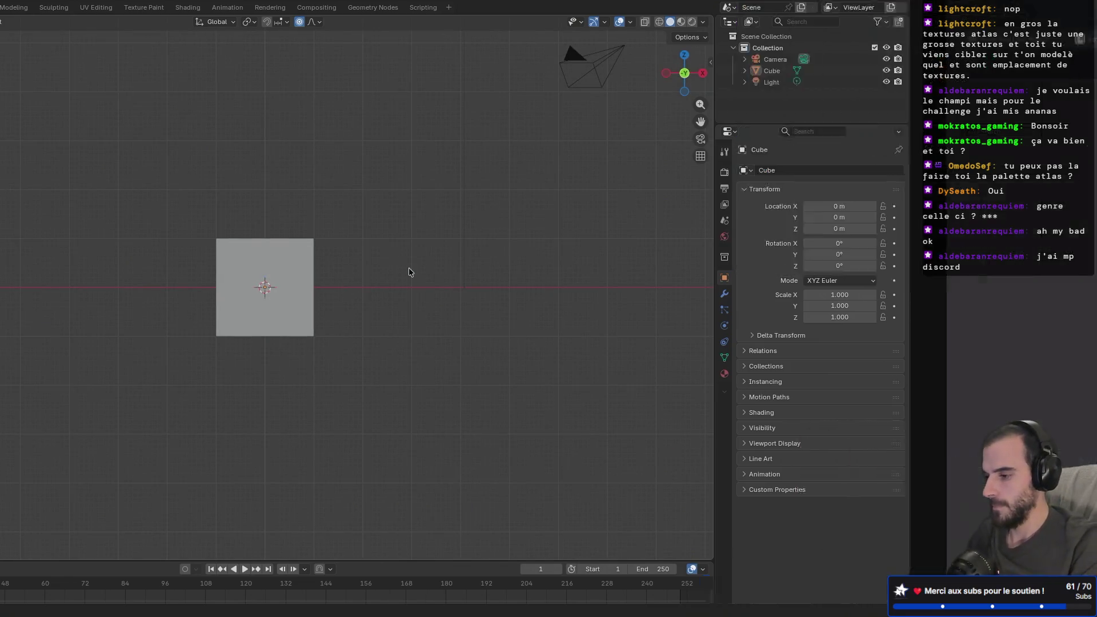
click(1060, 16)
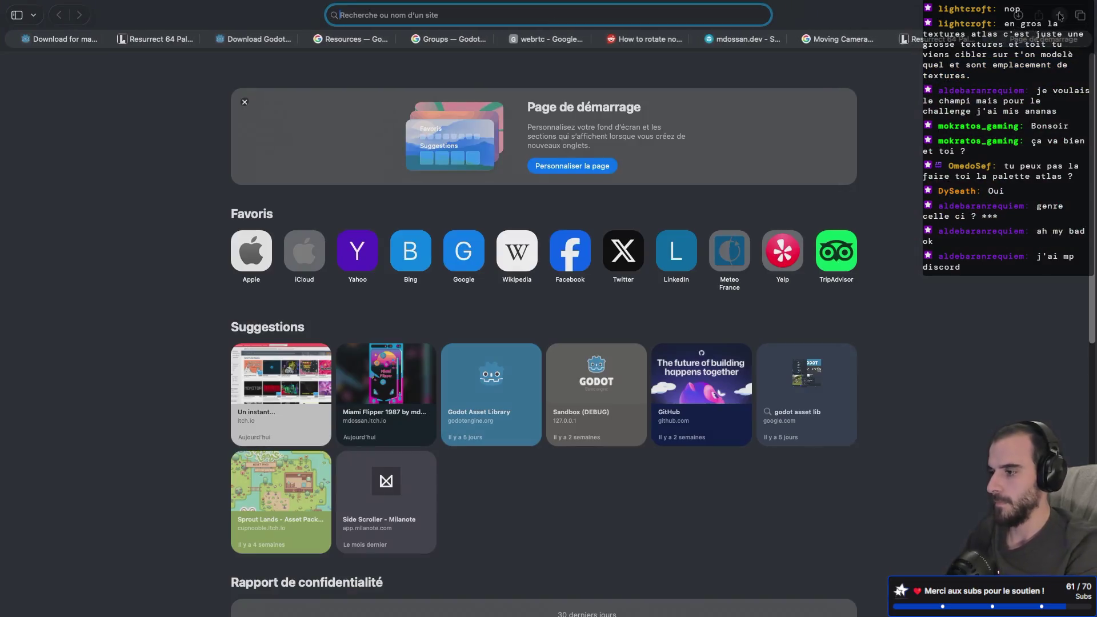
- Search Google for 'ananas', browse the pineapple results, then switch desktops back to Blender
text(ananas)
key(Return)
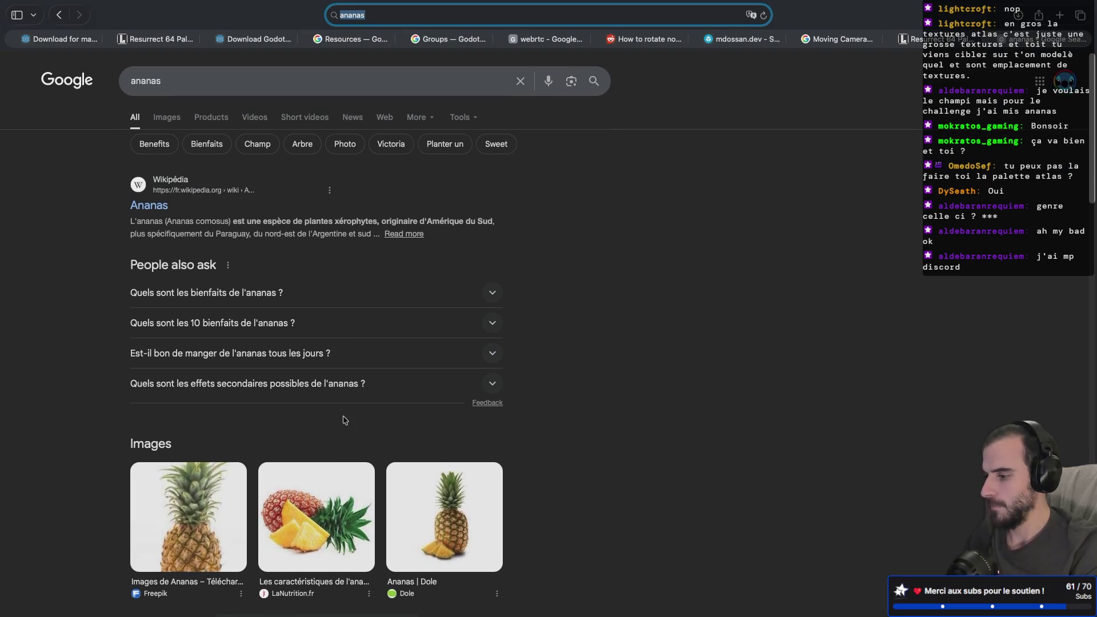
scroll(575, 423, down, 3)
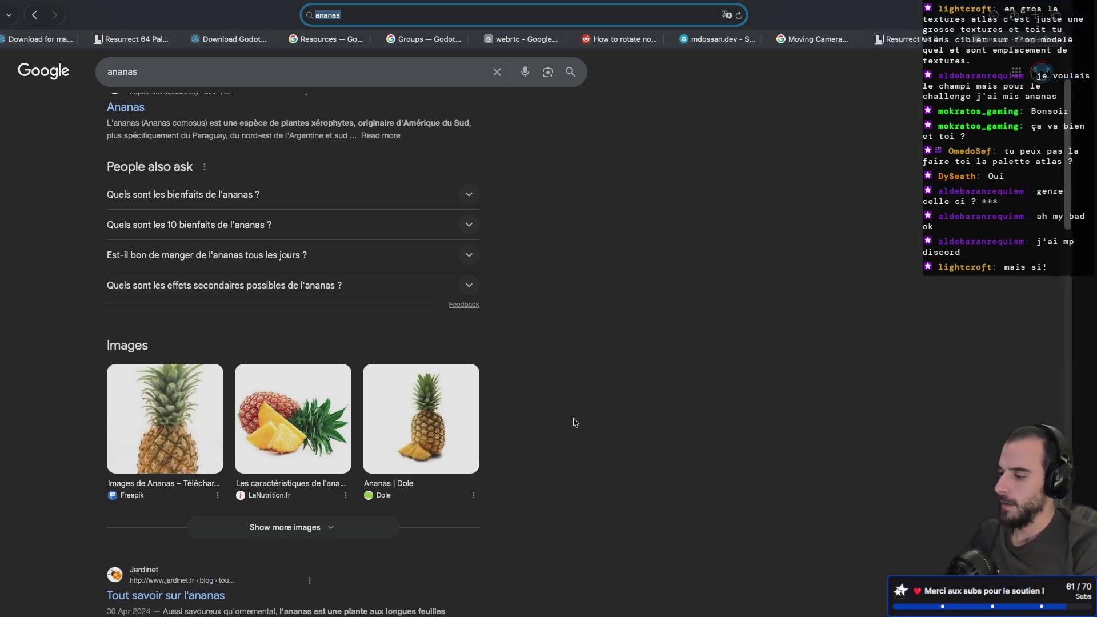
key(ctrl+Right)
key(ctrl+Right)
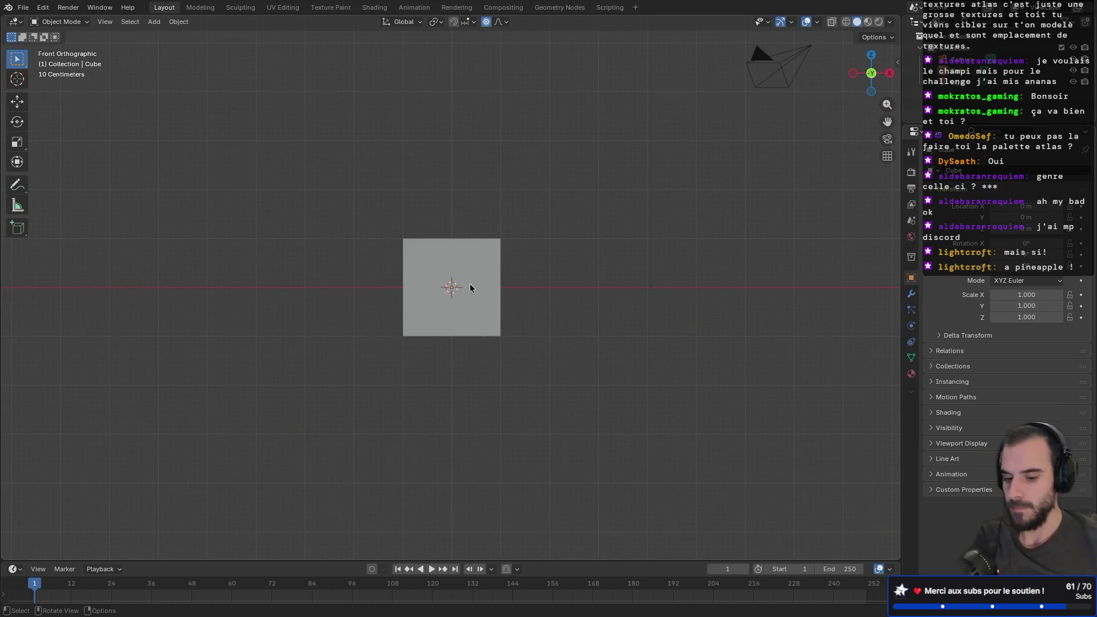
- Move the cube about 1 m up along Z onto the grid, then return to Safari
click(487, 279)
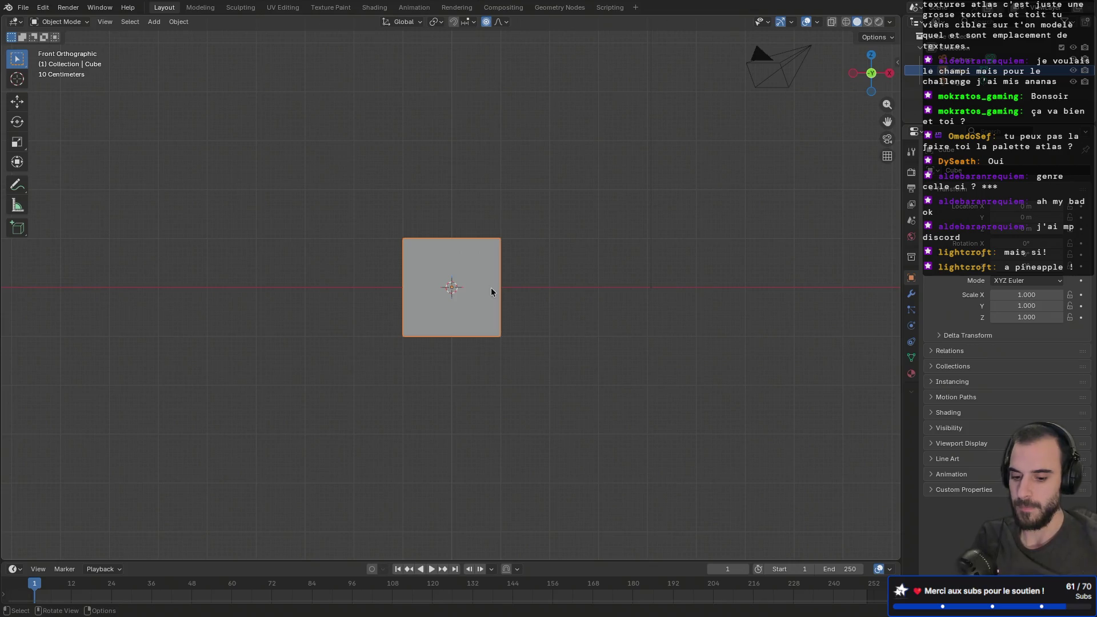
key(g)
key(z)
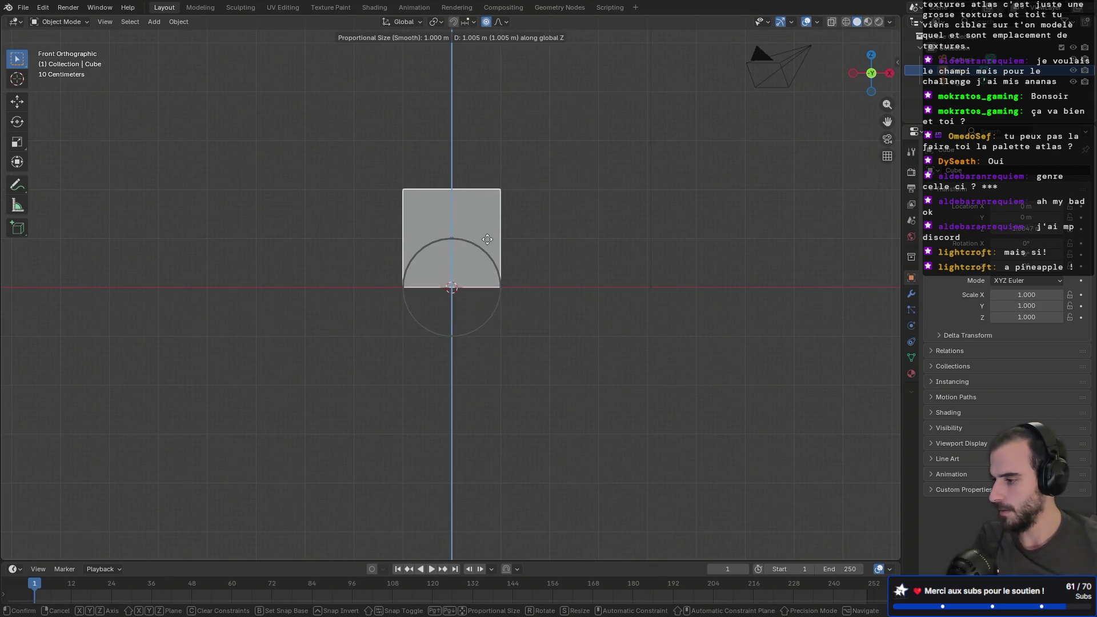
click(487, 239)
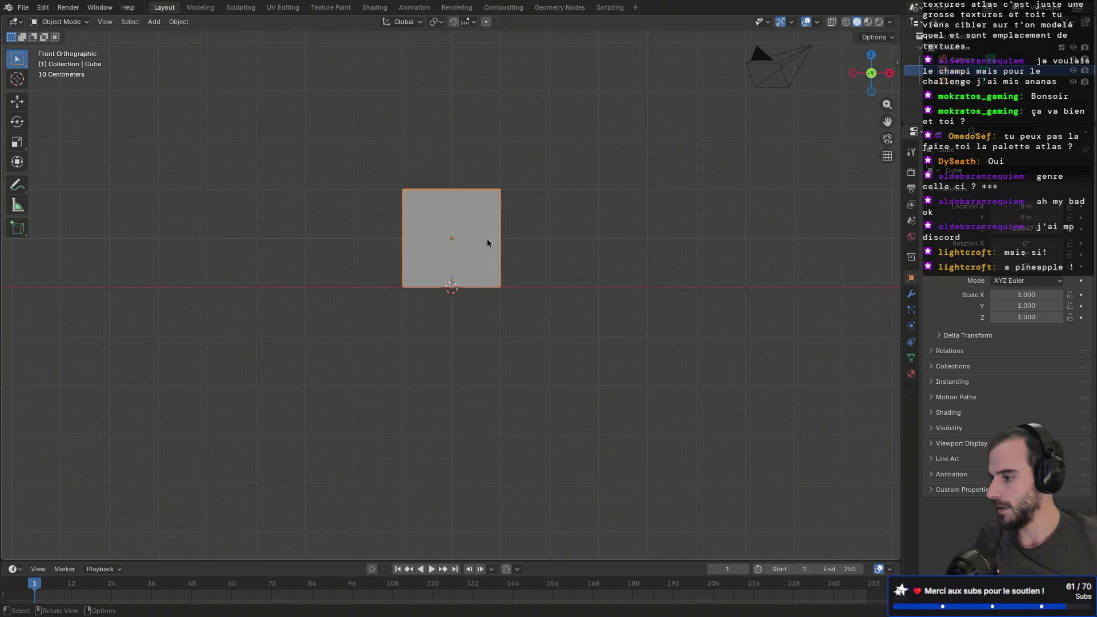
mouse_move(487, 238)
middle_down()
mouse_move(343, 204)
mouse_move(491, 221)
middle_up()
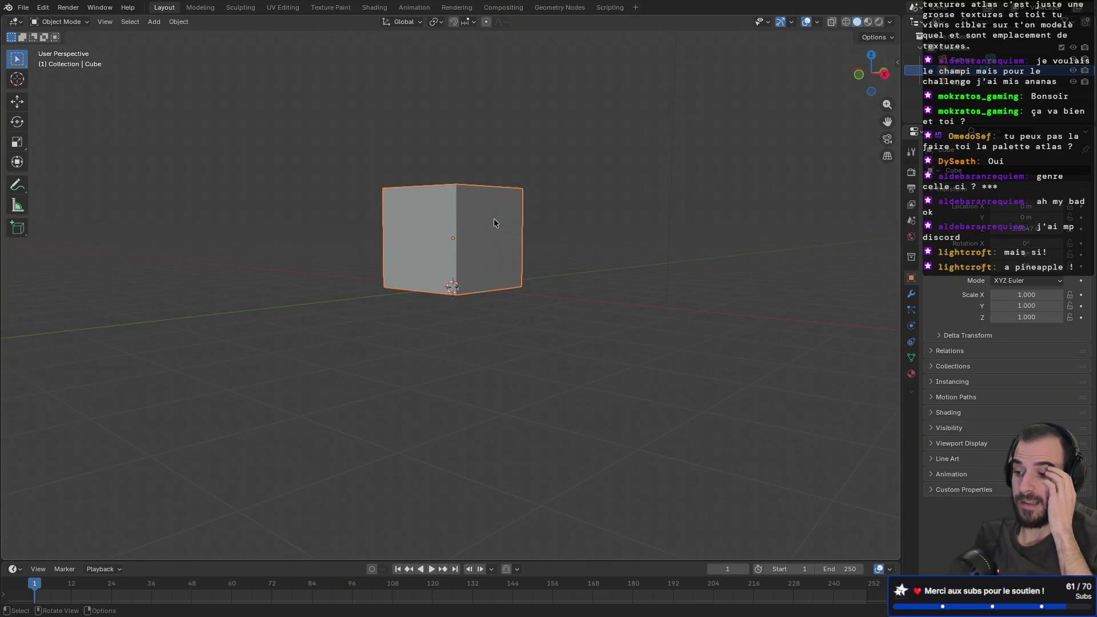
key(ctrl+Right)
key(ctrl+Right)
key(ctrl+Right)
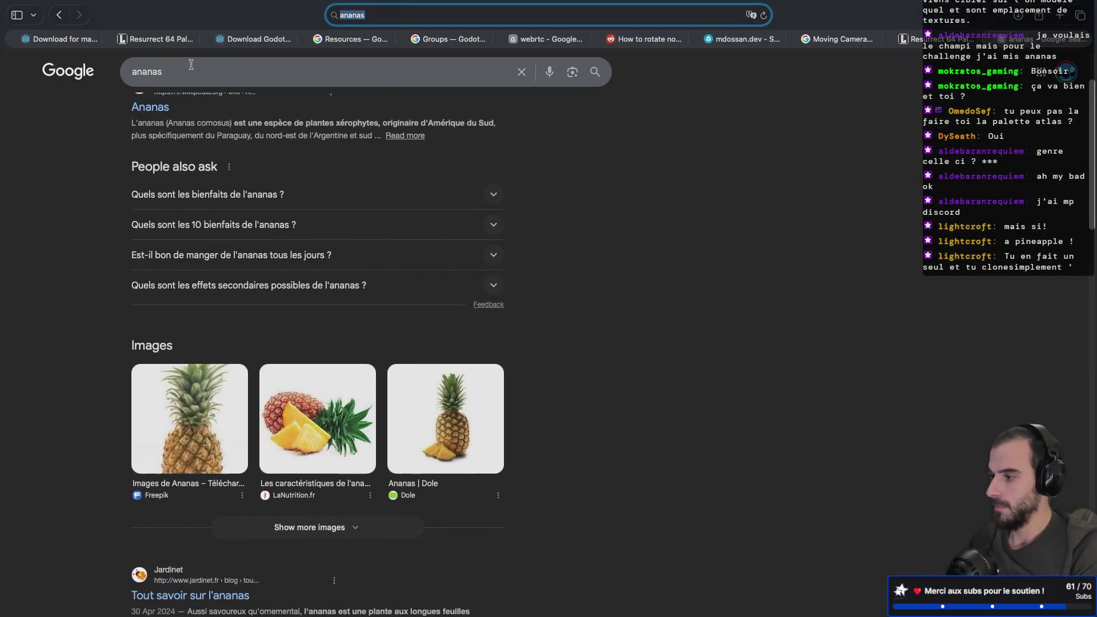
- Search Google for 'ananas size'
click(184, 71)
text(size)
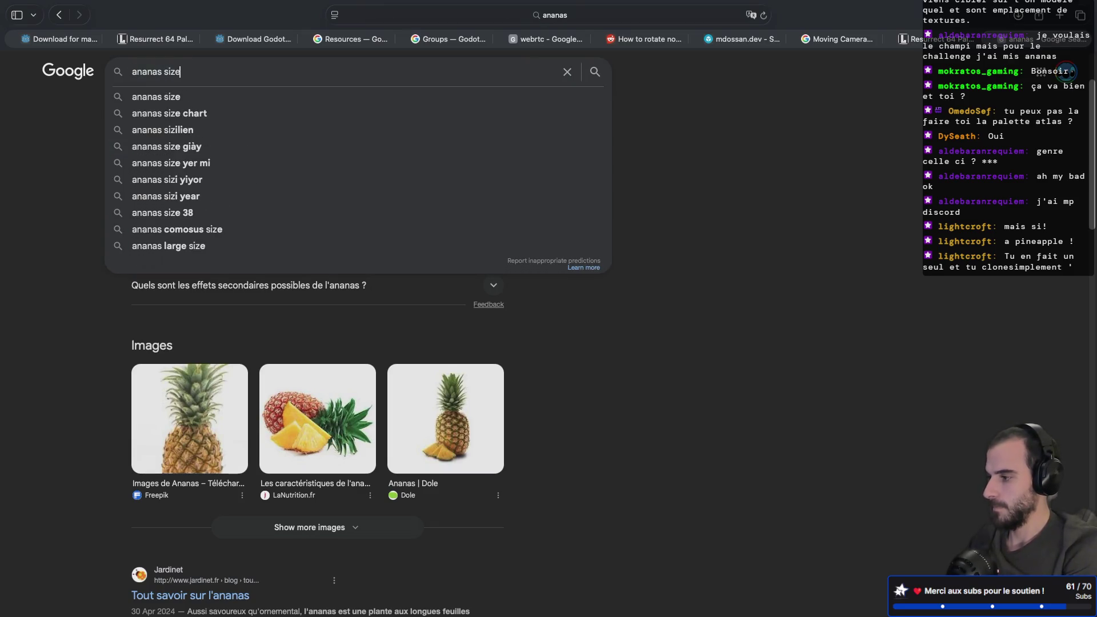
key(Return)
scroll(121, 205, down, 2)
scroll(121, 204, down, 5)
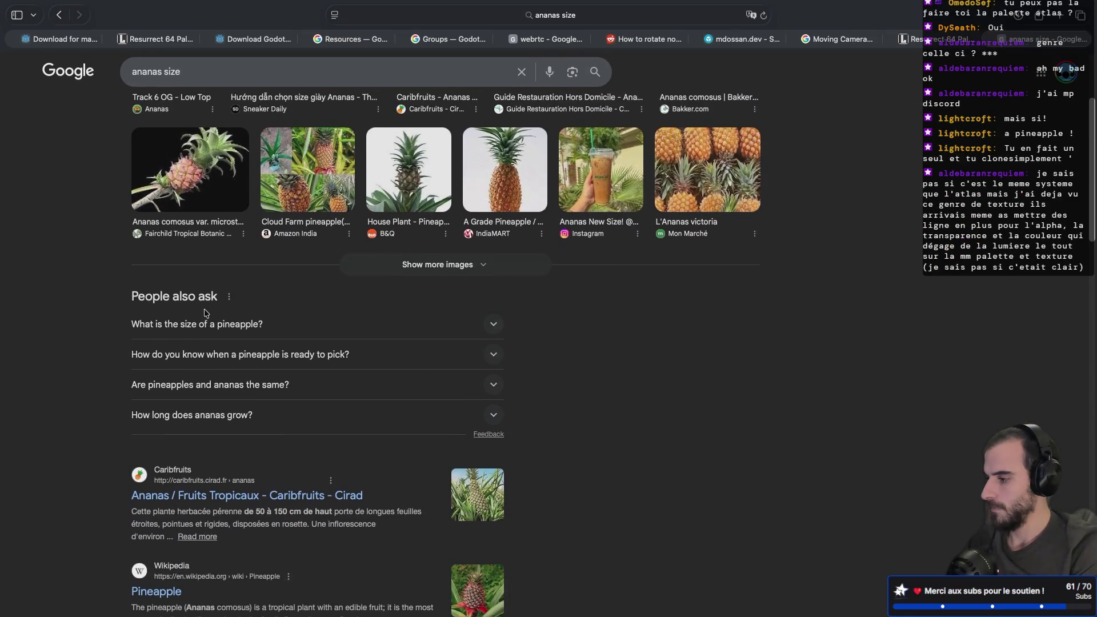
- Expand 'What is the size of a pineapple?' and read the average pineapple size
click(206, 322)
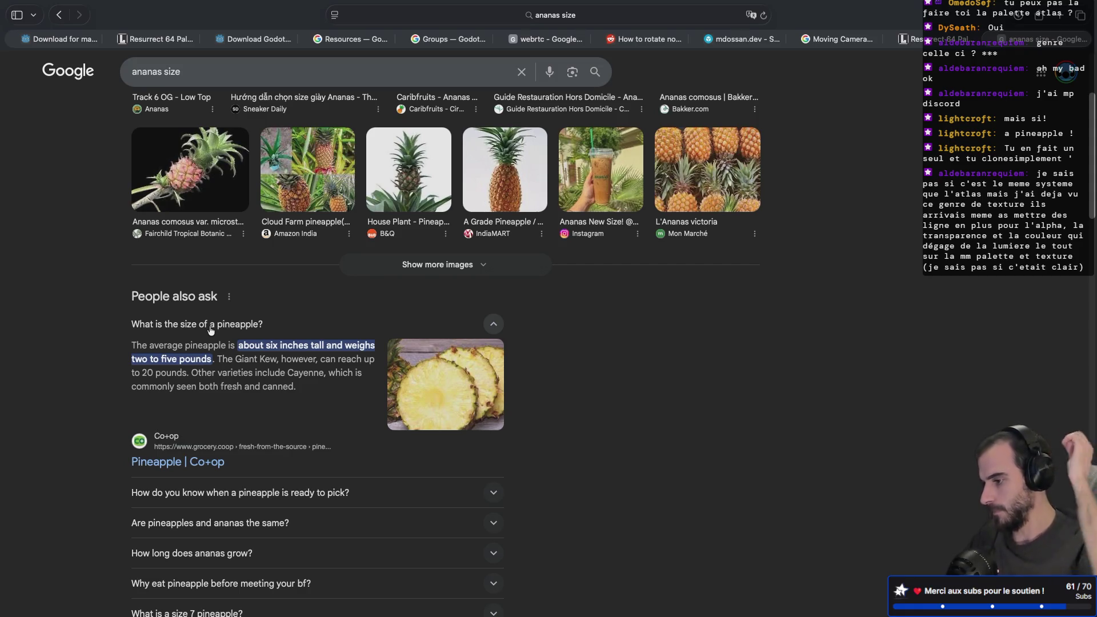
scroll(211, 330, down, 7)
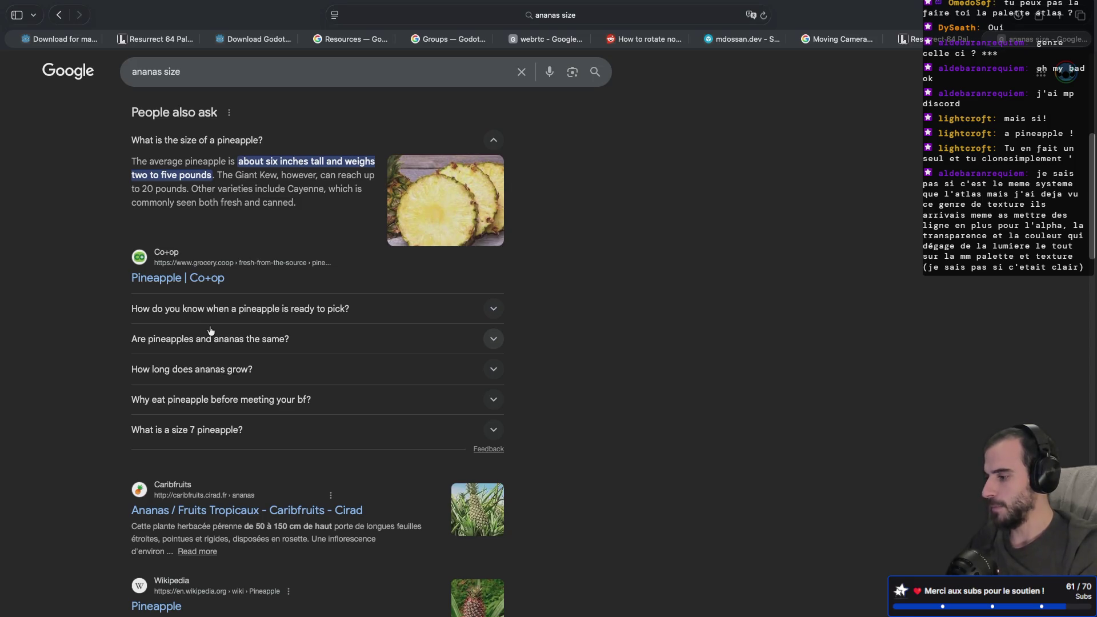
scroll(211, 330, down, 6)
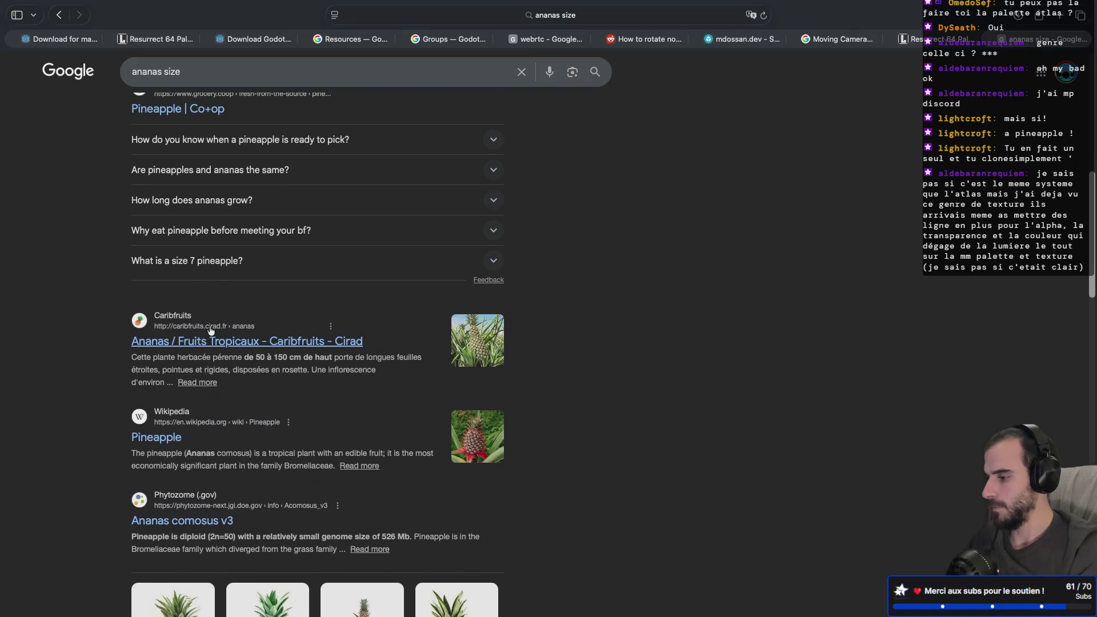
scroll(211, 330, up, 1)
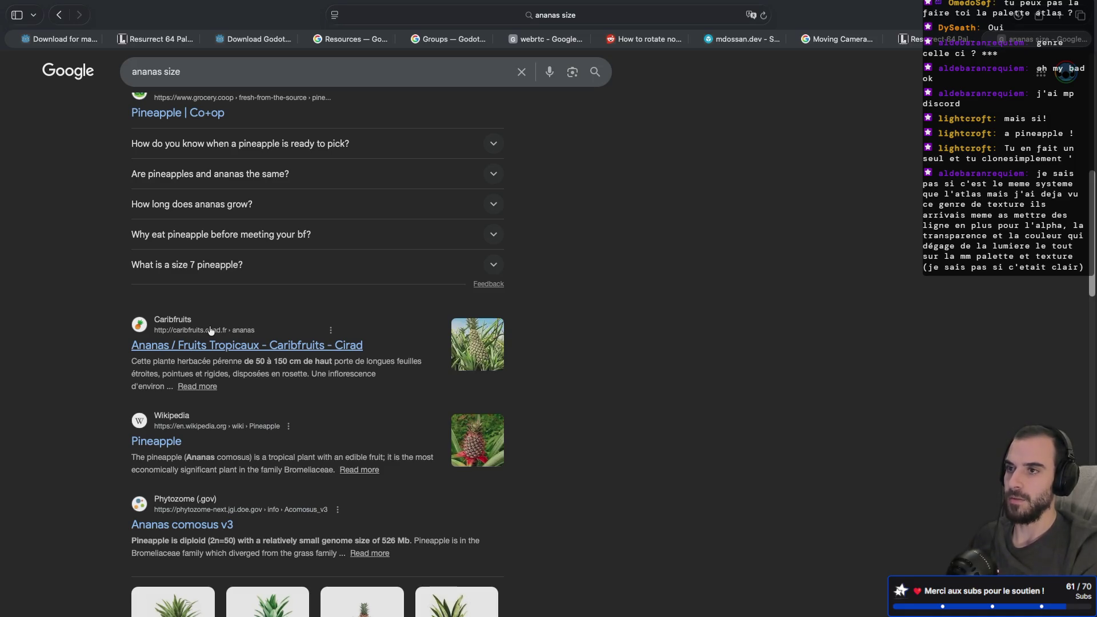
scroll(210, 330, up, 1)
scroll(210, 331, down, 4)
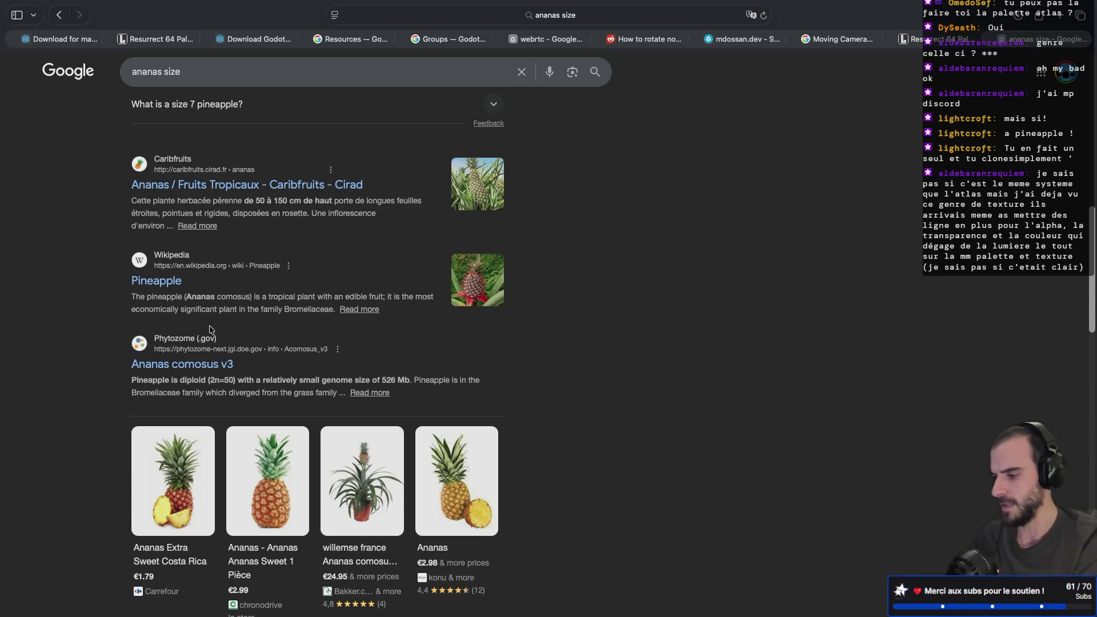
scroll(209, 325, up, 1)
scroll(209, 324, down, 3)
scroll(208, 330, up, 3)
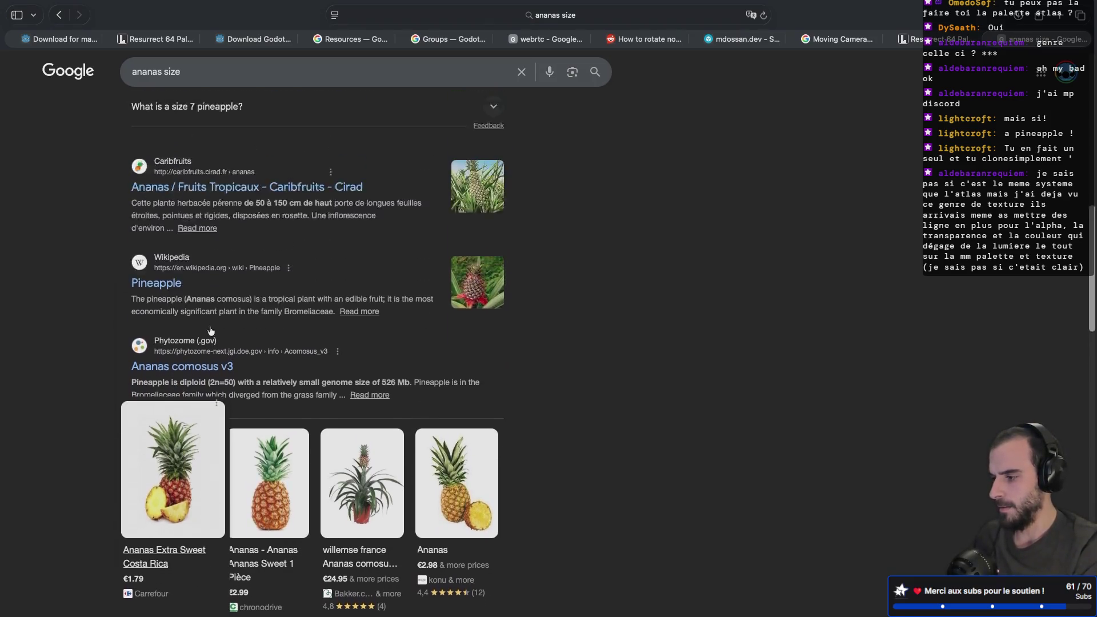
scroll(211, 330, up, 3)
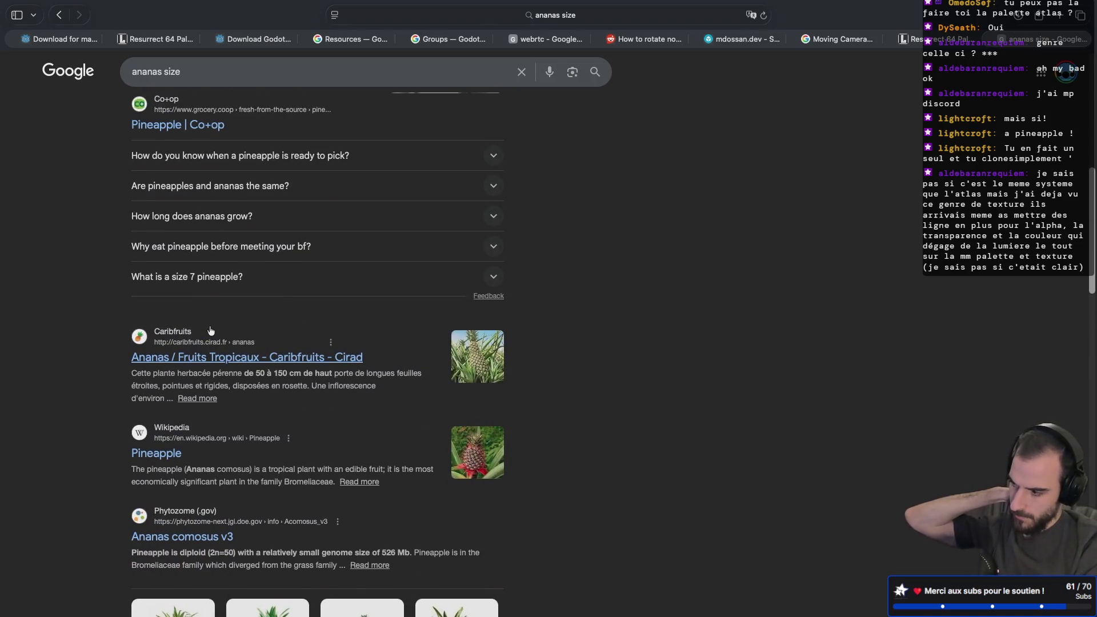
scroll(210, 331, down, 7)
- Refine the search to 'ananas size cm', then return to the Blender desktop
click(194, 72)
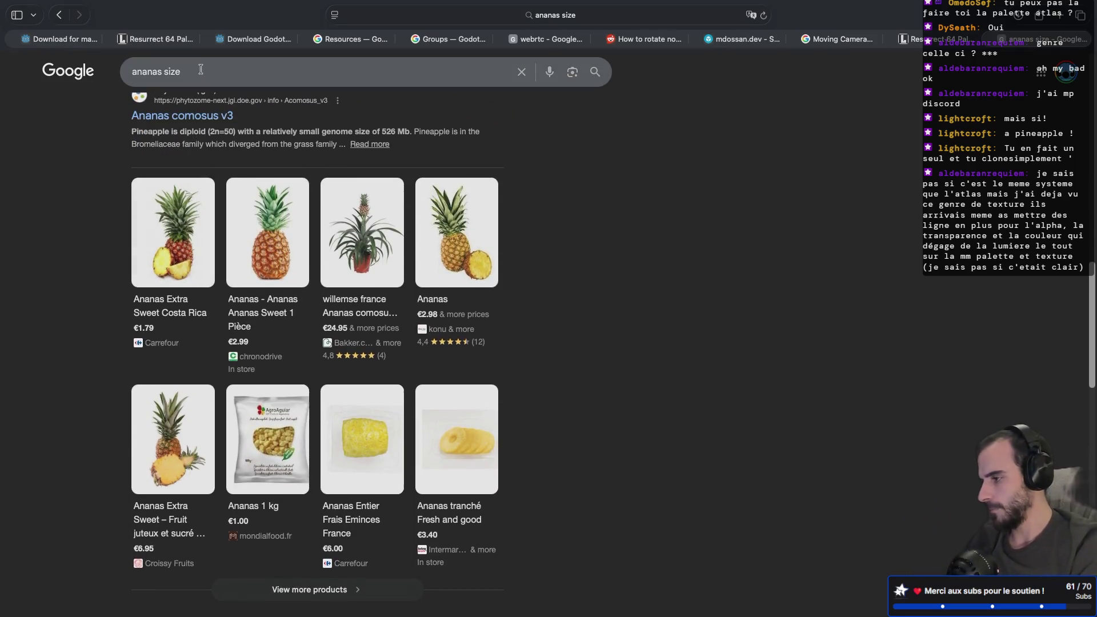
text( cm)
key(Return)
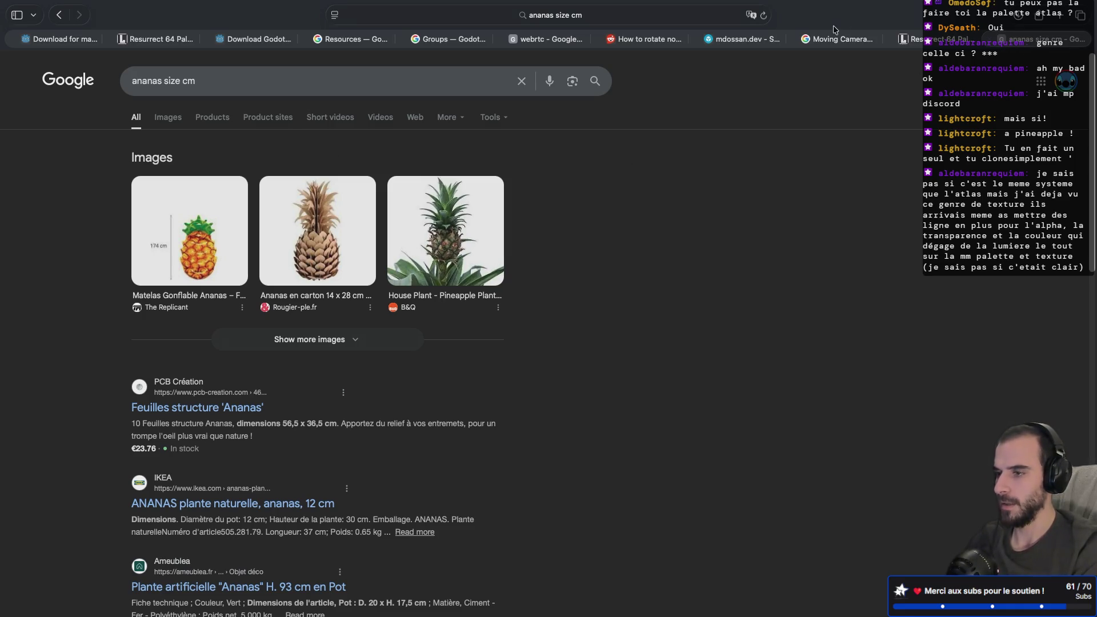
key(ctrl+Right)
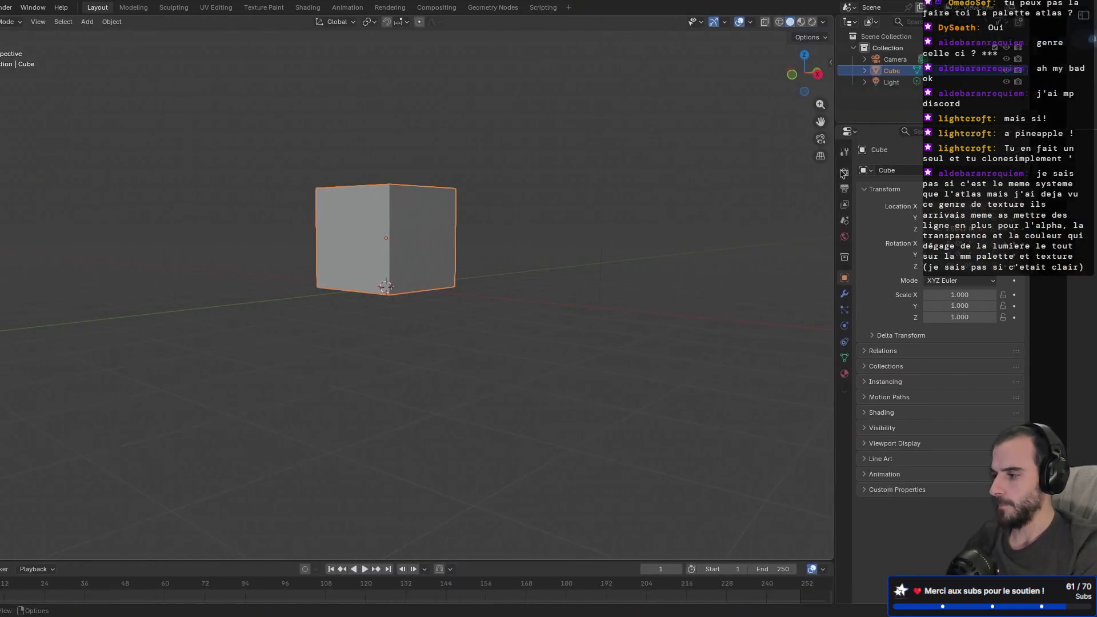
- Frame the cube in front view and show its transform values in the sidebar
key(KP_1)
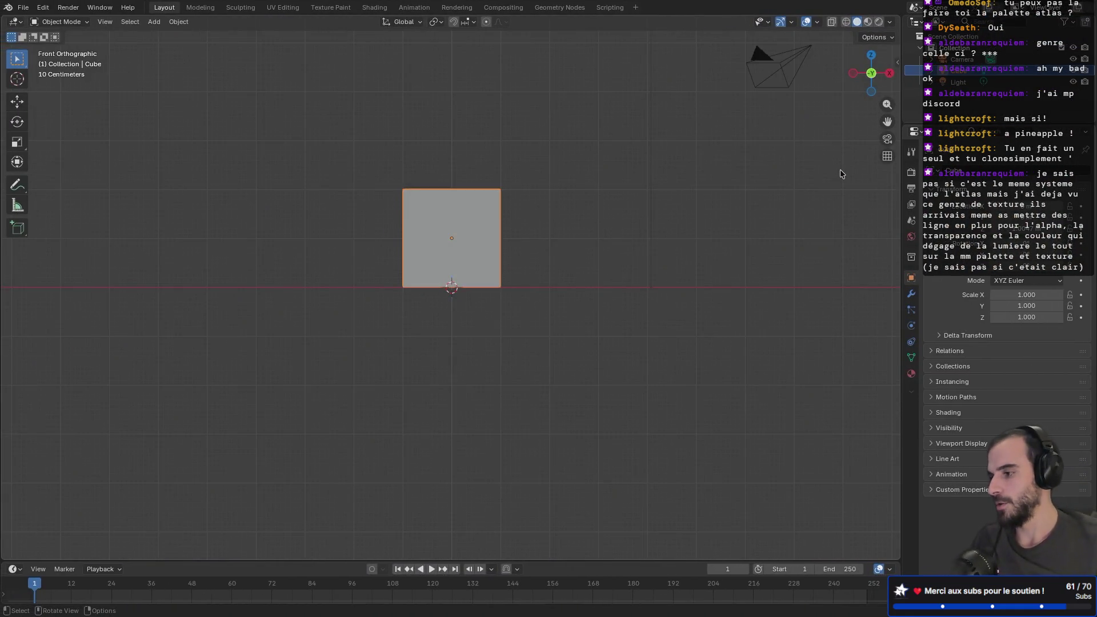
scroll(488, 250, up, 3)
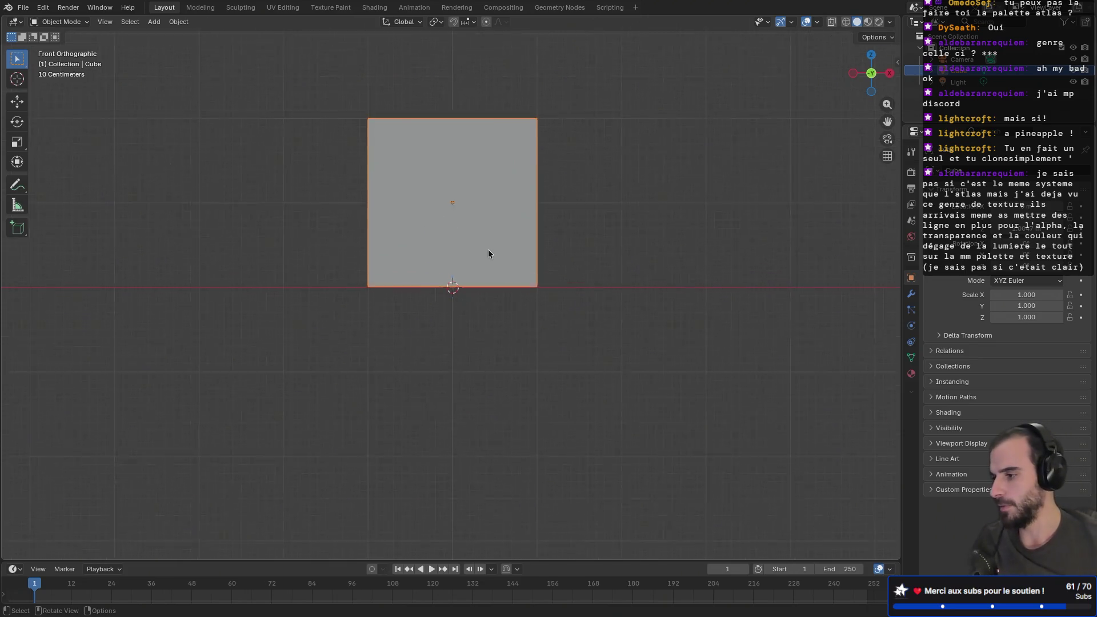
scroll(487, 249, up, 2)
mouse_move(570, 179)
shift+middle_down()
mouse_move(570, 318)
mouse_move(574, 298)
shift+middle_up()
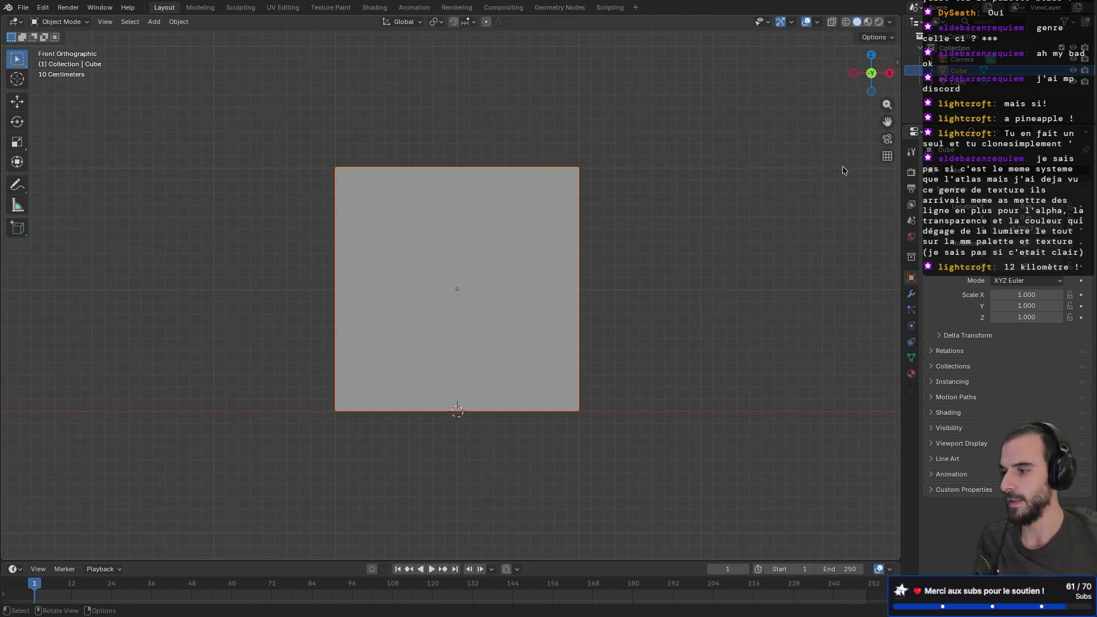
key(n)
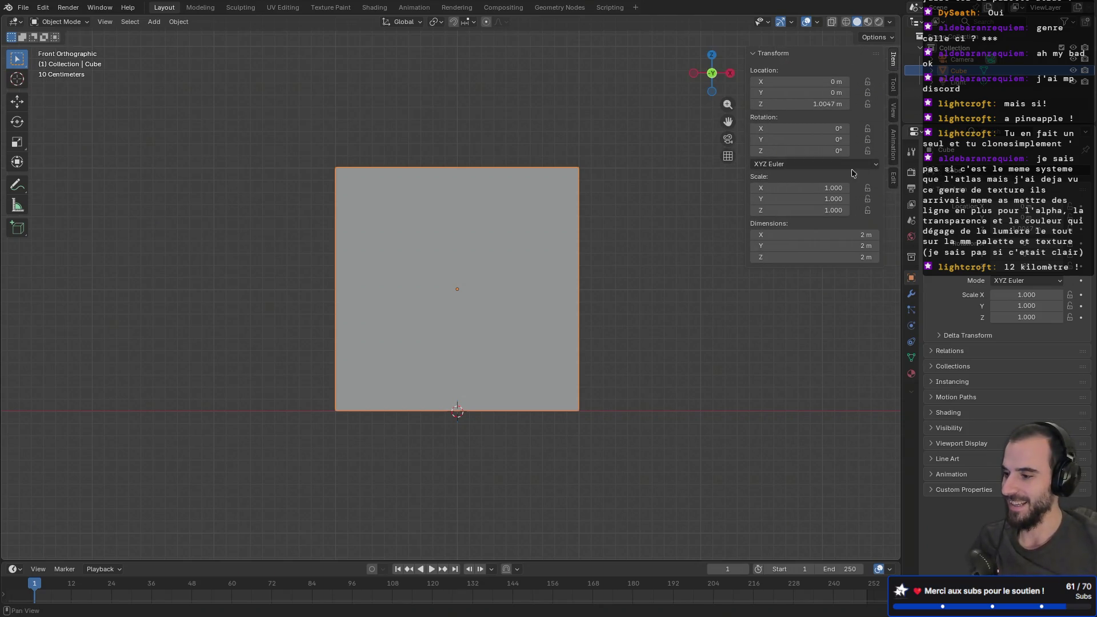
- Set the cube's X, Y and Z dimensions to 1 m each
click(823, 235)
text(1)
key(Return)
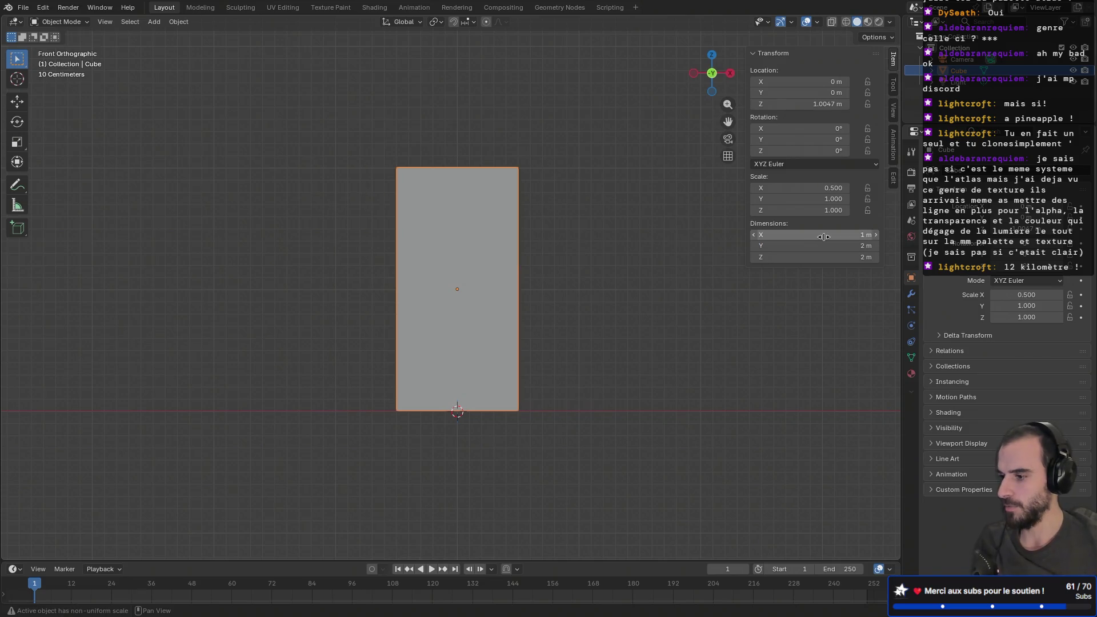
click(850, 246)
text(1)
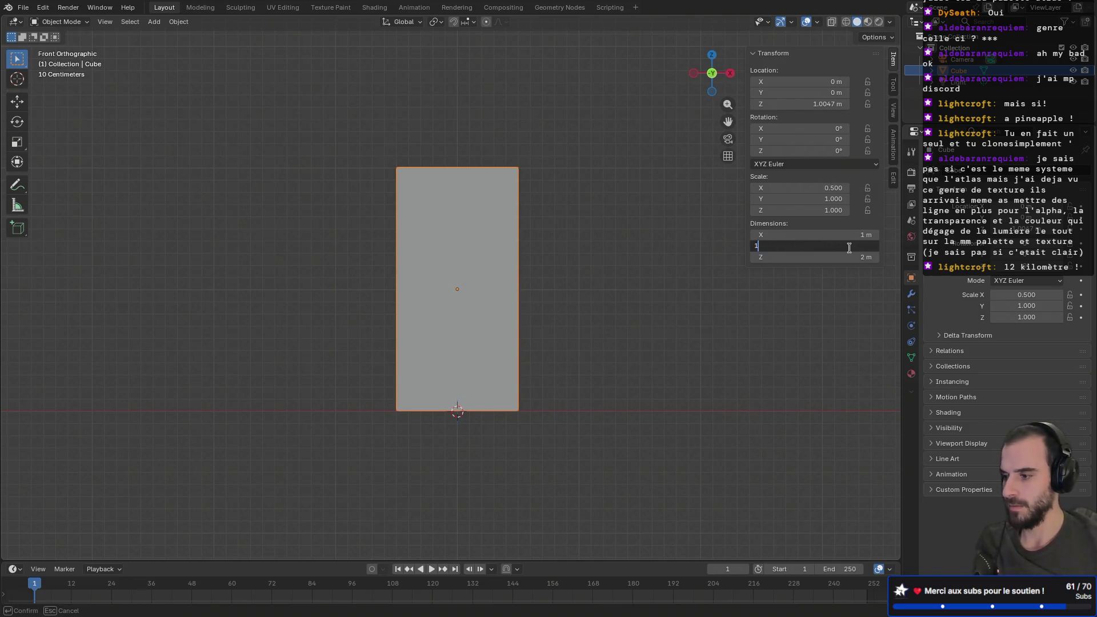
key(Return)
click(853, 256)
text(1)
key(Return)
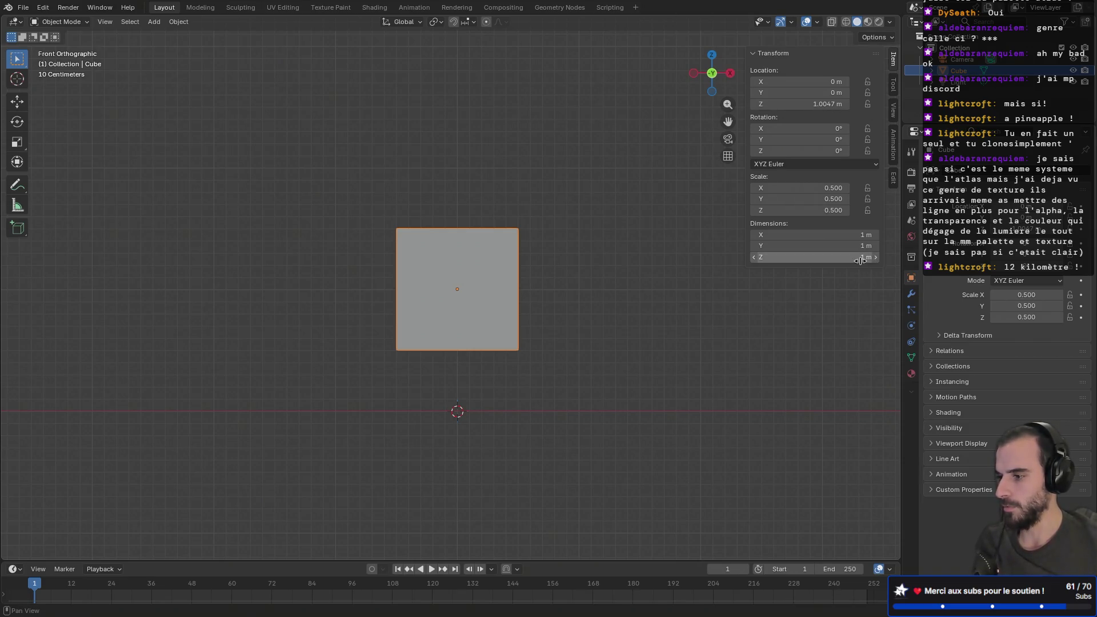
- Resize the cube to 0.1 × 0.1 × 0.2 m
click(858, 258)
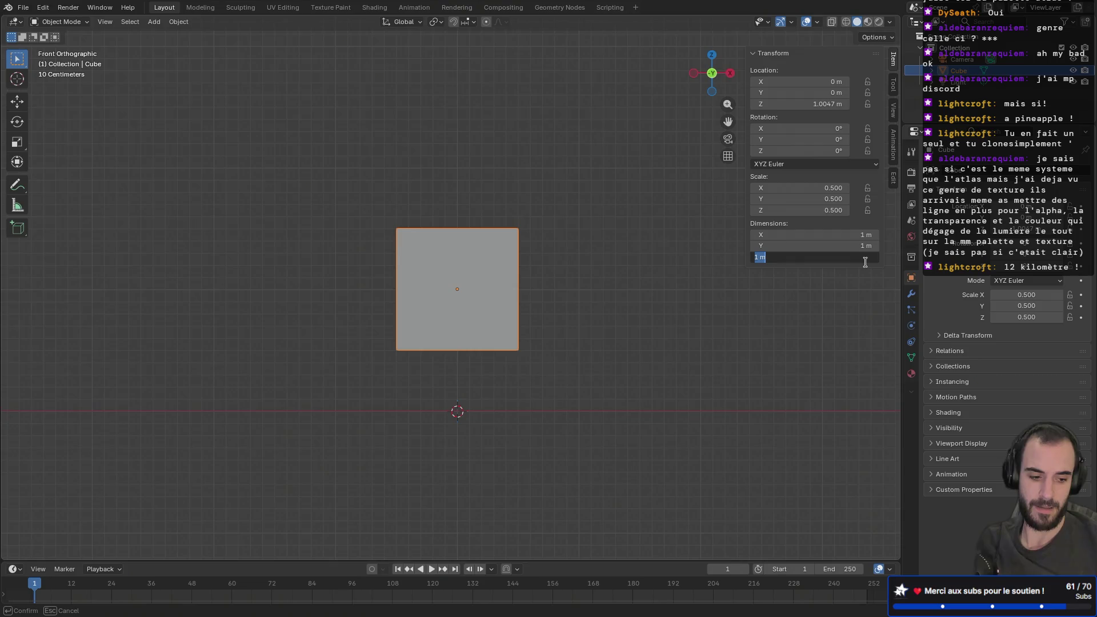
text(.20)
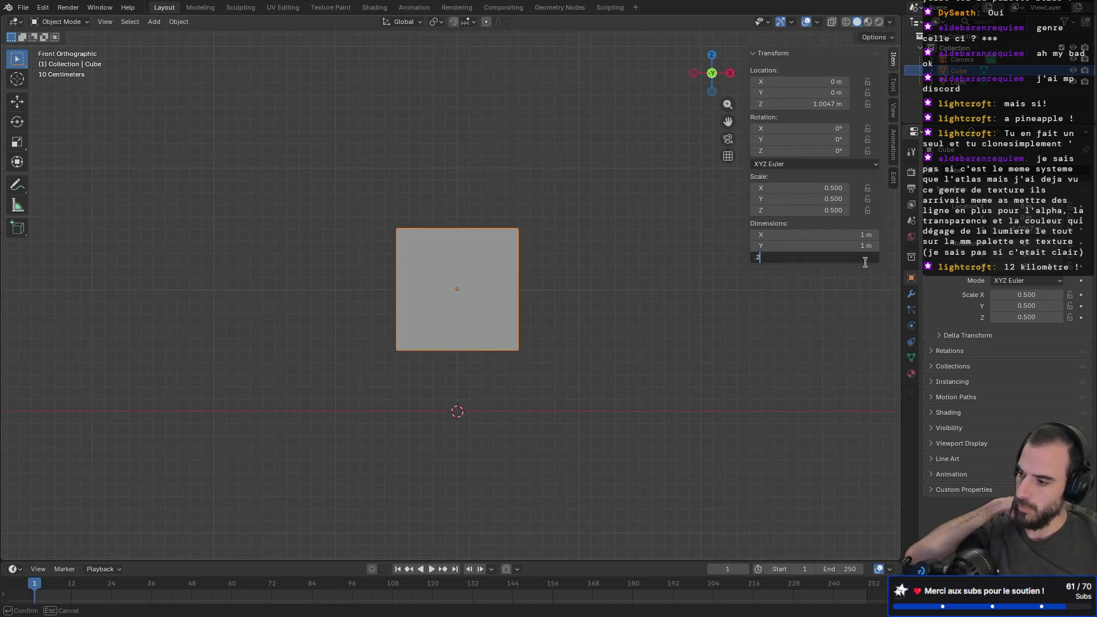
key(Return)
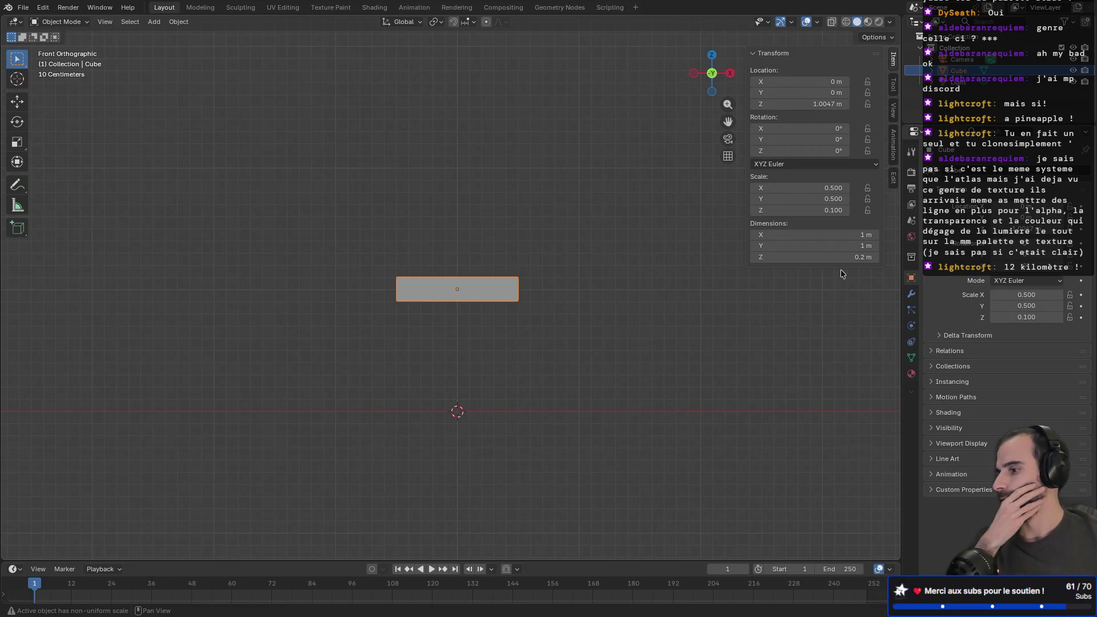
click(852, 248)
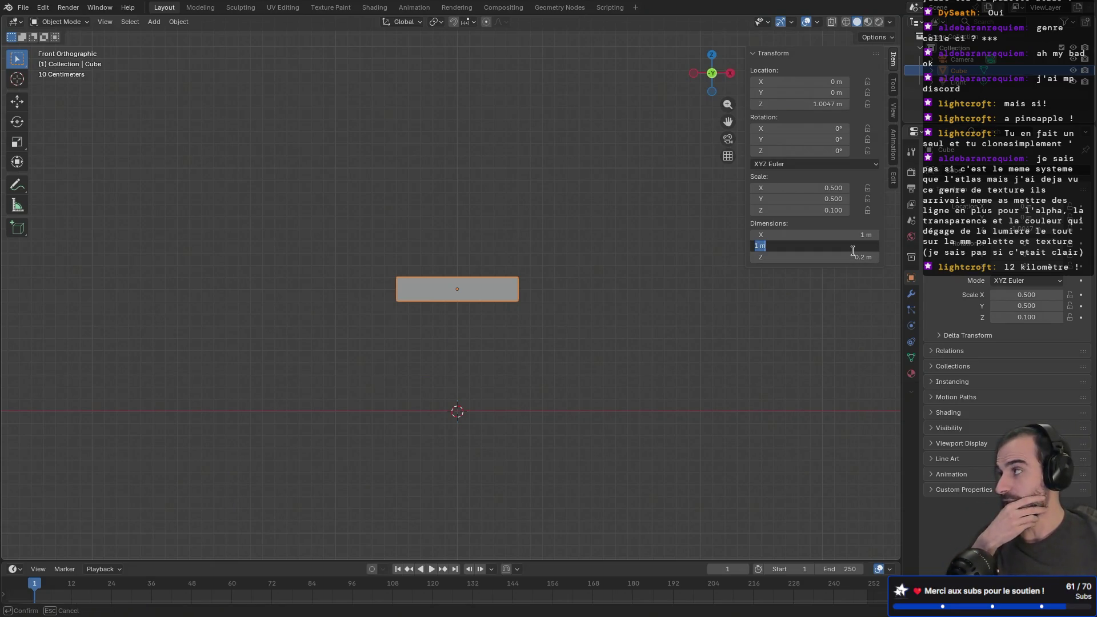
text(.1)
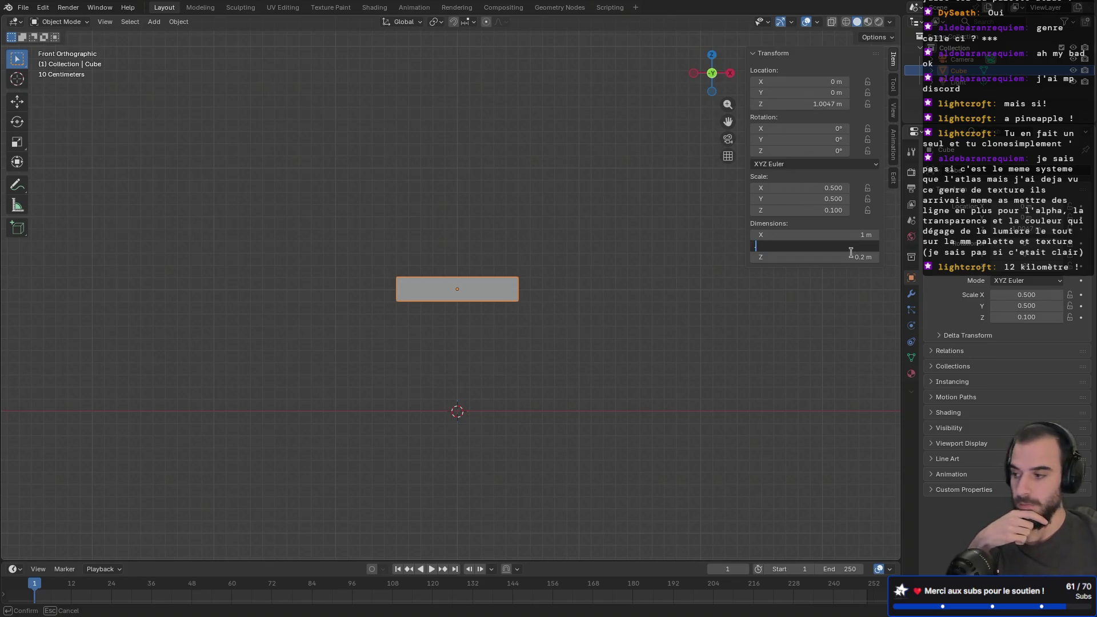
key(Return)
click(860, 235)
text(.1)
key(Return)
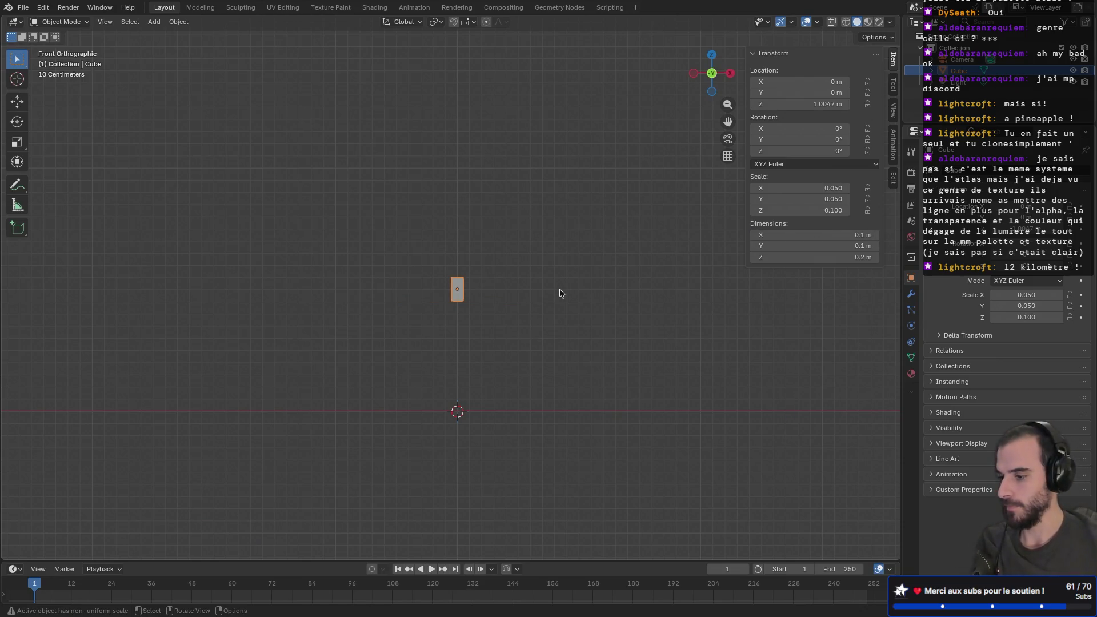
- Clear the cube's location with Alt+G so it sits at the world origin
key(g)
key(0)
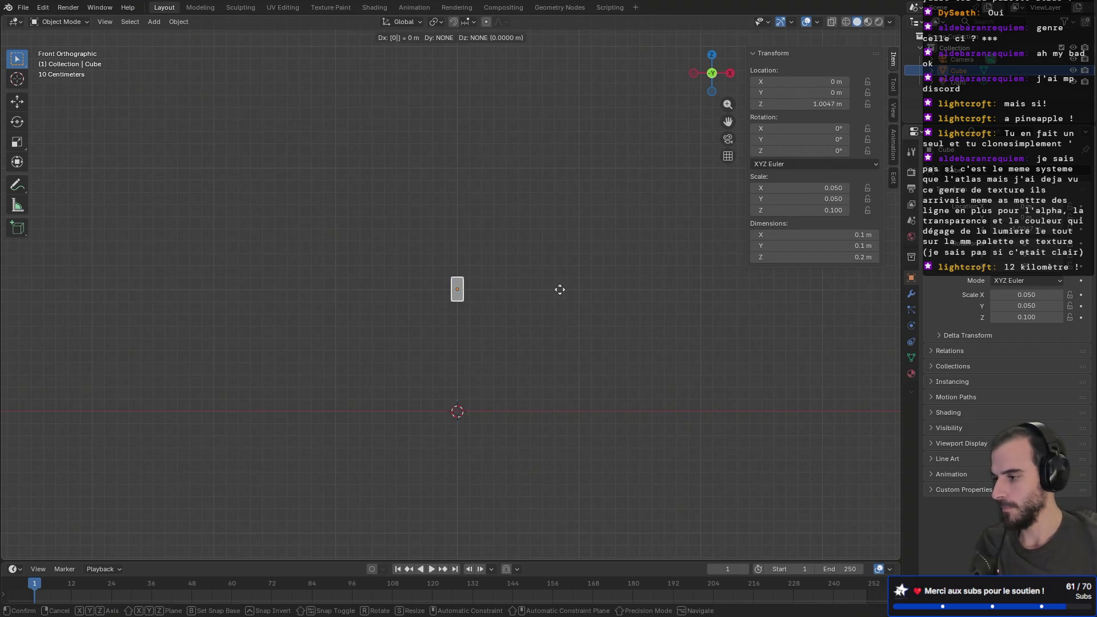
key(Return)
key(ctrl+g)
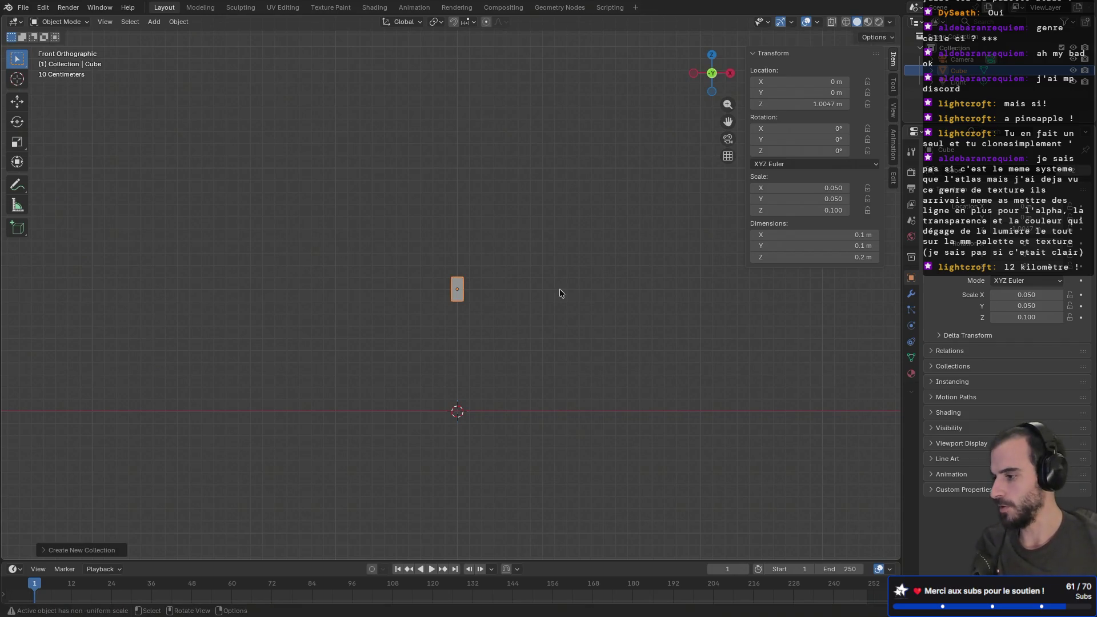
click(564, 284)
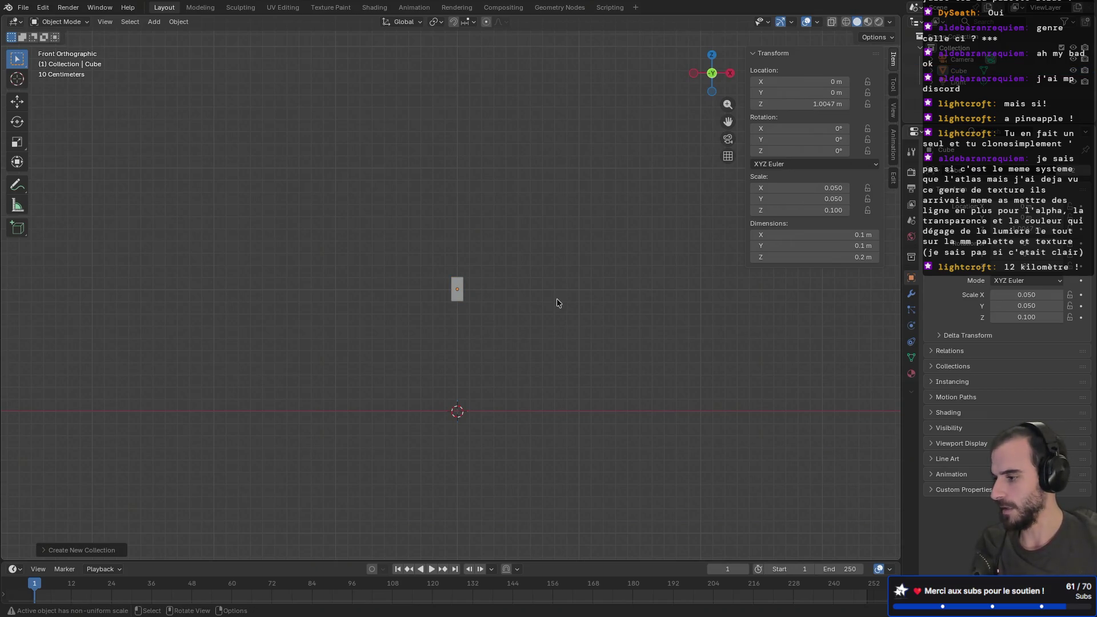
click(463, 297)
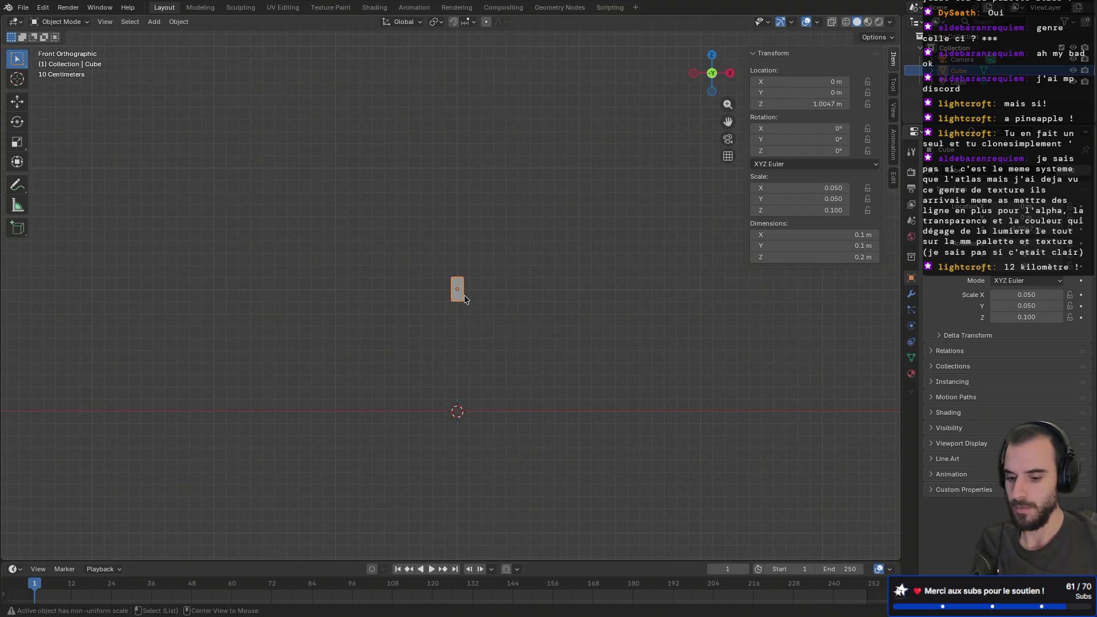
key(alt+g)
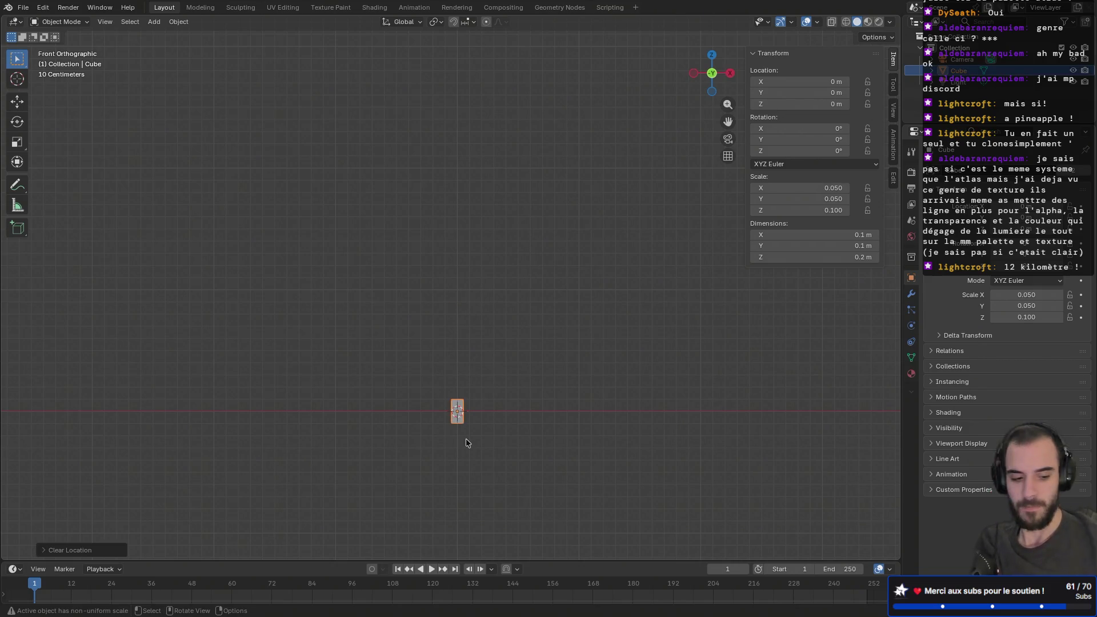
- Frame and orbit around the cube, then delete it
key(KP_Decimal)
mouse_move(466, 442)
middle_down()
mouse_move(580, 324)
mouse_move(490, 328)
middle_up()
scroll(489, 328, down, 3)
mouse_move(555, 311)
middle_down()
mouse_move(676, 313)
mouse_move(549, 316)
middle_up()
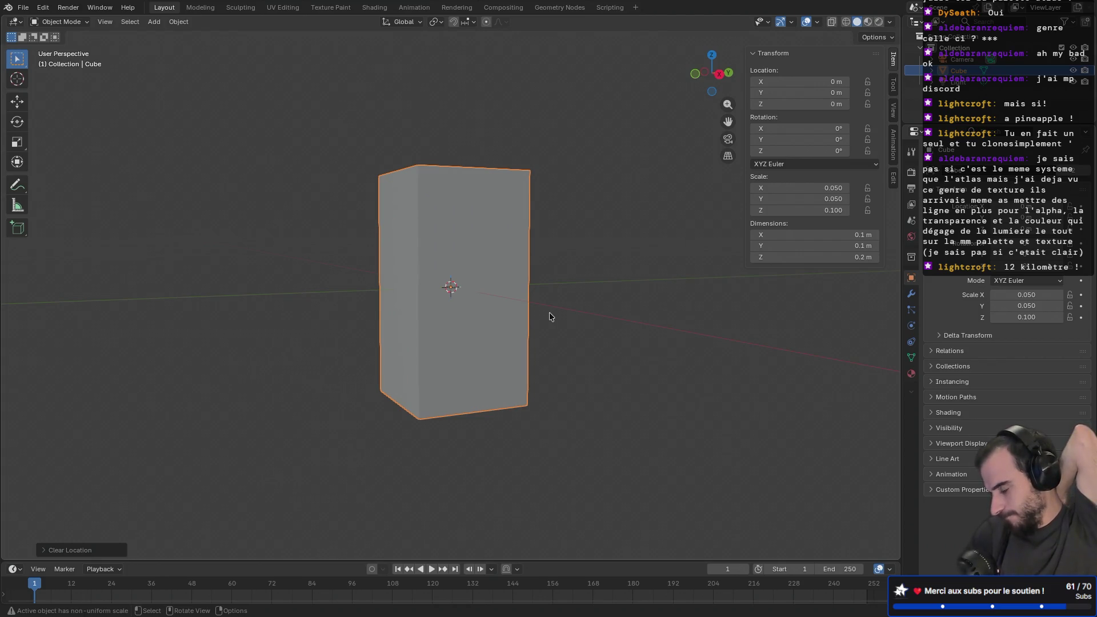
key(Delete)
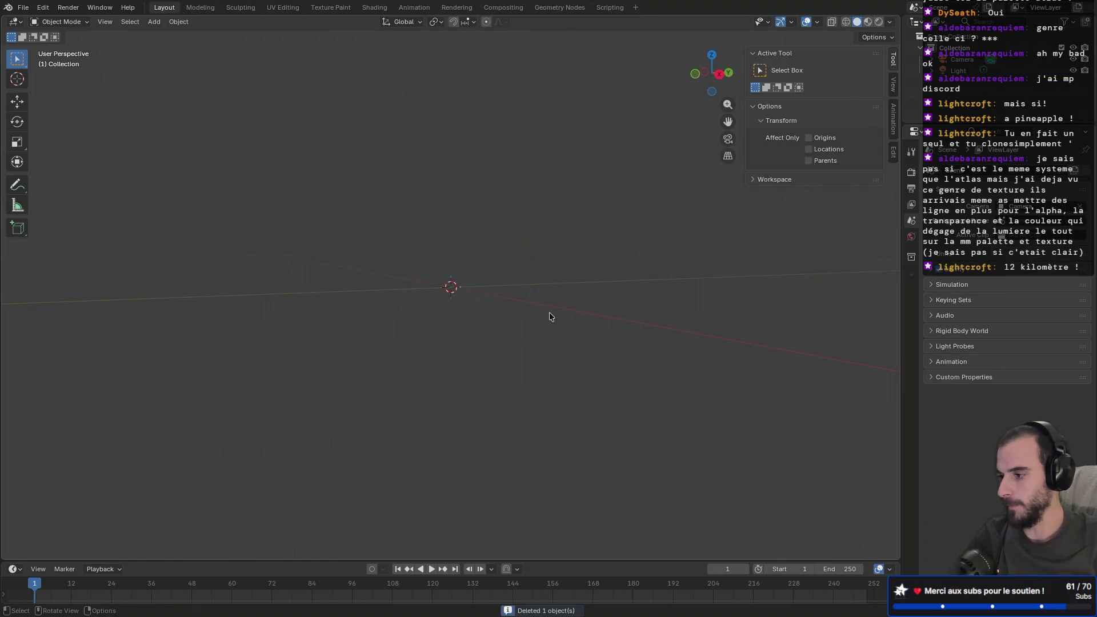
- Add an Ico Sphere and set its radius to 0.05 m in the redo panel
key(shift+a)
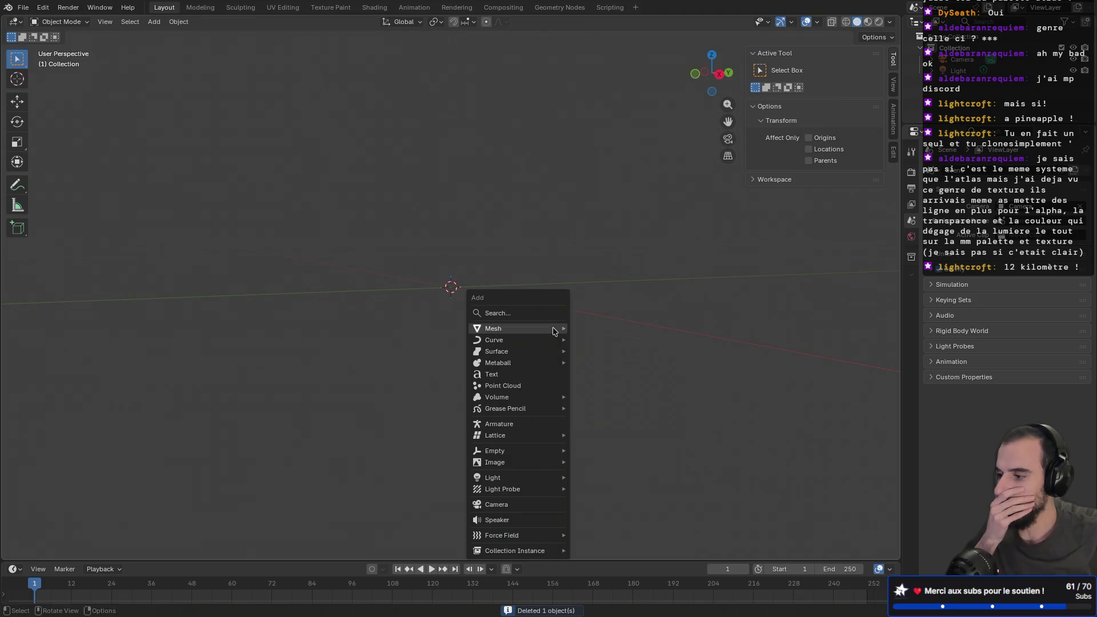
mouse_move(553, 330)
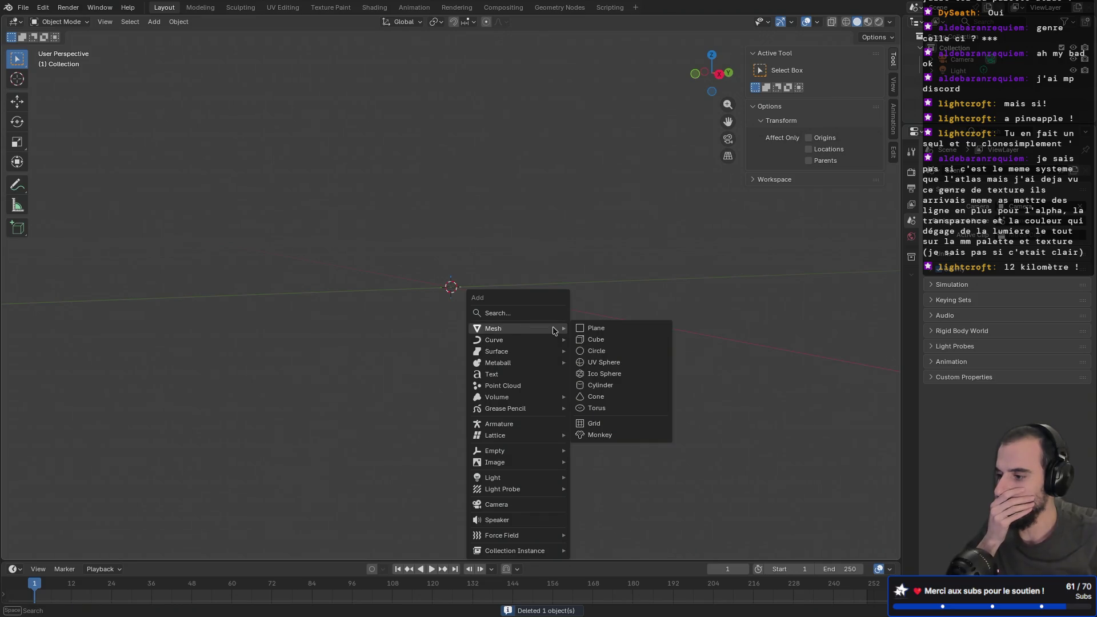
click(589, 376)
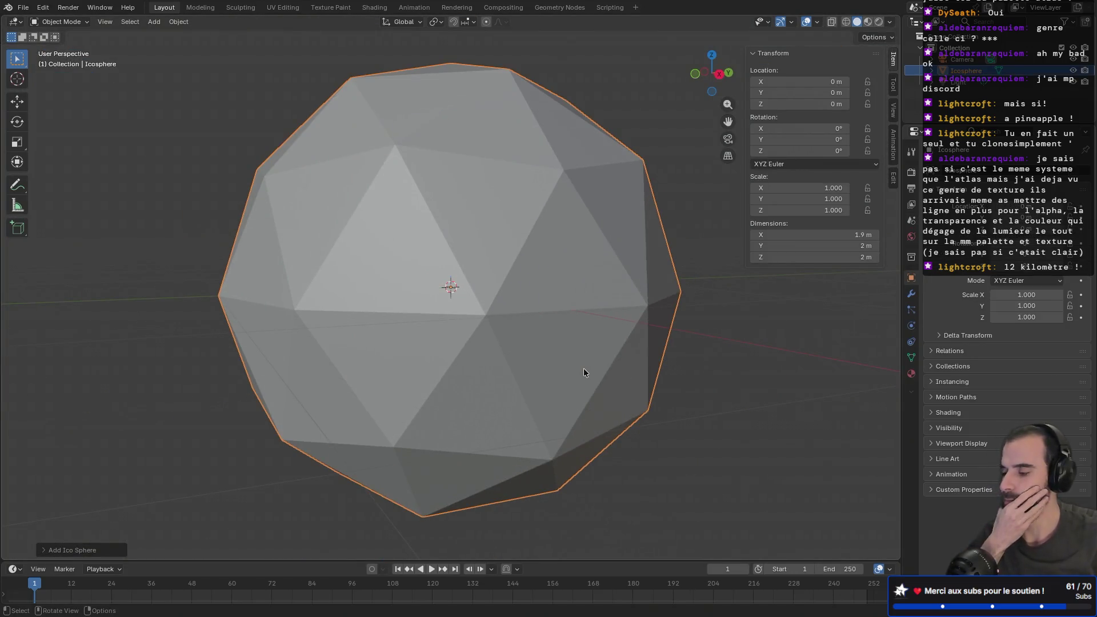
click(45, 548)
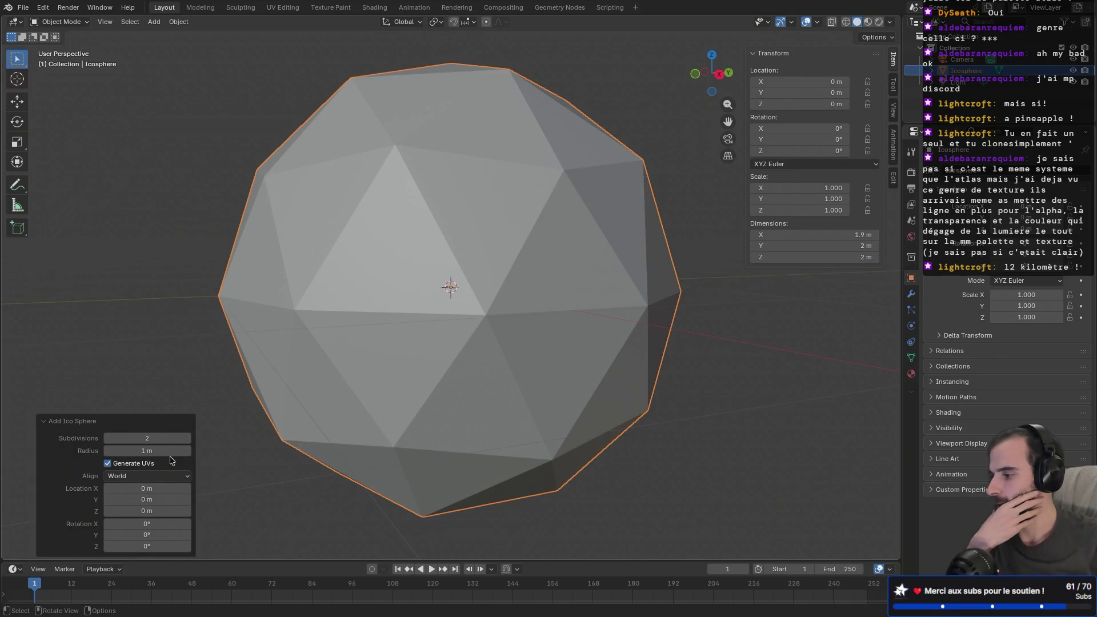
click(152, 452)
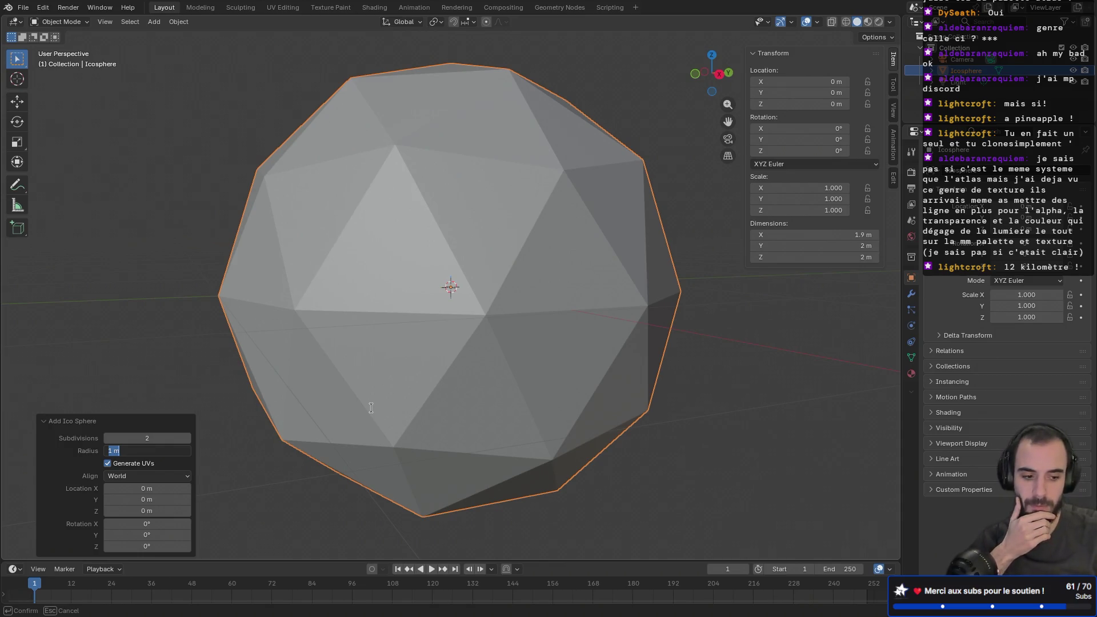
text(.05)
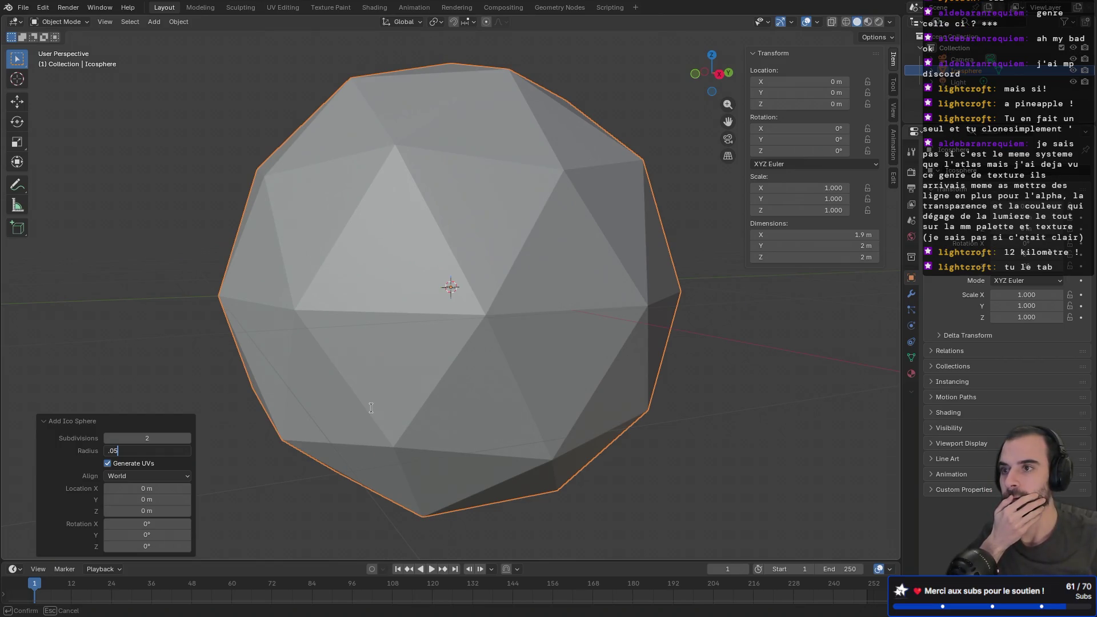
key(Return)
scroll(371, 407, up, 15)
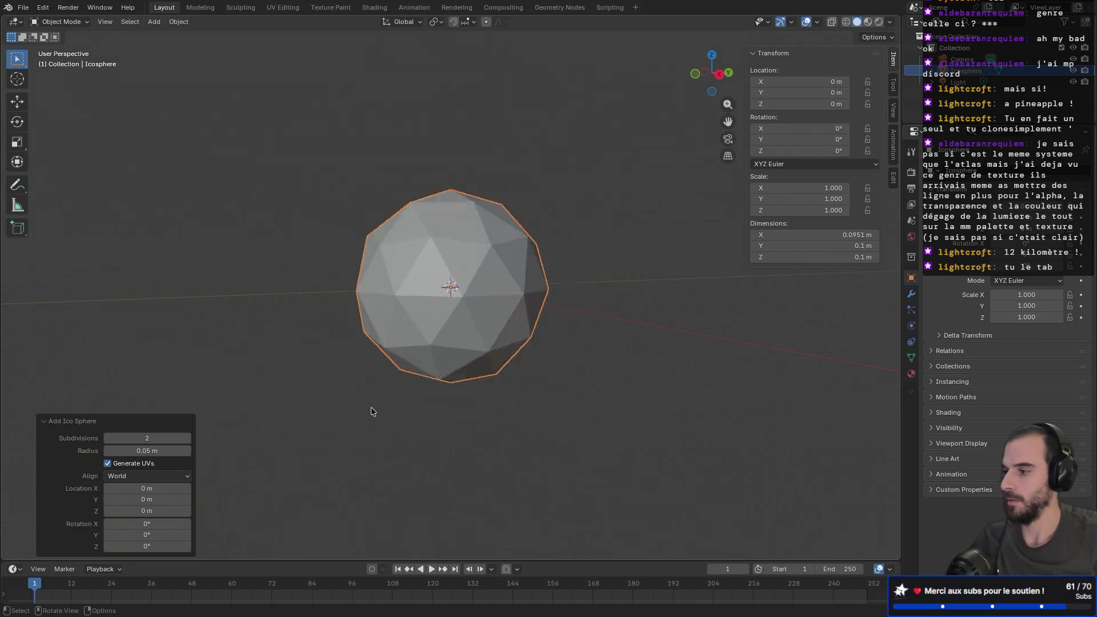
mouse_move(371, 407)
middle_down()
mouse_move(298, 303)
mouse_move(474, 305)
mouse_move(401, 307)
middle_up()
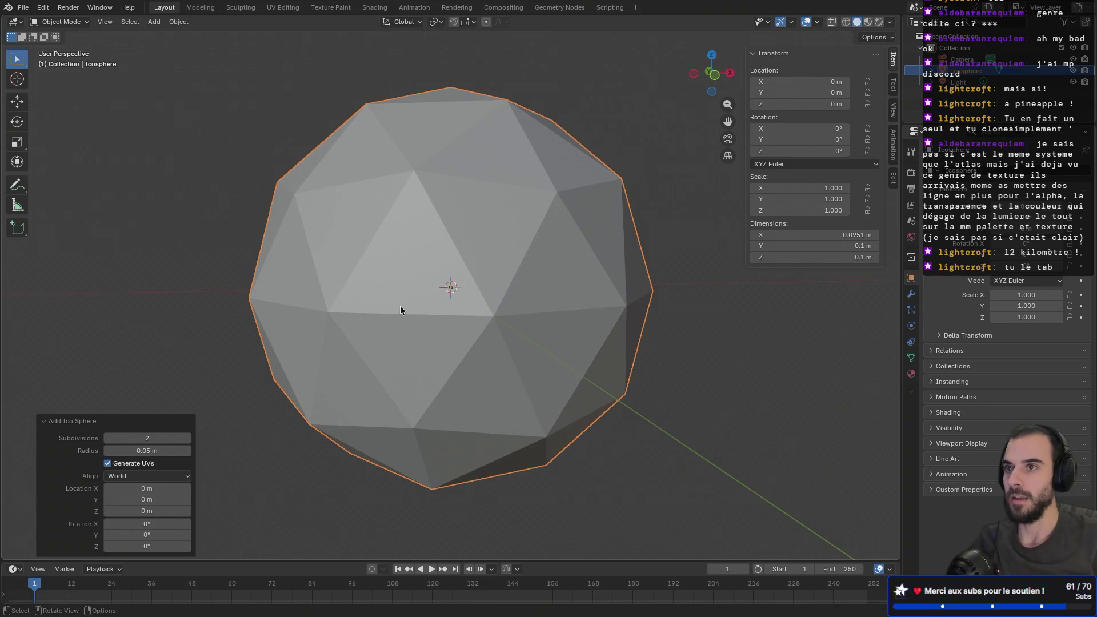
- Orbit around the icosphere, enter Edit Mode, and select its topmost vertex
scroll(402, 305, down, 5)
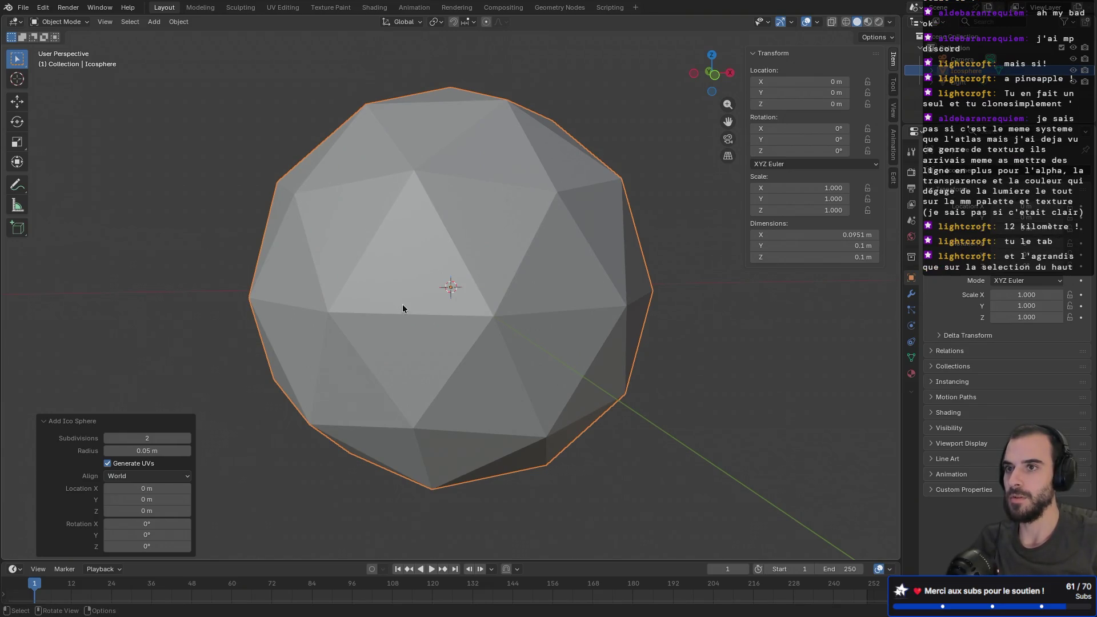
mouse_move(500, 326)
middle_down()
mouse_move(436, 307)
mouse_move(372, 326)
middle_up()
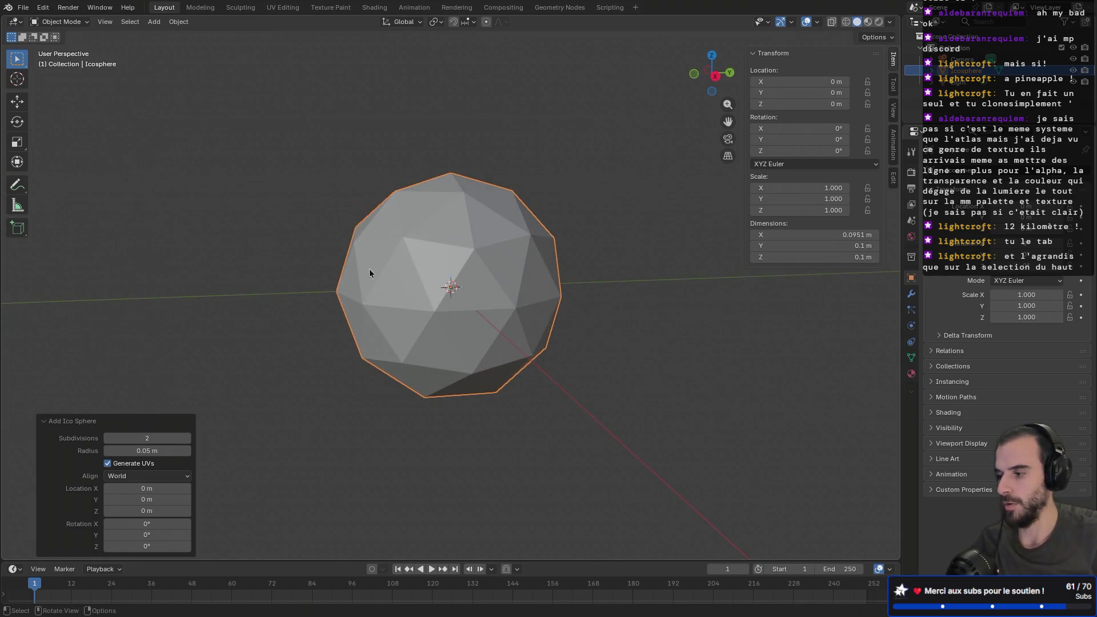
key(Tab)
middle_drag(321, 269, 420, 261)
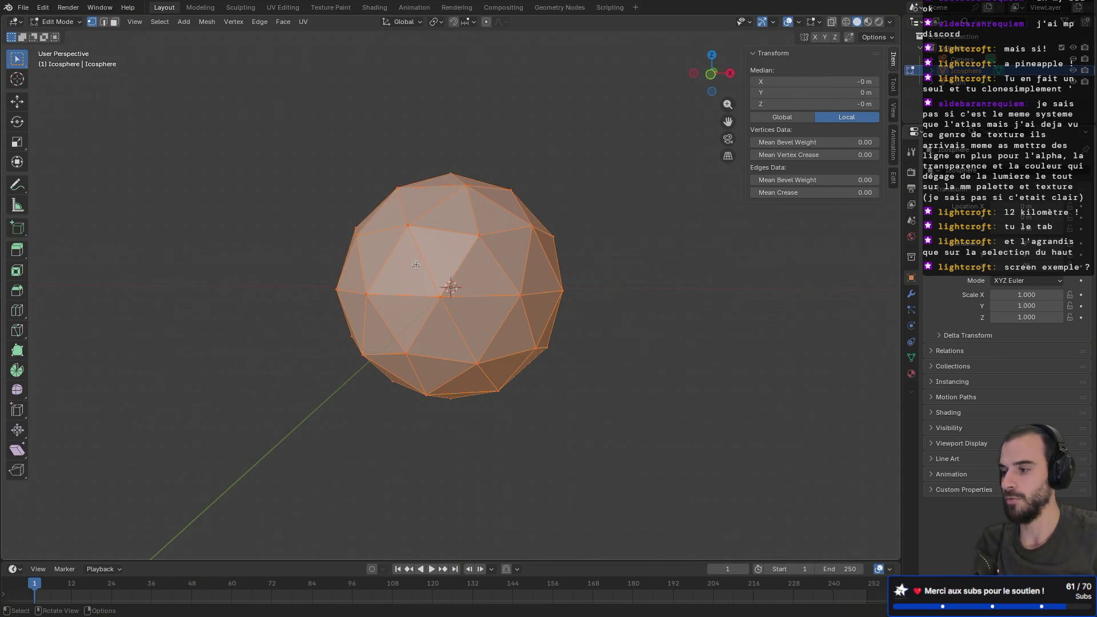
click(330, 261)
mouse_move(303, 269)
middle_down()
mouse_move(421, 221)
mouse_move(448, 282)
mouse_move(483, 275)
mouse_move(423, 254)
mouse_move(380, 263)
mouse_move(323, 300)
mouse_move(306, 213)
mouse_move(231, 229)
mouse_move(409, 241)
middle_up()
key(Tab)
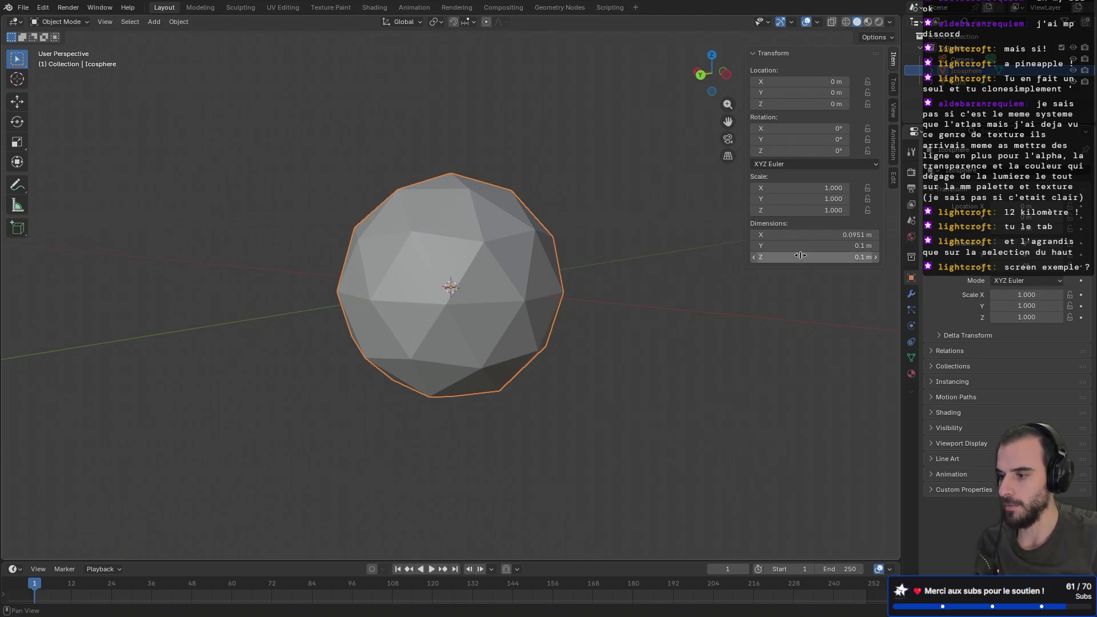
mouse_move(721, 257)
middle_down()
mouse_move(557, 253)
mouse_move(534, 291)
mouse_move(498, 287)
mouse_move(462, 259)
mouse_move(433, 270)
mouse_move(422, 302)
middle_up()
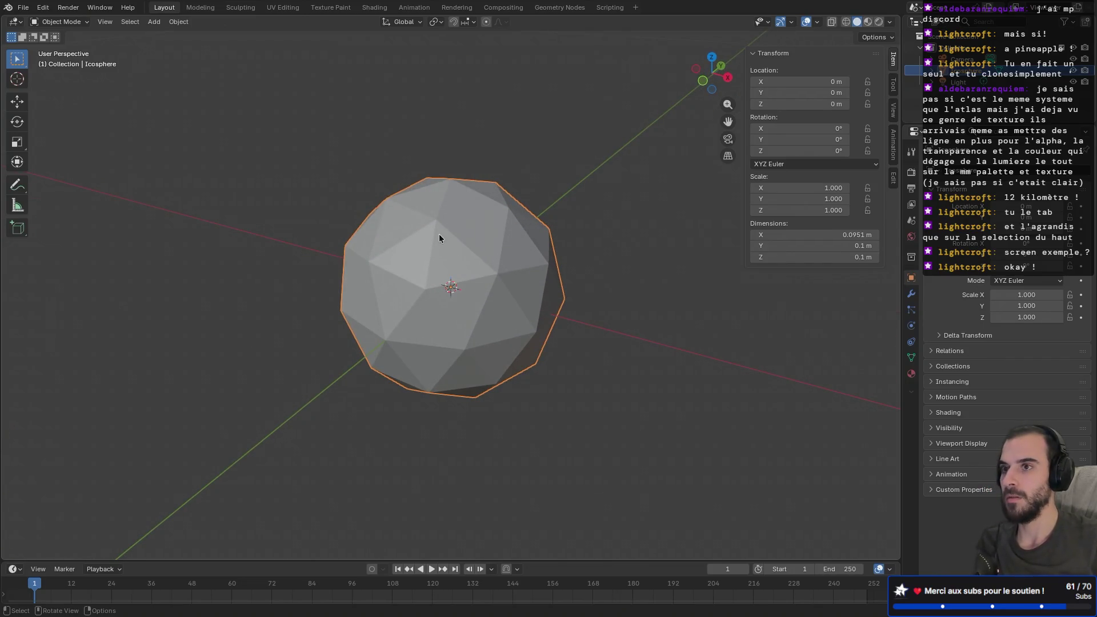
mouse_move(441, 254)
middle_down()
mouse_move(441, 178)
mouse_move(421, 210)
mouse_move(416, 320)
mouse_move(473, 304)
mouse_move(418, 363)
middle_up()
mouse_move(495, 293)
middle_down()
mouse_move(464, 351)
mouse_move(470, 382)
mouse_move(465, 282)
middle_up()
key(Tab)
click(456, 204)
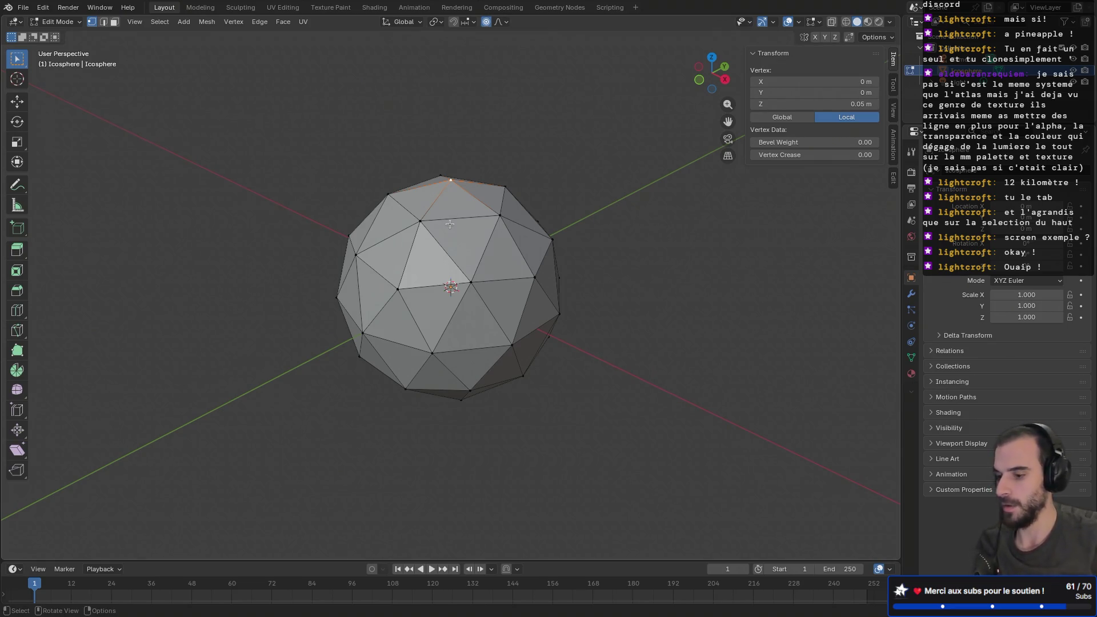
- Try a proportional Z-stretch of the top vertex, then cancel it
key(g)
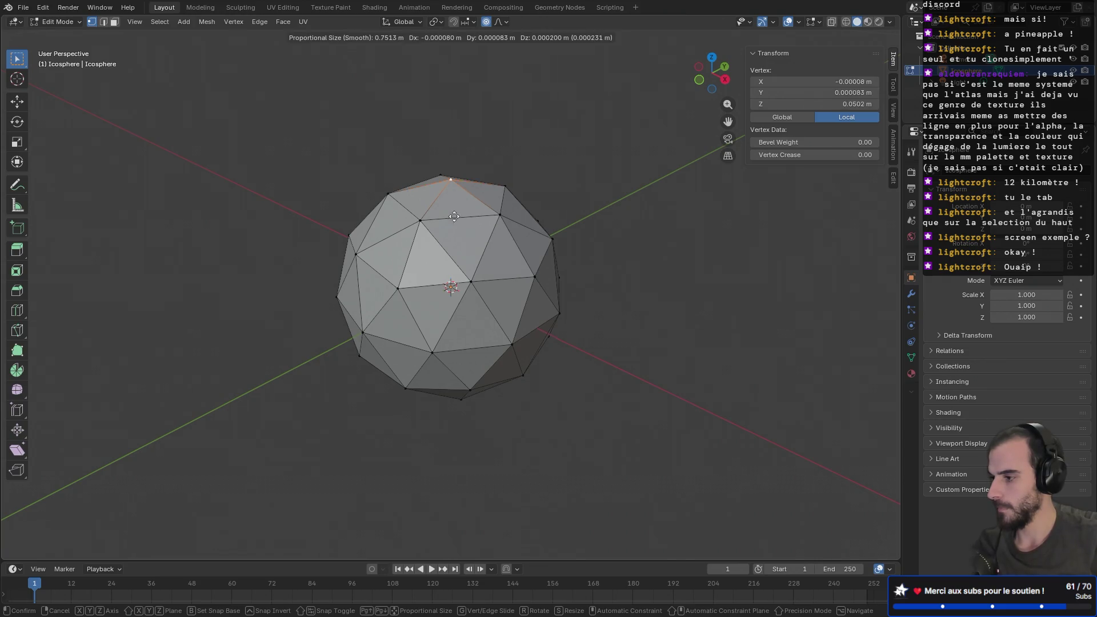
scroll(468, 177, down, 6)
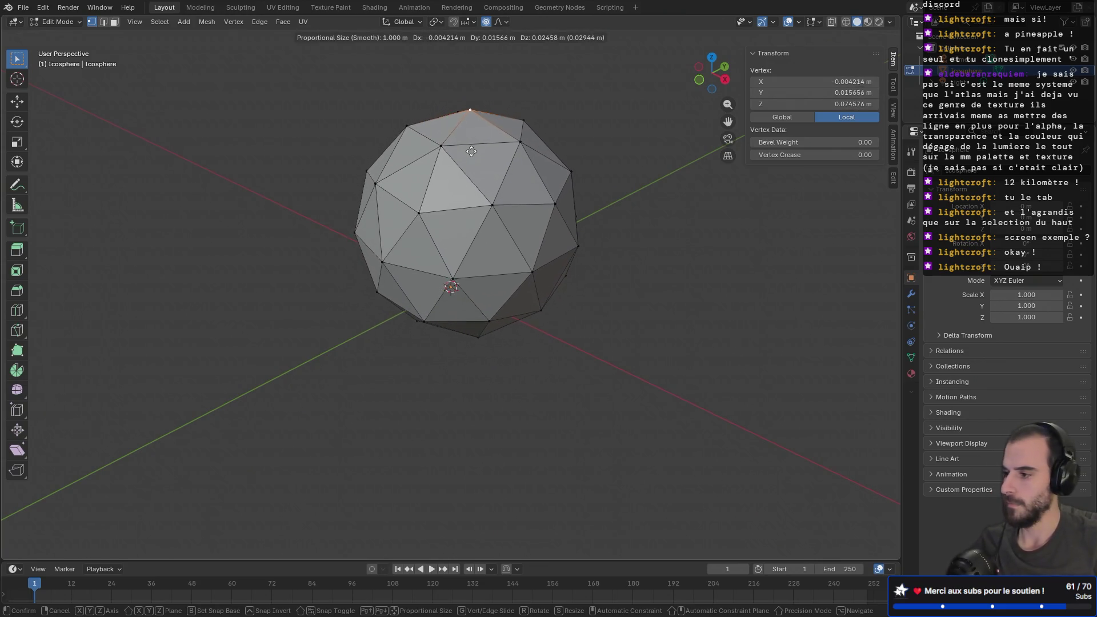
scroll(471, 157, down, 15)
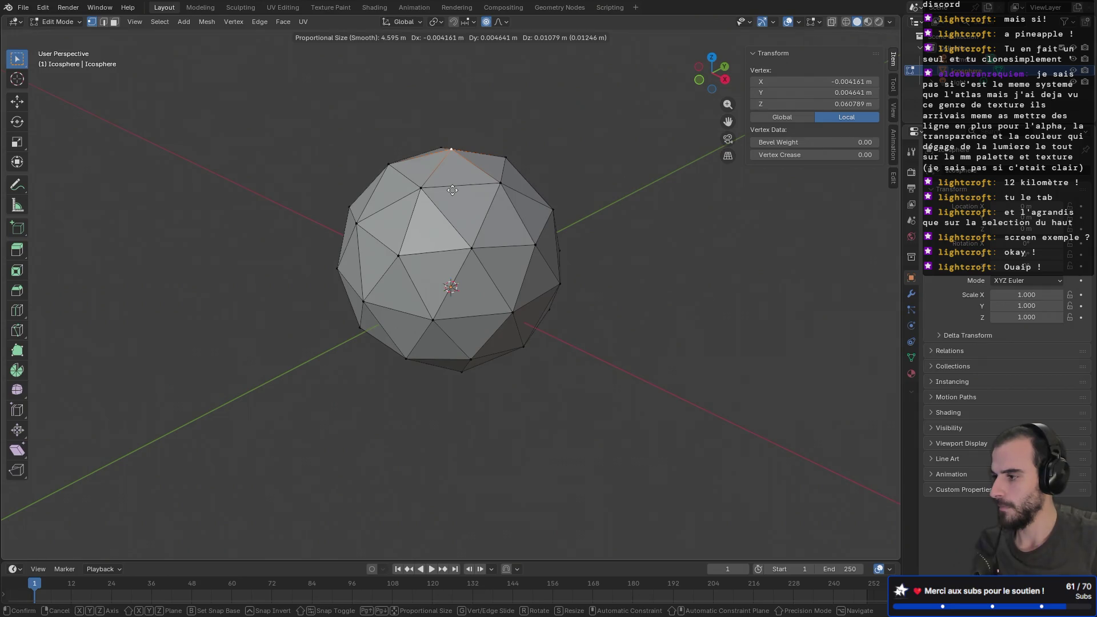
scroll(454, 192, up, 9)
scroll(454, 193, up, 17)
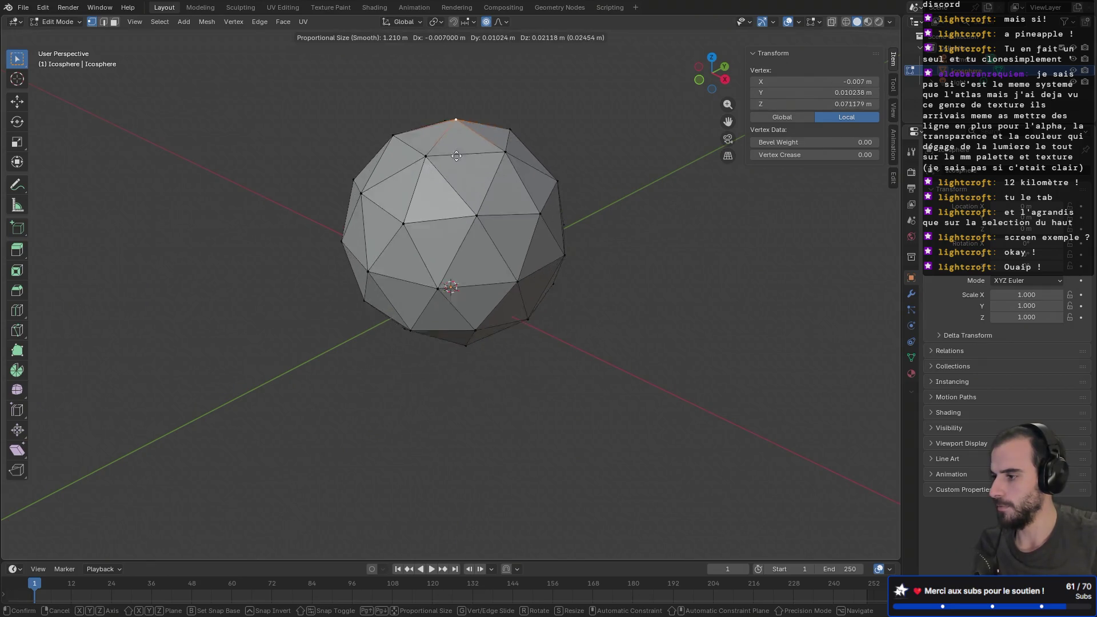
scroll(446, 166, up, 4)
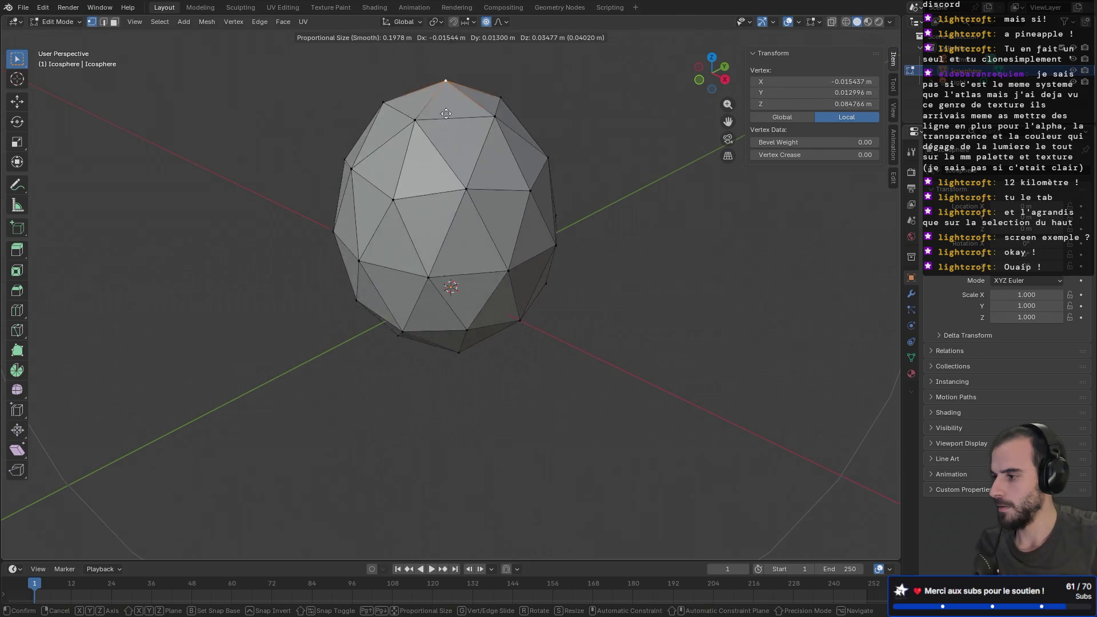
key(z)
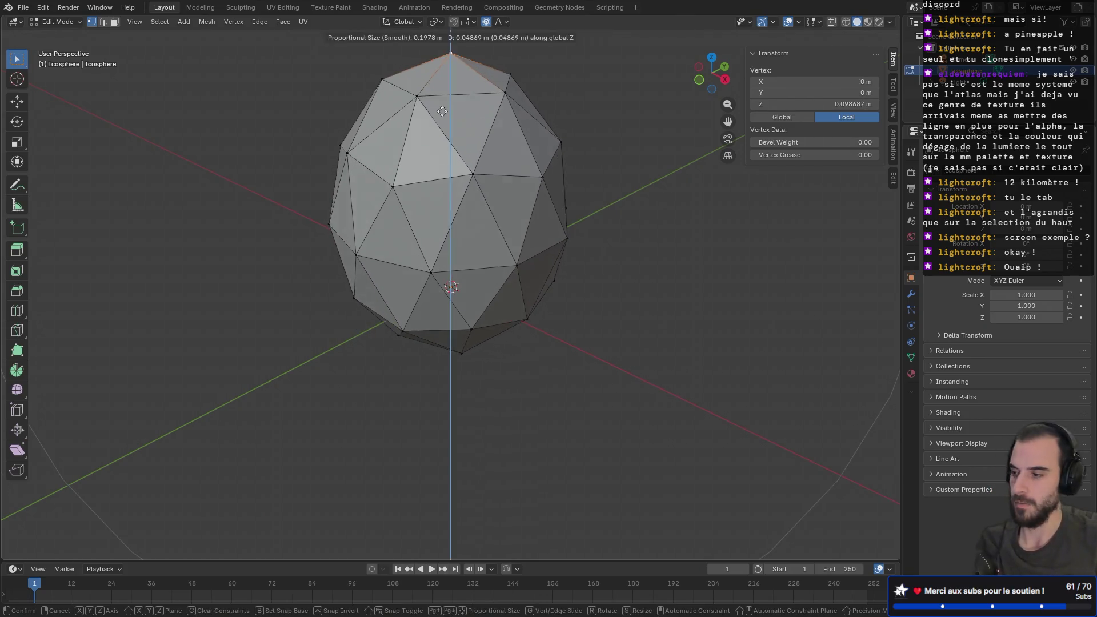
key(Escape)
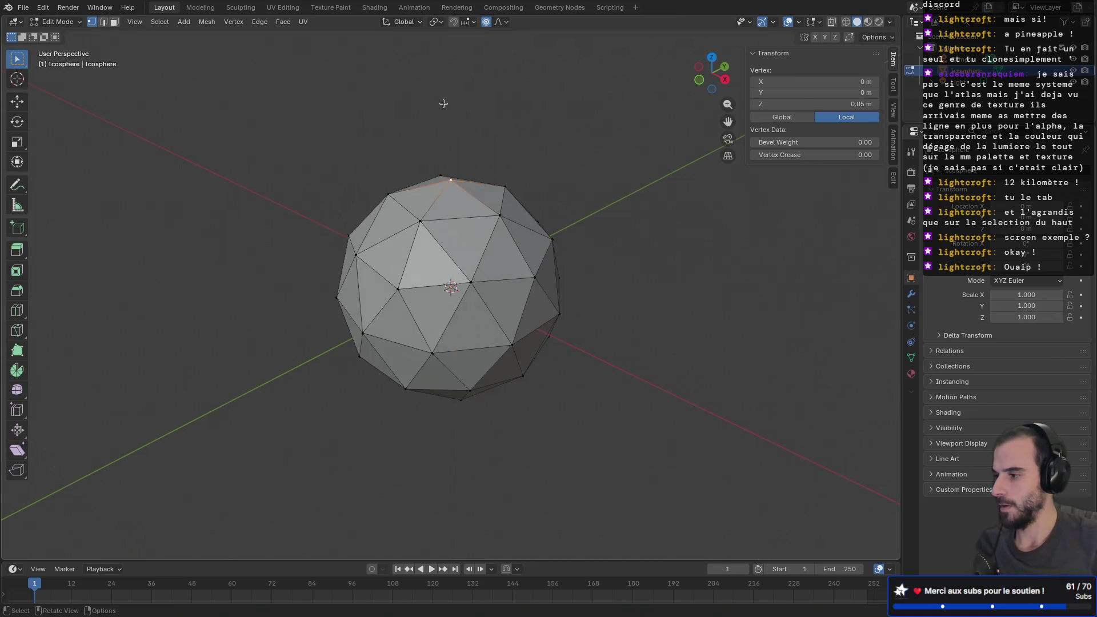
- In front view, pull the top vertex up along Z with proportional falloff into an egg, then exit Edit Mode
mouse_move(442, 112)
middle_down()
mouse_move(451, 131)
mouse_move(463, 117)
middle_up()
key(KP_1)
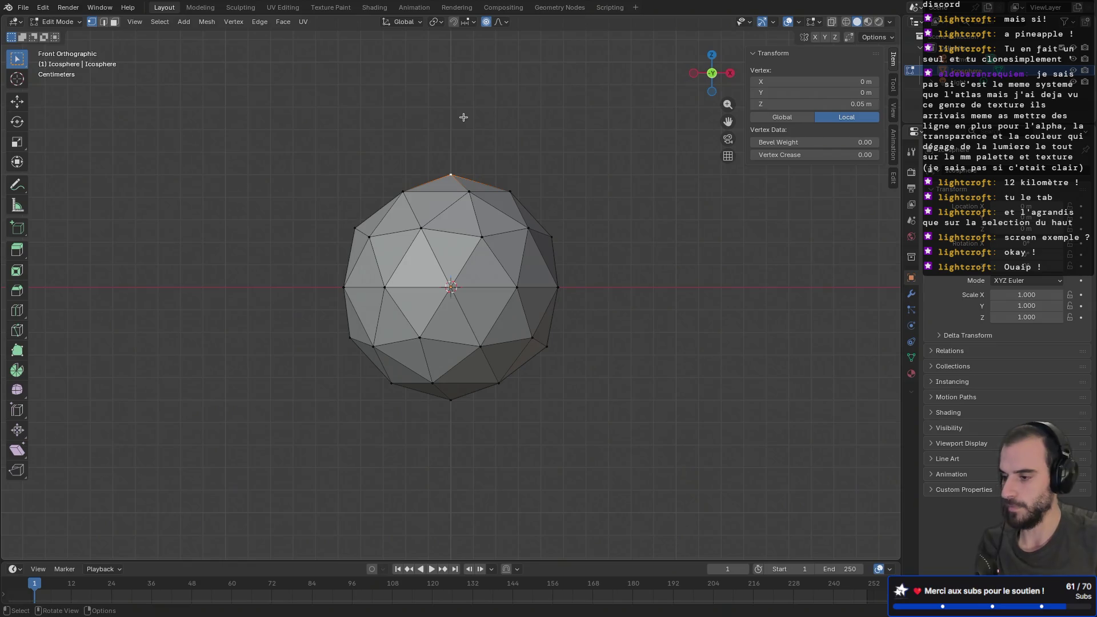
key(g)
key(z)
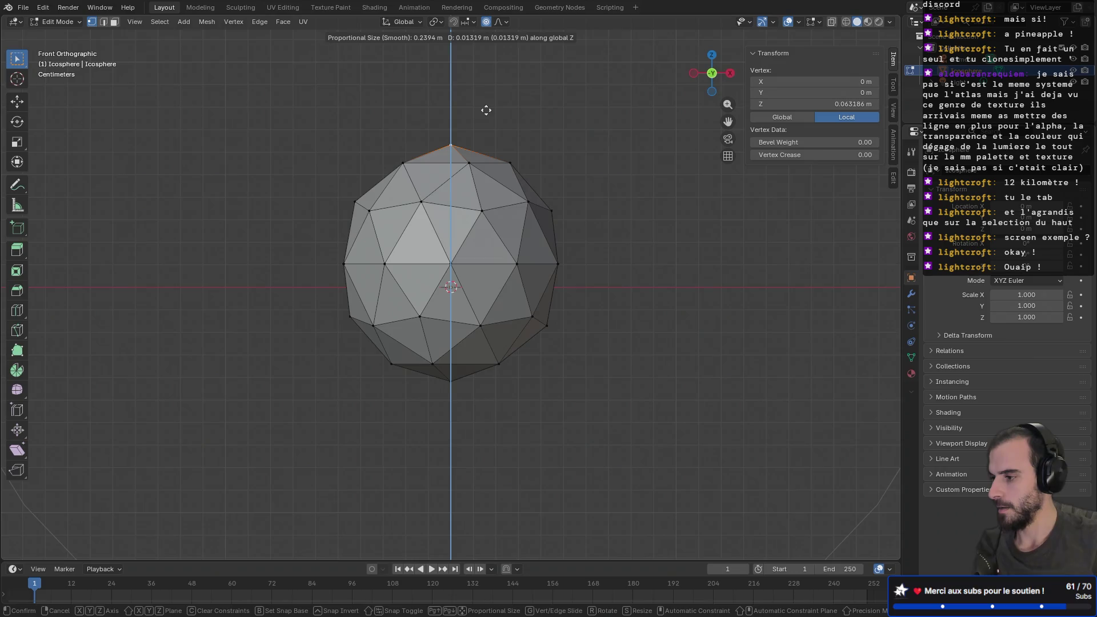
scroll(487, 100, up, 4)
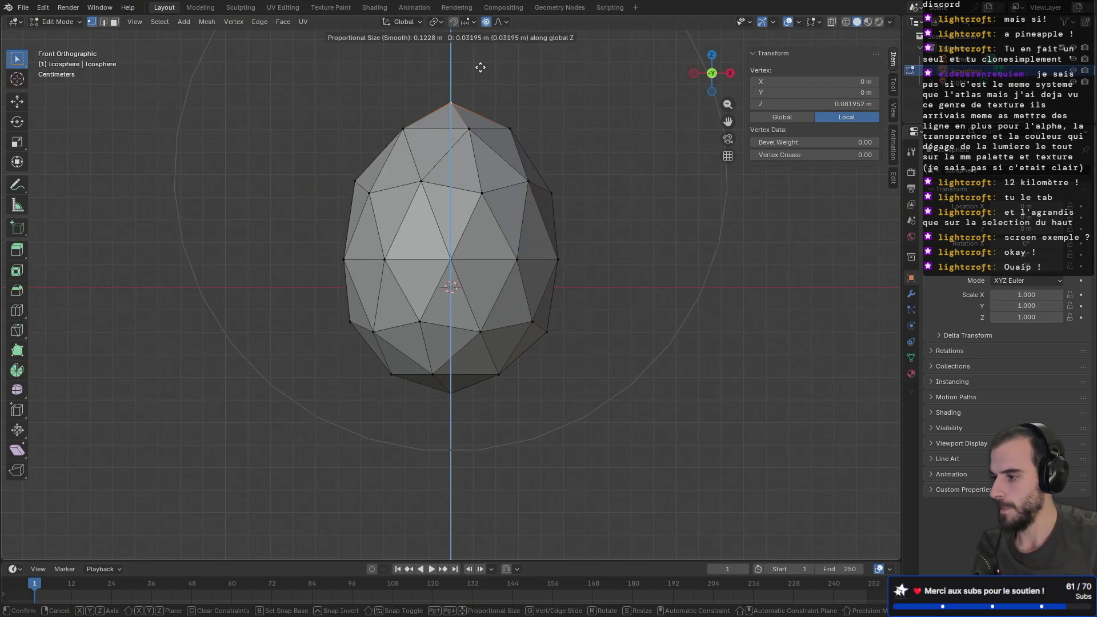
scroll(479, 69, up, 2)
scroll(479, 67, down, 1)
scroll(477, 74, up, 1)
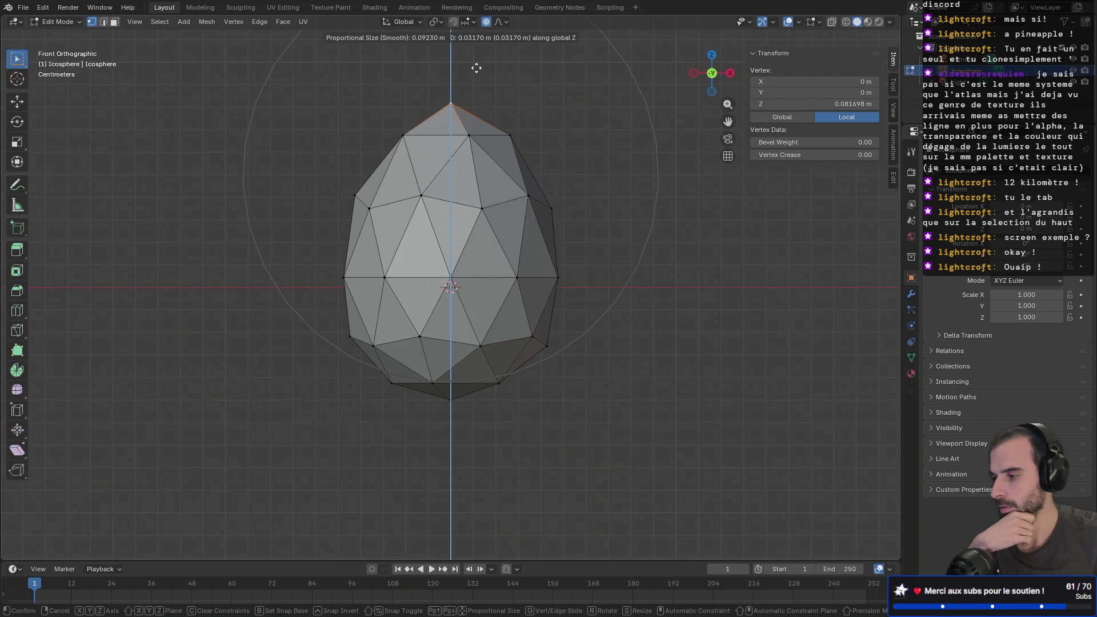
click(476, 68)
key(Tab)
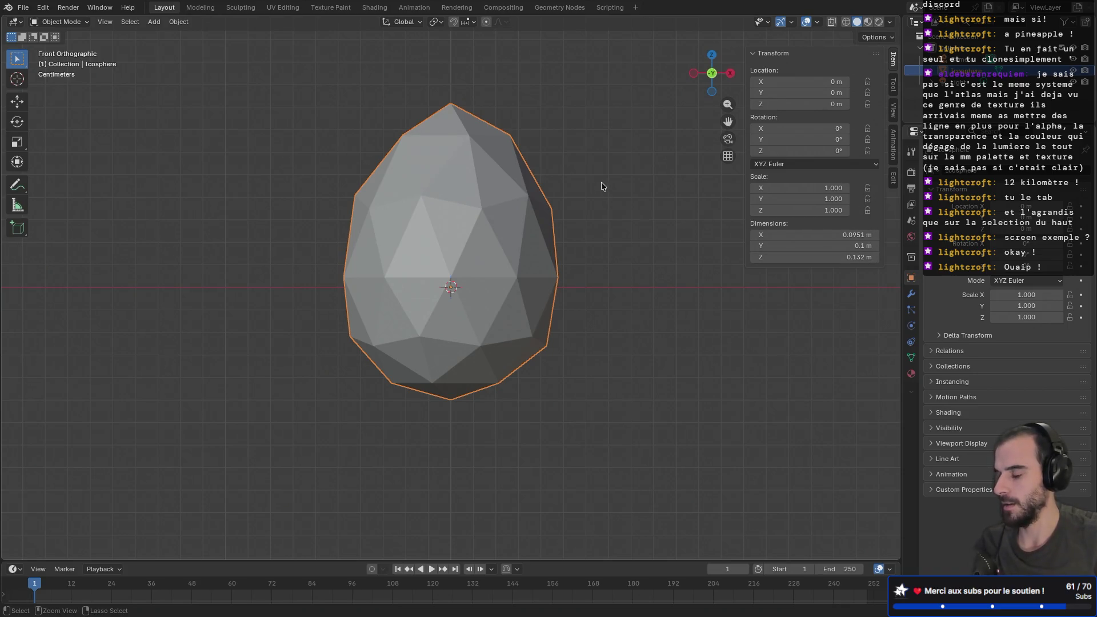
- Orbit and zoom around the egg to inspect it from several sides, then re-enter Edit Mode
mouse_move(582, 162)
middle_down()
mouse_move(513, 179)
mouse_move(412, 183)
mouse_move(208, 166)
mouse_move(553, 152)
mouse_move(564, 174)
mouse_move(476, 172)
mouse_move(628, 175)
mouse_move(744, 148)
mouse_move(659, 67)
mouse_move(588, 67)
mouse_move(470, 206)
middle_up()
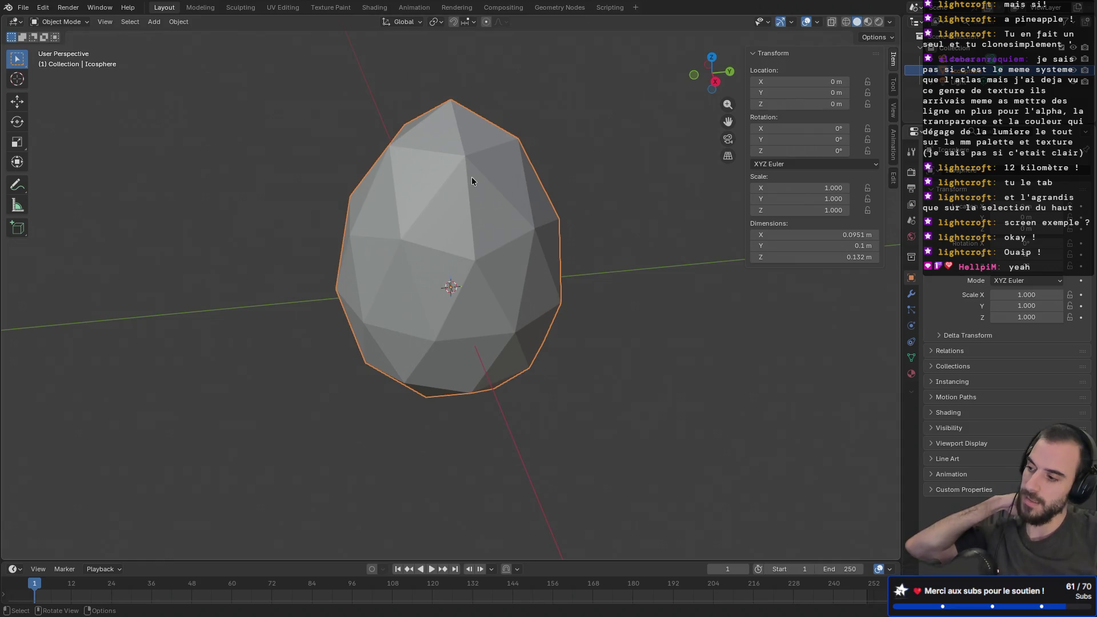
mouse_move(471, 179)
middle_down()
mouse_move(445, 206)
mouse_move(482, 181)
mouse_move(515, 179)
middle_up()
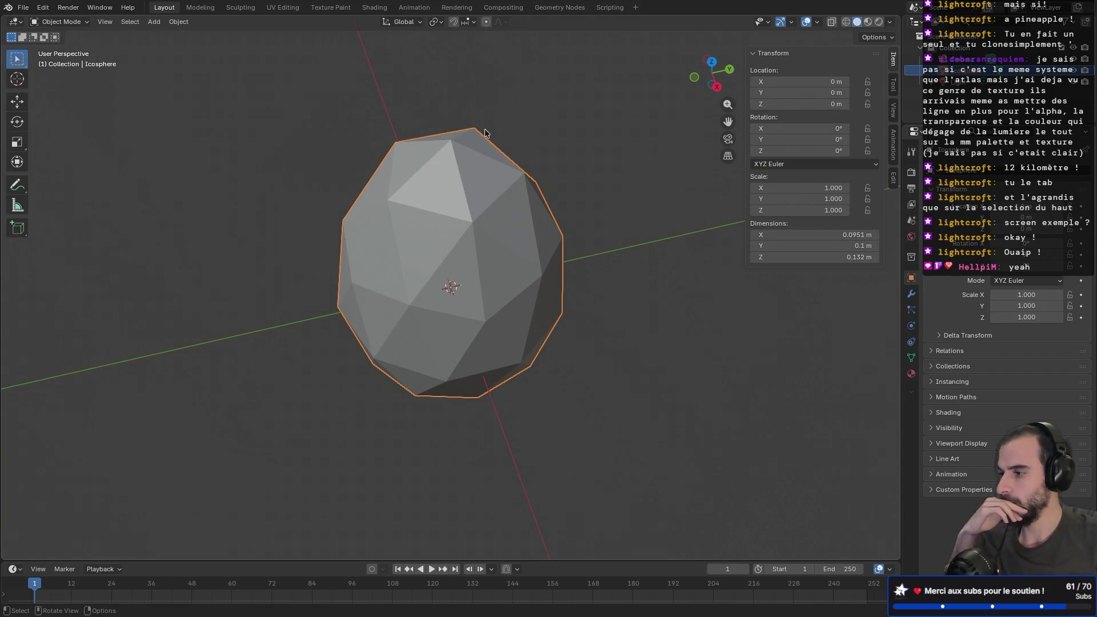
mouse_move(481, 134)
middle_down()
mouse_move(483, 149)
mouse_move(556, 122)
mouse_move(485, 160)
mouse_move(542, 103)
mouse_move(438, 111)
middle_up()
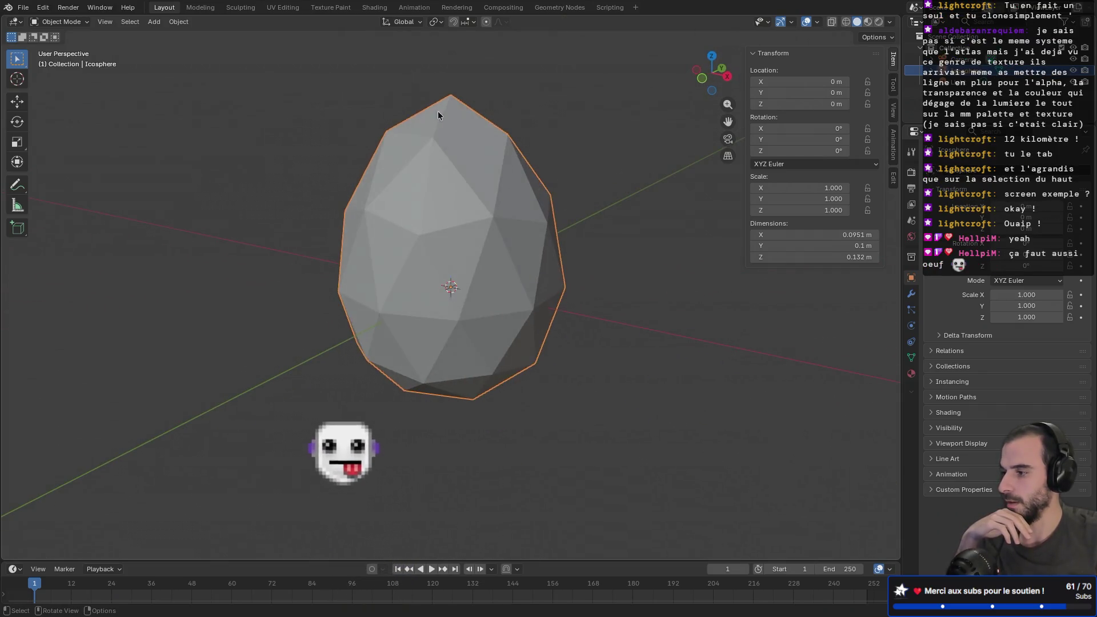
scroll(438, 110, down, 3)
mouse_move(514, 152)
middle_down()
mouse_move(567, 159)
mouse_move(523, 144)
mouse_move(451, 159)
middle_up()
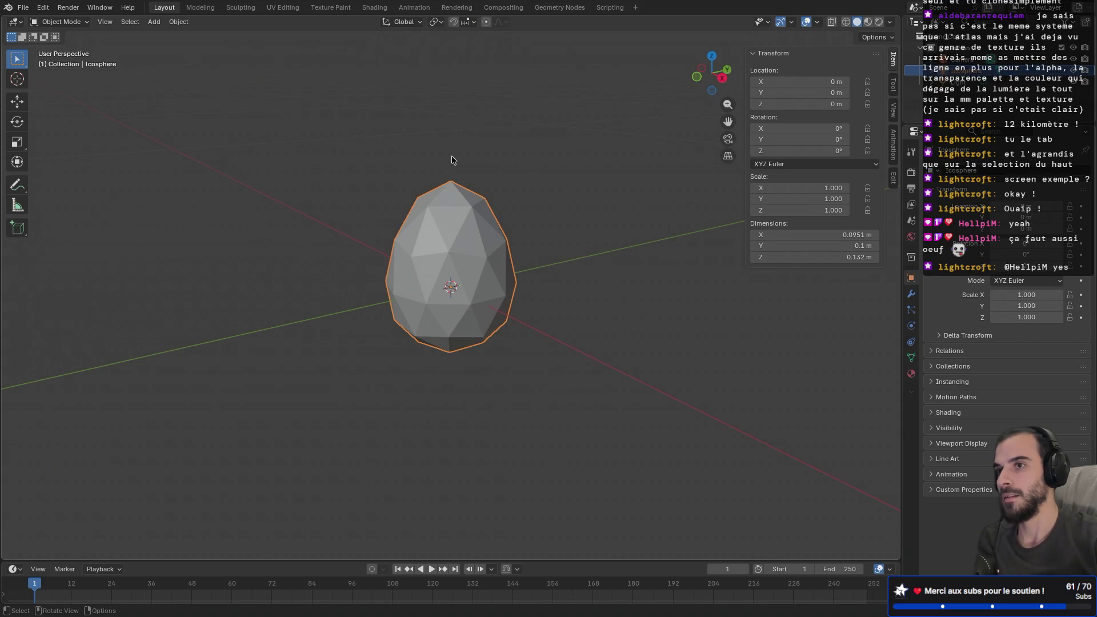
mouse_move(452, 156)
middle_down()
mouse_move(568, 189)
mouse_move(643, 195)
mouse_move(616, 230)
mouse_move(505, 217)
mouse_move(314, 236)
mouse_move(441, 236)
mouse_move(395, 167)
mouse_move(347, 218)
mouse_move(417, 219)
mouse_move(437, 245)
mouse_move(519, 268)
mouse_move(475, 231)
mouse_move(382, 212)
middle_up()
scroll(400, 210, up, 3)
mouse_move(451, 209)
middle_down()
mouse_move(437, 203)
mouse_move(538, 214)
mouse_move(471, 228)
mouse_move(323, 216)
middle_up()
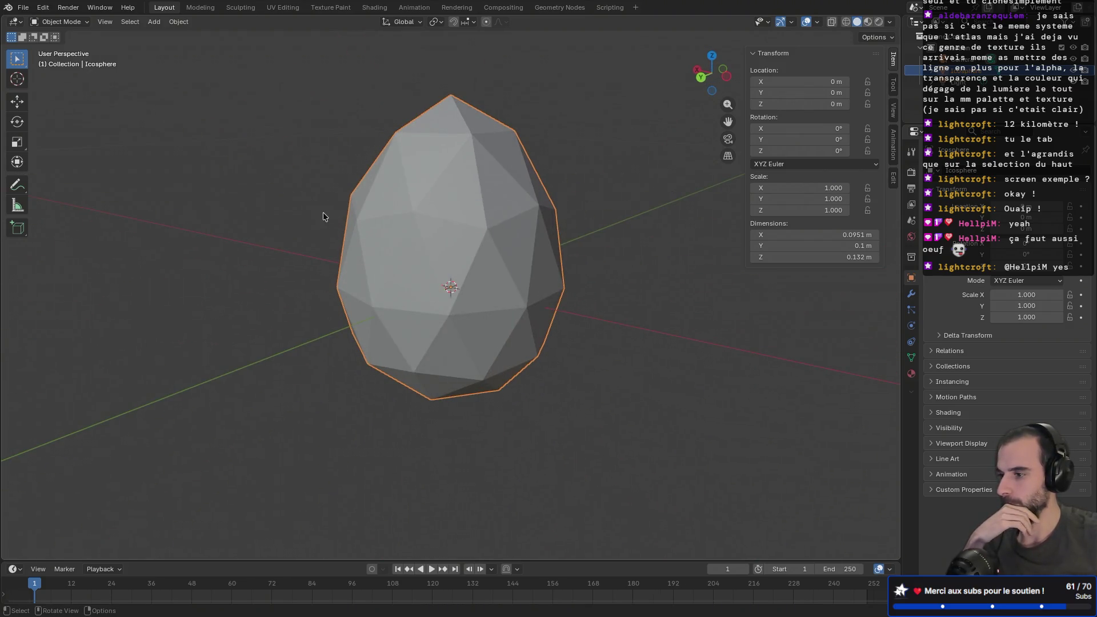
key(Tab)
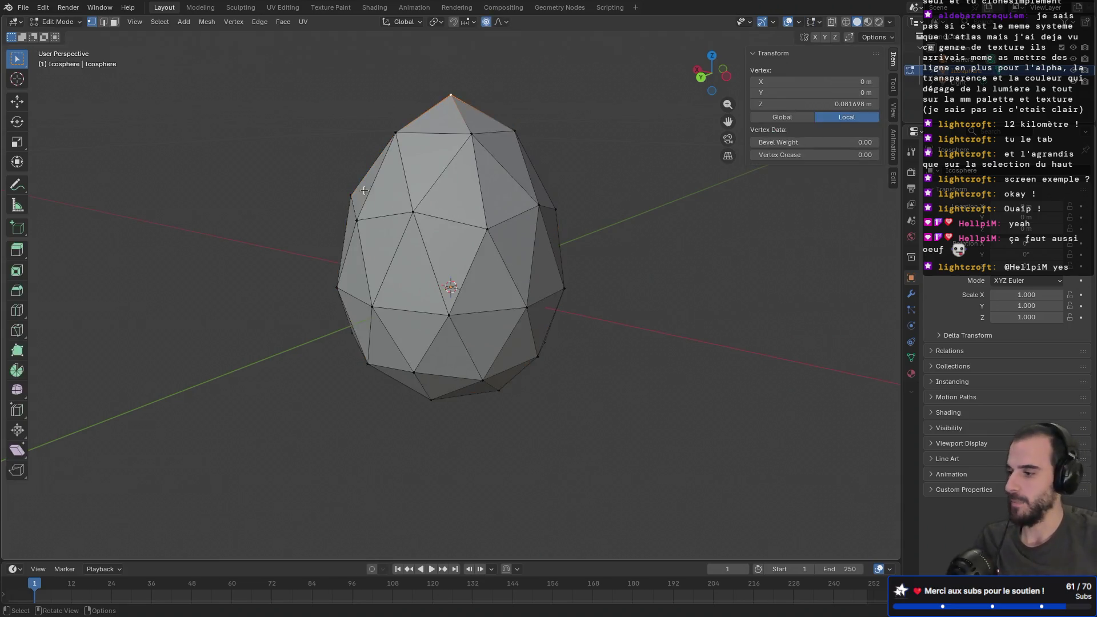
key(3)
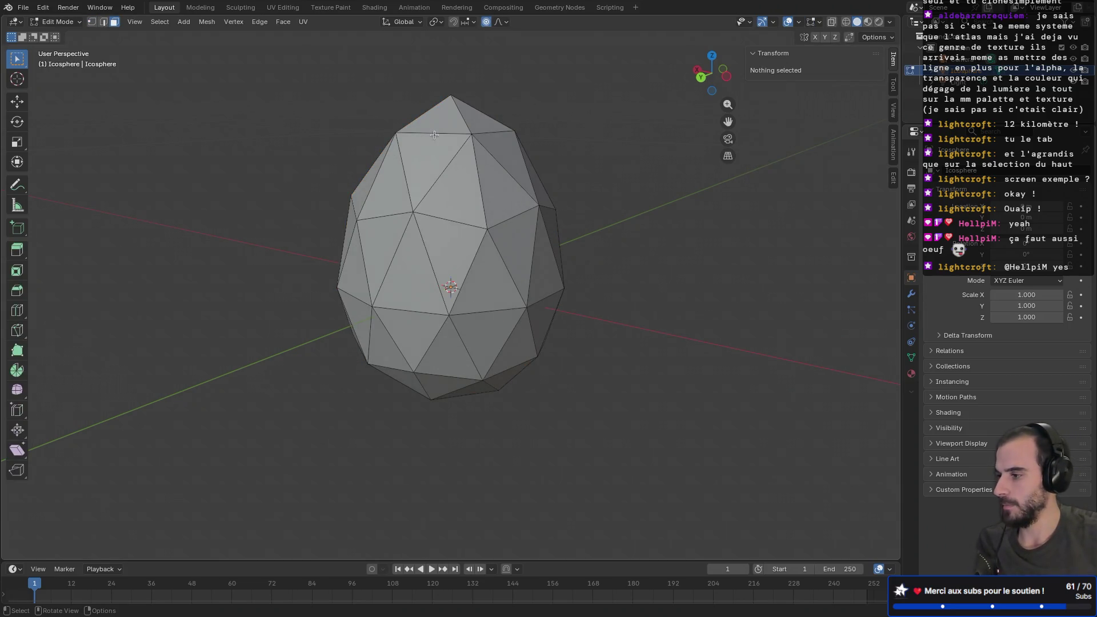
click(435, 135)
mouse_move(434, 135)
middle_down()
mouse_move(533, 161)
mouse_move(533, 172)
middle_up()
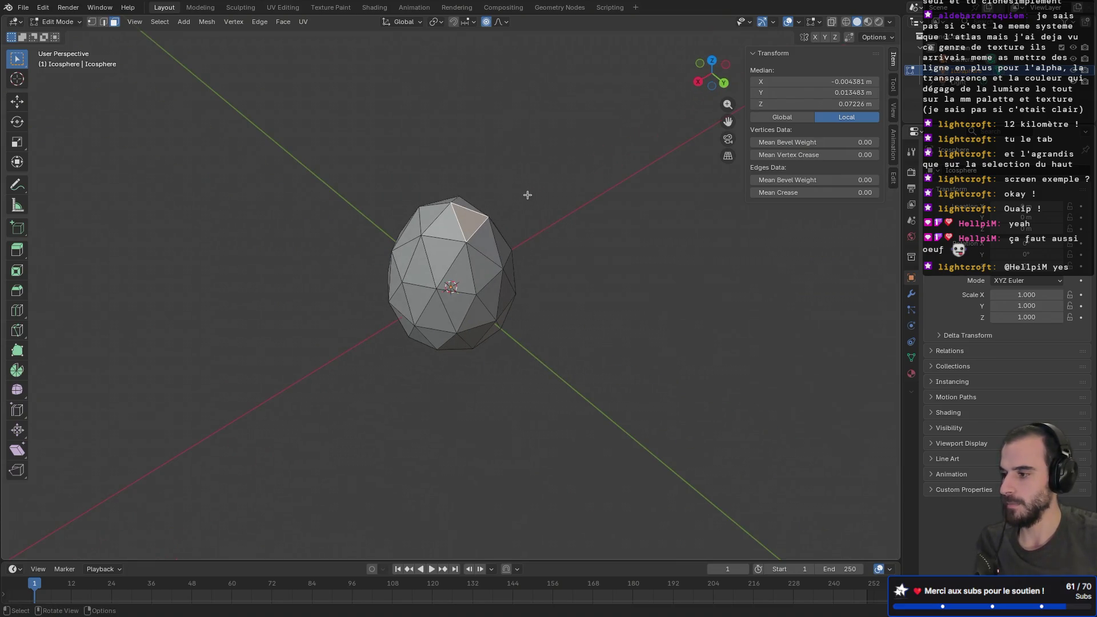
key(e)
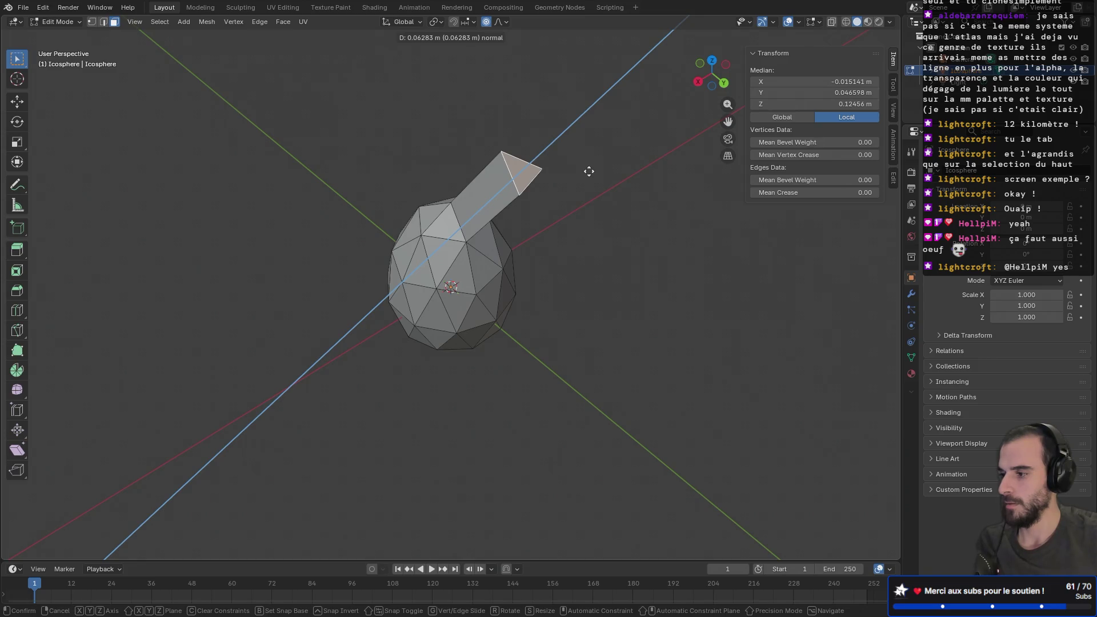
click(571, 187)
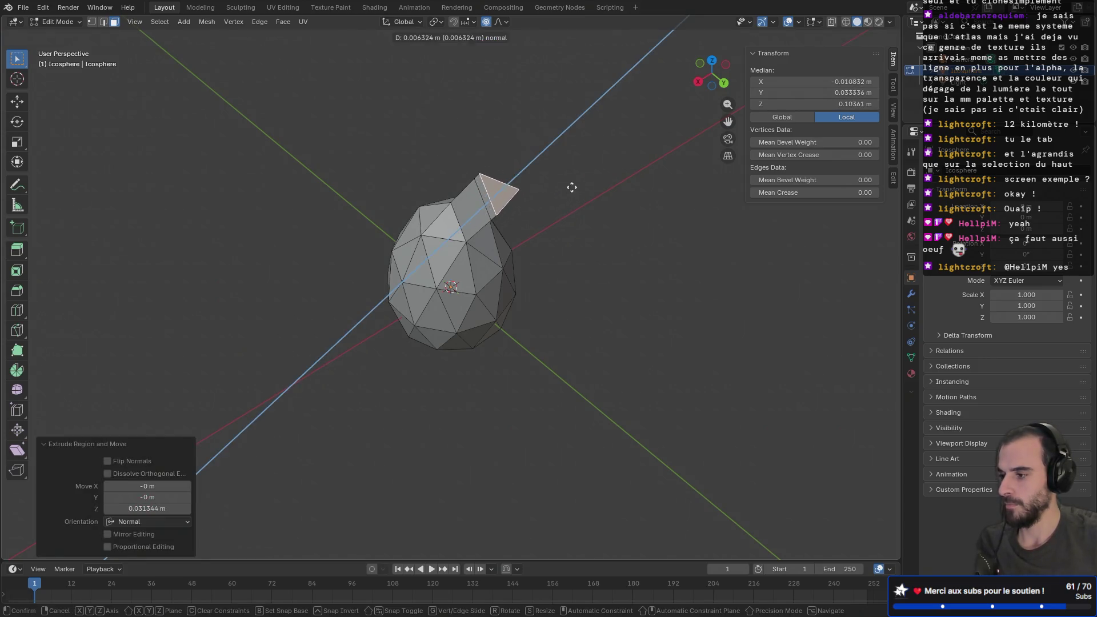
click(590, 171)
middle_drag(590, 171, 600, 146)
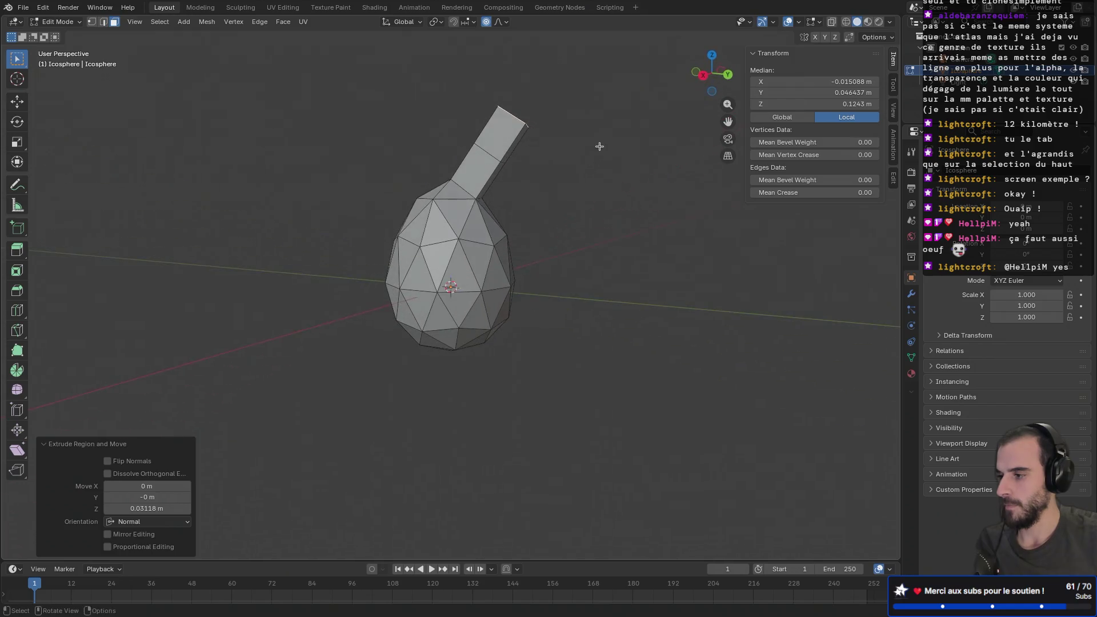
key(s)
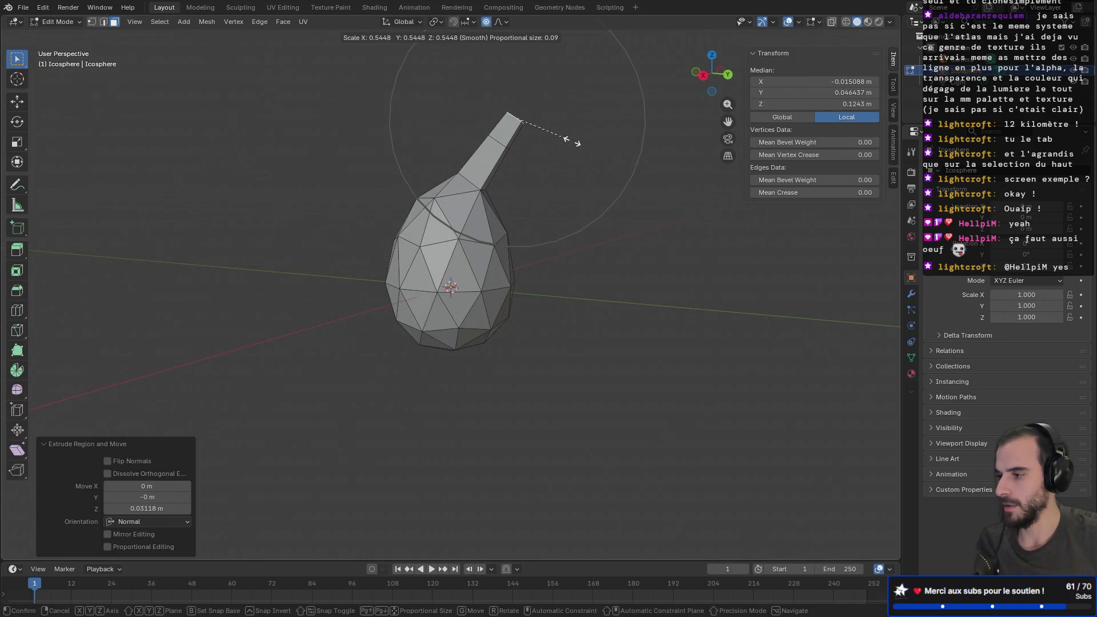
scroll(566, 145, up, 6)
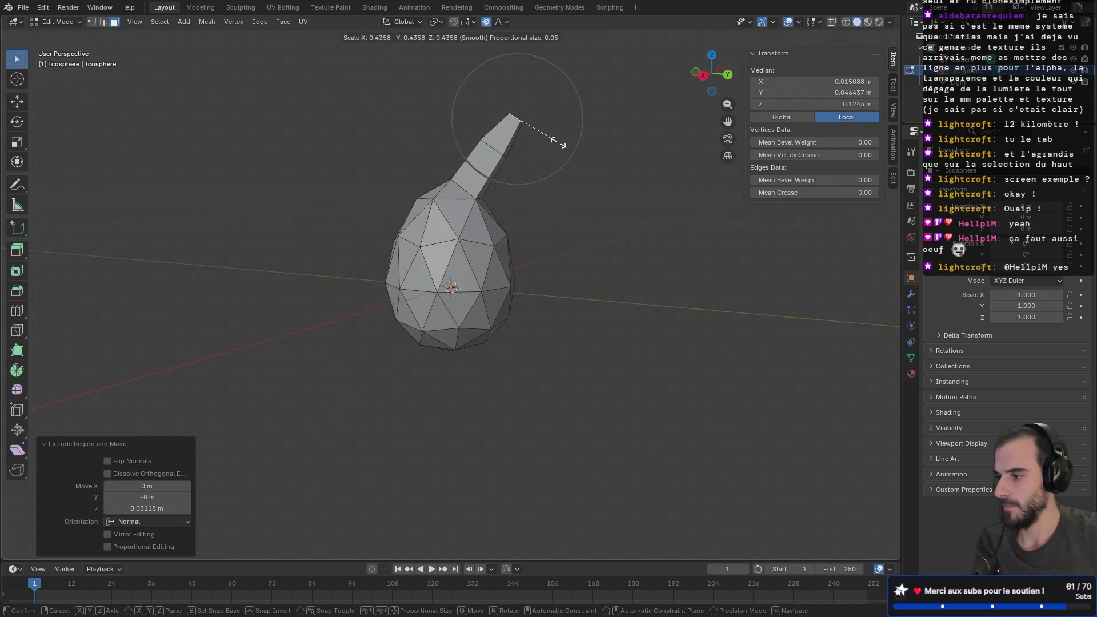
key(Escape)
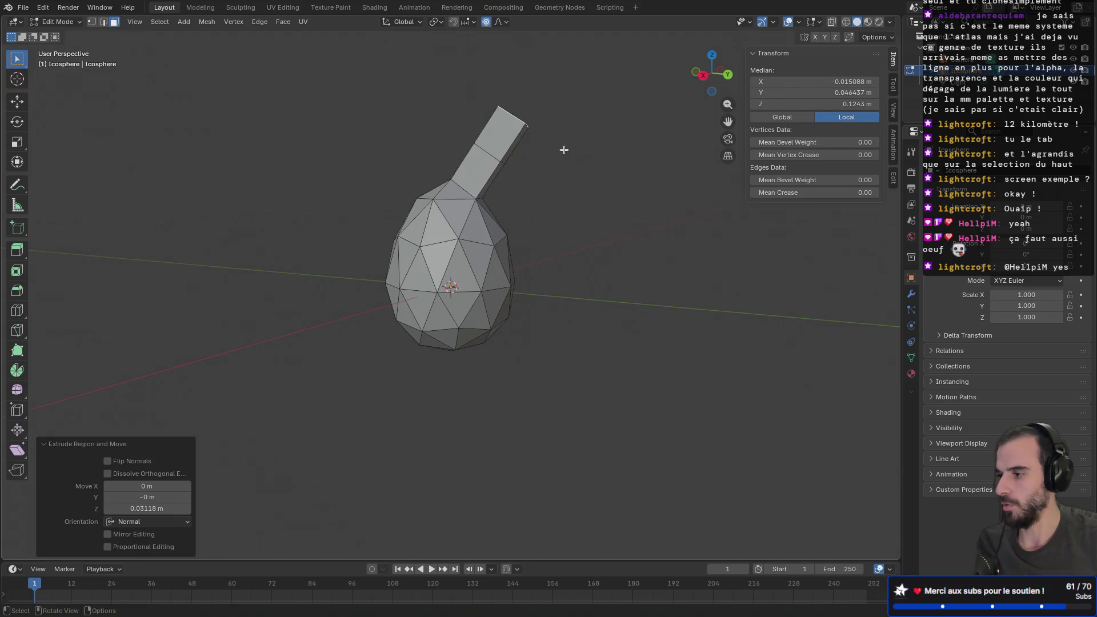
mouse_move(575, 149)
middle_down()
mouse_move(532, 193)
mouse_move(543, 191)
mouse_move(479, 189)
mouse_move(488, 189)
mouse_move(482, 204)
mouse_move(400, 189)
mouse_move(469, 186)
mouse_move(387, 196)
mouse_move(431, 176)
mouse_move(566, 178)
mouse_move(473, 179)
mouse_move(433, 155)
mouse_move(502, 177)
mouse_move(493, 182)
middle_up()
scroll(538, 191, up, 3)
key(ctrl+z)
key(ctrl+z)
key(g)
key(Escape)
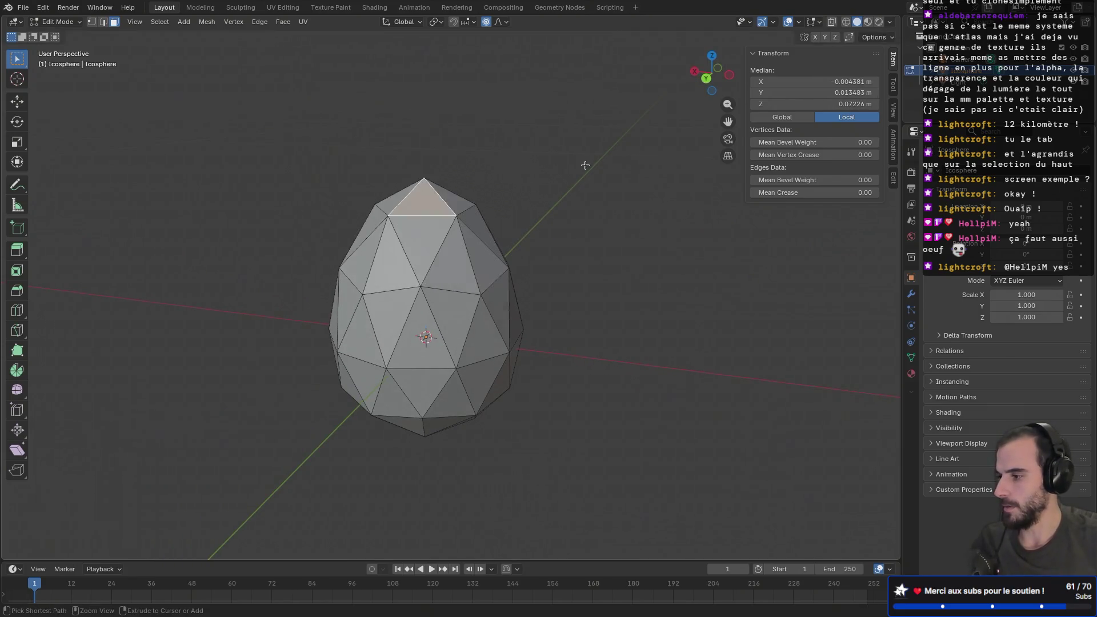
middle_drag(421, 156, 451, 160)
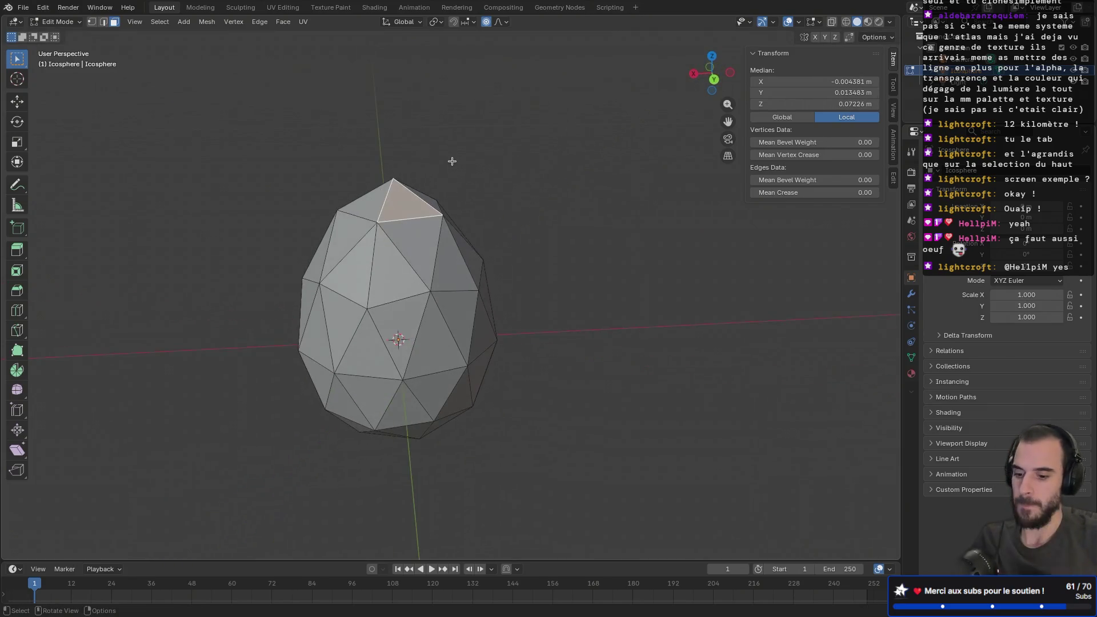
key(ctrl+Right)
key(ctrl+Right)
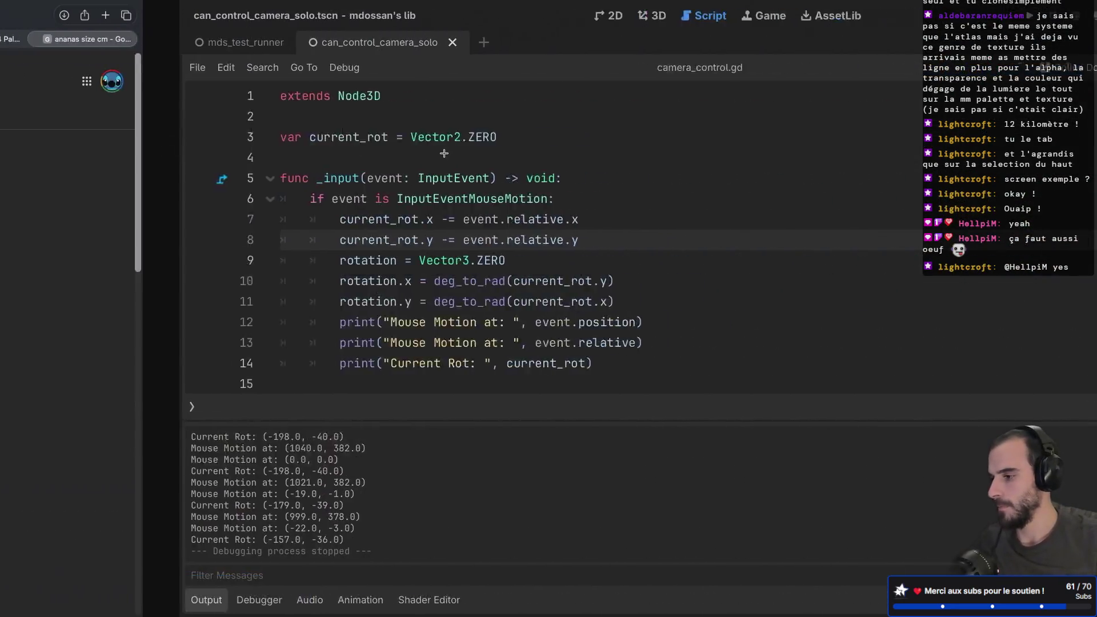
key(ctrl+Left)
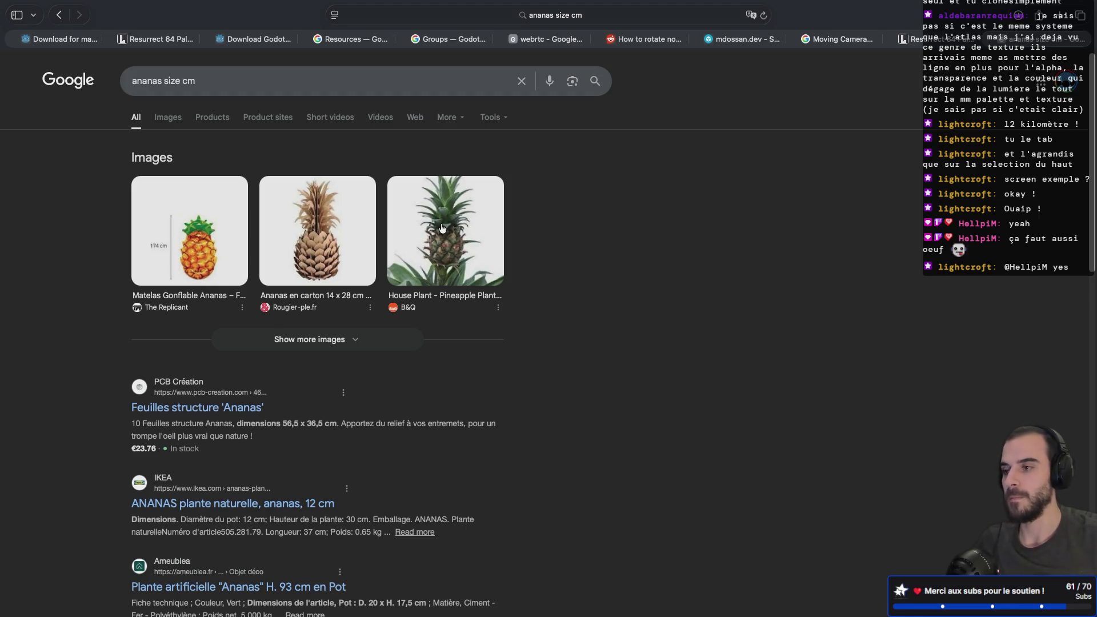
key(ctrl+Left)
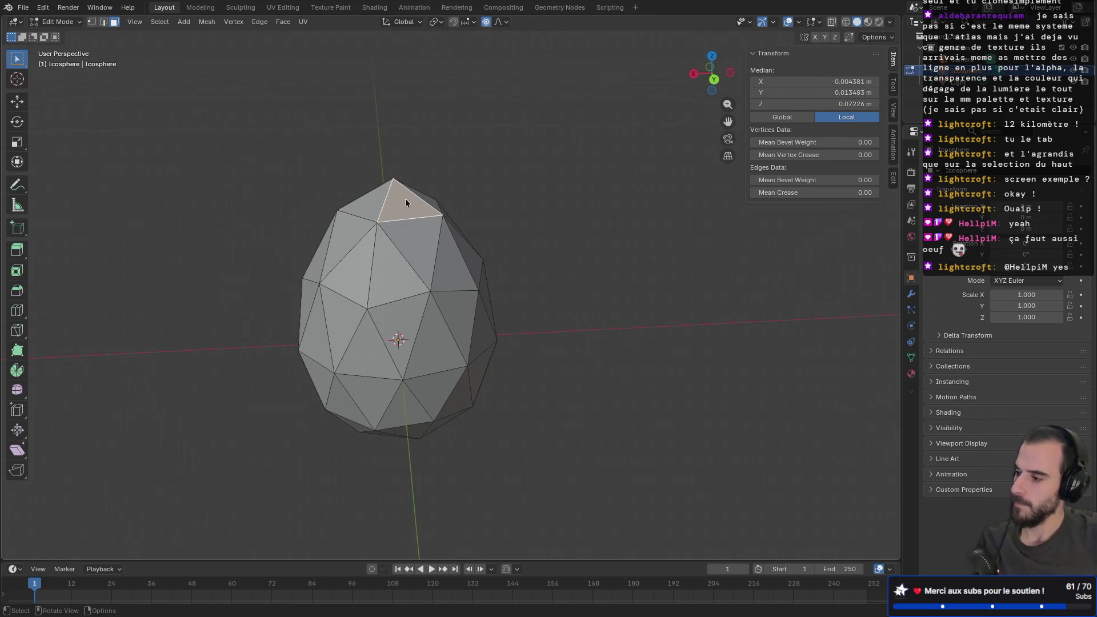
- Select the vertices of the egg's top cap
key(ctrl+z)
middle_drag(405, 198, 492, 286)
shift+click(450, 303)
shift+click(487, 344)
shift+click(461, 260)
mouse_move(461, 261)
middle_down()
mouse_move(526, 277)
mouse_move(436, 228)
mouse_move(407, 196)
mouse_move(450, 228)
middle_up()
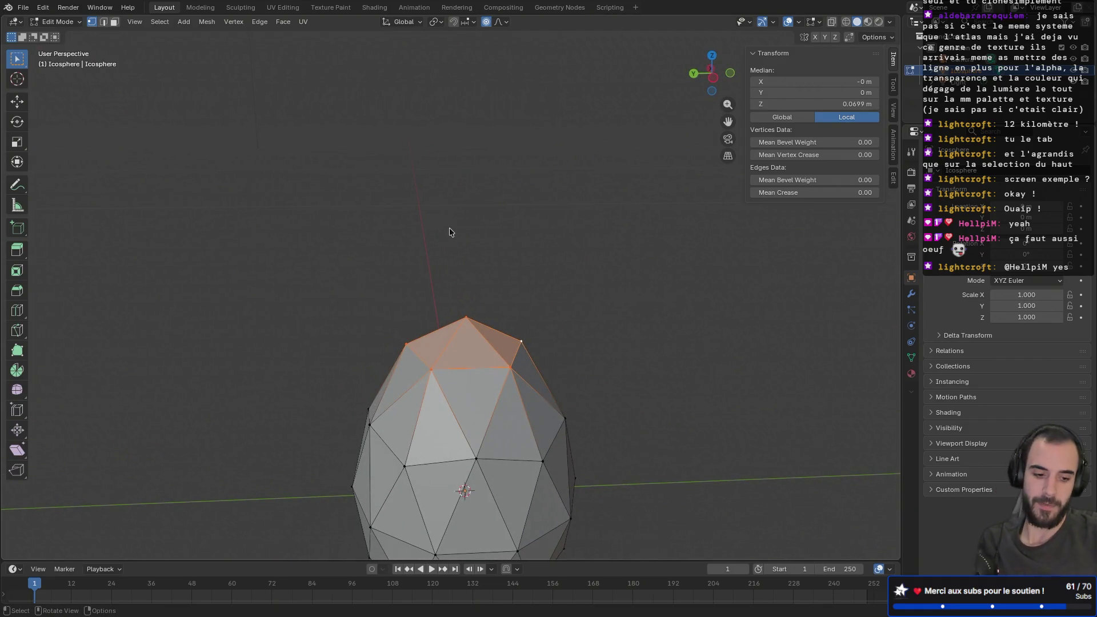
- Flatten the top cap by scaling it to 0 along Z
key(s)
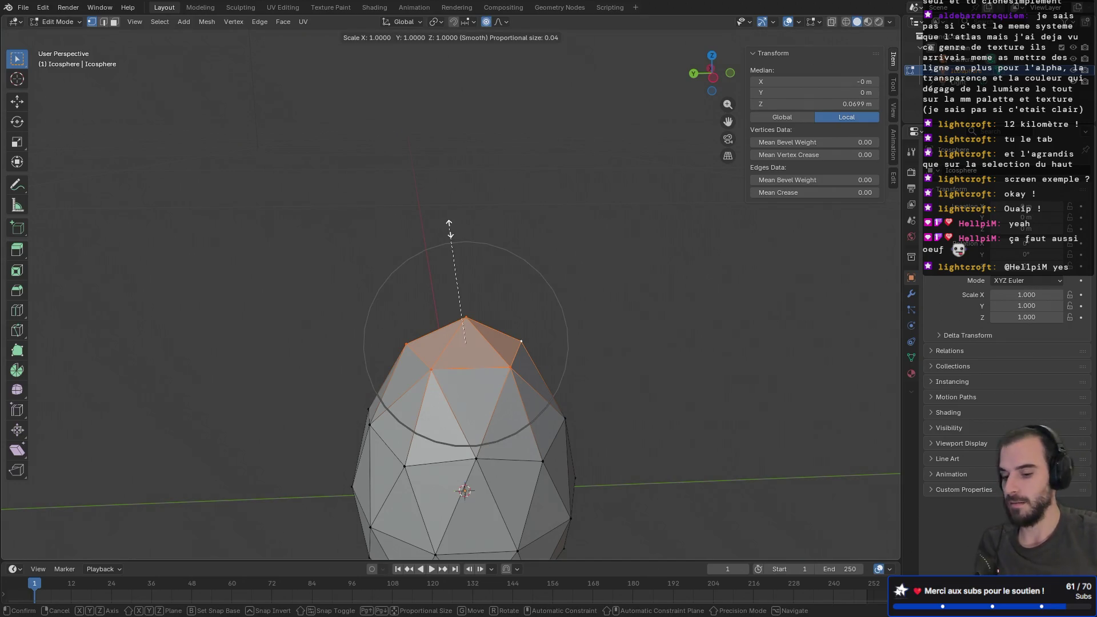
text(ze: 0)
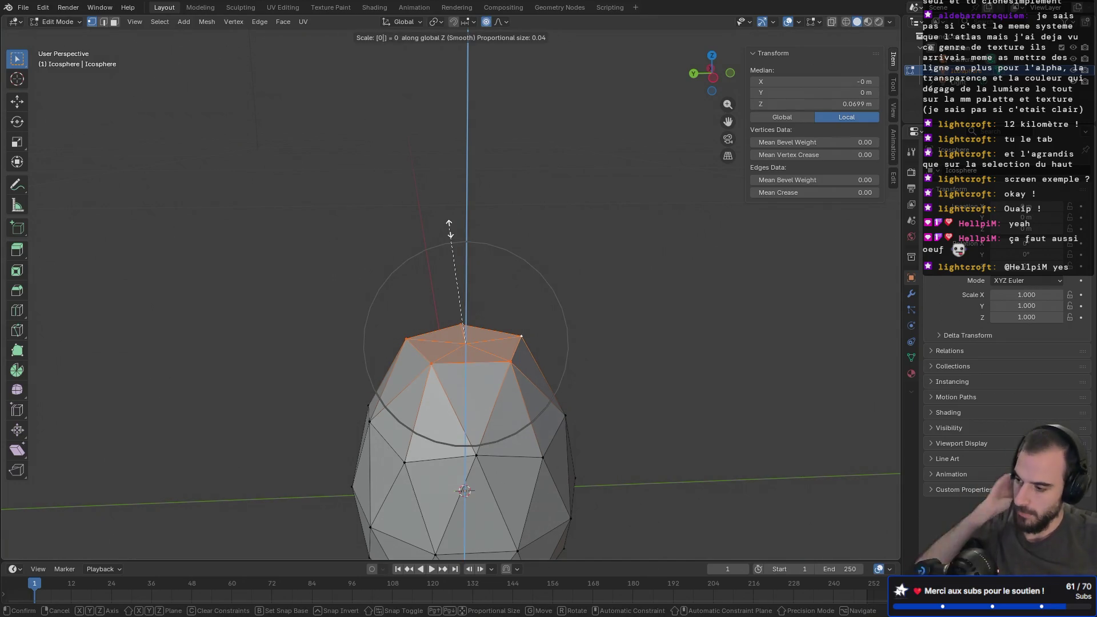
key(Escape)
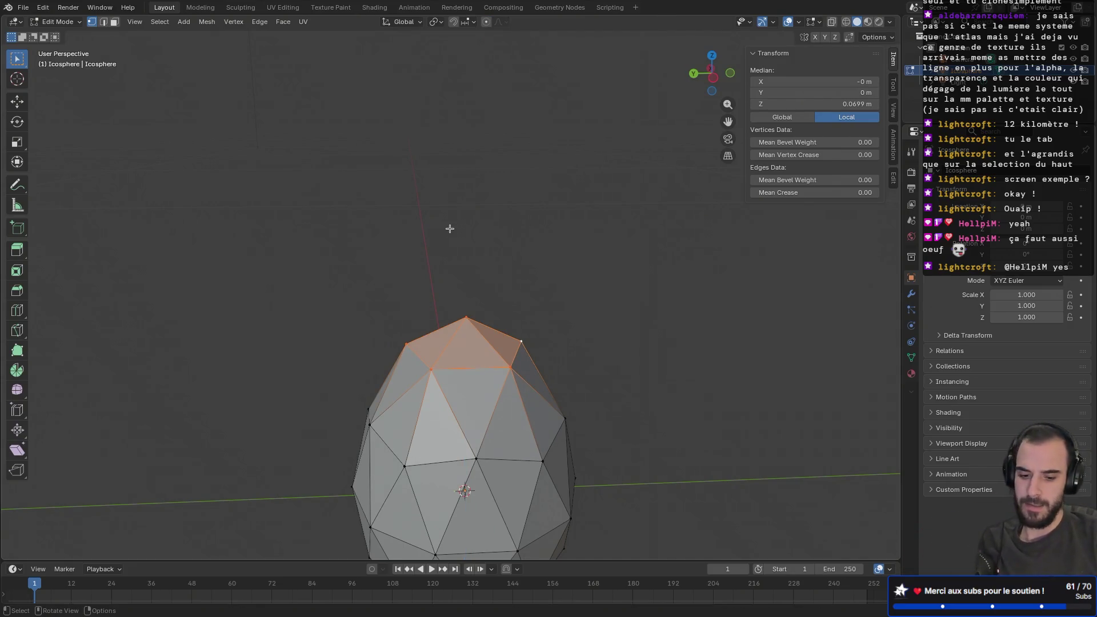
text(sz0)
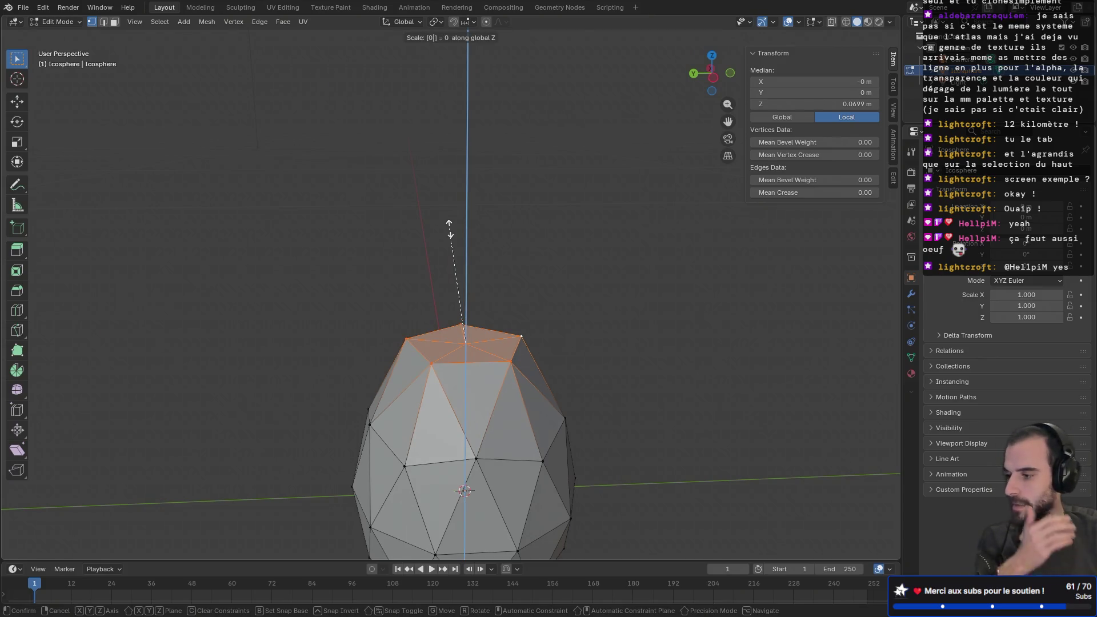
key(Return)
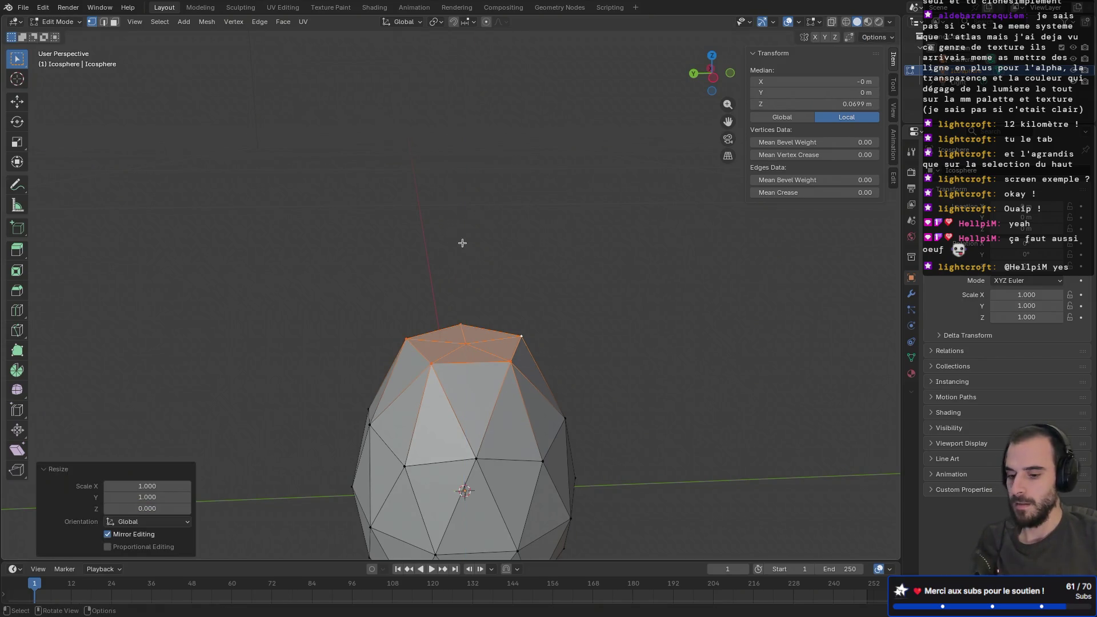
- Extrude the flat top upward into a neck column
key(e)
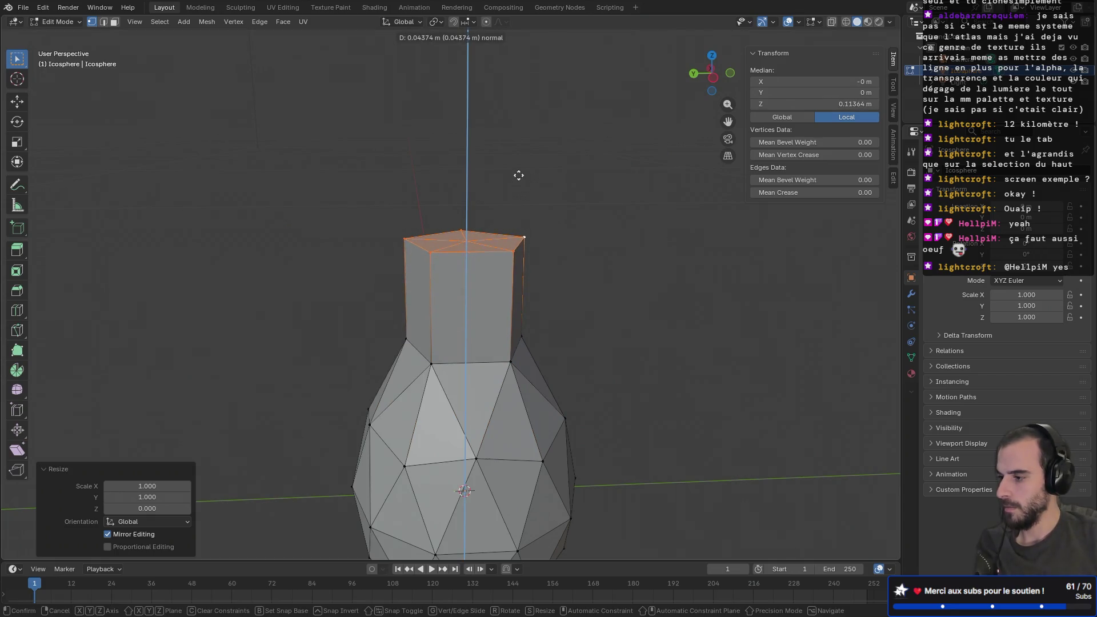
click(519, 172)
middle_drag(376, 257, 464, 241)
click(519, 225)
key(g)
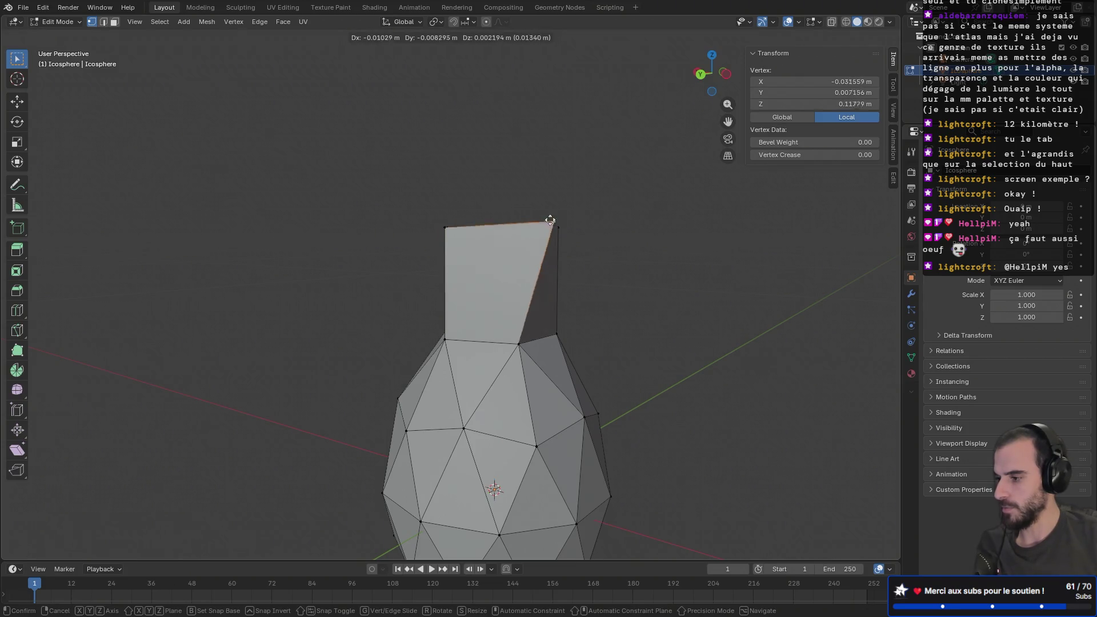
right_click(557, 221)
- Orbit around the neck and box-select all its top vertices
mouse_move(563, 221)
middle_down()
mouse_move(475, 222)
mouse_move(658, 212)
middle_up()
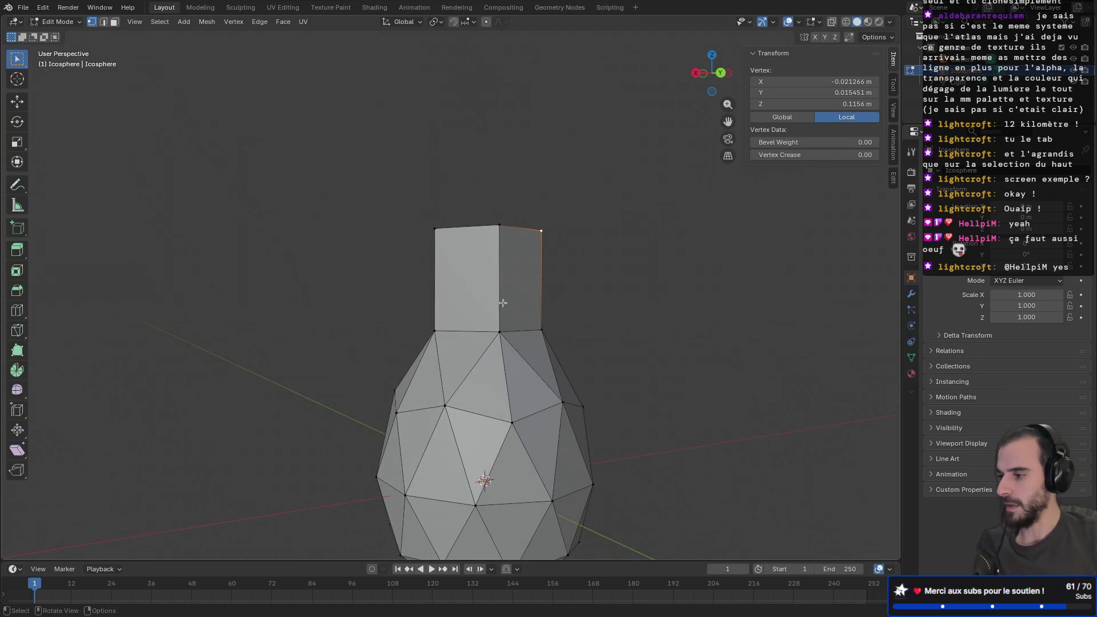
mouse_move(541, 294)
middle_down()
mouse_move(417, 304)
mouse_move(382, 321)
mouse_move(512, 299)
mouse_move(632, 328)
mouse_move(566, 345)
middle_up()
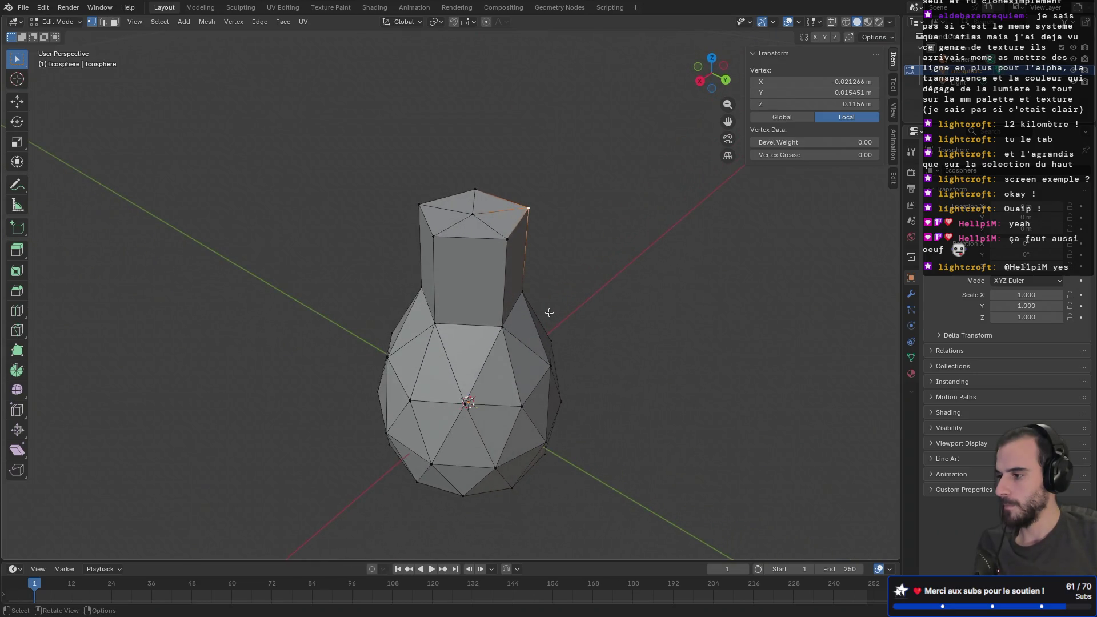
mouse_move(524, 296)
middle_down()
mouse_move(629, 263)
mouse_move(543, 276)
mouse_move(529, 293)
mouse_move(424, 320)
mouse_move(475, 340)
mouse_move(483, 302)
middle_up()
scroll(484, 302, up, 1)
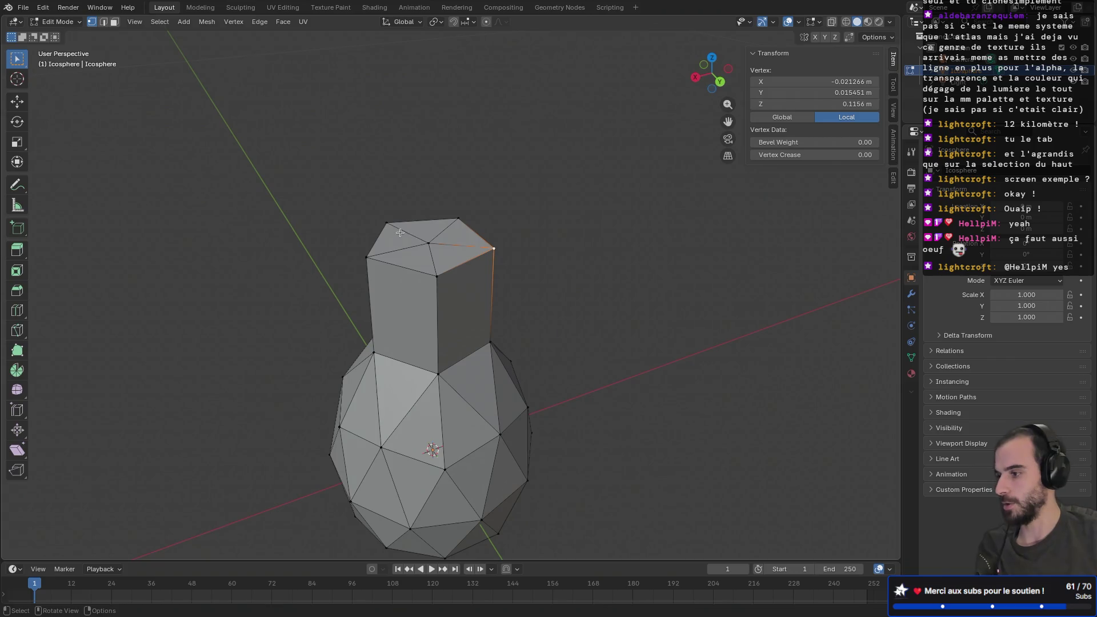
mouse_move(331, 179)
mouse_down()
mouse_move(537, 317)
mouse_move(543, 308)
mouse_up()
- Move the neck top slightly down along Z
key(g)
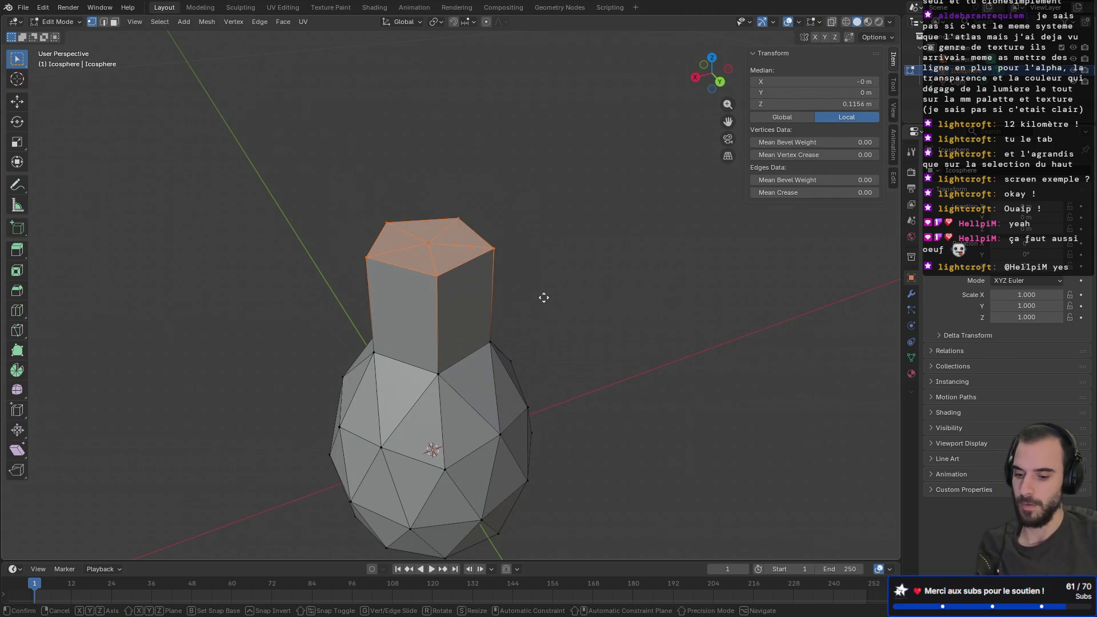
key(z)
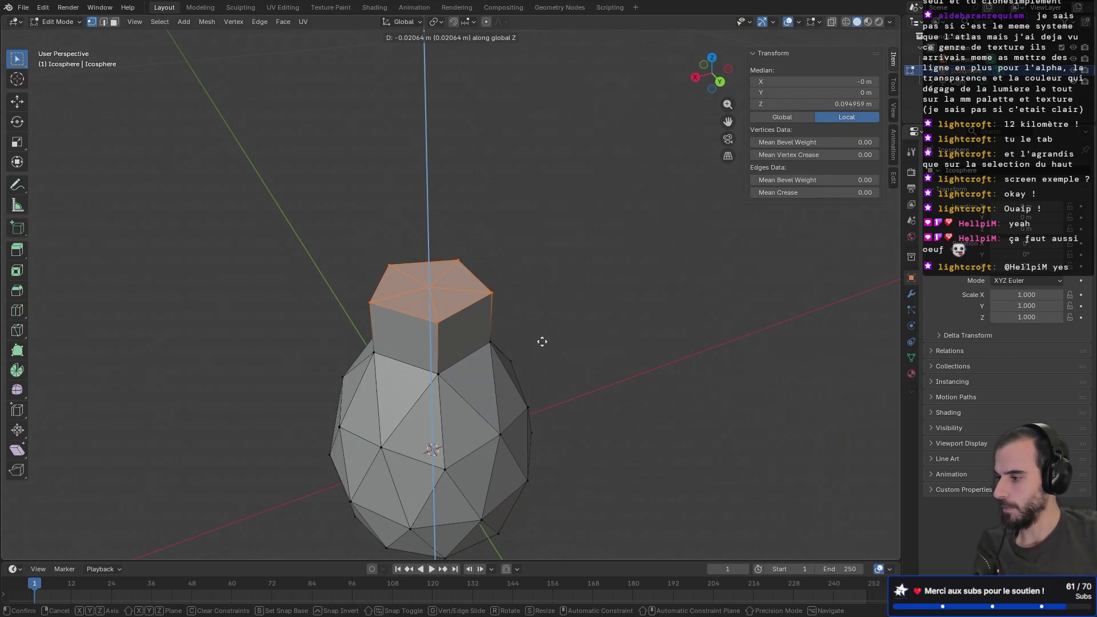
click(540, 340)
middle_drag(539, 341, 515, 311)
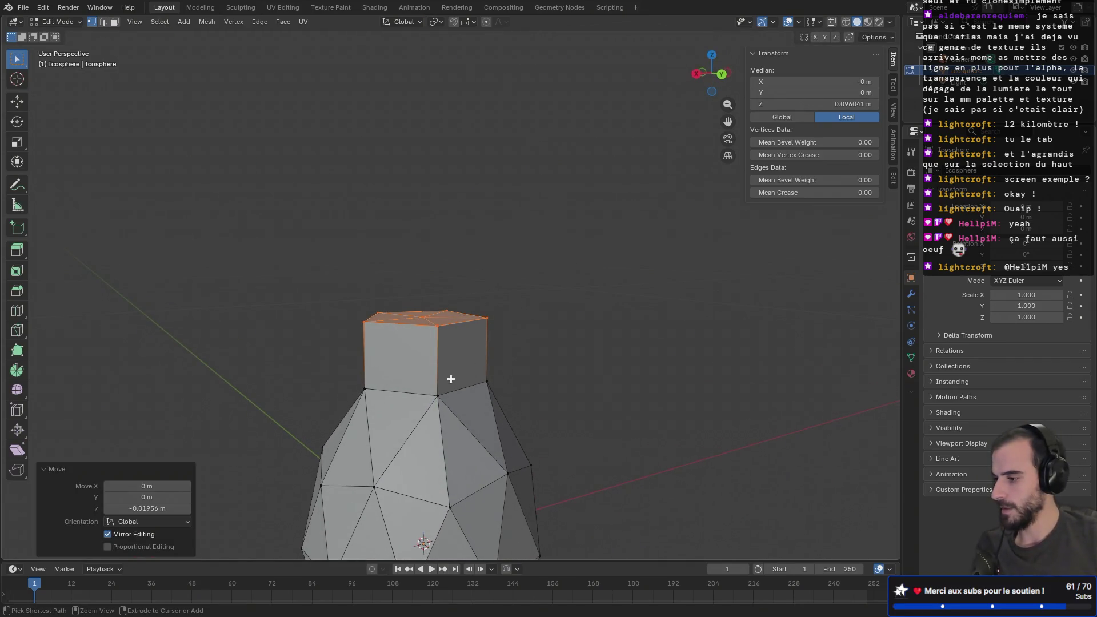
- Add two horizontal edge loops around the neck with Ctrl+R
key(ctrl+r)
scroll(443, 378, up, 1)
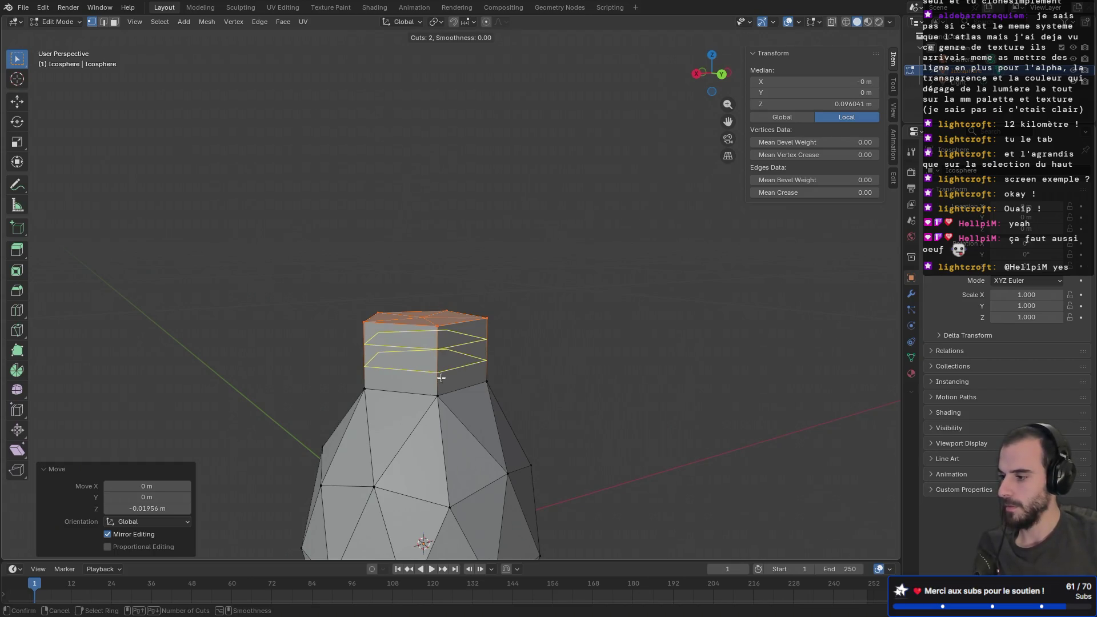
click(441, 377)
right_click(441, 377)
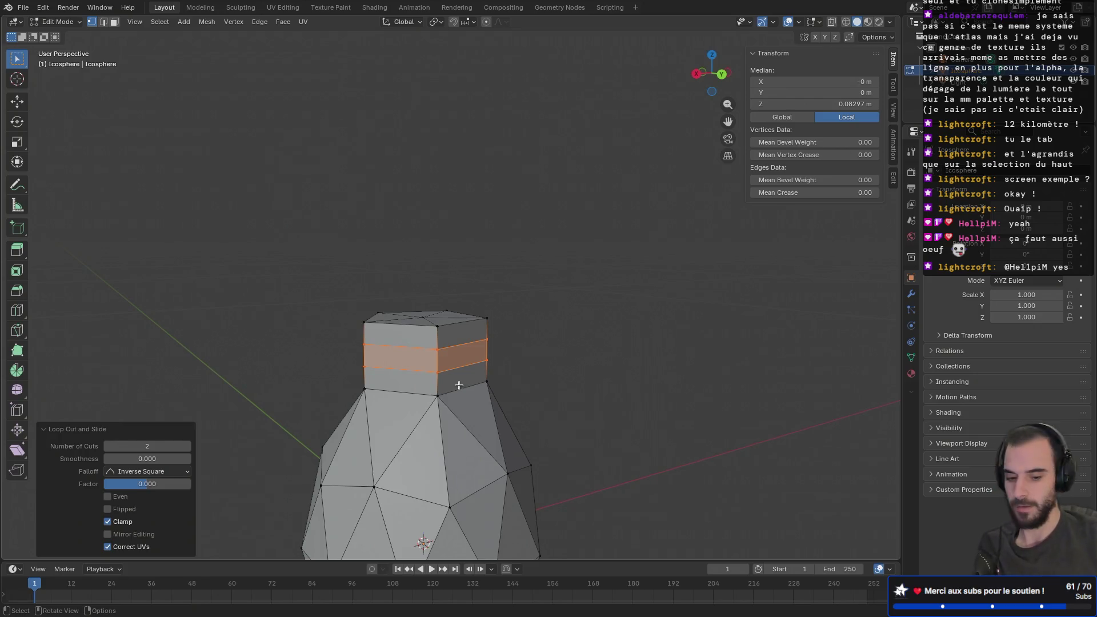
- Switch to face select mode and select a side face of the neck
key(KP_3)
middle_drag(512, 366, 460, 380)
key(3)
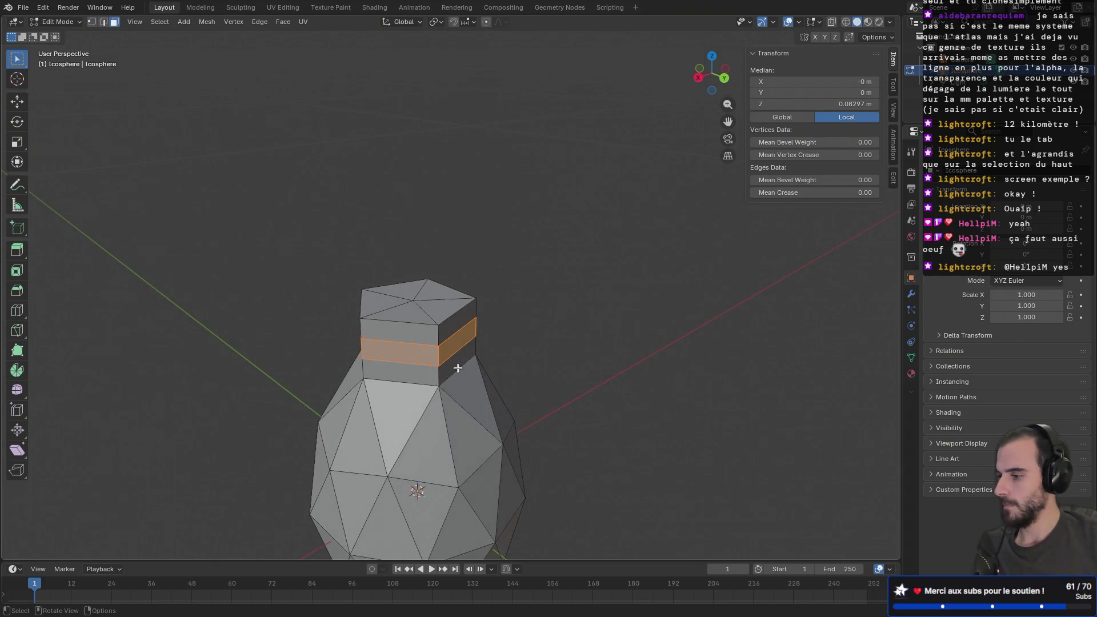
click(465, 373)
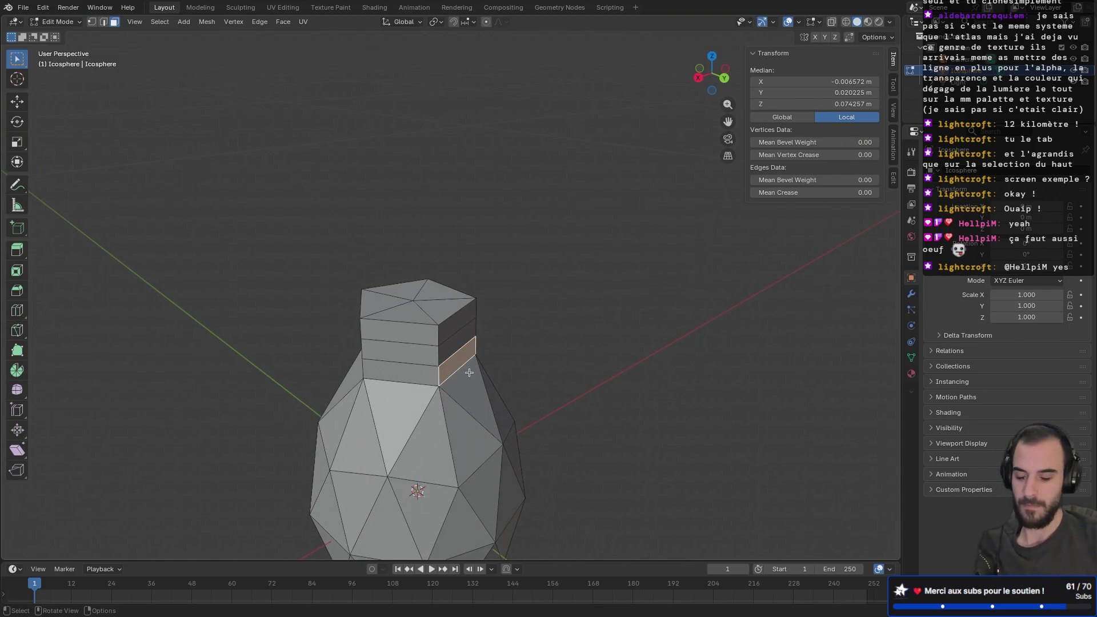
mouse_move(470, 372)
middle_down()
mouse_move(487, 350)
mouse_move(493, 422)
middle_up()
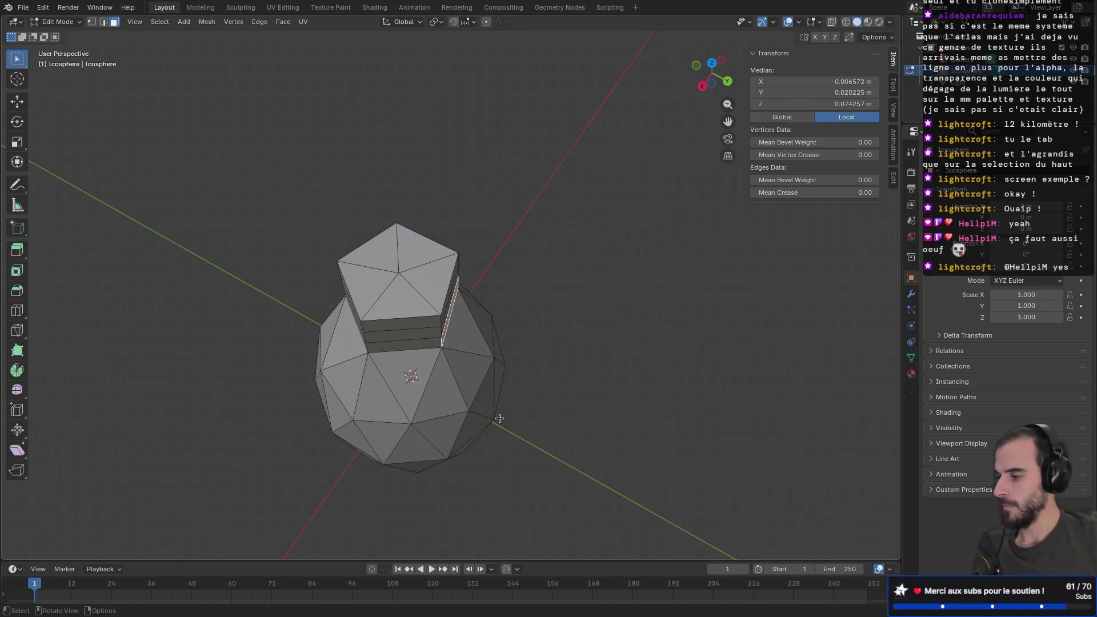
- Extrude the selected middle-band neck face outward into a straight rectangular branch
key(e)
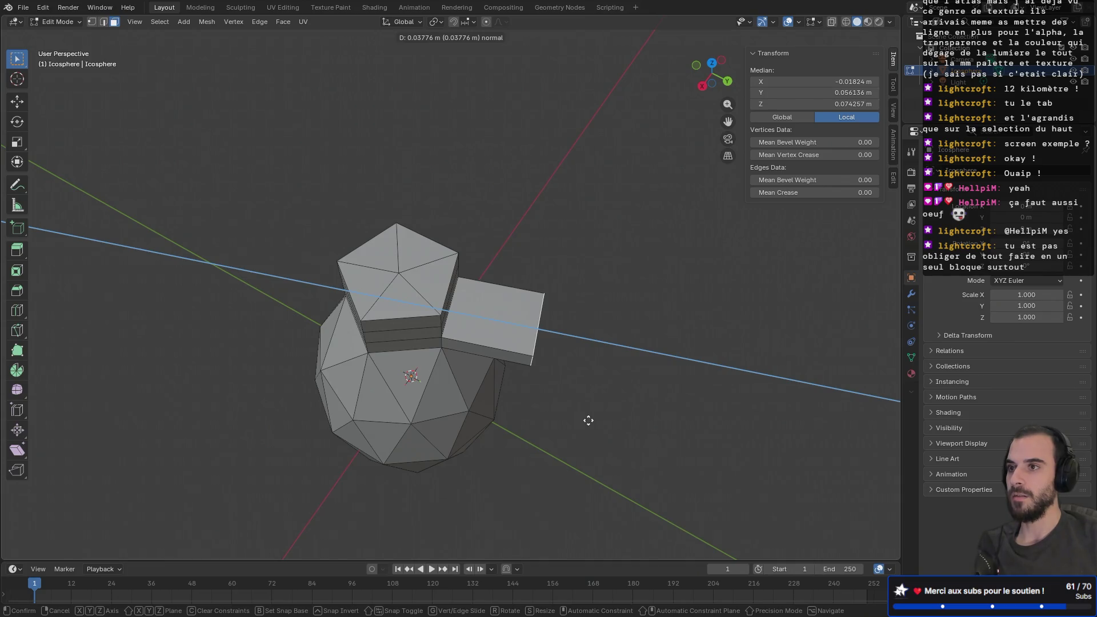
click(588, 420)
mouse_move(588, 421)
middle_down()
mouse_move(560, 447)
mouse_move(553, 313)
middle_up()
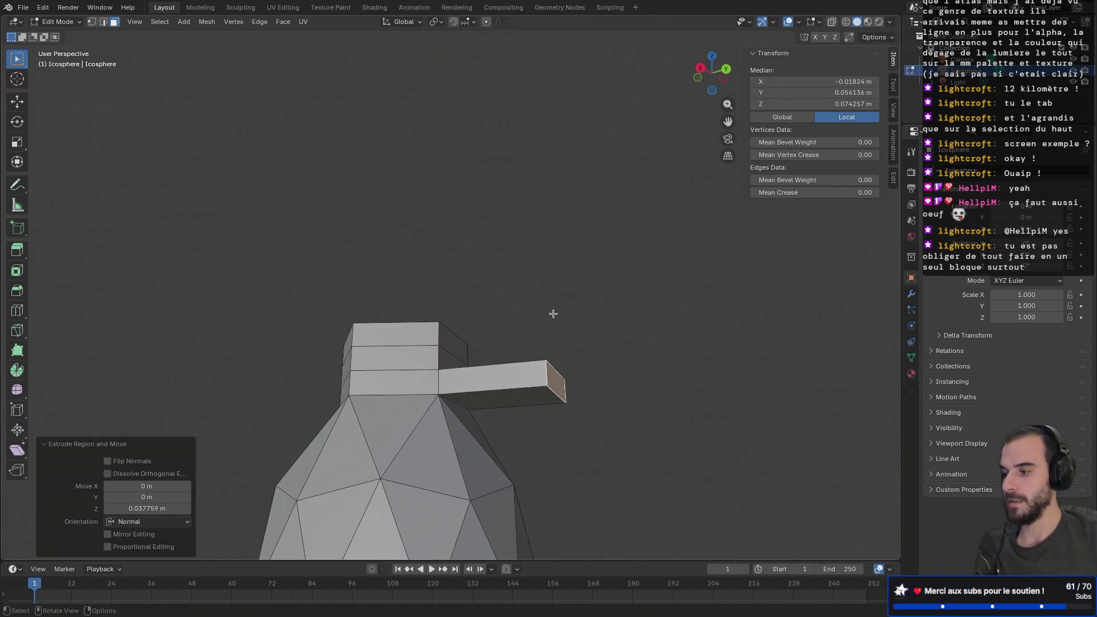
mouse_move(533, 398)
middle_down()
mouse_move(314, 410)
mouse_move(342, 423)
middle_up()
- Raise the branch's end face slightly along the Z axis
key(g)
key(z)
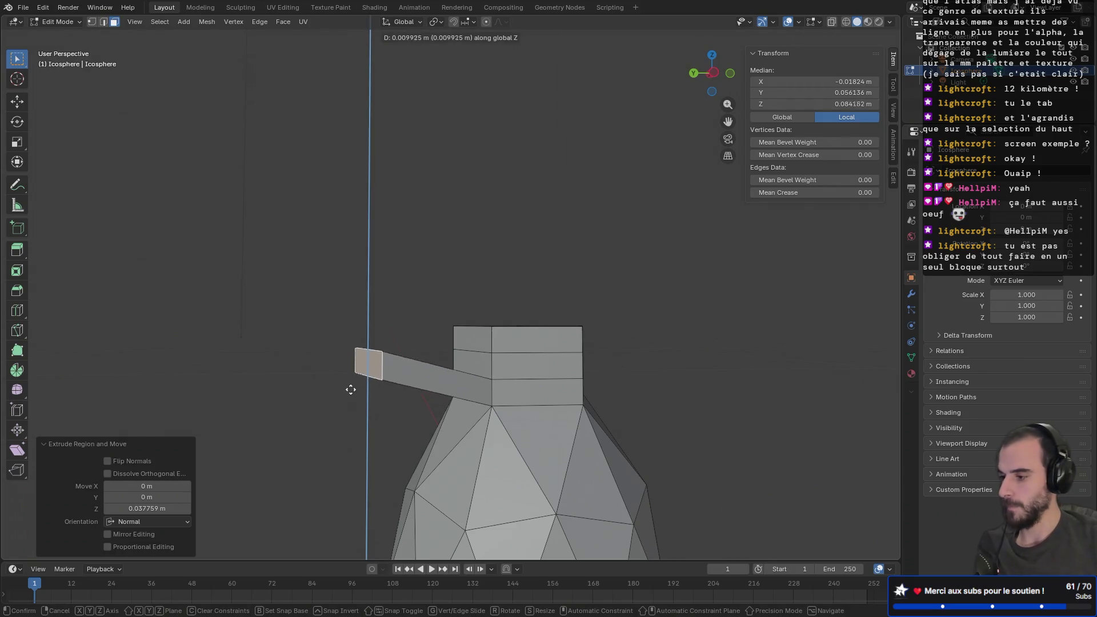
click(366, 363)
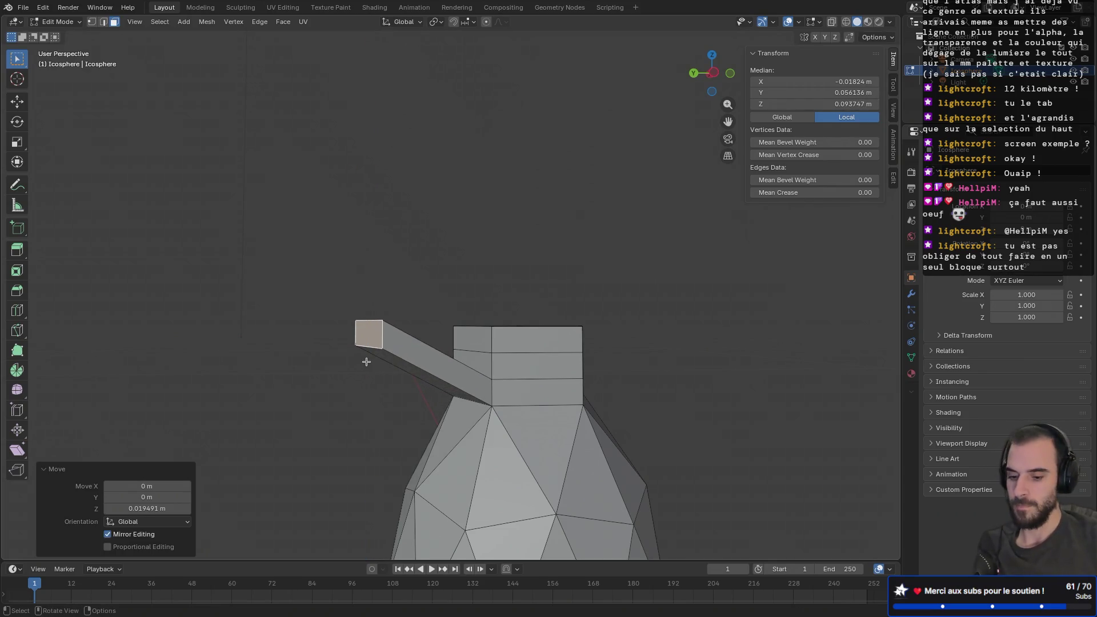
- Orbit and zoom around the egg to inspect the jug-like branch from above
mouse_move(366, 362)
middle_down()
mouse_move(385, 423)
mouse_move(359, 440)
mouse_move(324, 409)
mouse_move(570, 396)
mouse_move(610, 367)
mouse_move(619, 381)
mouse_move(534, 370)
middle_up()
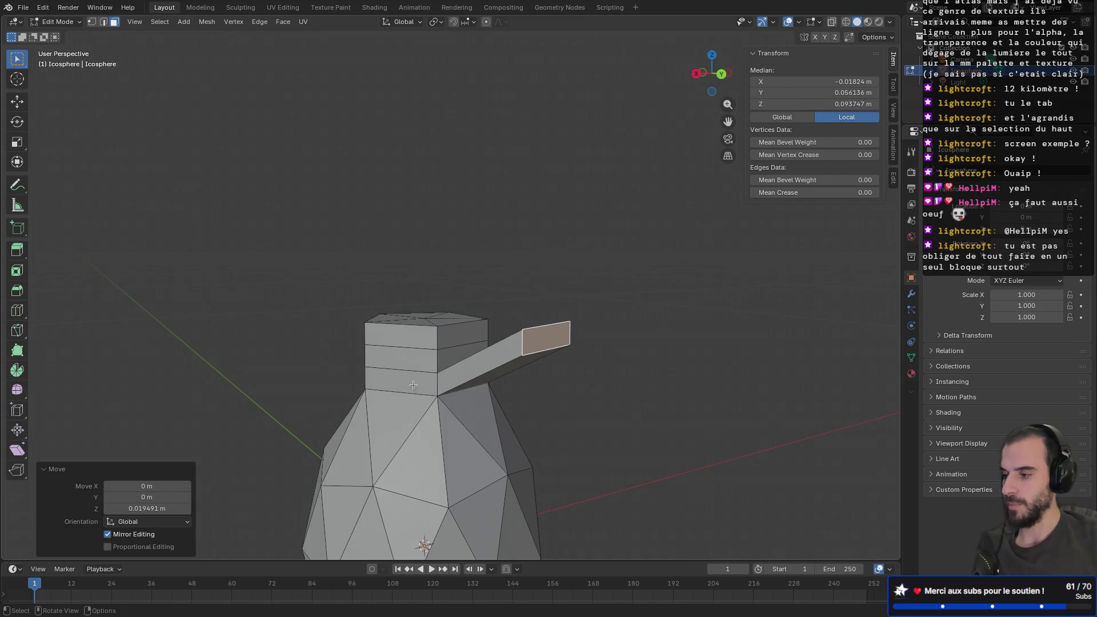
mouse_move(392, 387)
middle_down()
mouse_move(482, 397)
mouse_move(444, 392)
middle_up()
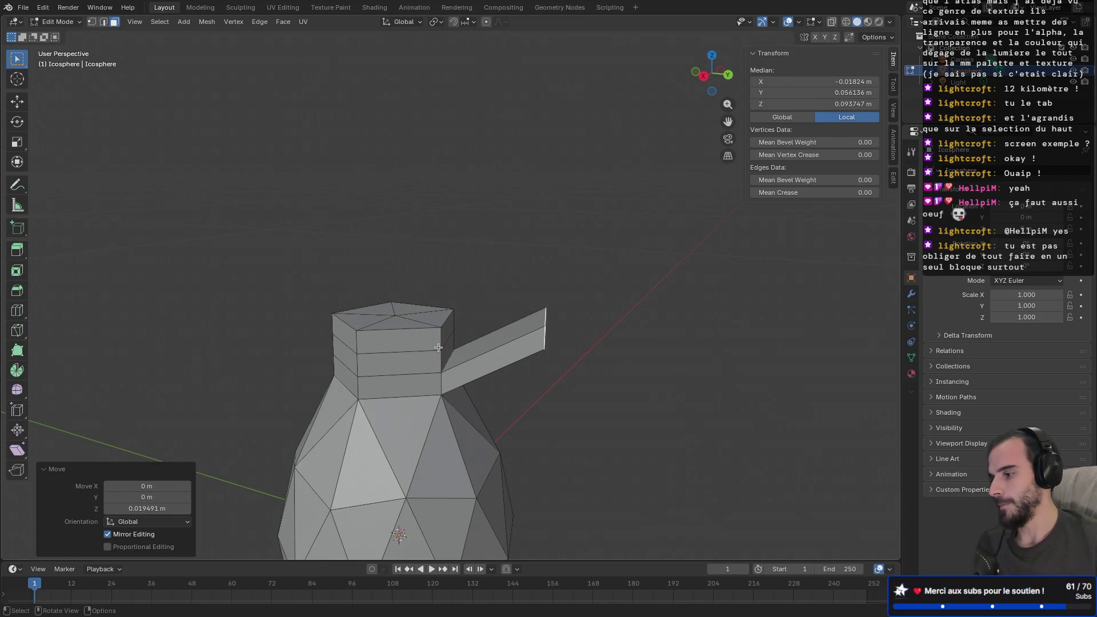
scroll(371, 372, down, 5)
mouse_move(374, 394)
middle_down()
mouse_move(383, 402)
mouse_move(427, 300)
mouse_move(457, 341)
middle_up()
scroll(458, 341, up, 2)
shift+middle_drag(488, 295, 456, 369)
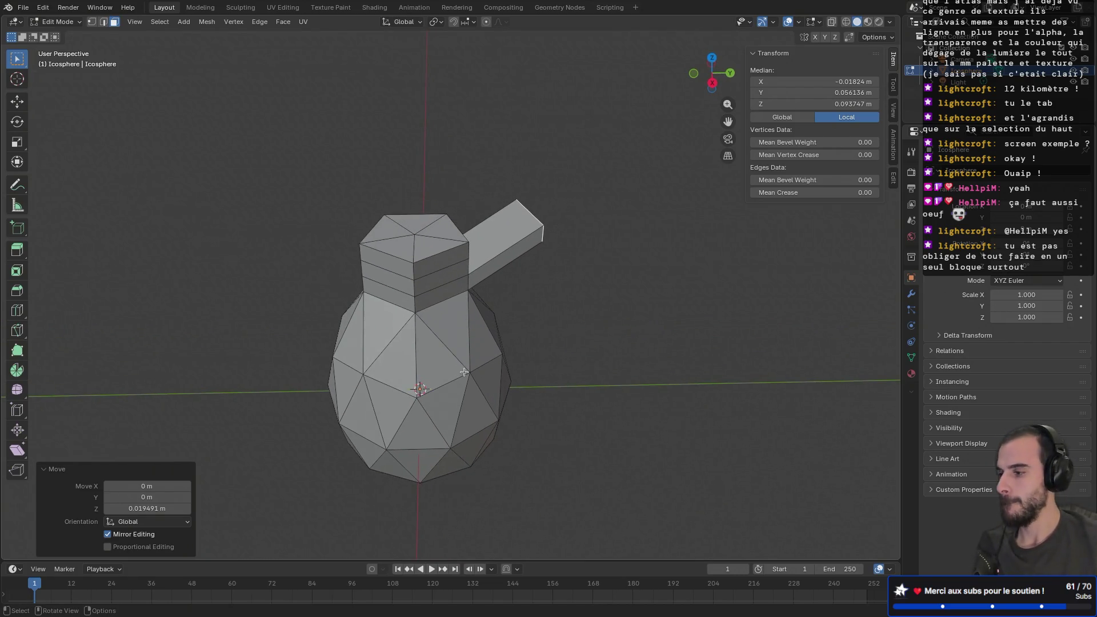
middle_drag(514, 318, 436, 310)
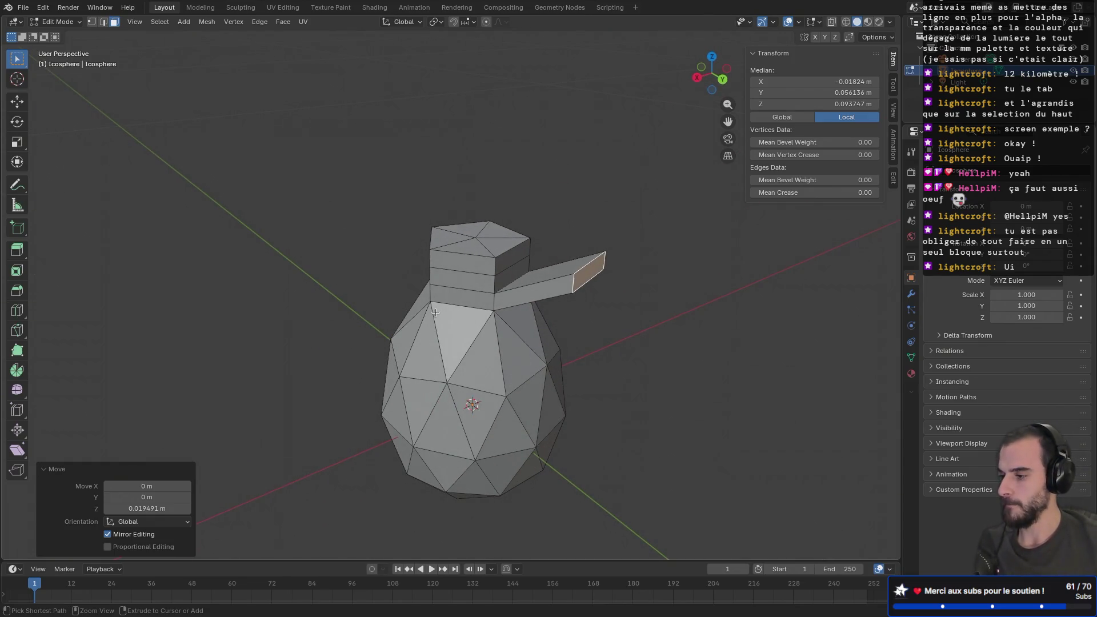
- Undo the branch and neck loops, then lower the neck top about 0.0194 m
key(ctrl+z)
key(ctrl+z)
key(ctrl+z)
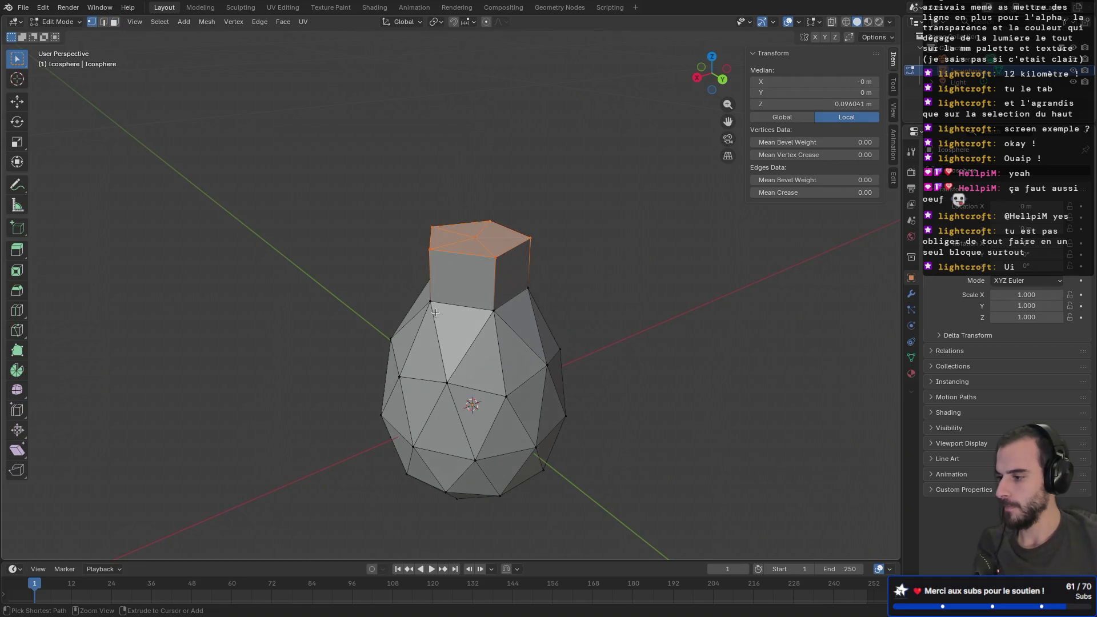
key(g)
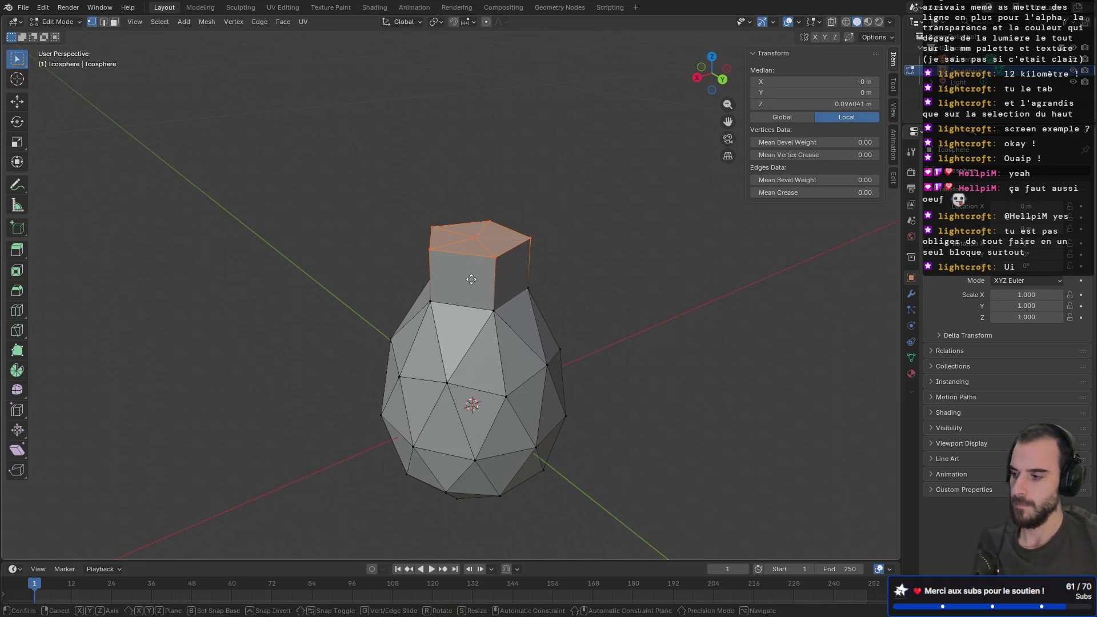
key(z)
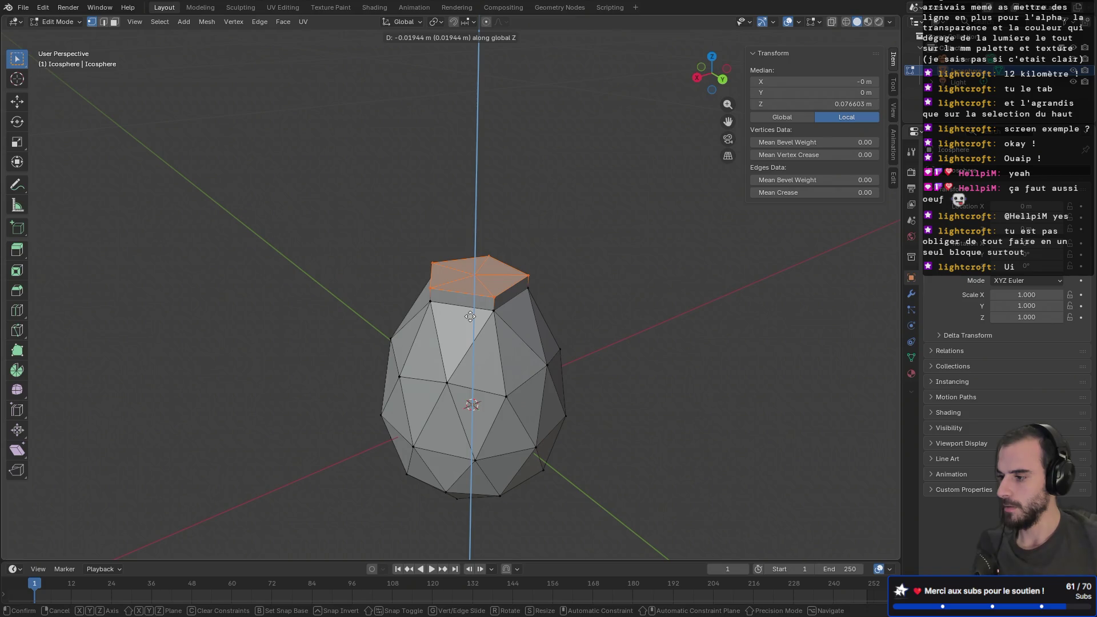
click(469, 317)
middle_drag(479, 286, 519, 291)
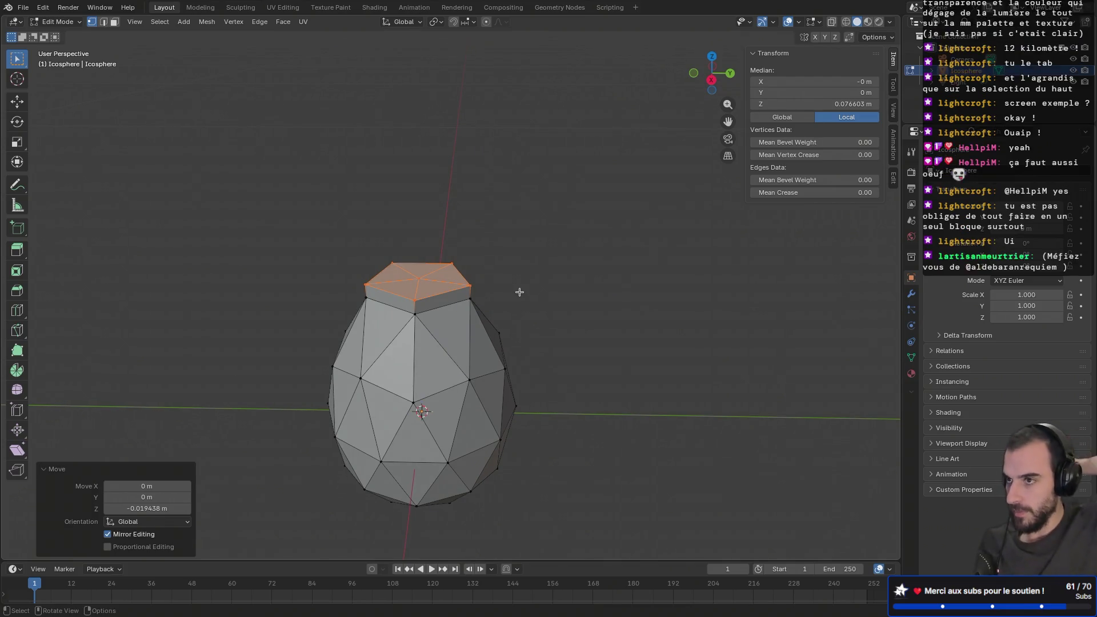
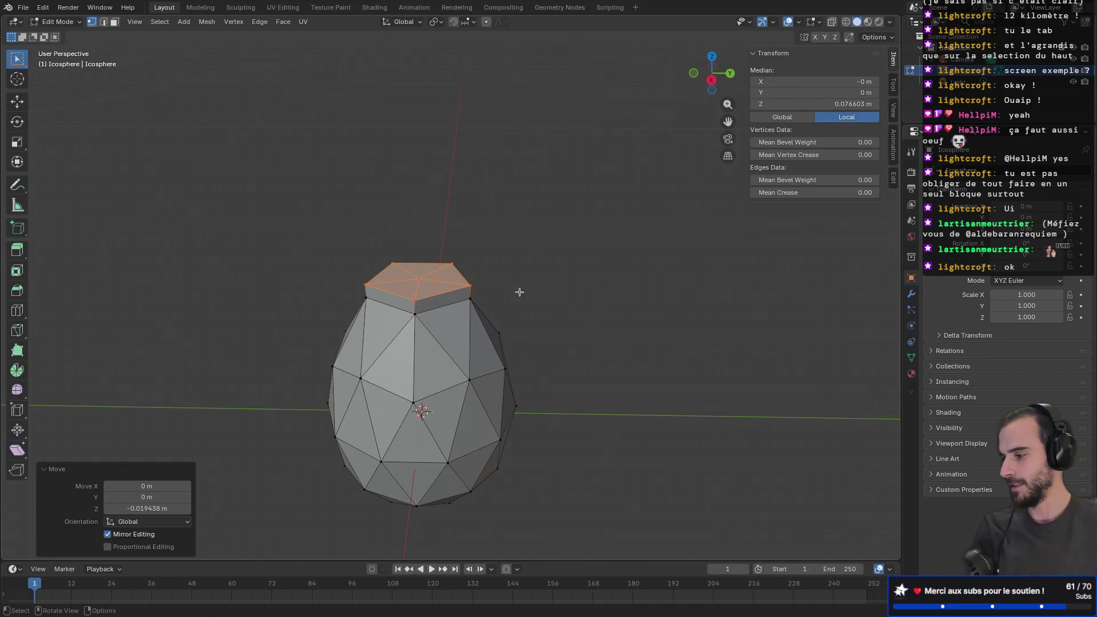
- Select the whole egg mesh and frame the view on it
mouse_move(509, 291)
middle_down()
mouse_move(537, 301)
mouse_move(417, 265)
mouse_move(418, 296)
mouse_move(384, 299)
mouse_move(373, 282)
mouse_move(400, 325)
mouse_move(497, 251)
mouse_move(490, 208)
mouse_move(617, 221)
mouse_move(624, 240)
middle_up()
key(a)
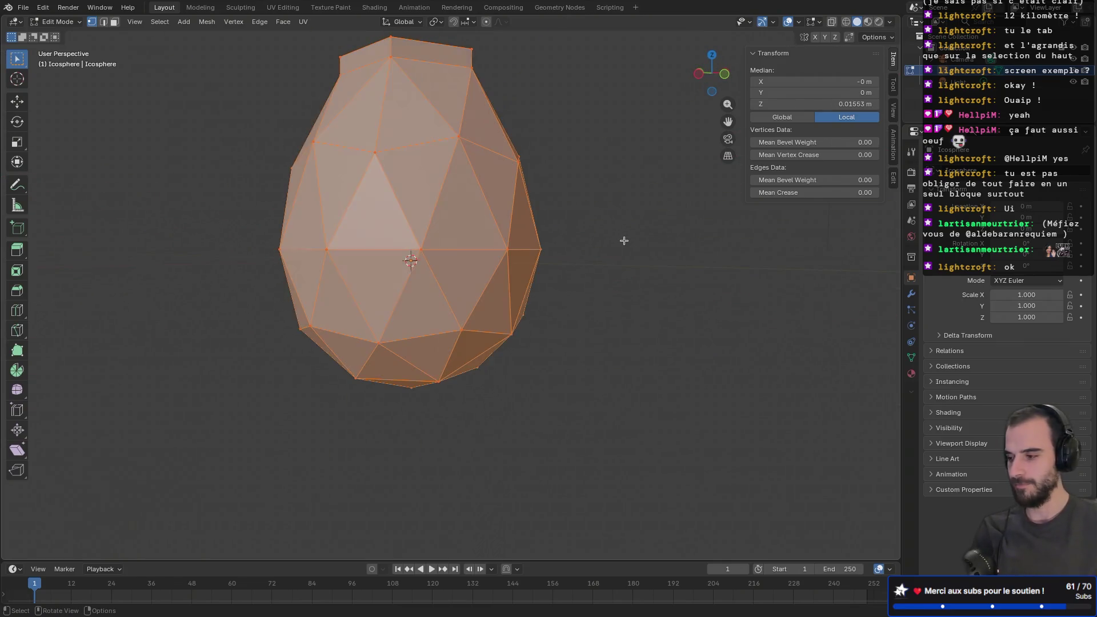
key(KP_Decimal)
scroll(515, 210, down, 2)
mouse_move(529, 209)
middle_down()
mouse_move(562, 209)
mouse_move(495, 220)
mouse_move(505, 183)
mouse_move(433, 175)
mouse_move(470, 209)
middle_up()
- In face select mode, pick a top-cap triangle and the side face beside it
click(451, 189)
key(3)
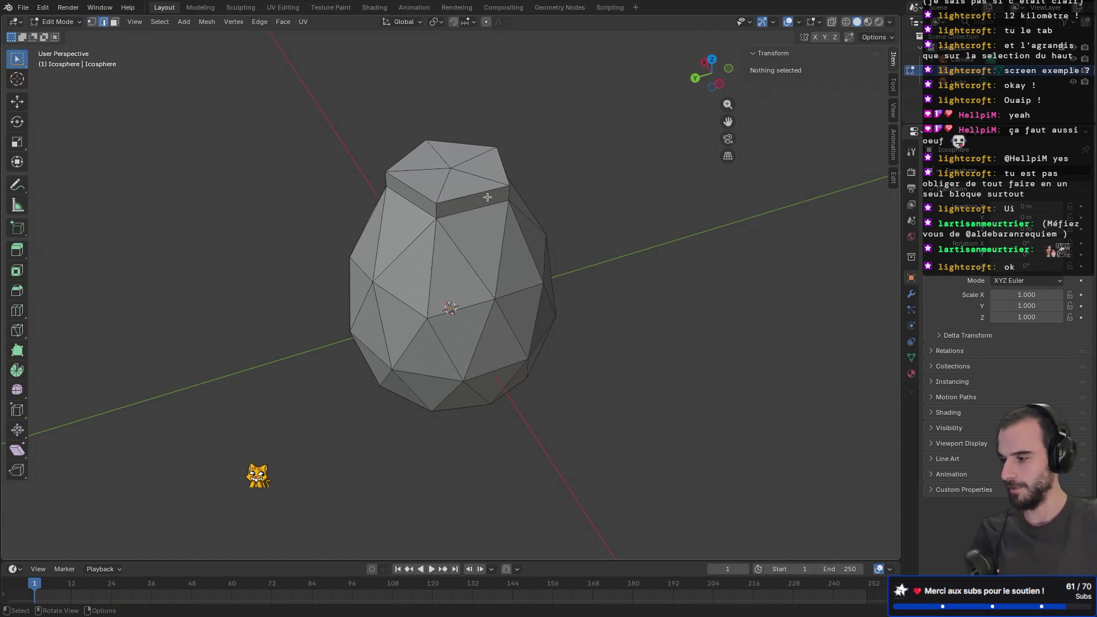
click(440, 188)
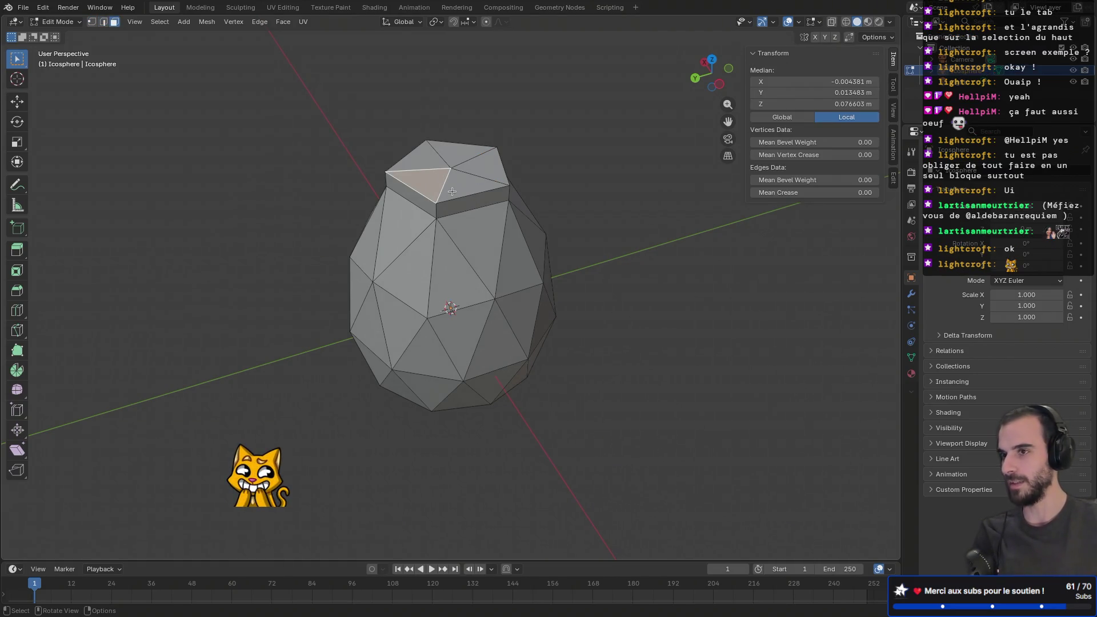
click(418, 196)
mouse_move(419, 196)
middle_down()
mouse_move(594, 139)
mouse_move(565, 191)
mouse_move(626, 190)
middle_up()
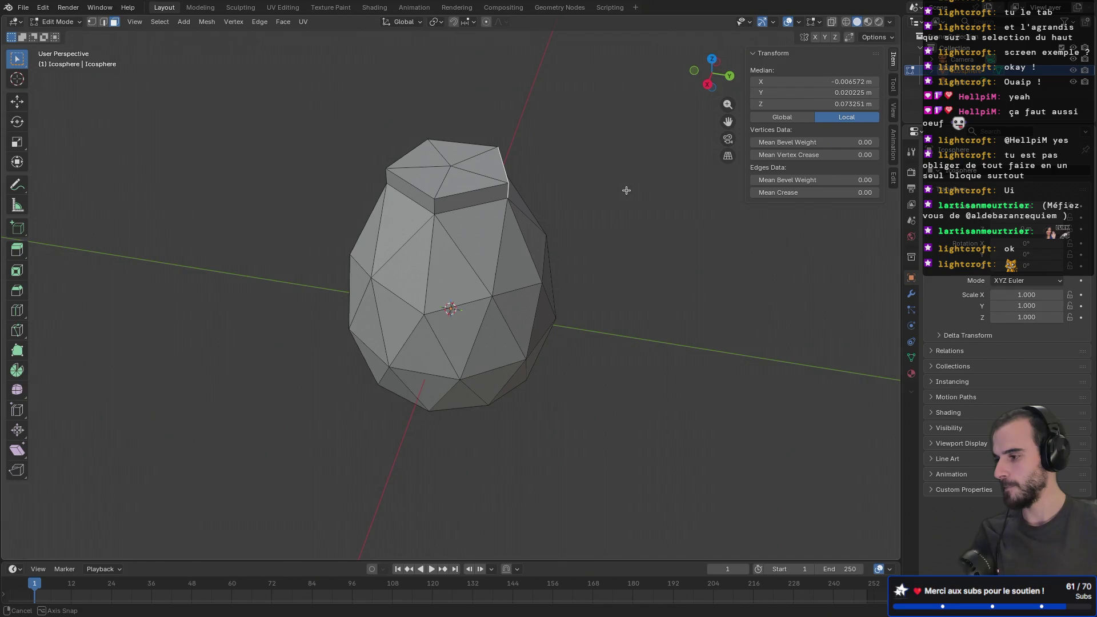
mouse_move(626, 191)
middle_down()
mouse_move(594, 201)
mouse_move(568, 232)
mouse_move(580, 220)
mouse_move(526, 189)
mouse_move(595, 186)
mouse_move(523, 185)
mouse_move(495, 203)
mouse_move(517, 184)
mouse_move(587, 197)
mouse_move(580, 220)
middle_up()
- Start a loop cut, cancel it, and reorient the view around the egg
key(ctrl+r)
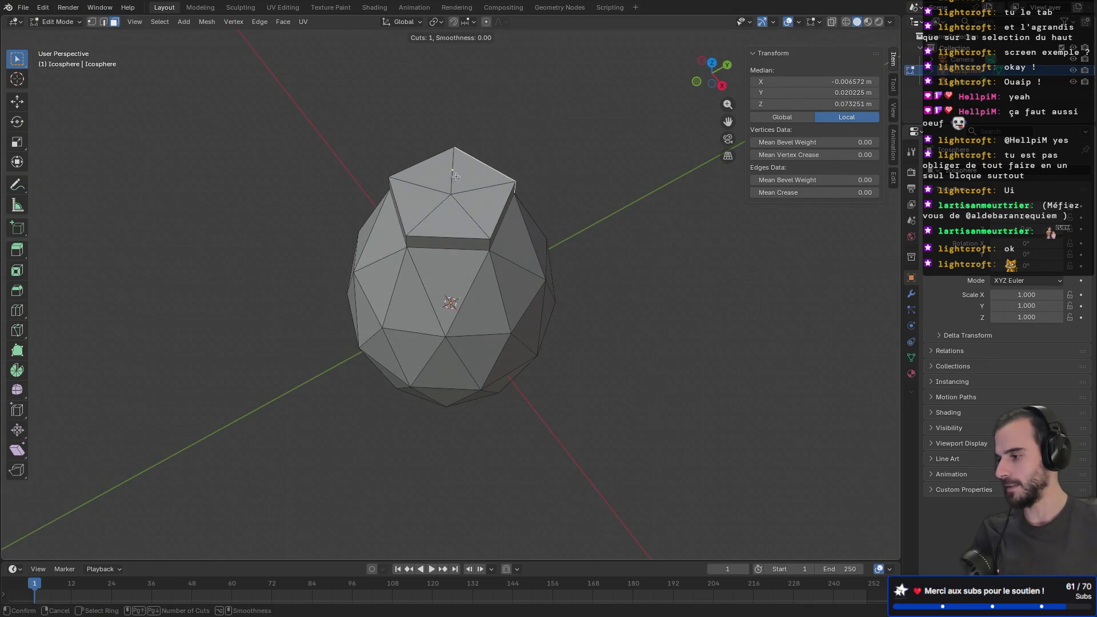
key(Escape)
mouse_move(546, 196)
middle_down()
mouse_move(523, 188)
mouse_move(615, 162)
mouse_move(540, 172)
middle_up()
mouse_move(469, 149)
middle_down()
mouse_move(521, 191)
mouse_move(594, 160)
mouse_move(609, 140)
middle_up()
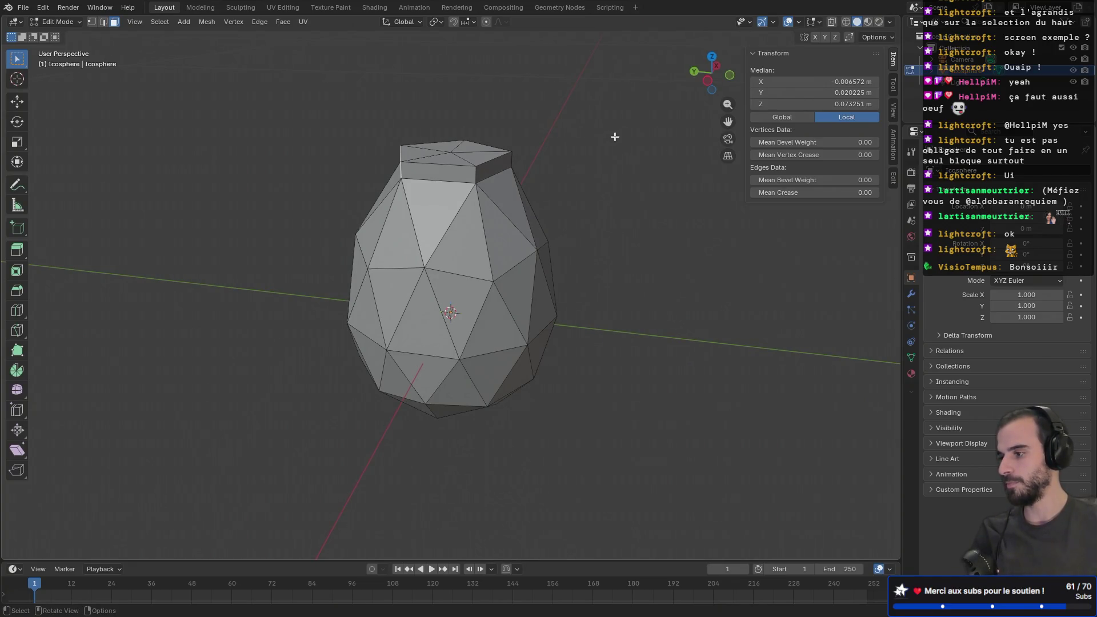
- Select the top-cap triangles and the band face just below the cap
middle_drag(615, 137, 489, 165)
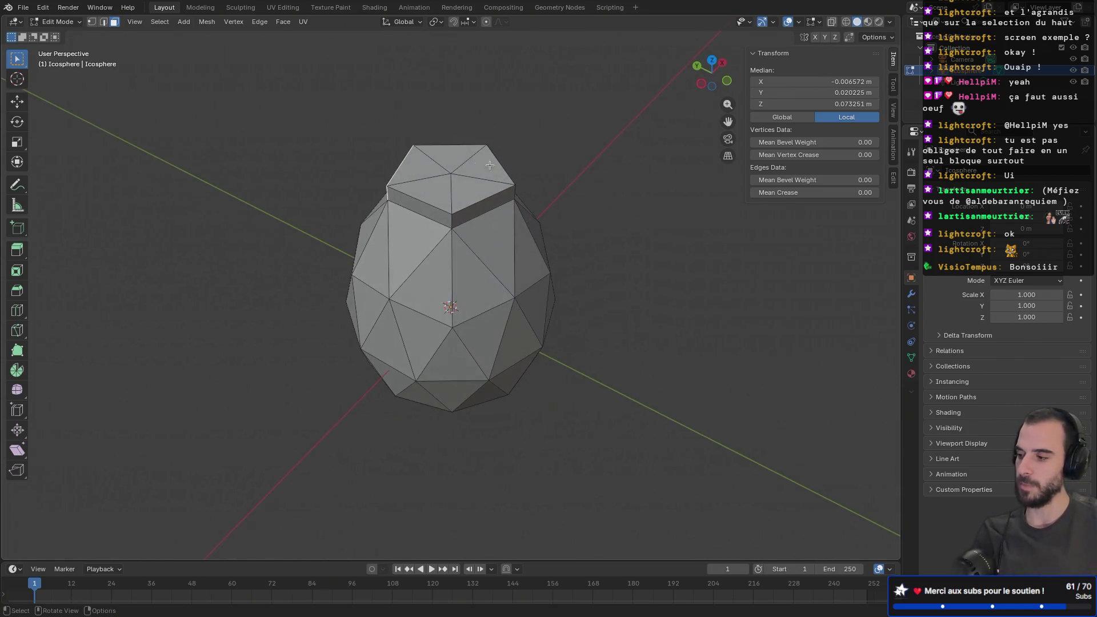
click(433, 169)
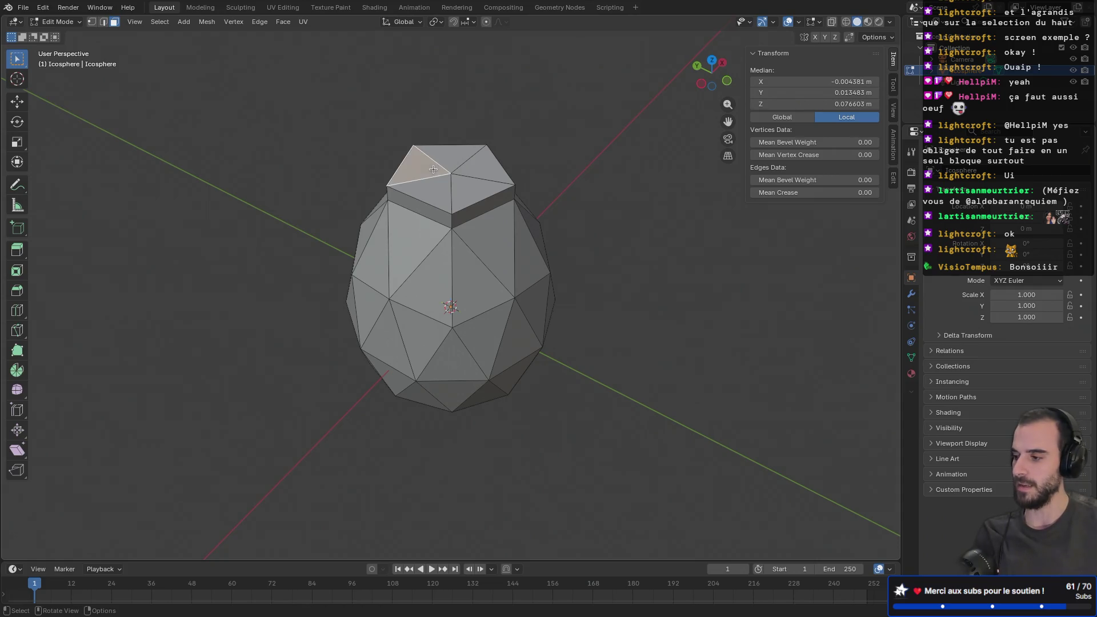
click(477, 169)
click(455, 162)
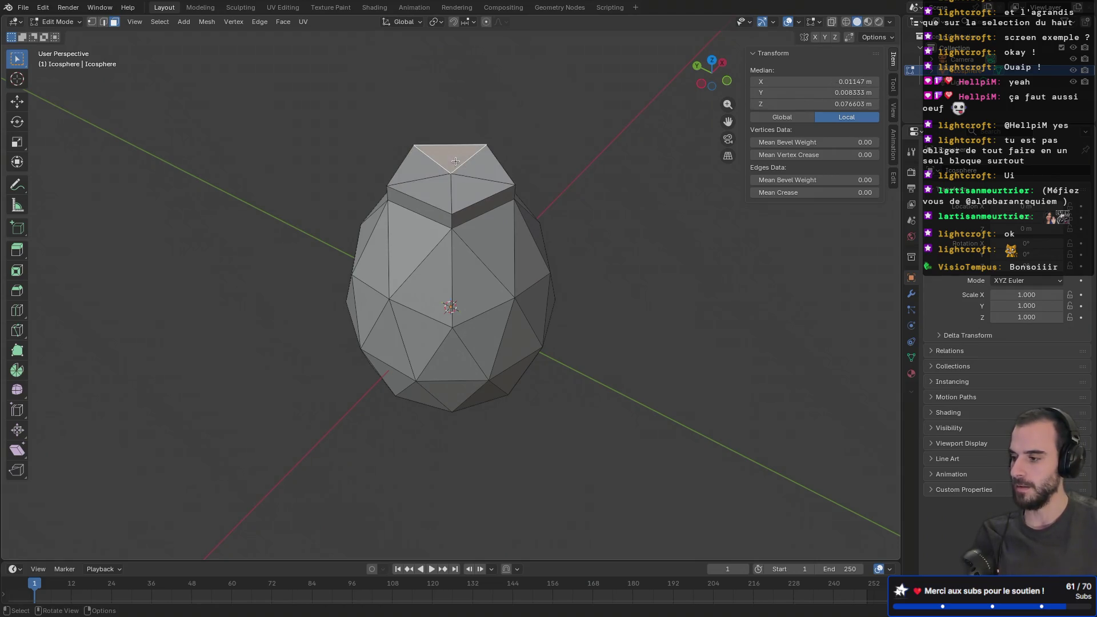
click(427, 173)
middle_drag(427, 173, 474, 171)
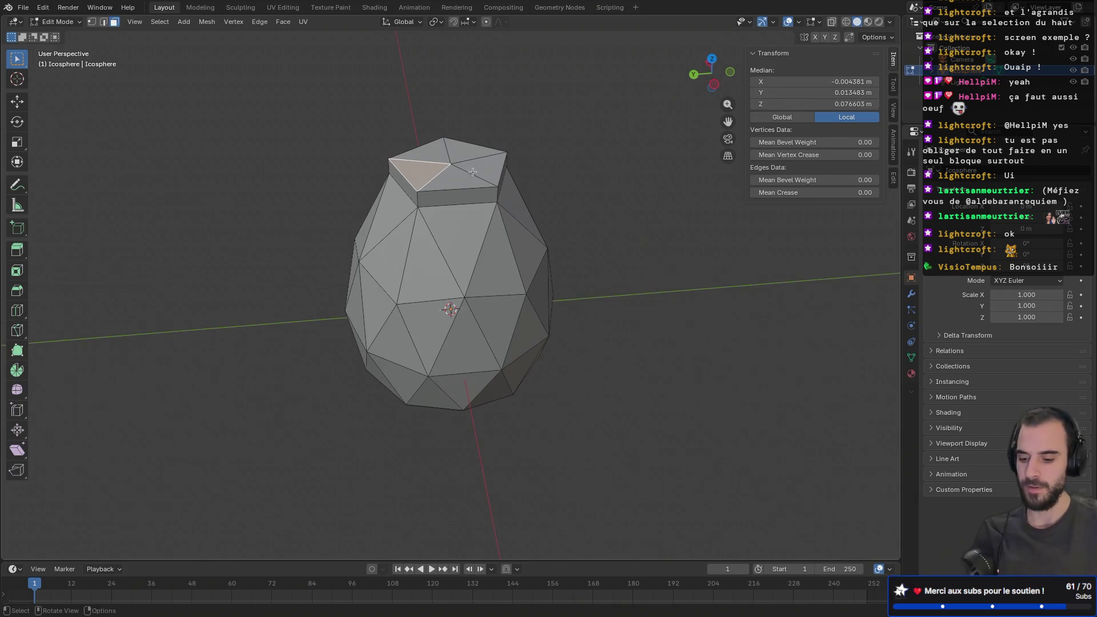
ctrl+alt+click(463, 189)
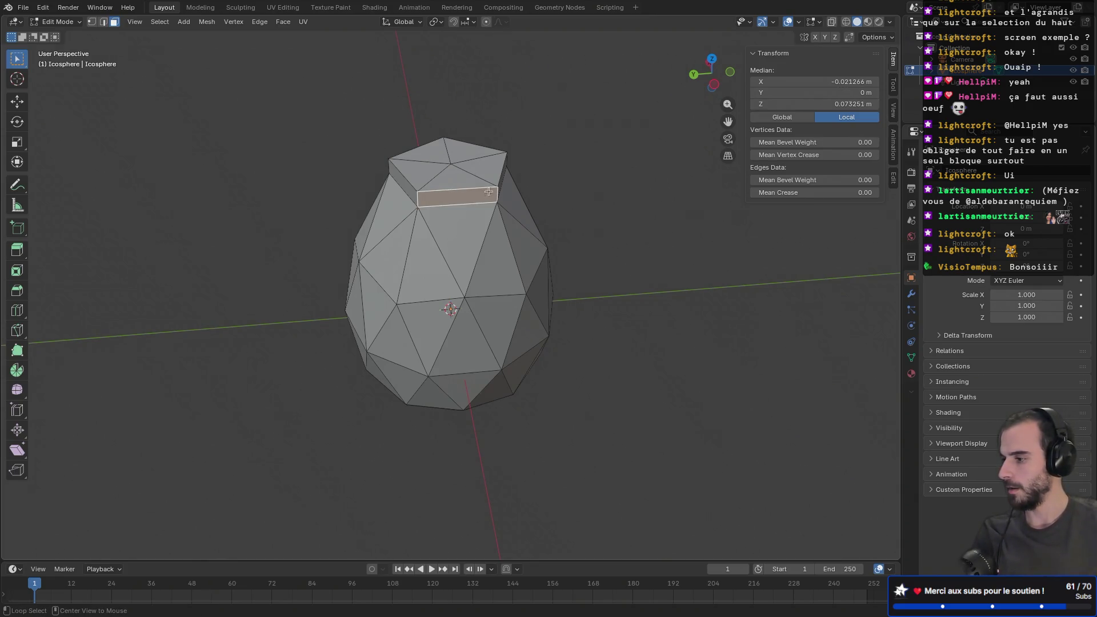
- In edge select mode, select every edge of the cap rim loop
key(2)
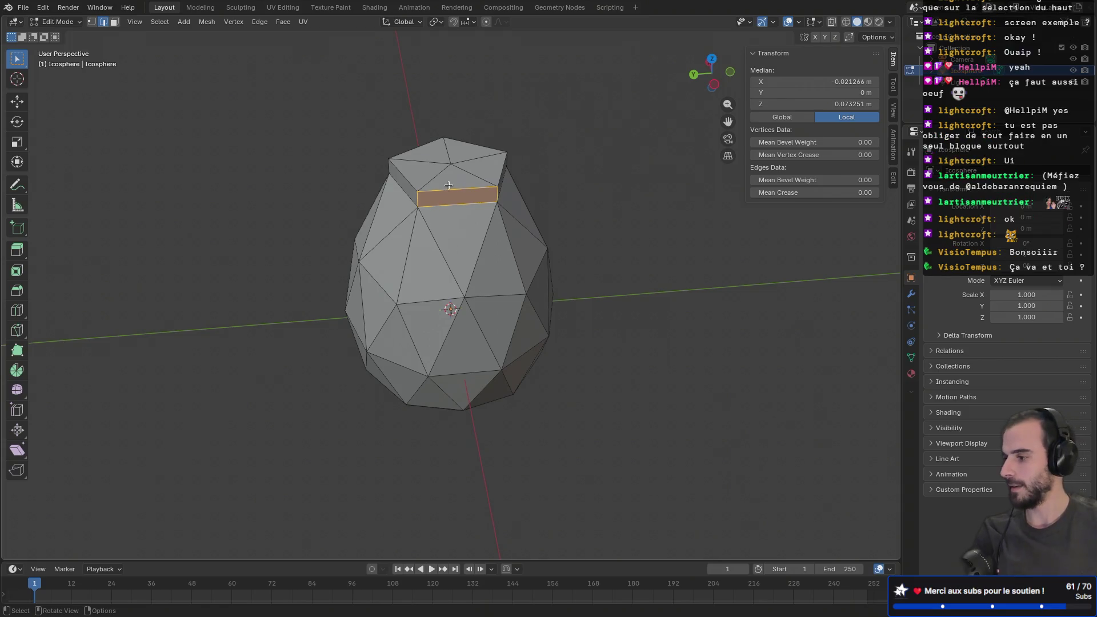
click(454, 188)
ctrl+click(445, 191)
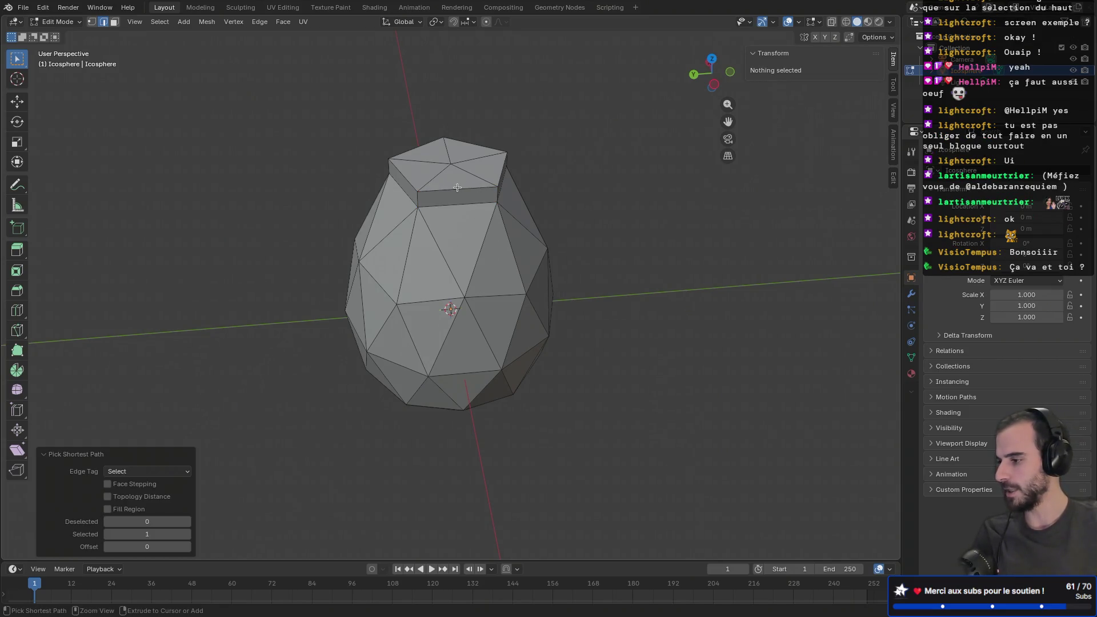
middle_drag(445, 190, 446, 193)
ctrl+click(502, 208)
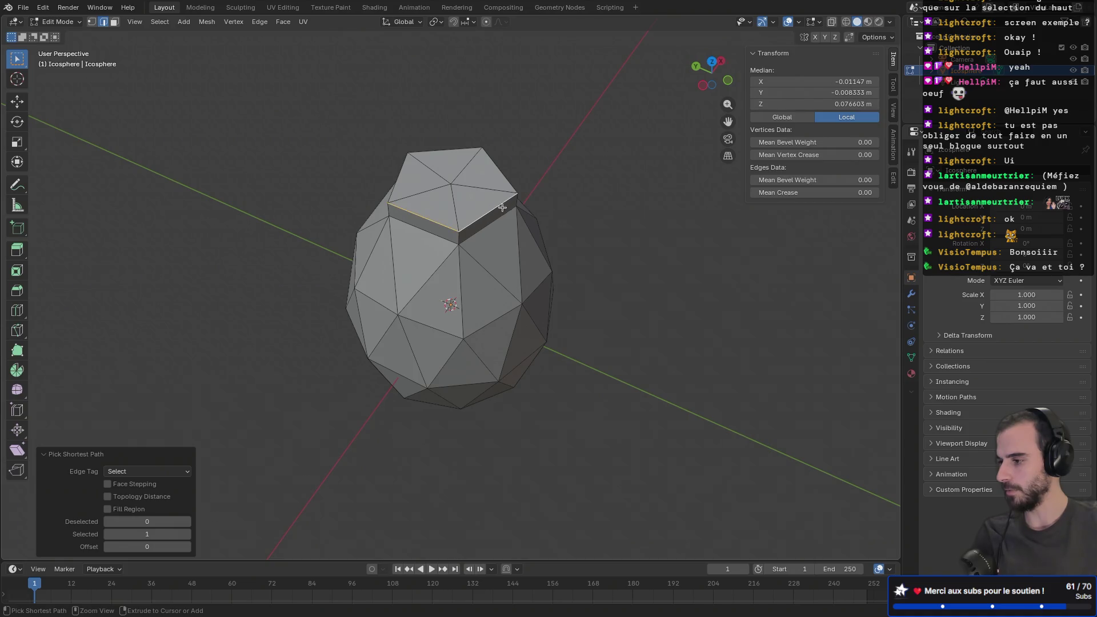
ctrl+click(508, 180)
ctrl+click(457, 150)
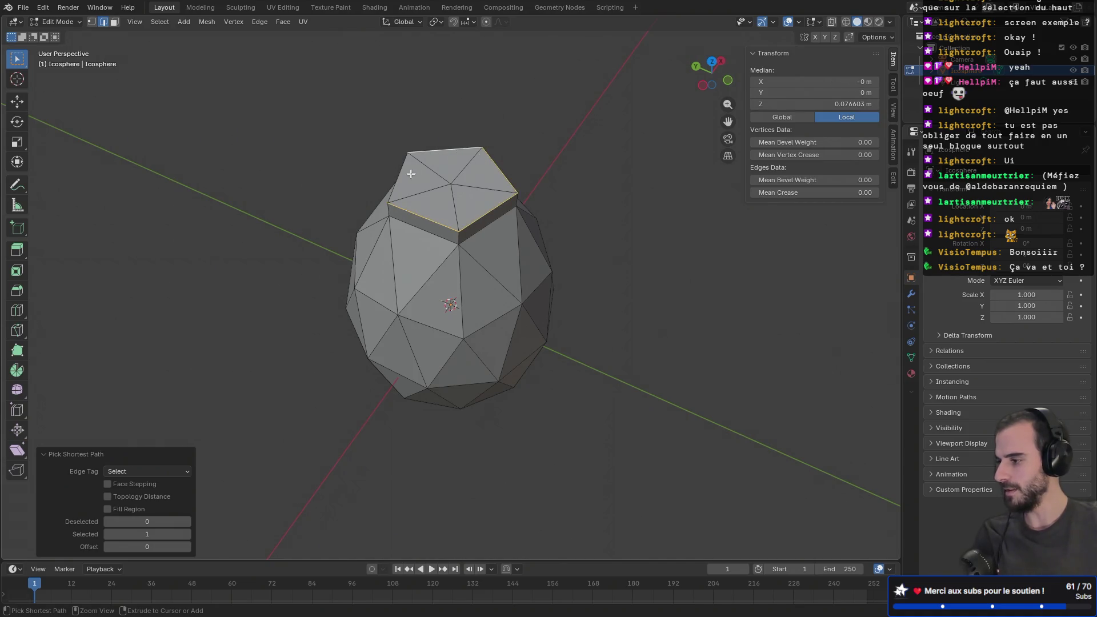
- Begin scaling the rim loop in the XY plane only
mouse_move(402, 175)
middle_down()
mouse_move(583, 140)
mouse_move(517, 165)
mouse_move(554, 177)
middle_up()
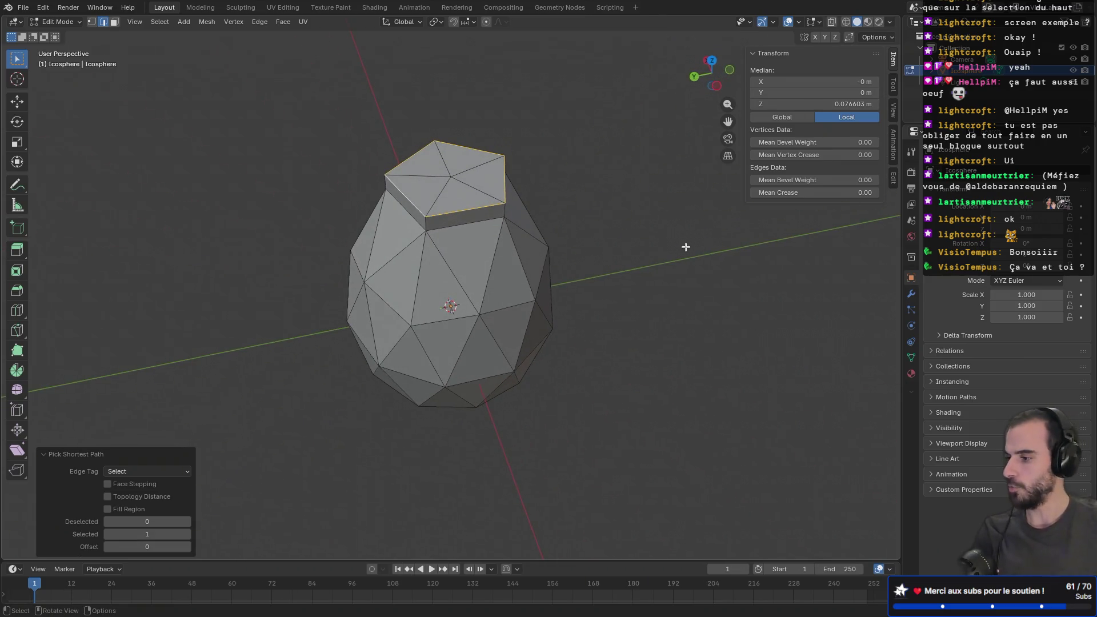
key(s)
key(shift+z)
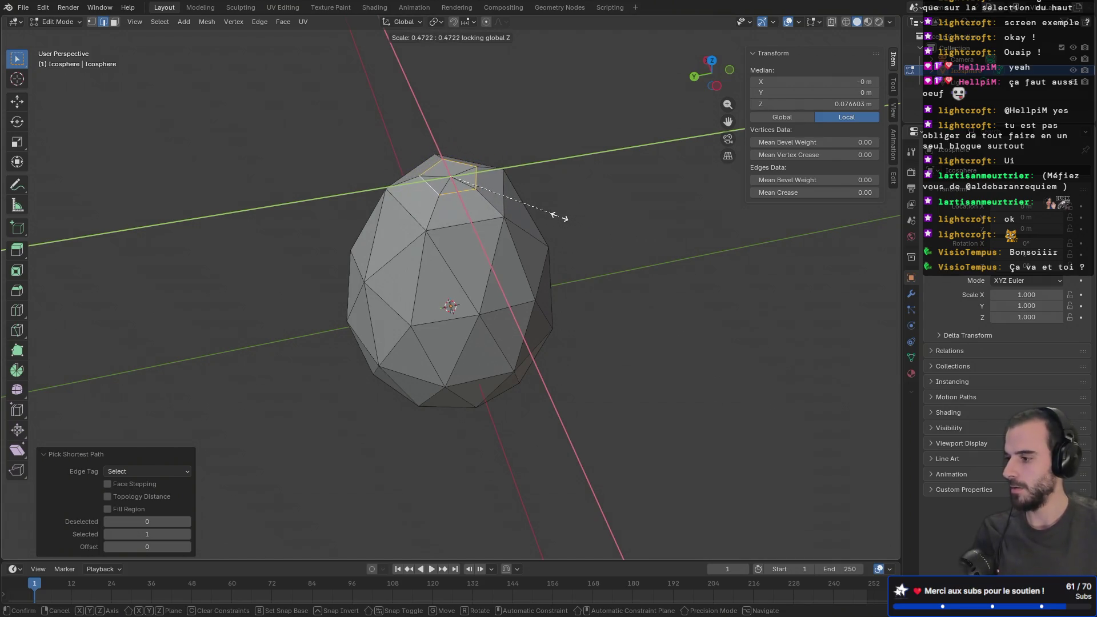
- Shrink the cap rim to 0.390 and cancel a trial vertical move
click(541, 208)
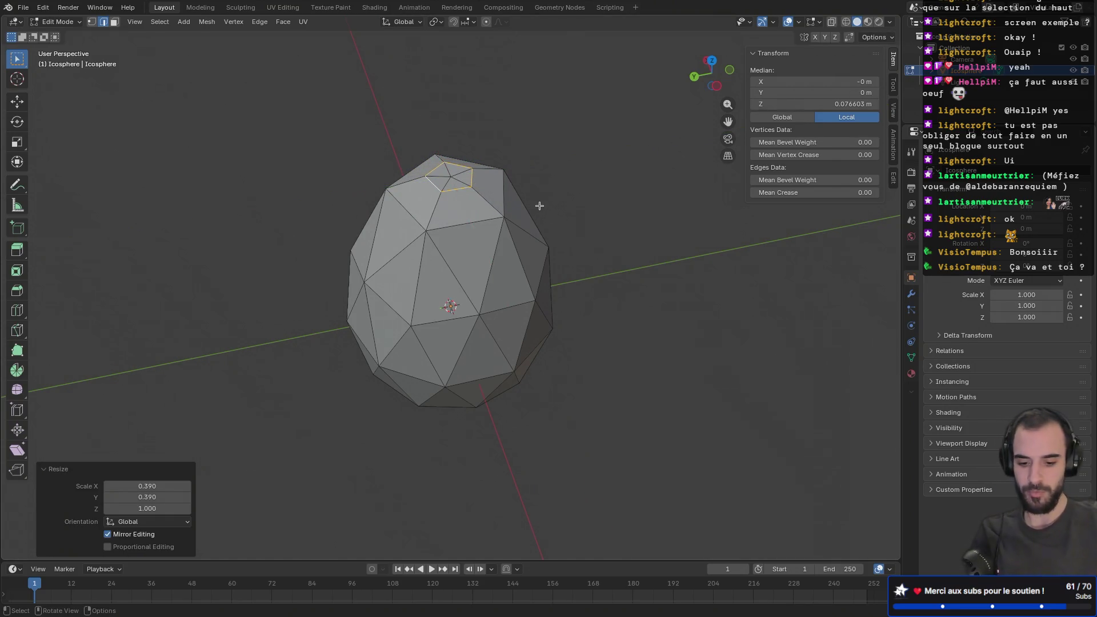
key(g)
key(z)
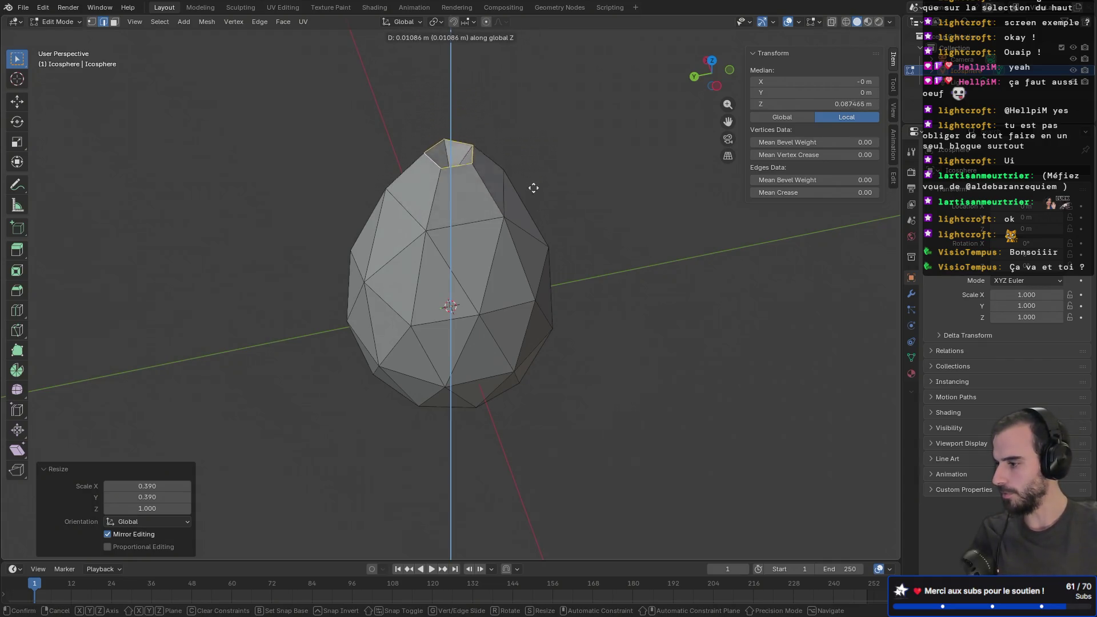
right_click(531, 208)
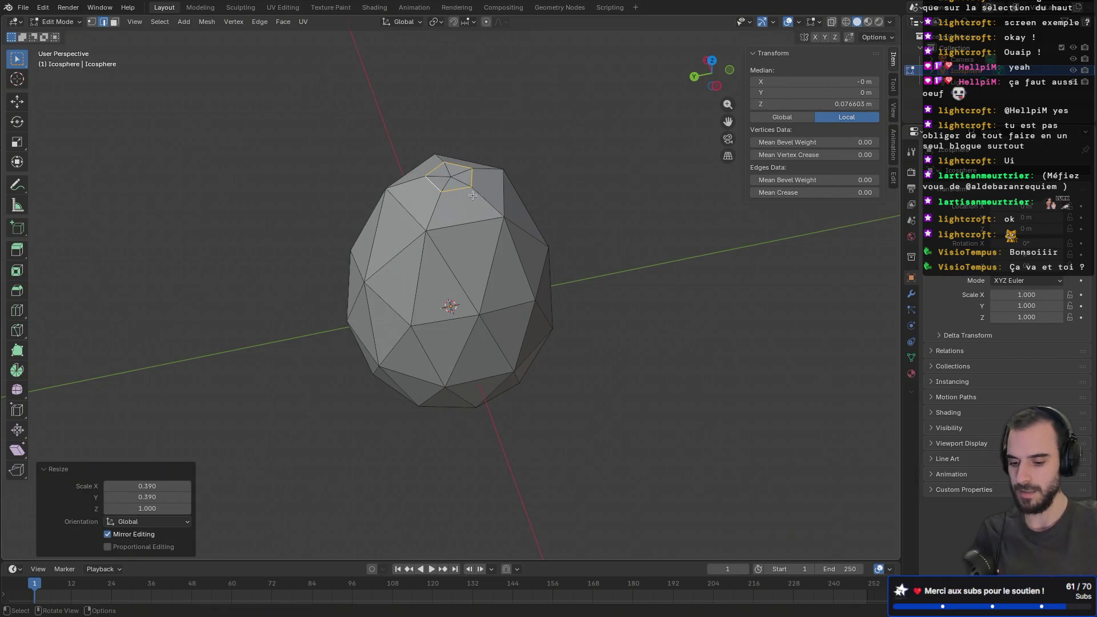
- Select the cap's centre vertex and flatten the cap to zero height
key(1)
shift+click(450, 177)
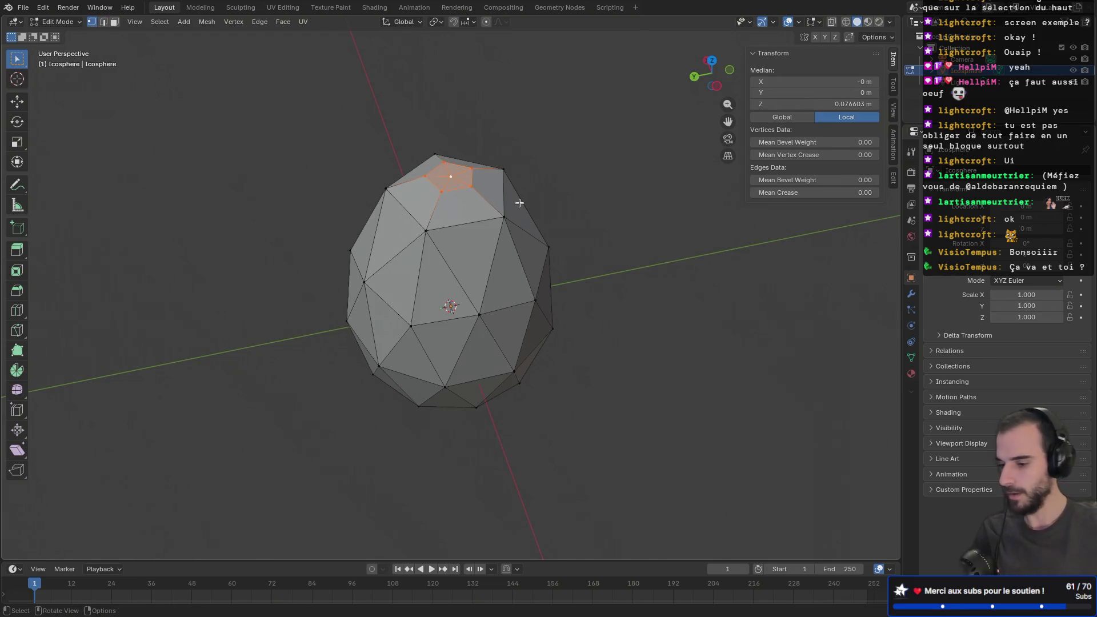
middle_drag(575, 209, 581, 194)
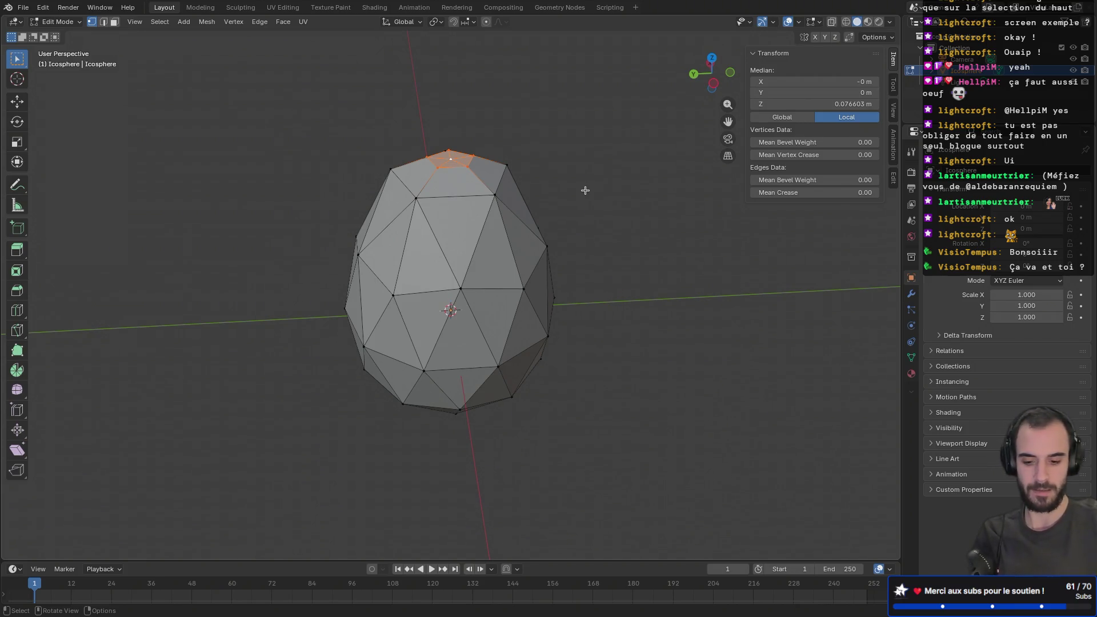
key(s)
key(z)
key(0)
key(Return)
- Raise the flattened cap upward into a neck and shrink its tip to 0.766
key(g)
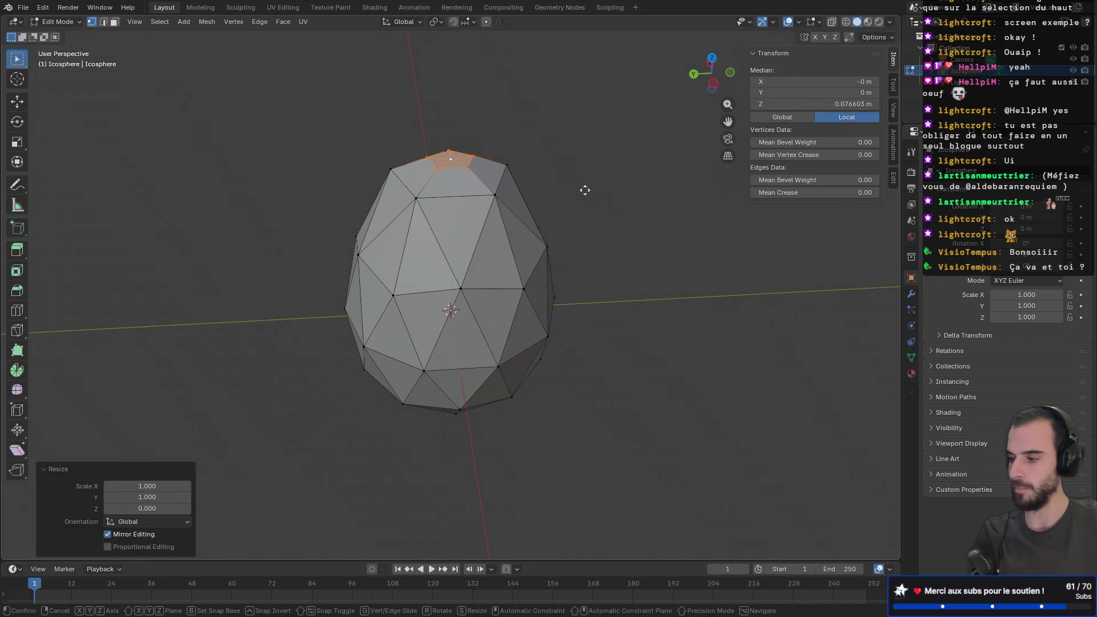
key(z)
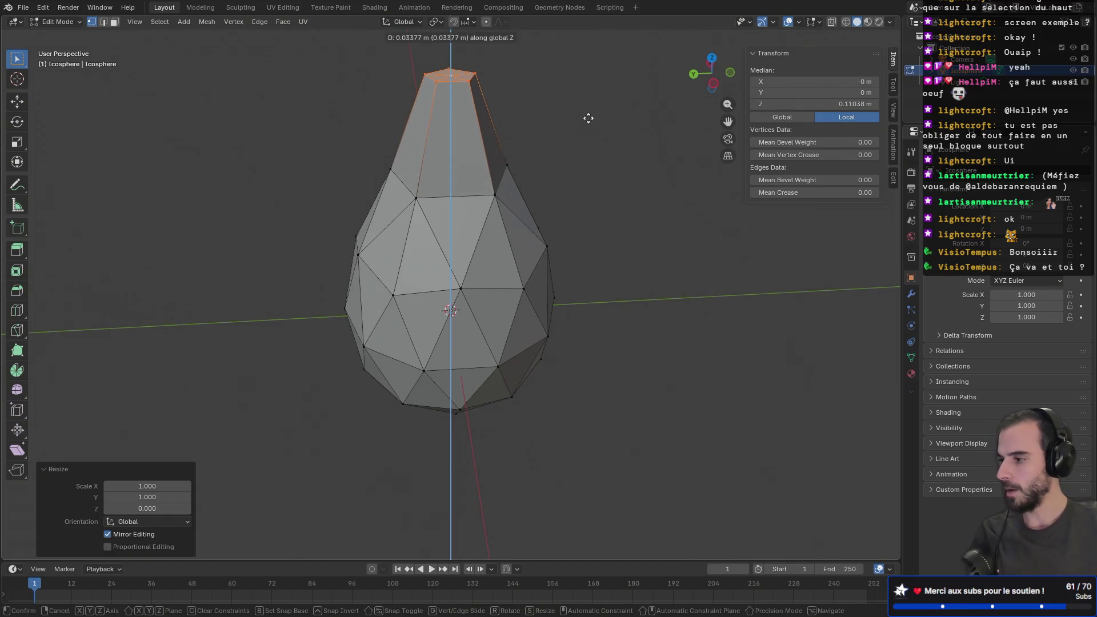
click(589, 117)
key(s)
click(562, 116)
- Preview a 3-cut loop cut around the neck
mouse_move(563, 116)
middle_down()
mouse_move(554, 134)
mouse_move(503, 144)
middle_up()
key(ctrl+r)
scroll(464, 151, up, 1)
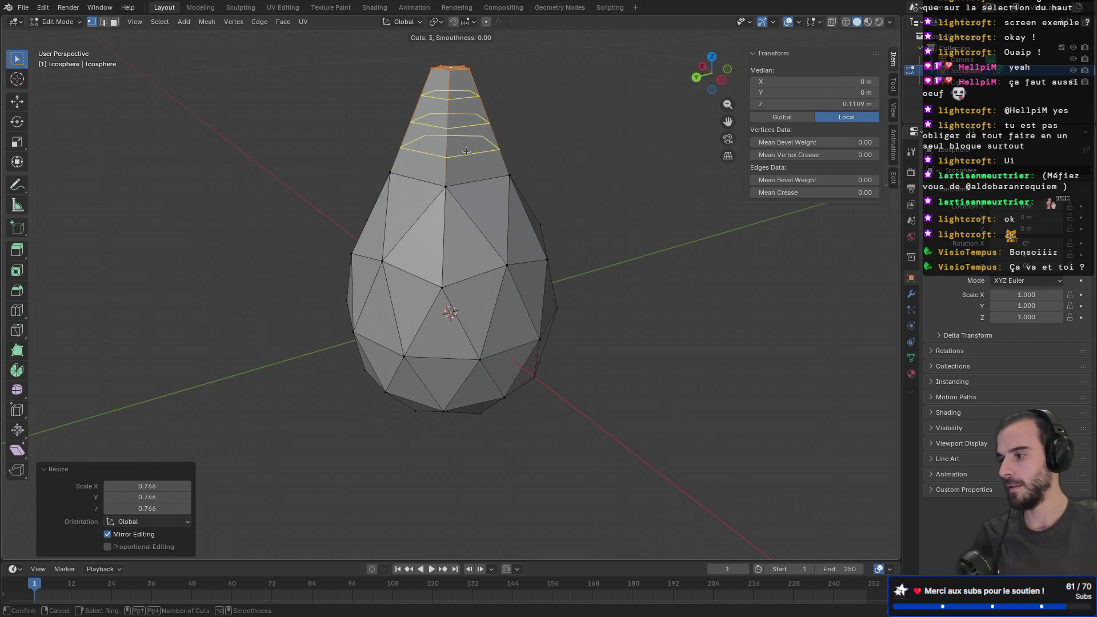
- Add three loop cuts around the neck without sliding them, then deselect everything
click(467, 152)
right_click(393, 142)
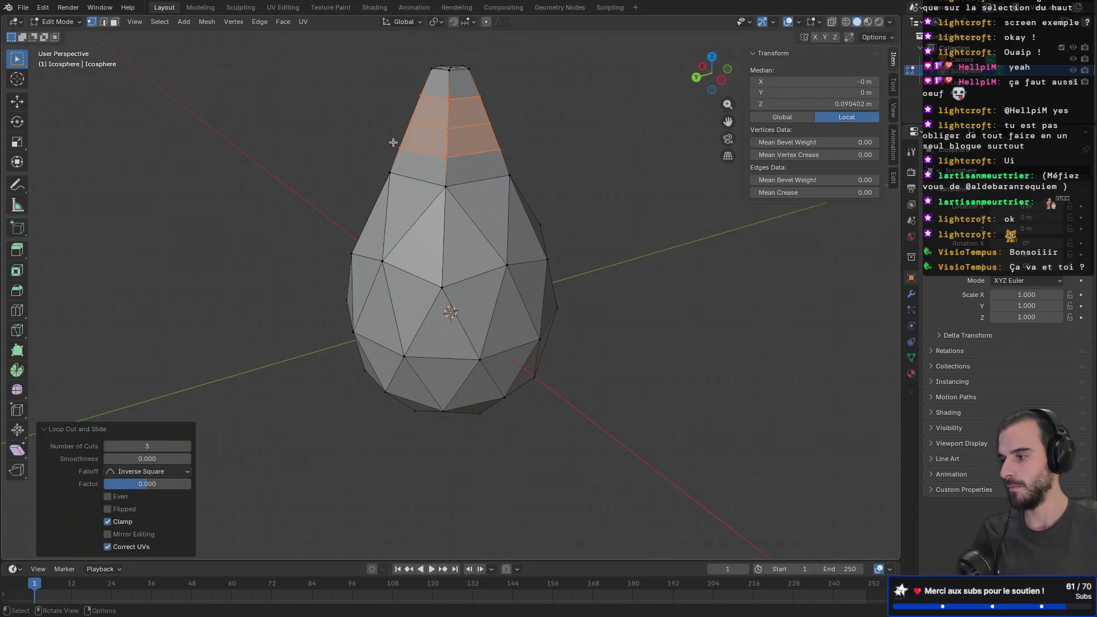
key(alt+a)
mouse_move(399, 164)
middle_down()
mouse_move(379, 154)
mouse_move(522, 144)
mouse_move(495, 142)
mouse_move(500, 176)
mouse_move(473, 181)
middle_up()
- In face select mode, pick several faces on the tapered neck
key(3)
click(387, 211)
middle_drag(387, 211, 434, 182)
click(421, 182)
middle_drag(505, 176, 436, 178)
mouse_move(490, 199)
middle_down()
mouse_move(517, 201)
mouse_move(474, 192)
middle_up()
shift+click(530, 206)
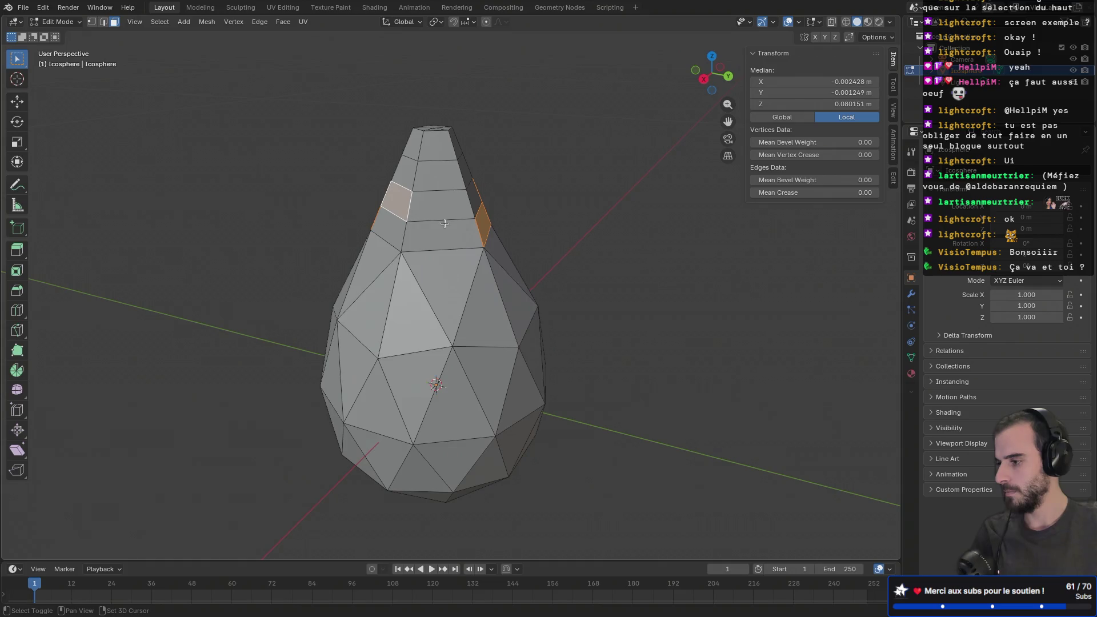
shift+click(441, 230)
mouse_move(441, 230)
middle_down()
mouse_move(343, 211)
mouse_move(474, 220)
mouse_move(461, 212)
middle_up()
- Adjust the neck face picks and select one whole ring of faces around the neck
shift+click(400, 222)
shift+click(503, 194)
shift+click(475, 222)
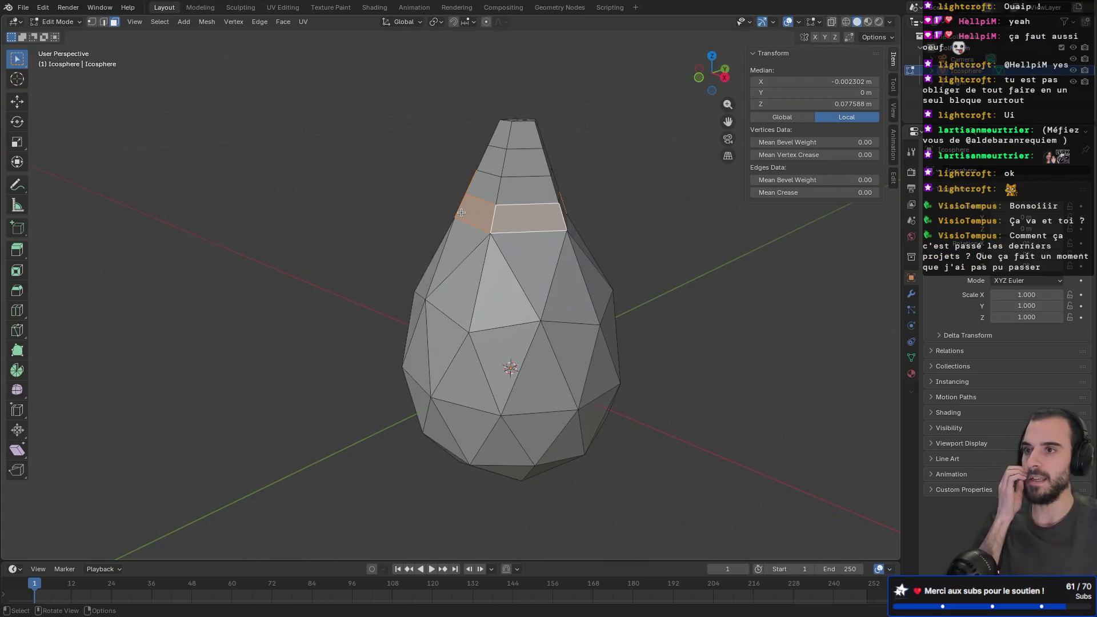
middle_drag(457, 210, 455, 210)
shift+click(456, 210)
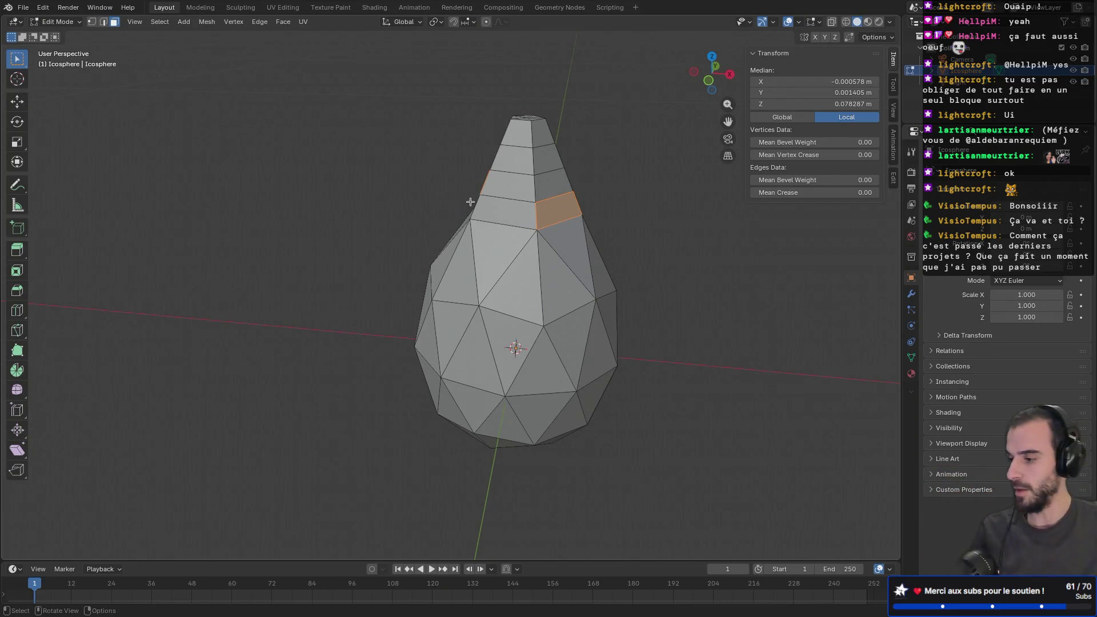
mouse_move(467, 204)
middle_down()
mouse_move(457, 177)
mouse_move(417, 183)
mouse_move(403, 203)
mouse_move(217, 196)
mouse_move(436, 198)
mouse_move(400, 206)
mouse_move(446, 188)
mouse_move(497, 219)
middle_up()
shift+click(457, 175)
alt+click(434, 194)
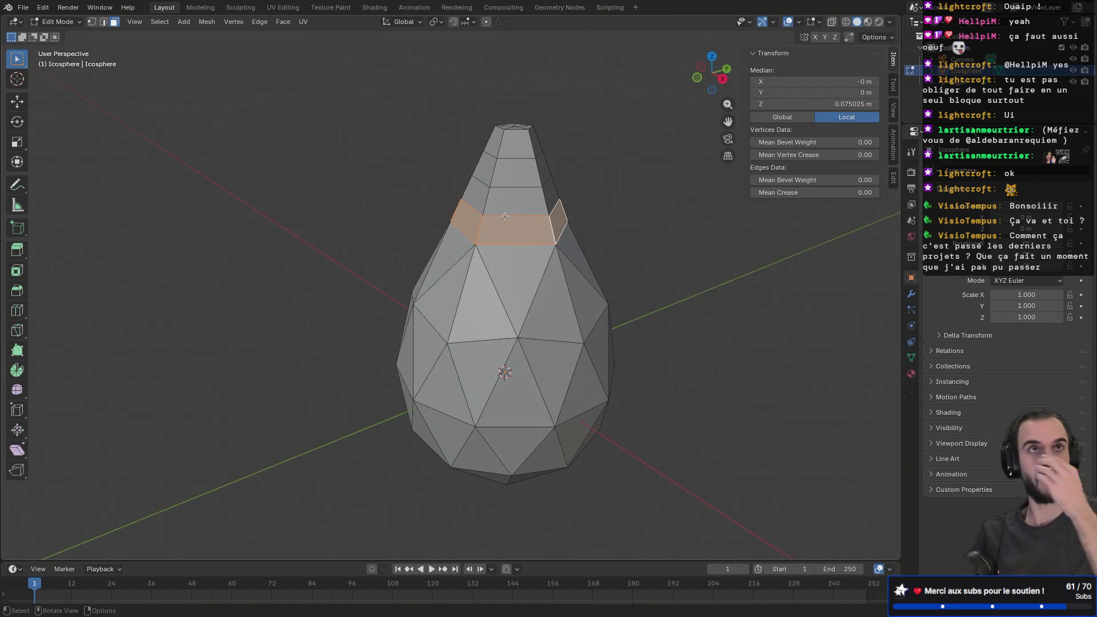
- Make Extrude Along Normals the active tool from the Extrude flyout
click(409, 21)
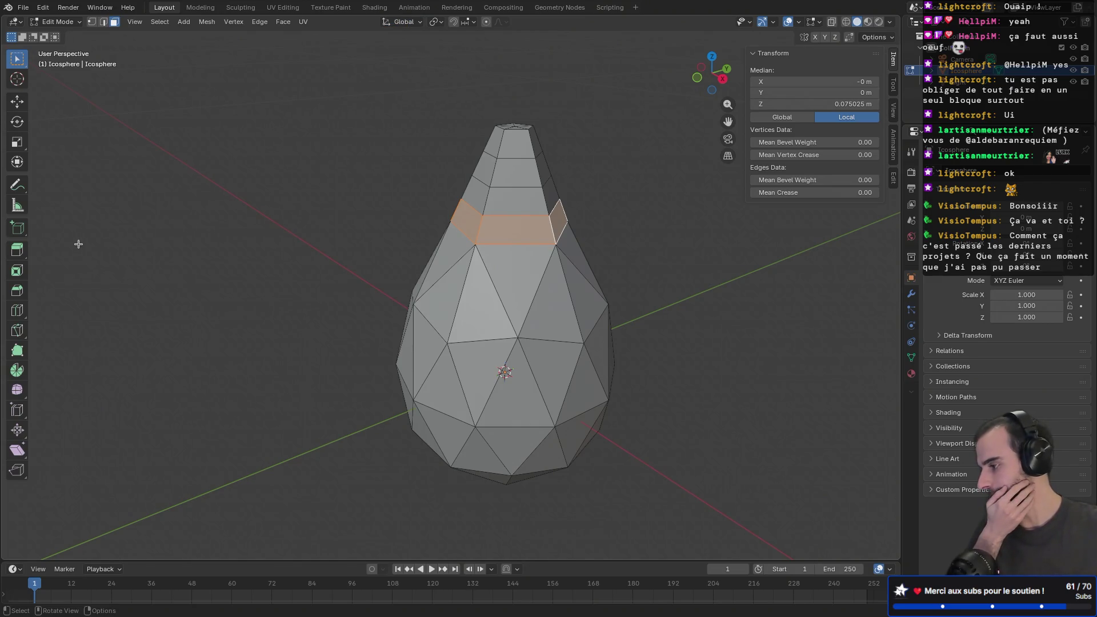
click(19, 252)
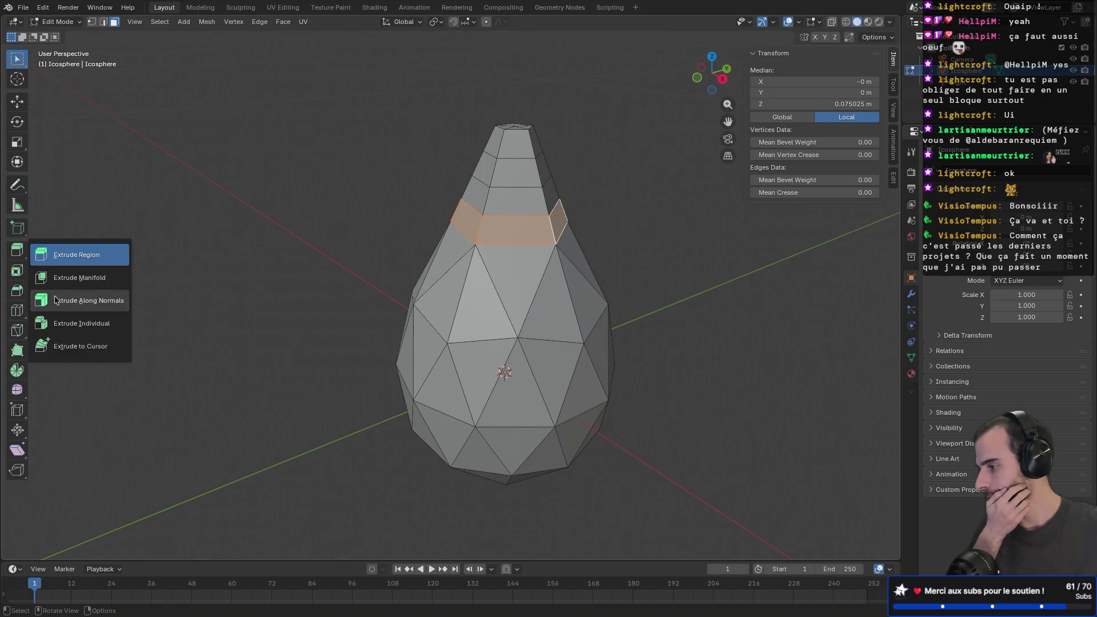
click(74, 301)
mouse_move(221, 274)
middle_down()
mouse_move(264, 216)
mouse_move(291, 210)
middle_up()
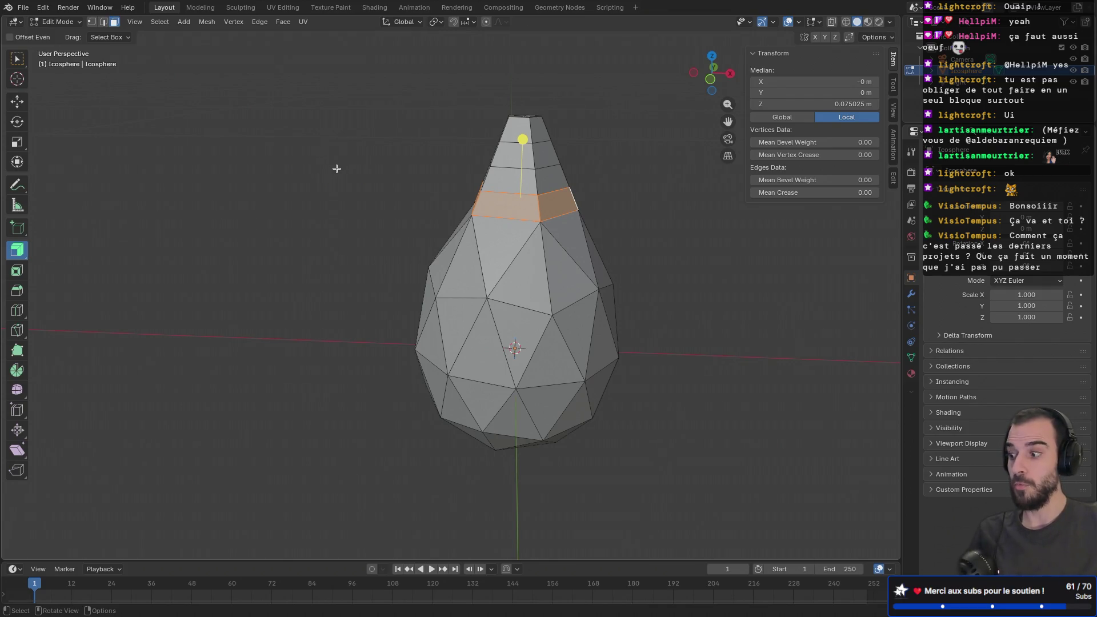
- Trial-extrude the selected ring, undo it, and cancel a trial move
key(e)
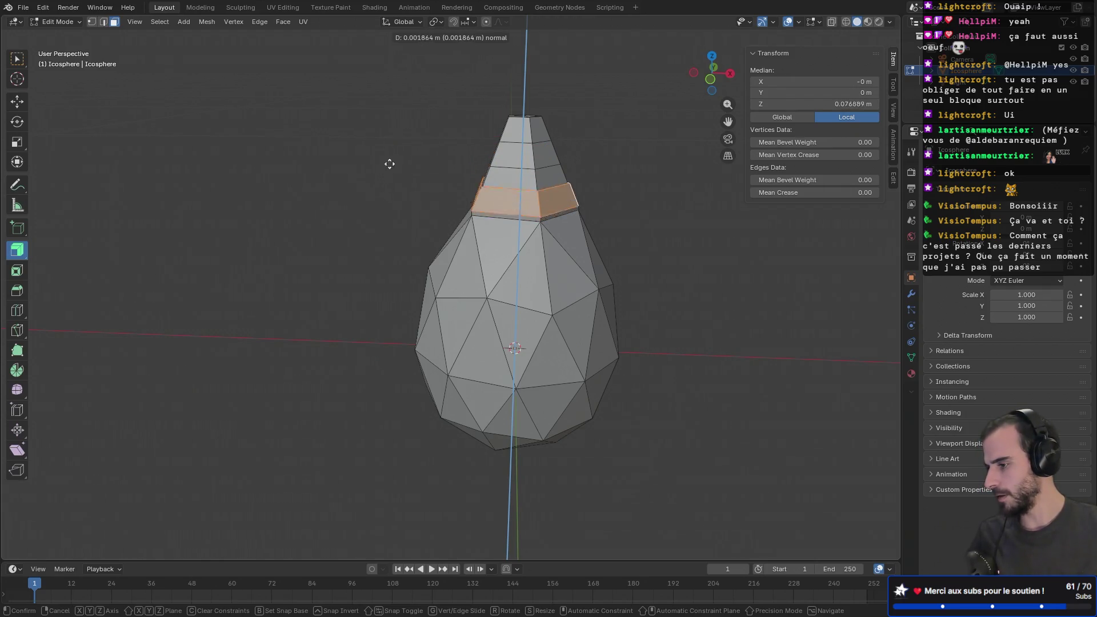
click(399, 90)
mouse_move(399, 90)
middle_down()
mouse_move(521, 58)
mouse_move(487, 131)
mouse_move(498, 244)
mouse_move(468, 187)
middle_up()
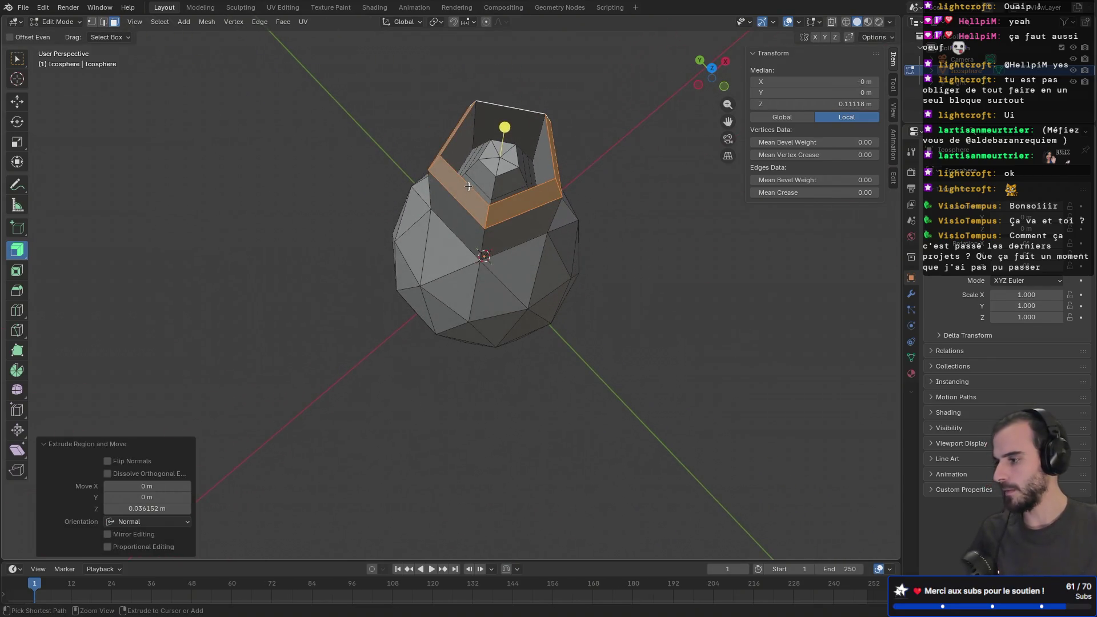
key(ctrl+z)
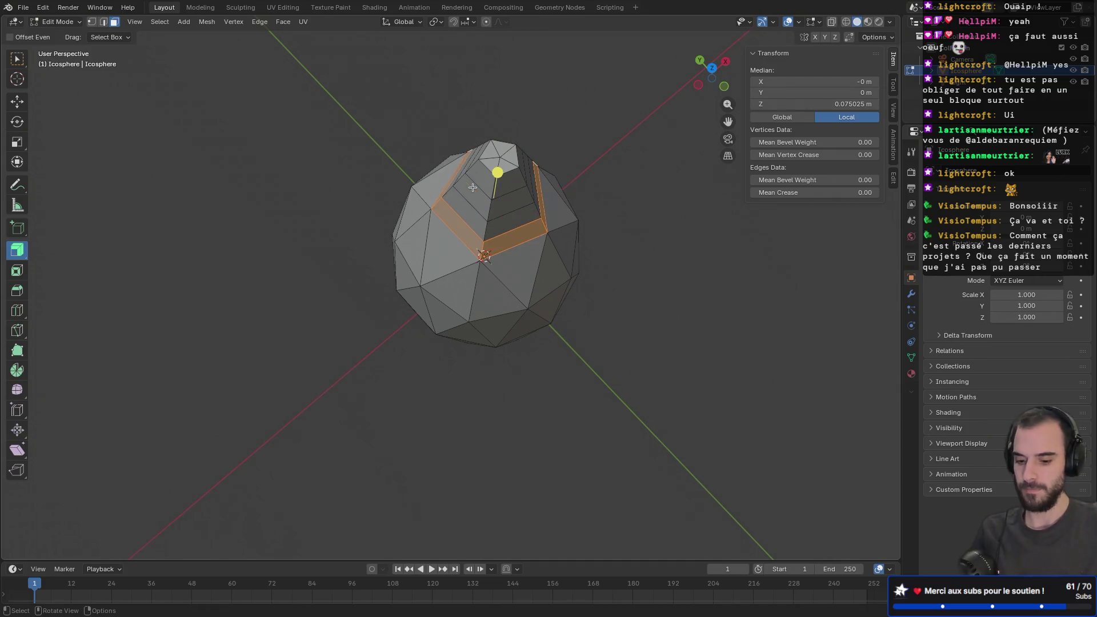
key(g)
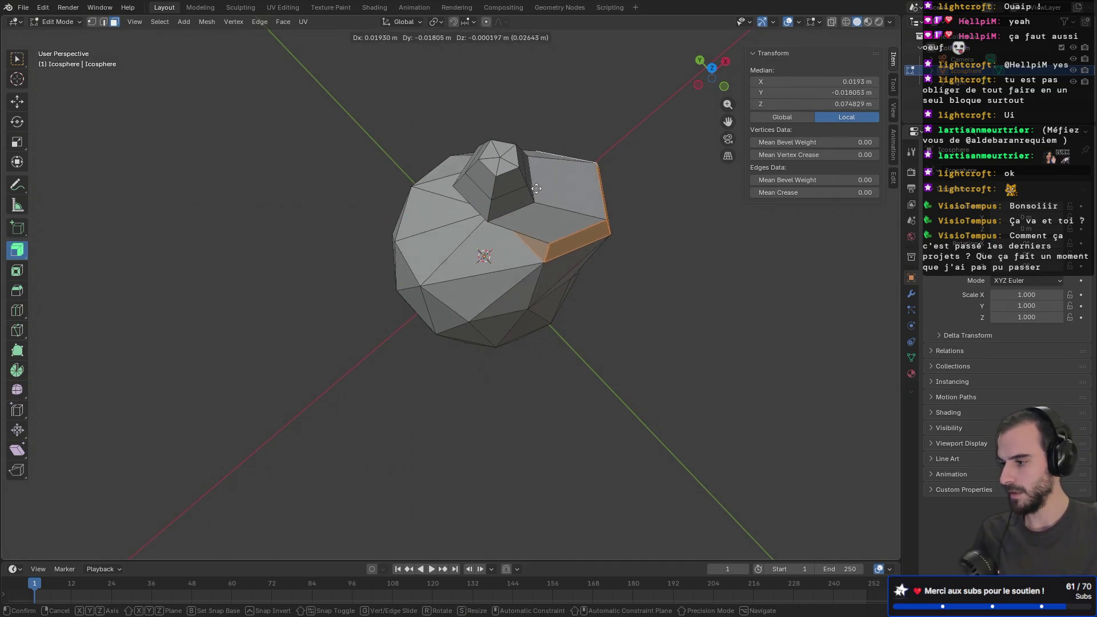
right_click(532, 185)
middle_drag(487, 223, 431, 137)
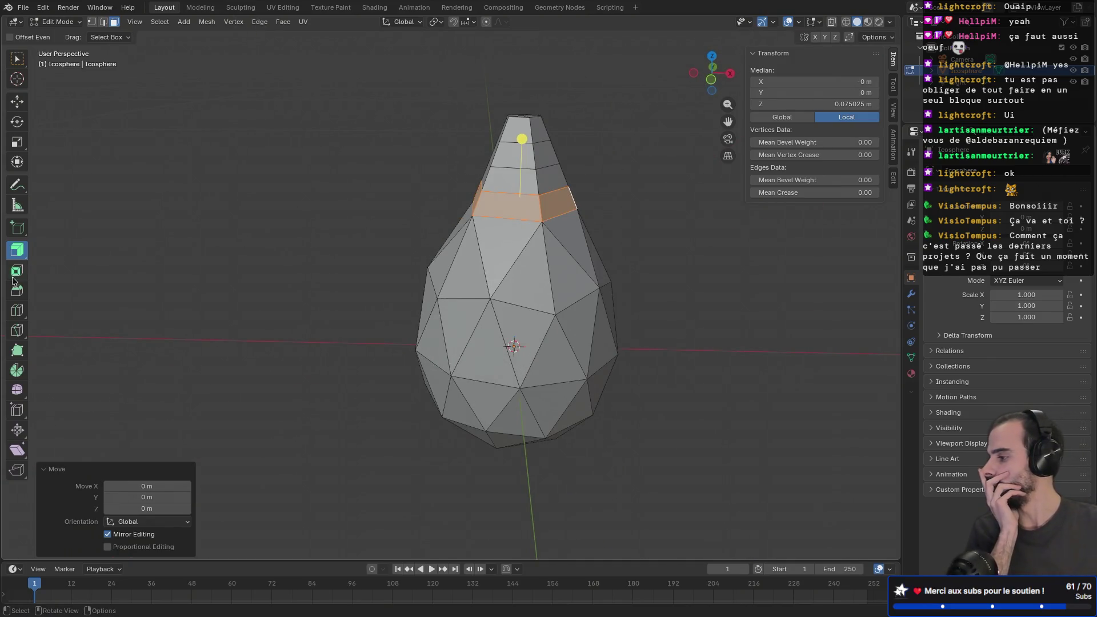
- Check the extrude variants and pivot options, then trial-scale the ring and undo
click(18, 258)
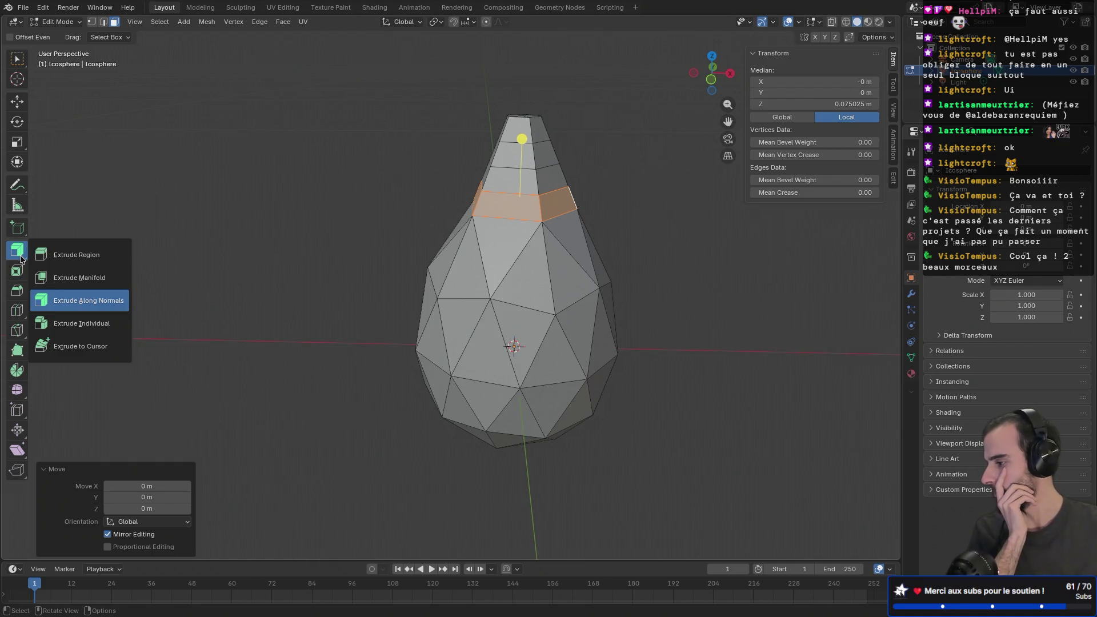
mouse_move(140, 89)
middle_down()
mouse_move(345, 164)
mouse_move(512, 142)
mouse_move(393, 133)
mouse_move(473, 206)
mouse_move(503, 189)
mouse_move(458, 220)
middle_up()
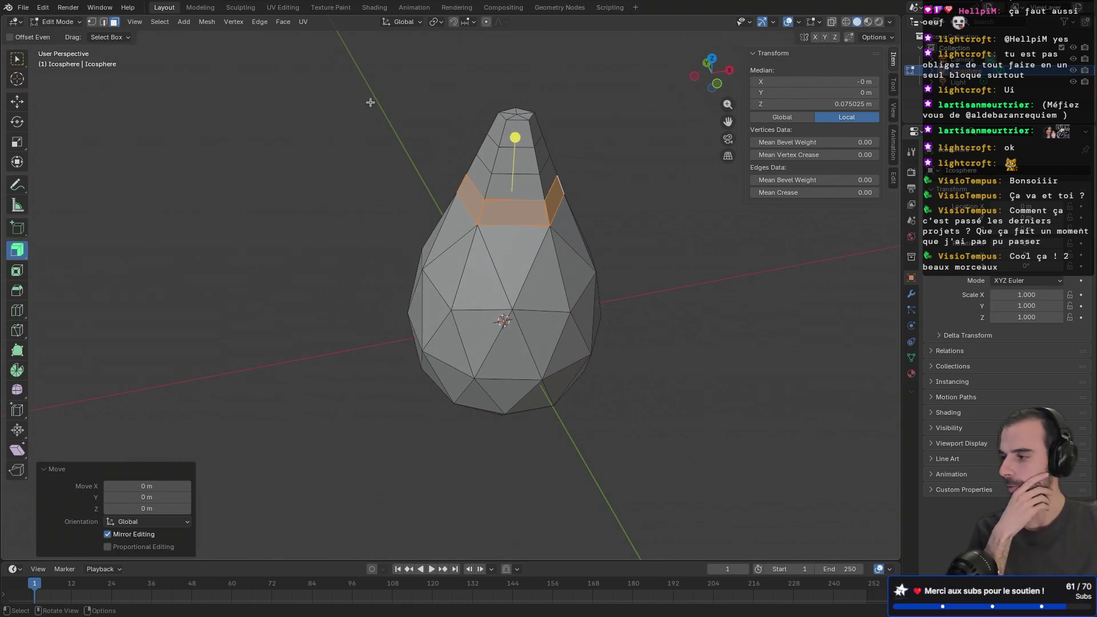
click(436, 22)
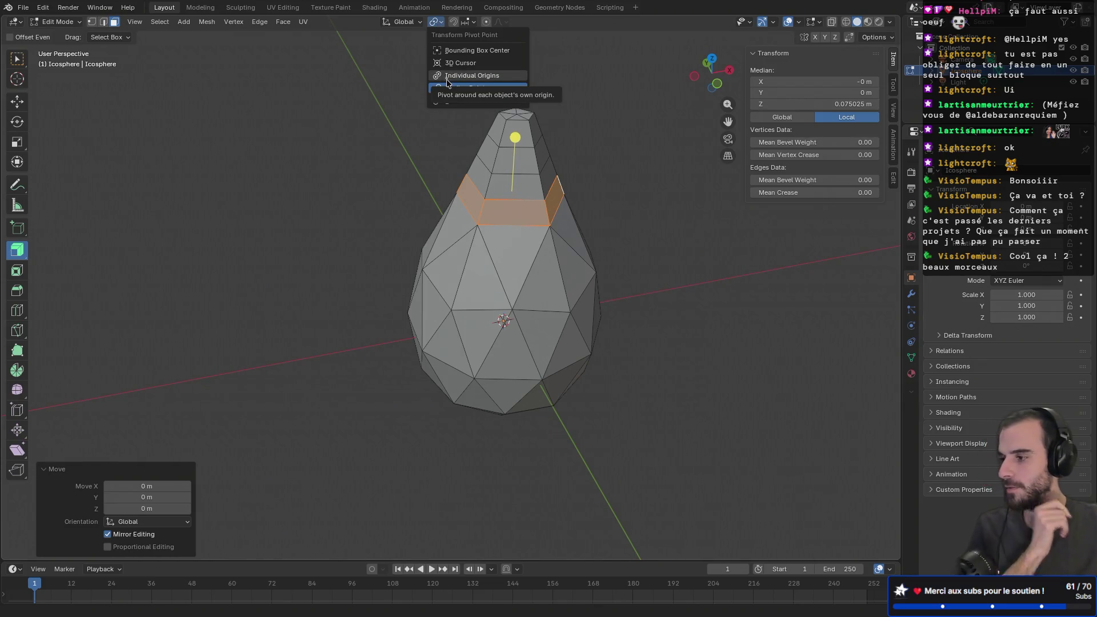
click(486, 77)
key(s)
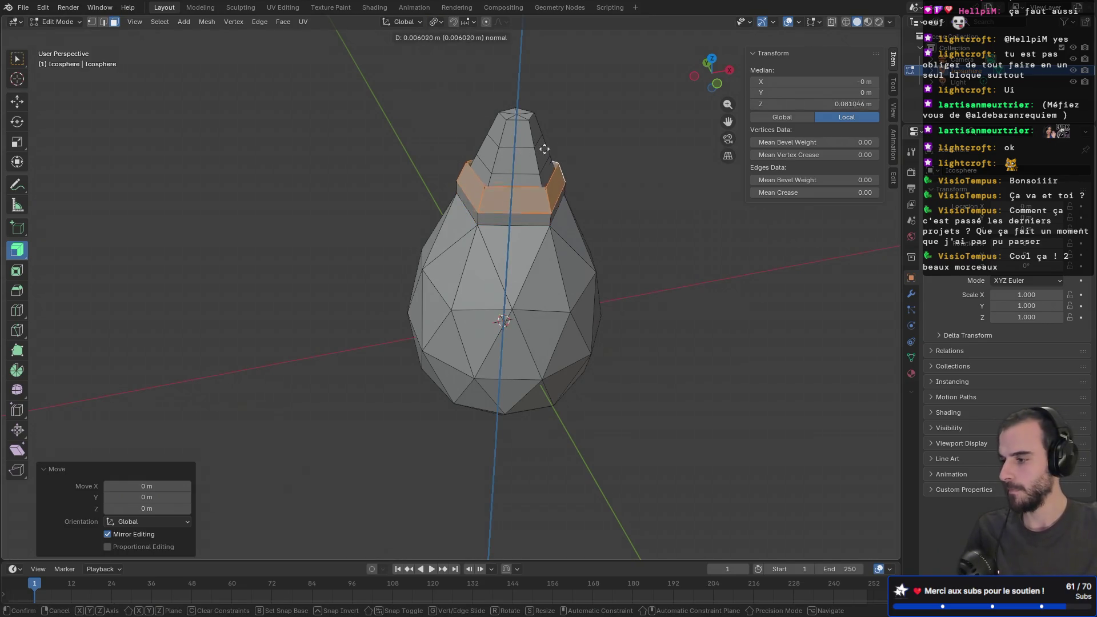
click(544, 147)
key(ctrl+z)
mouse_move(530, 154)
middle_down()
mouse_move(571, 150)
mouse_move(527, 146)
middle_up()
key(g)
right_click(624, 148)
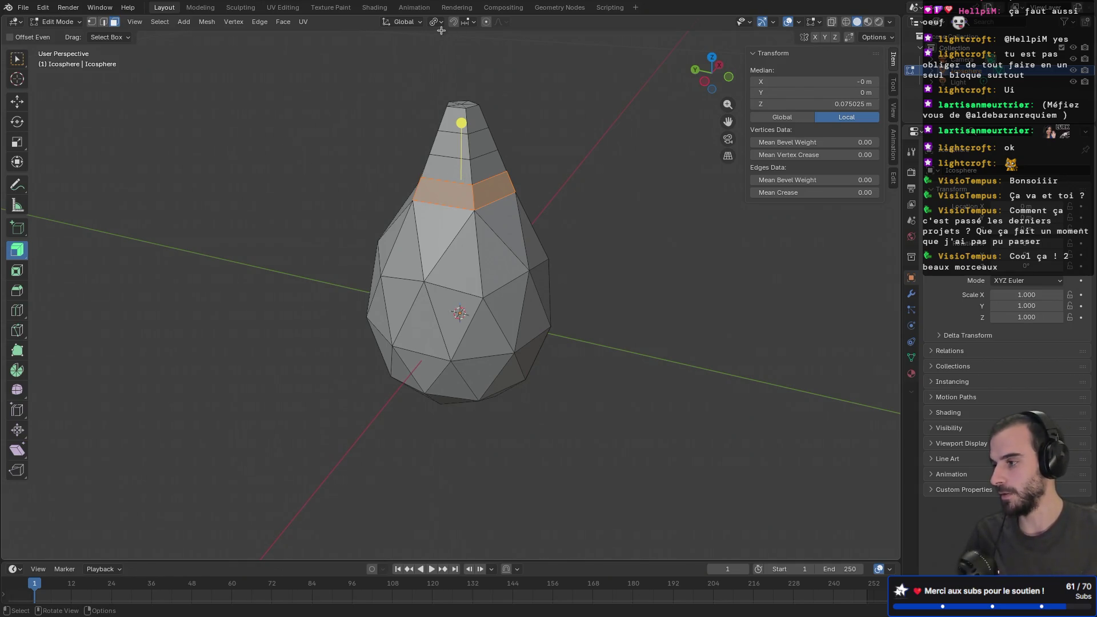
- Set transform orientation to Normal and test an extrusion, undoing it
click(416, 23)
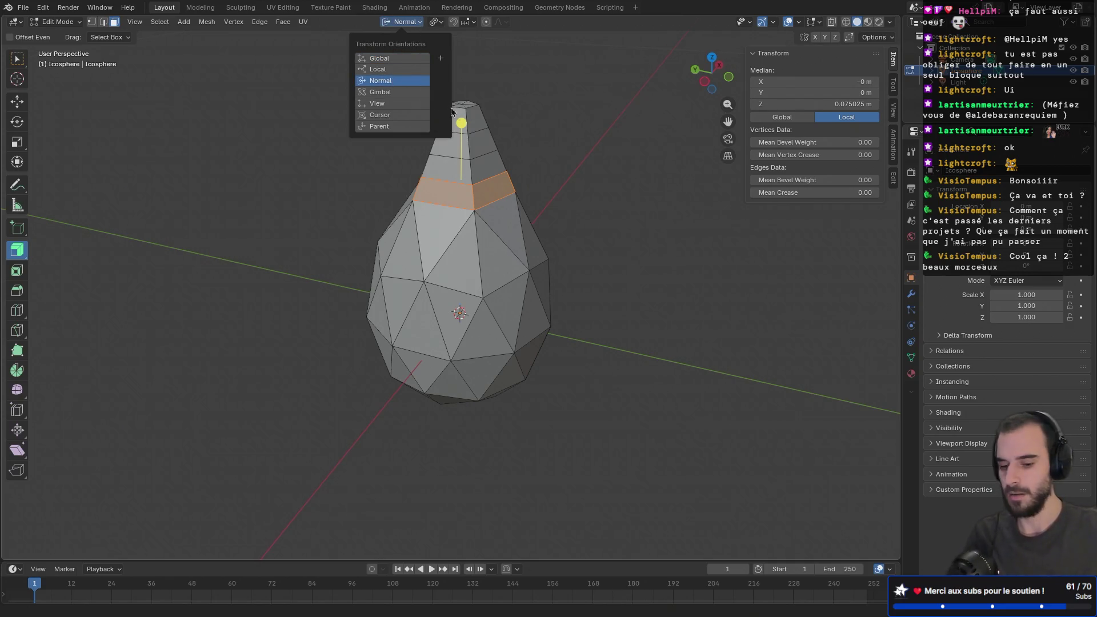
click(392, 80)
key(e)
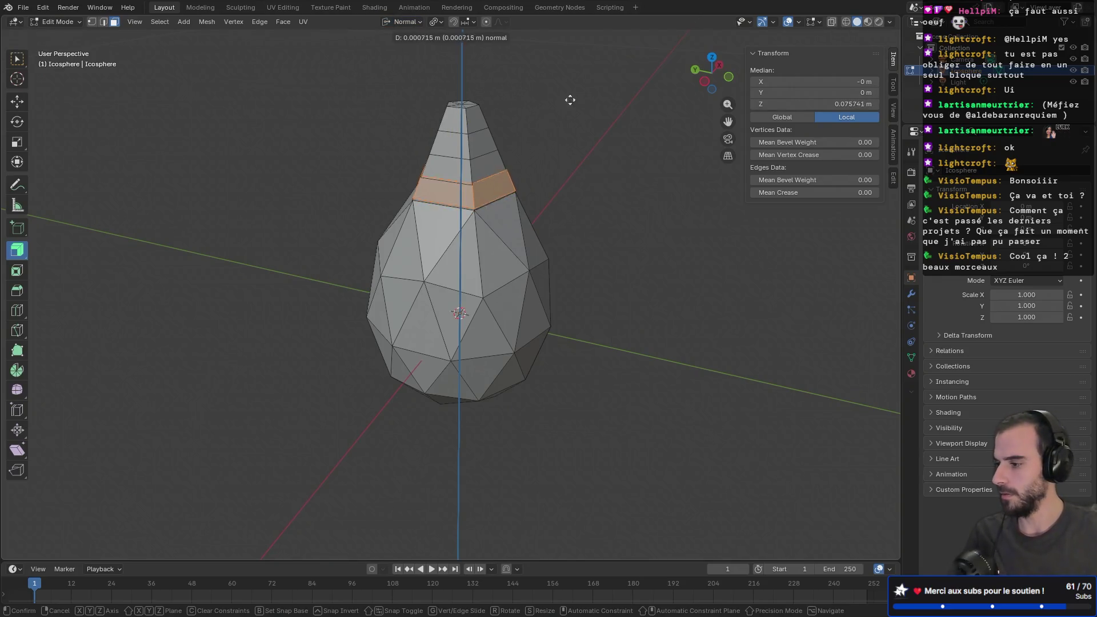
click(575, 112)
key(ctrl+z)
mouse_move(582, 126)
middle_down()
mouse_move(321, 140)
mouse_move(436, 146)
middle_up()
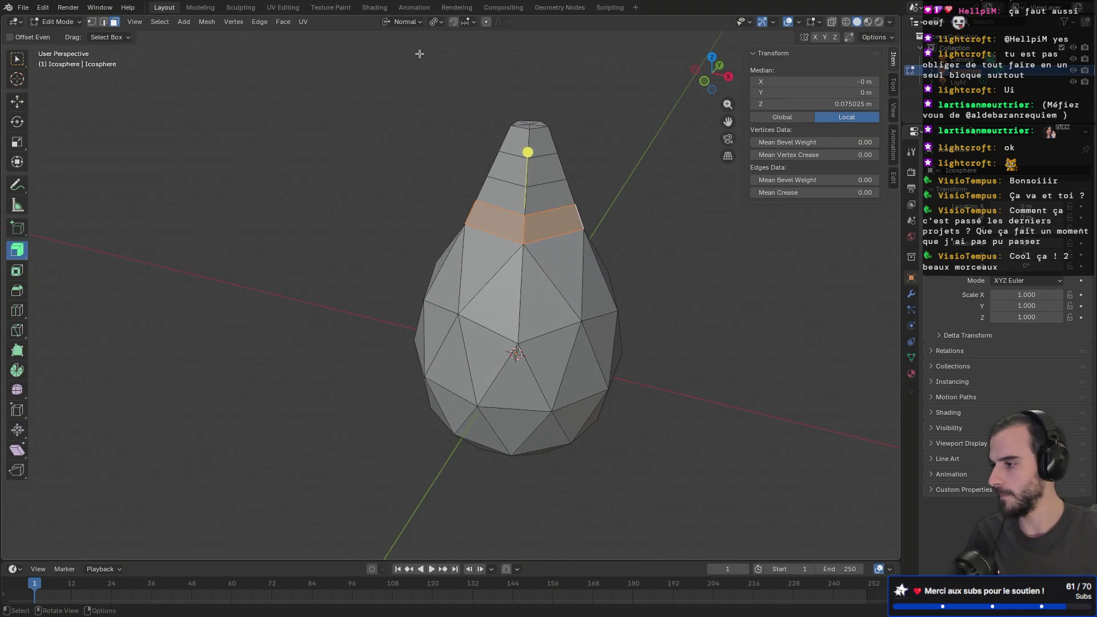
click(435, 24)
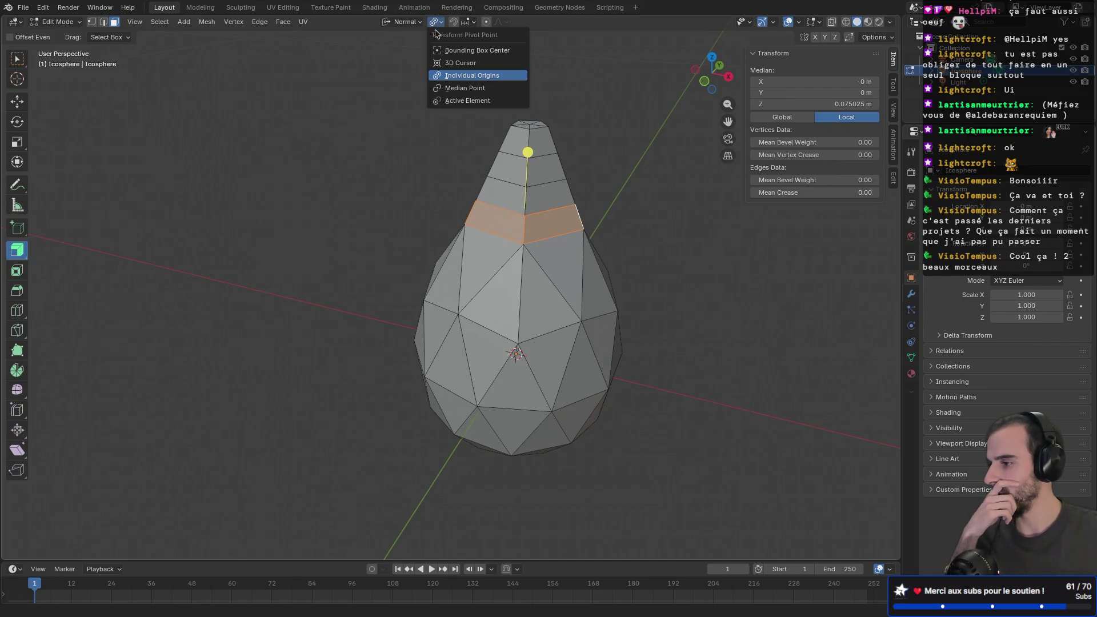
- Keep the pivot on Median Point and switch transform orientation from Global to Local
click(470, 85)
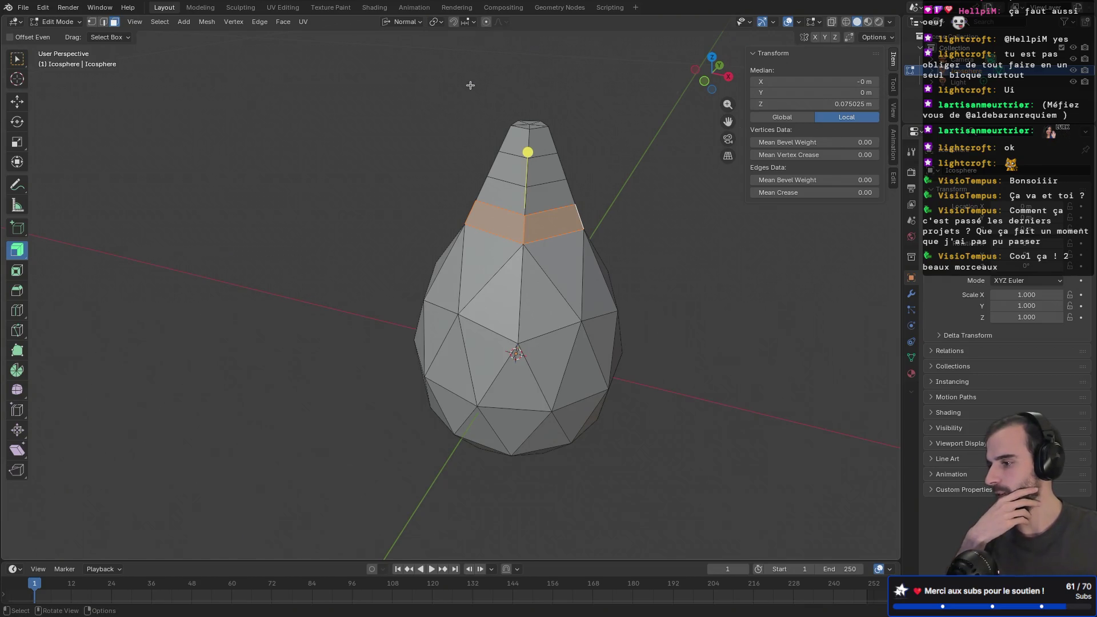
click(411, 23)
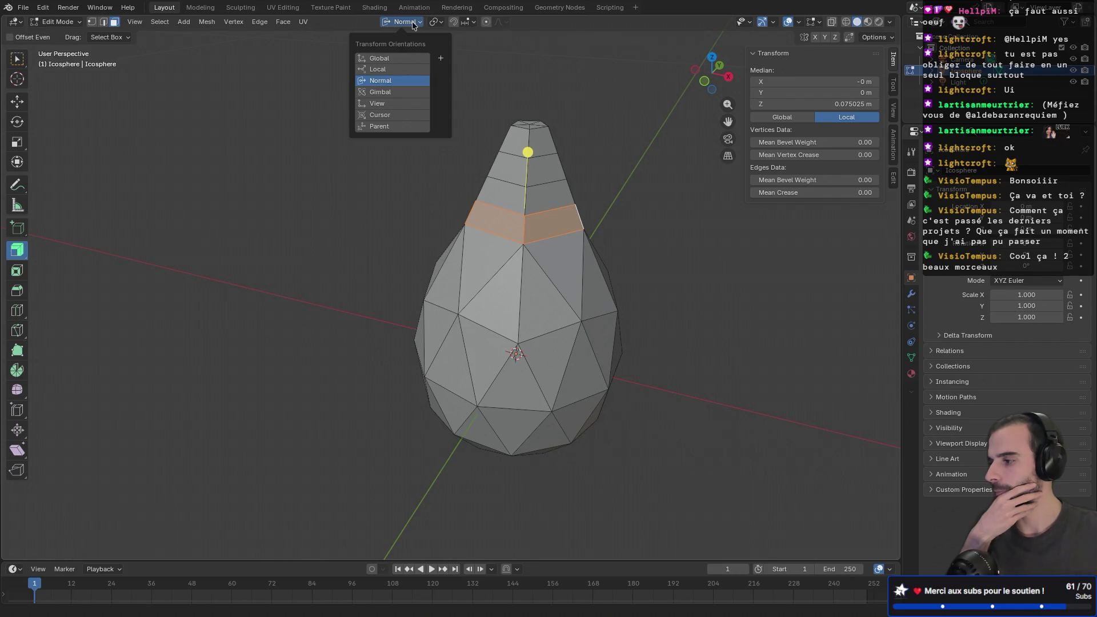
click(394, 58)
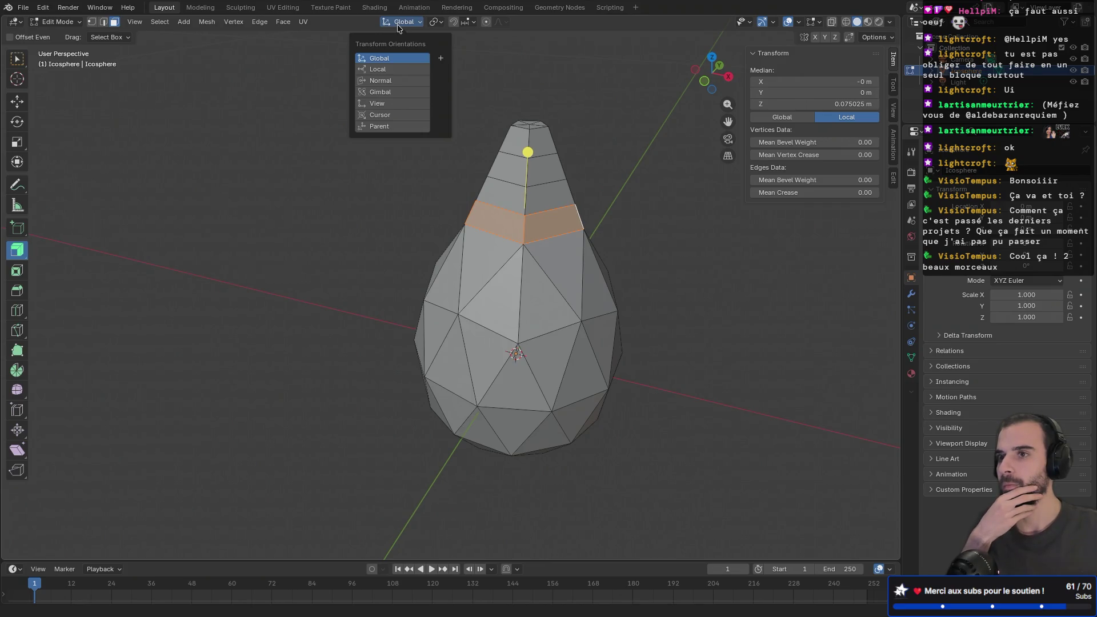
click(434, 22)
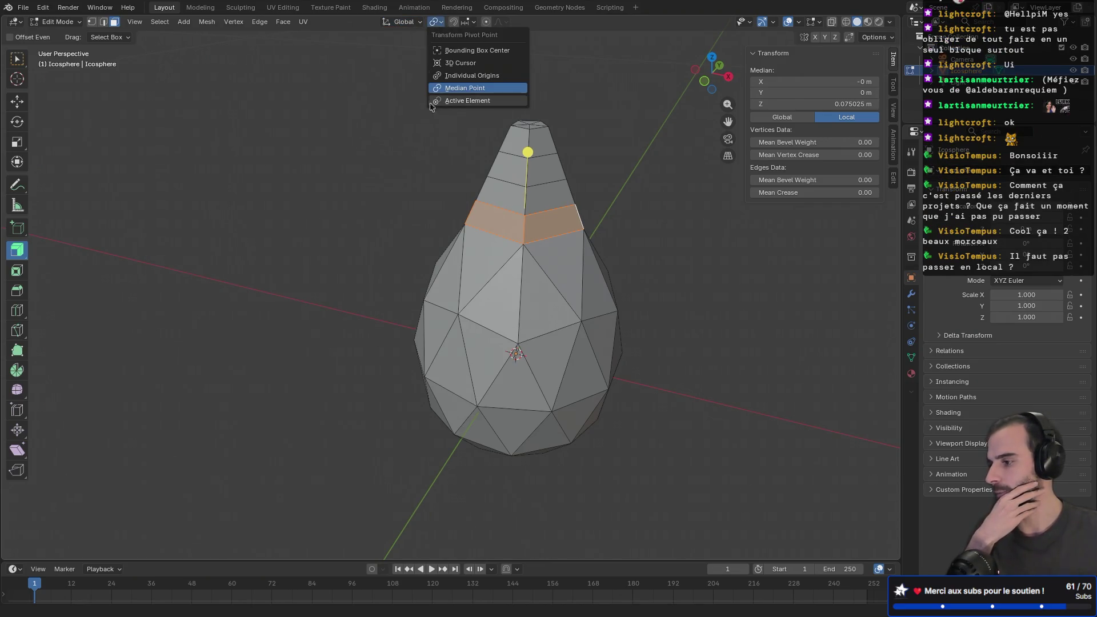
click(433, 110)
mouse_move(382, 133)
middle_down()
mouse_move(509, 103)
mouse_move(423, 118)
mouse_move(380, 159)
mouse_move(413, 49)
middle_up()
click(433, 23)
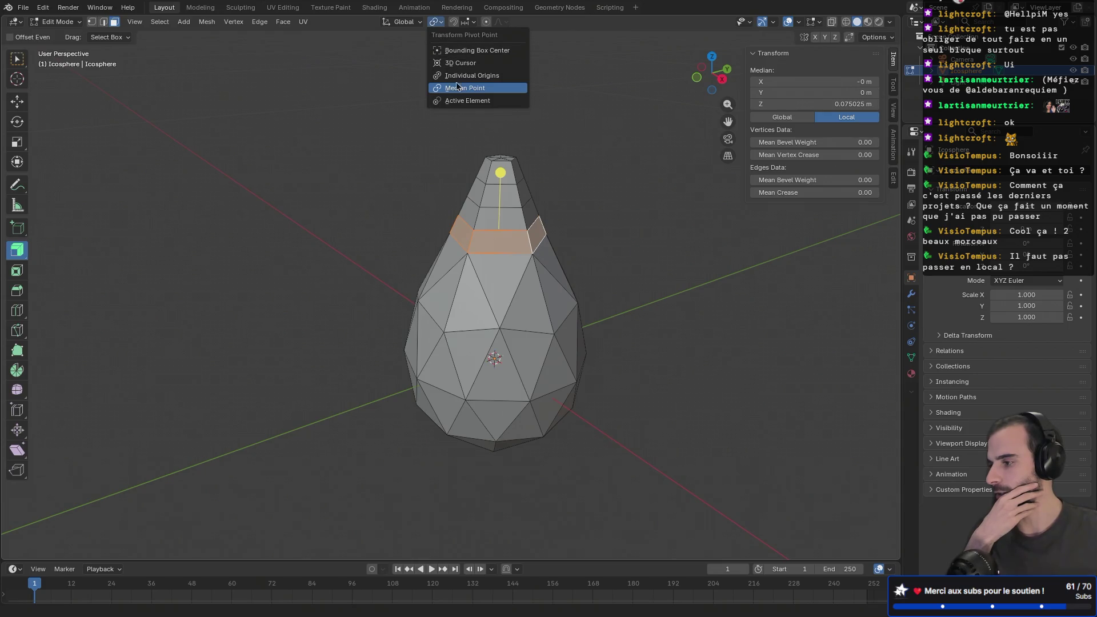
click(402, 22)
click(386, 70)
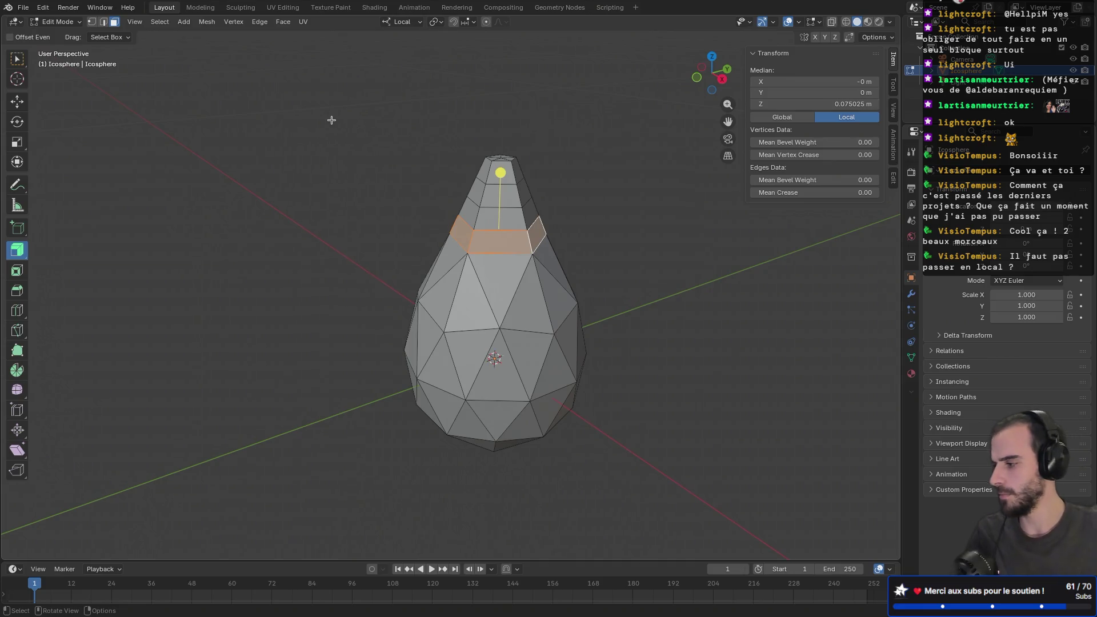
mouse_move(501, 172)
mouse_down()
mouse_move(512, 125)
mouse_move(515, 135)
mouse_up()
mouse_move(515, 135)
middle_down()
mouse_move(532, 120)
mouse_move(375, 156)
mouse_move(301, 146)
mouse_move(333, 127)
mouse_move(365, 127)
middle_up()
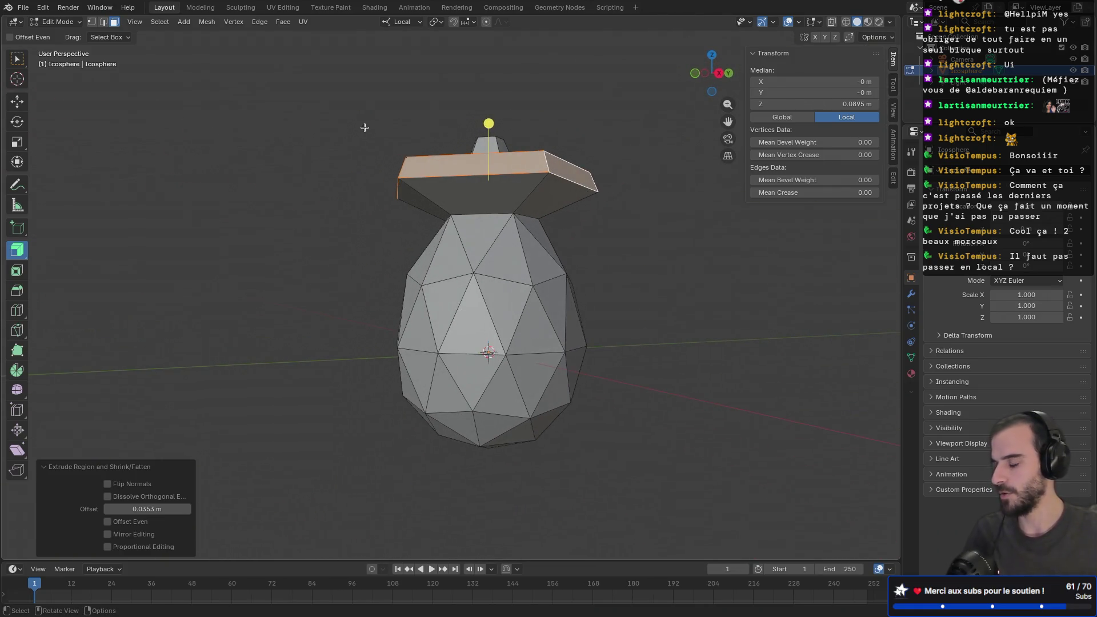
scroll(411, 208, up, 1)
scroll(436, 198, down, 1)
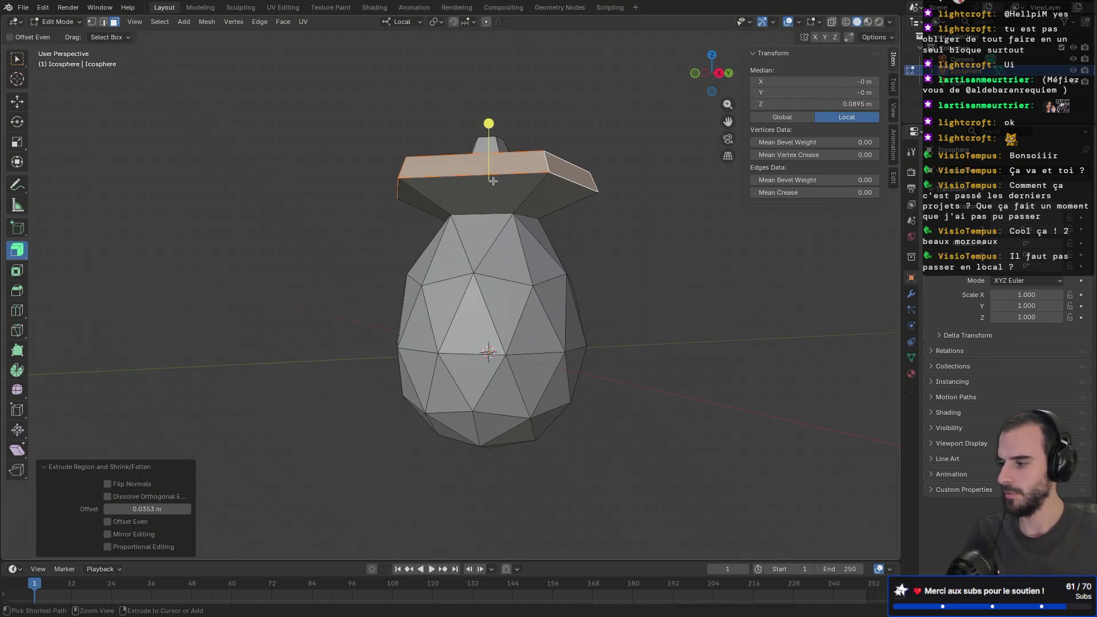
key(ctrl+z)
mouse_move(485, 177)
mouse_down()
mouse_move(581, 189)
mouse_move(569, 188)
mouse_up()
key(ctrl+z)
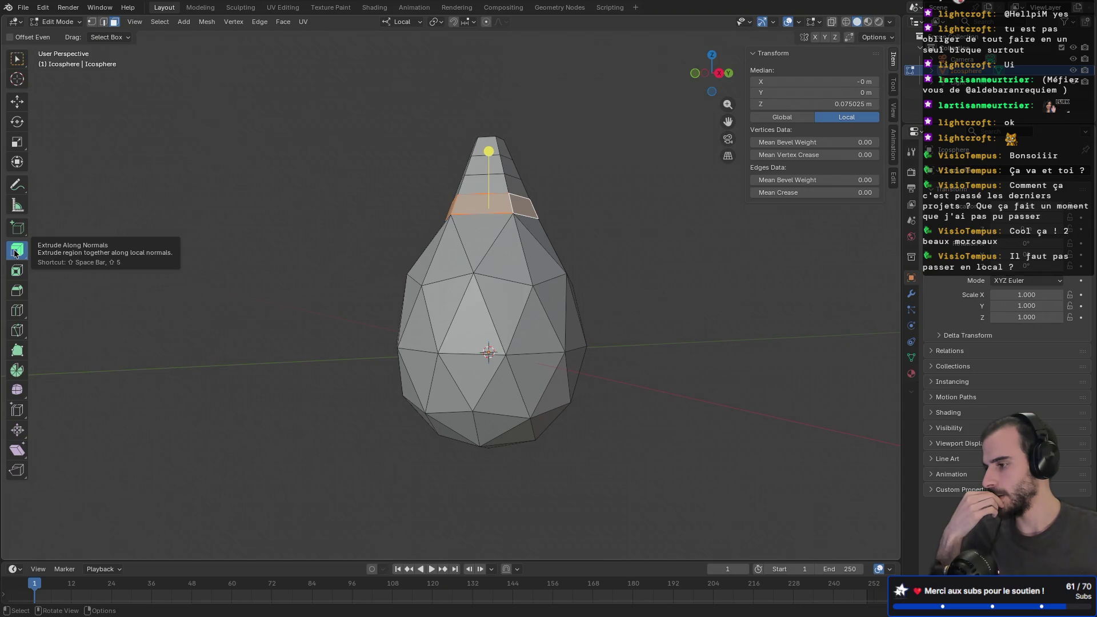
middle_drag(132, 242, 383, 242)
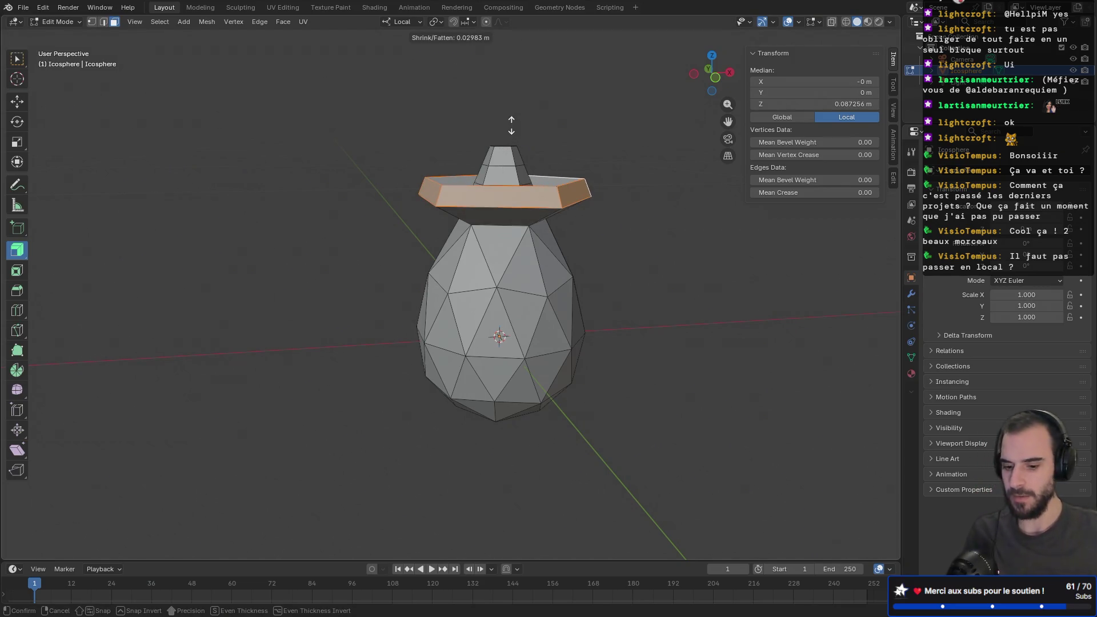
text(6)
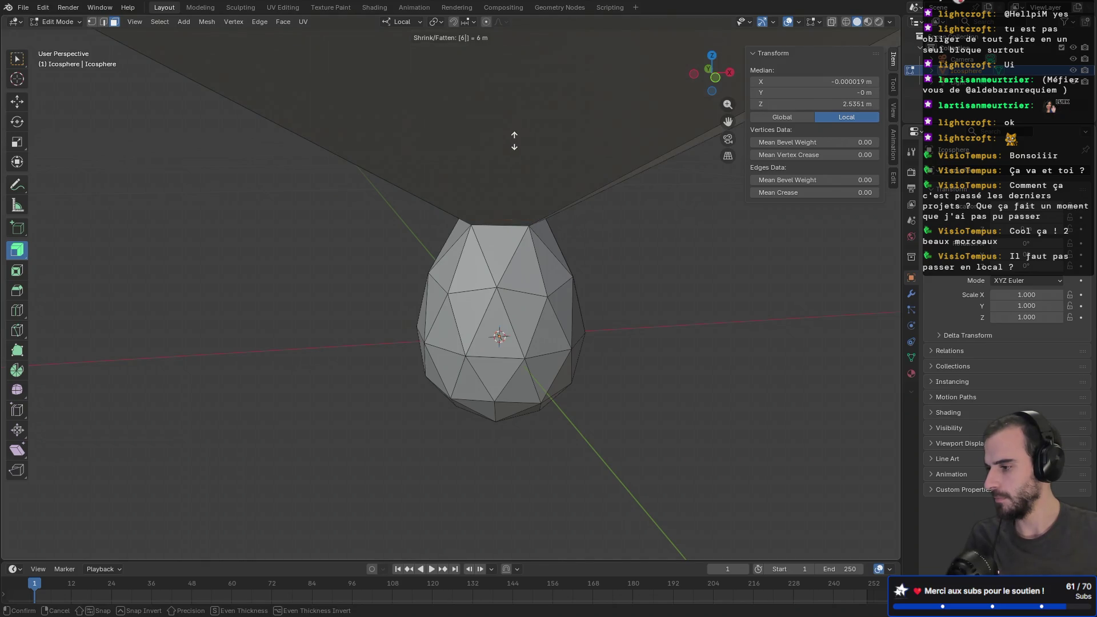
text(66)
key(Return)
key(ctrl+f)
key(ctrl+f)
key(Escape)
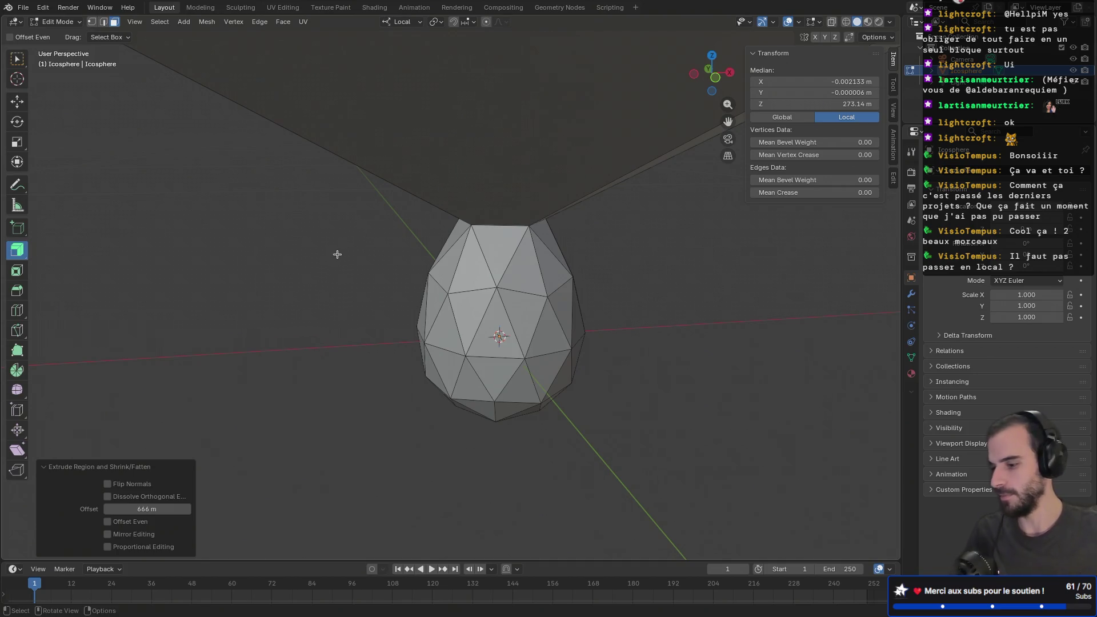
key(ctrl+z)
key(g)
click(416, 250)
key(ctrl+z)
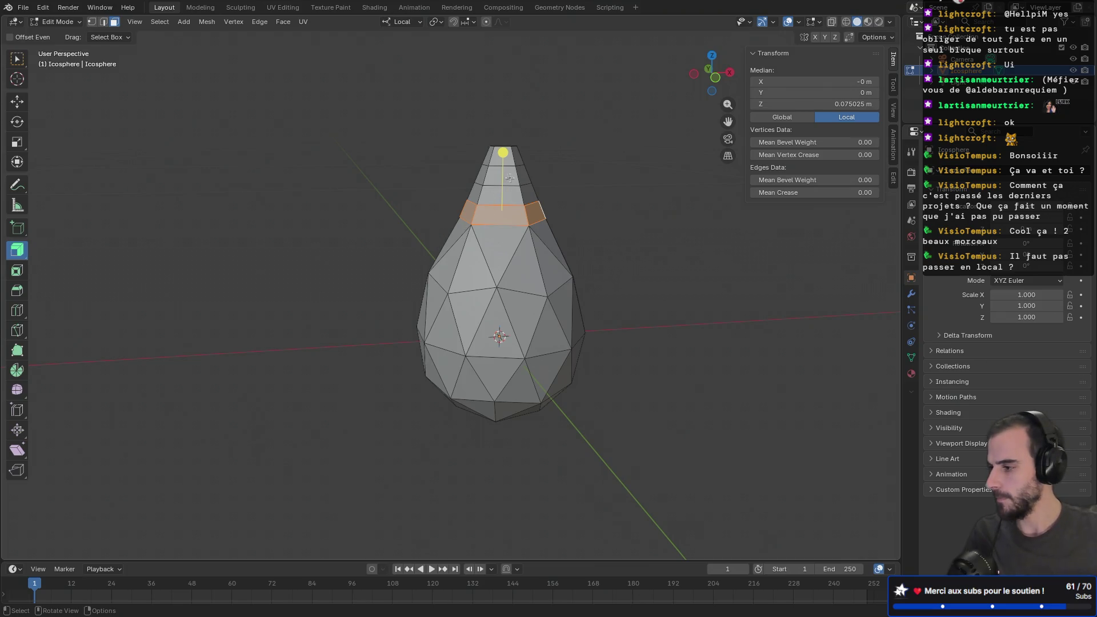
- Shrink/fatten the selected ring outward by 66 into a brim
key(alt+s)
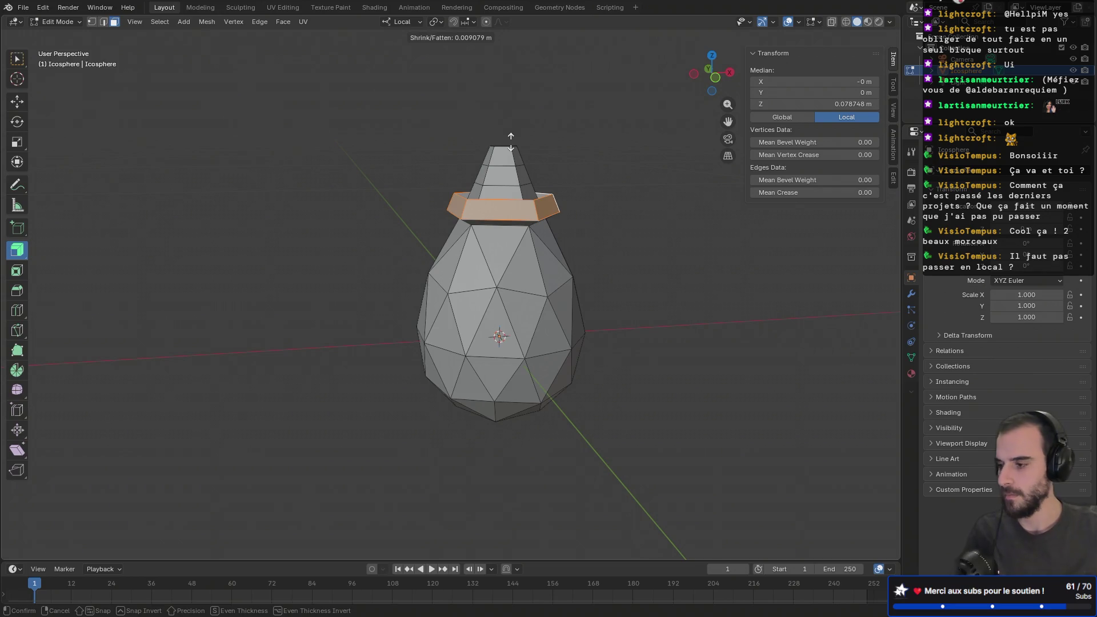
key(ctrl+shift)
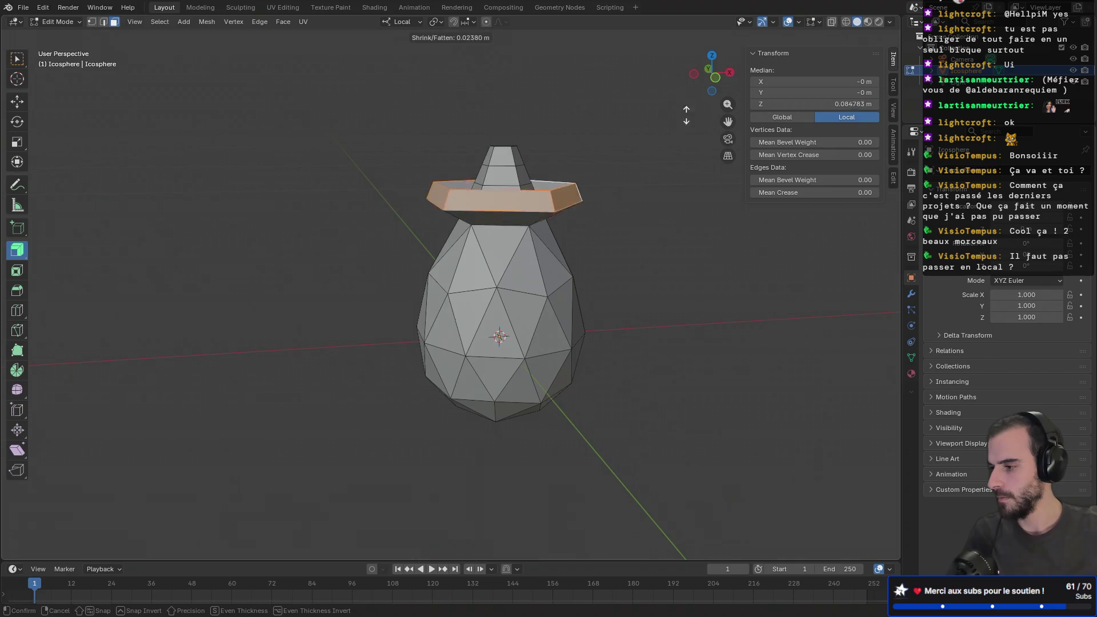
key(shift)
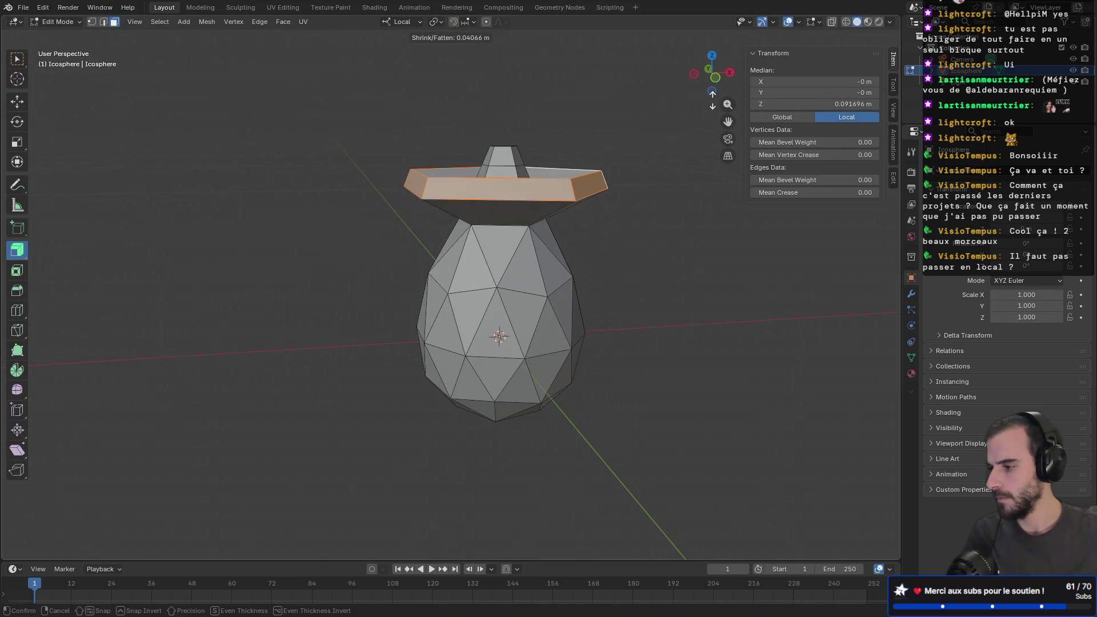
key(ctrl)
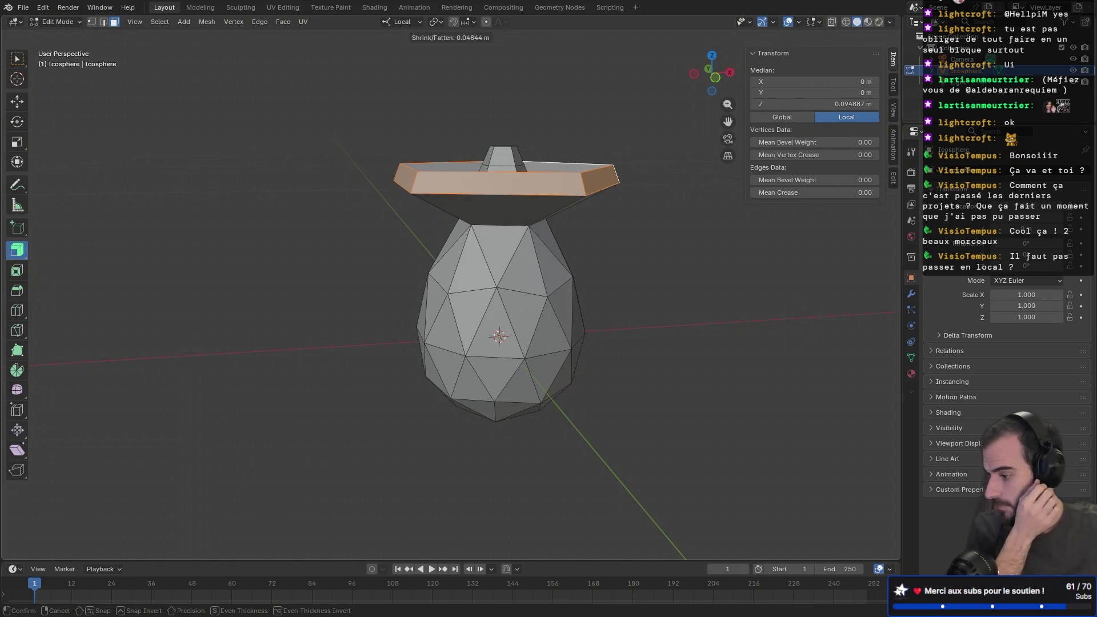
key(shift)
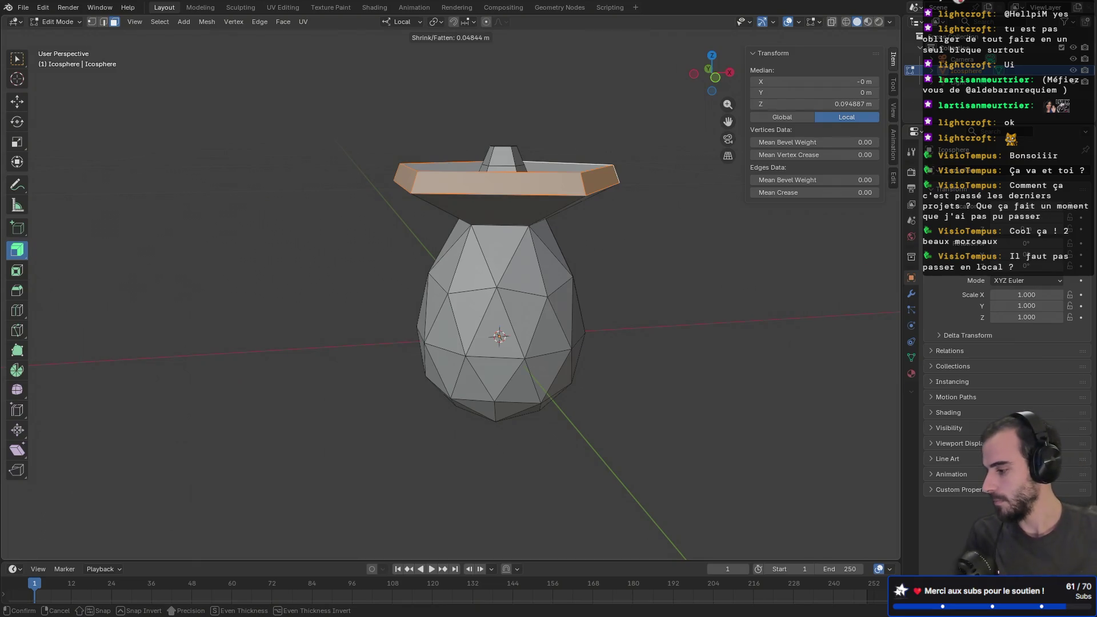
text(66)
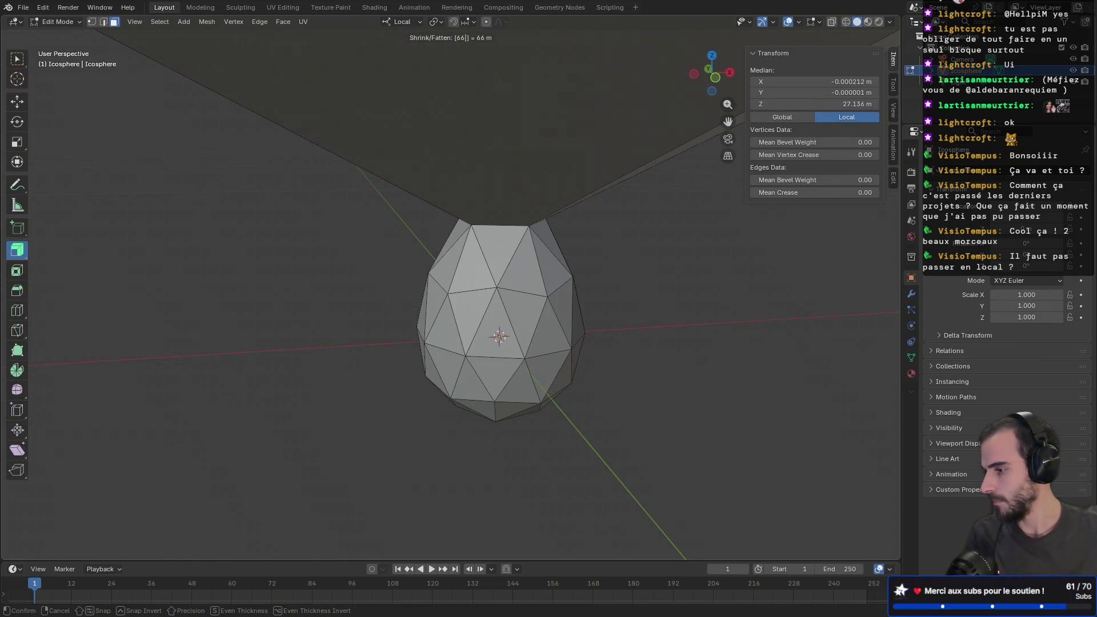
key(Return)
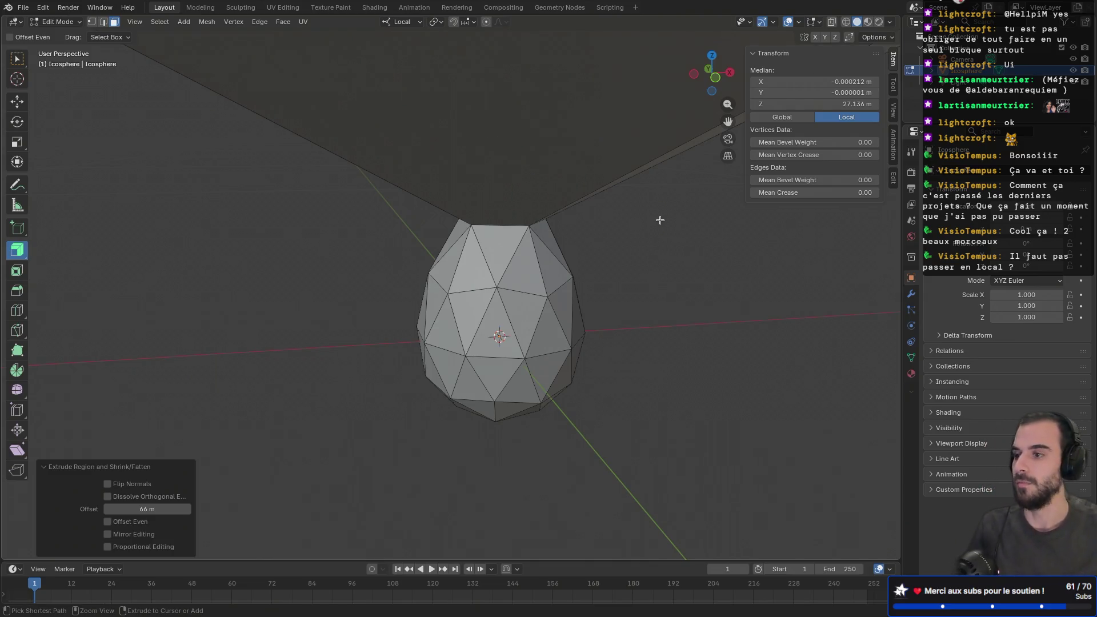
- Undo the oversized brim and select a single face on the body
key(ctrl+z)
middle_drag(569, 198, 640, 203)
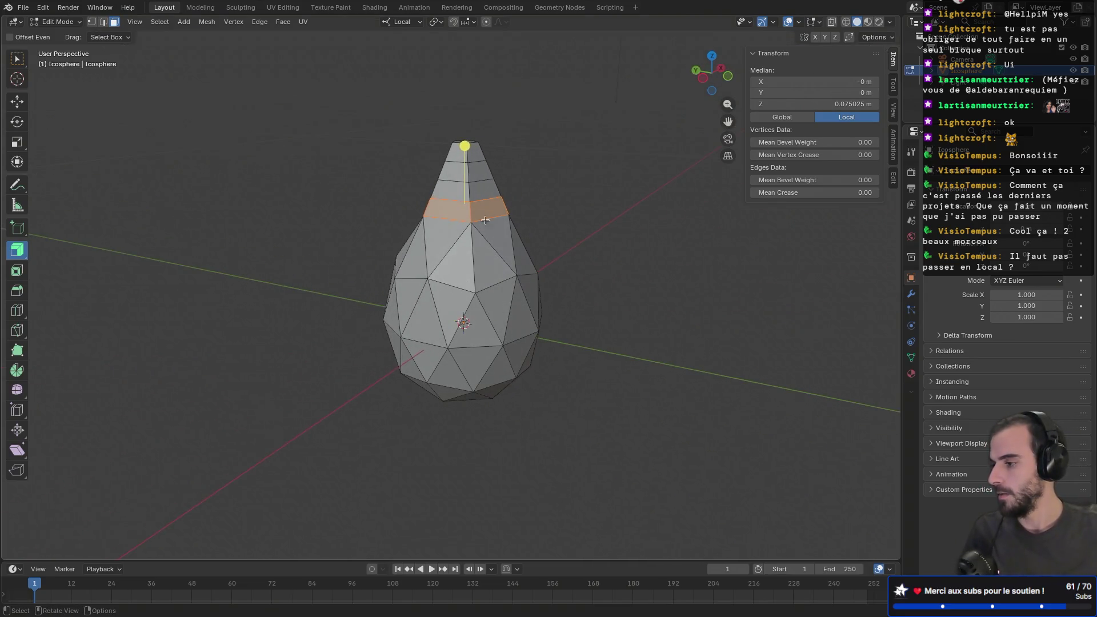
click(455, 217)
- Extrude a single upper-taper face into a trial block, then undo it
click(456, 215)
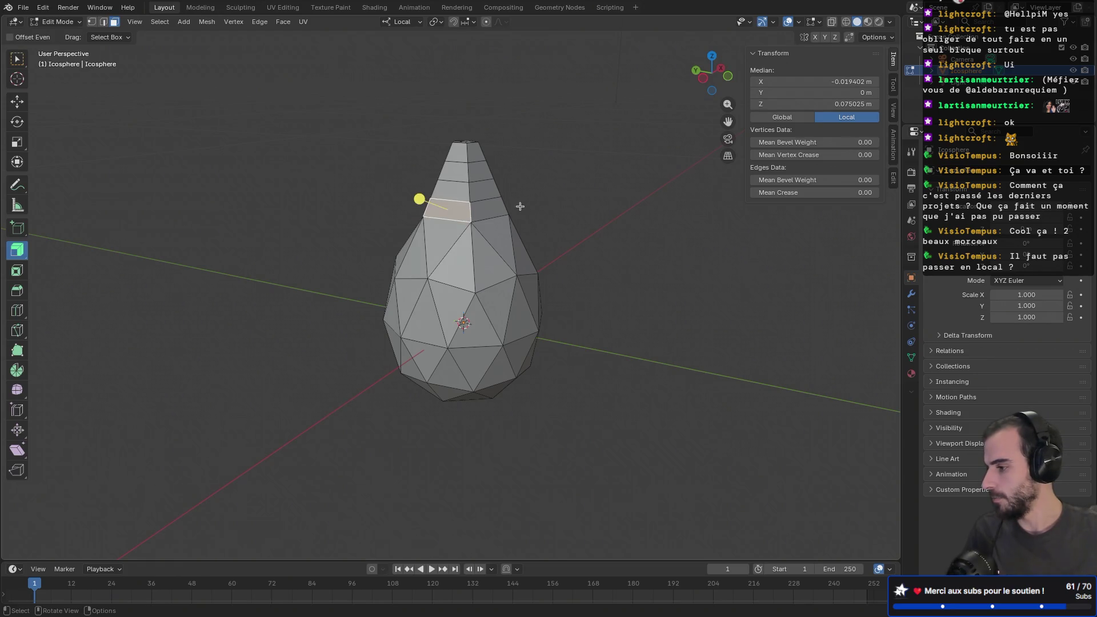
middle_drag(514, 199, 468, 197)
drag(419, 190, 474, 222)
mouse_move(474, 221)
middle_down()
mouse_move(558, 216)
mouse_move(389, 209)
middle_up()
drag(388, 208, 372, 203)
mouse_move(371, 203)
middle_down()
mouse_move(671, 228)
mouse_move(622, 211)
mouse_move(595, 221)
mouse_move(550, 268)
middle_up()
key(ctrl+z)
key(ctrl+z)
key(ctrl+z)
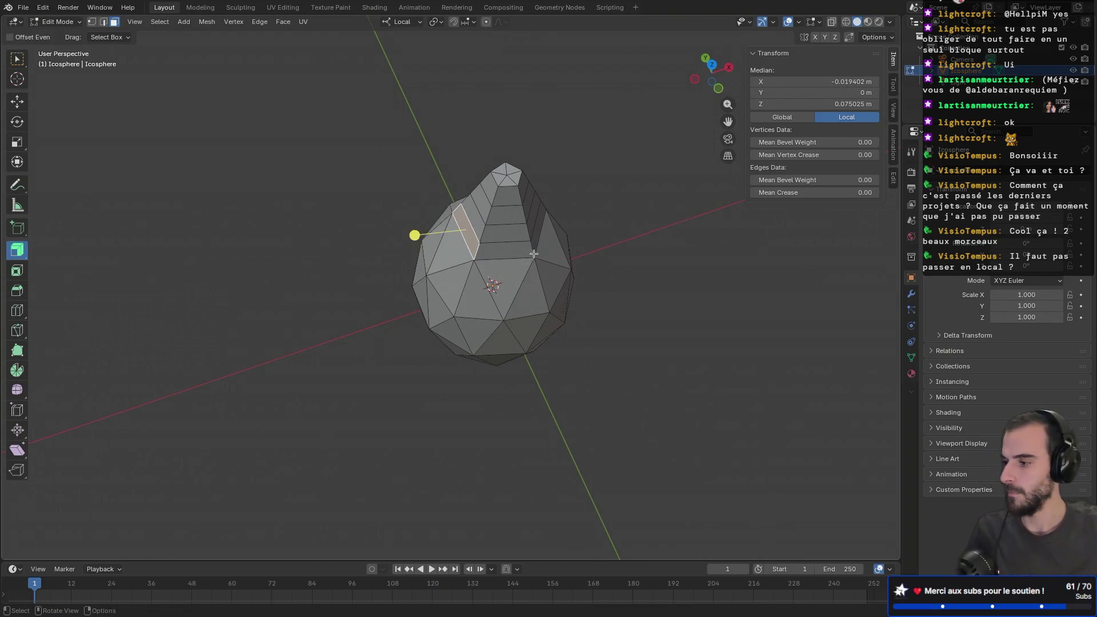
key(ctrl+shift+z)
key(ctrl+z)
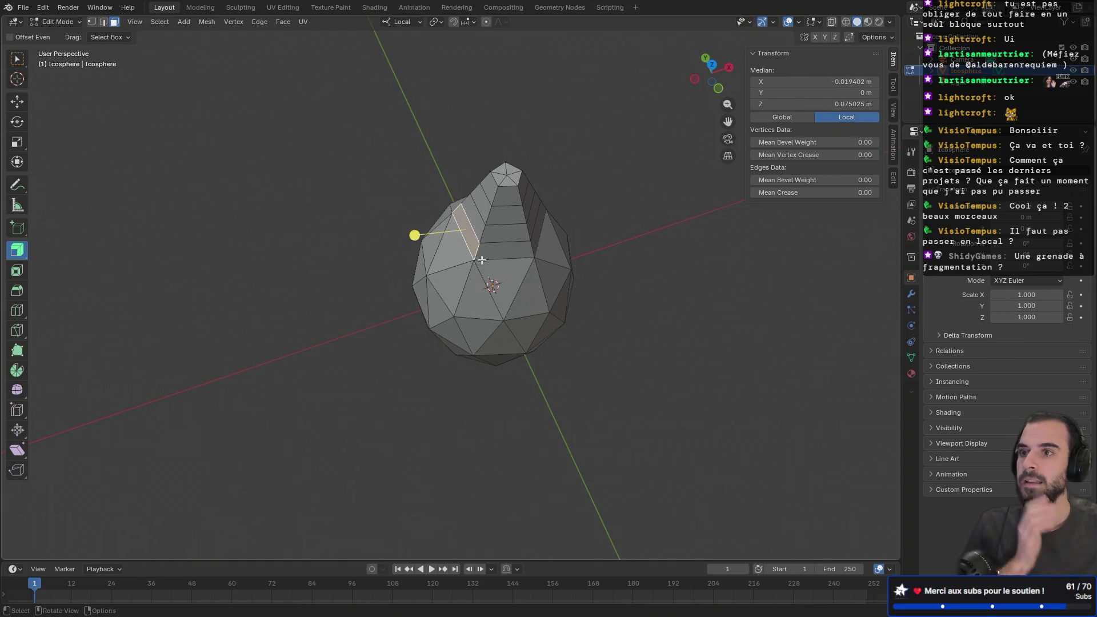
mouse_move(495, 251)
middle_down()
mouse_move(487, 166)
mouse_move(422, 170)
middle_up()
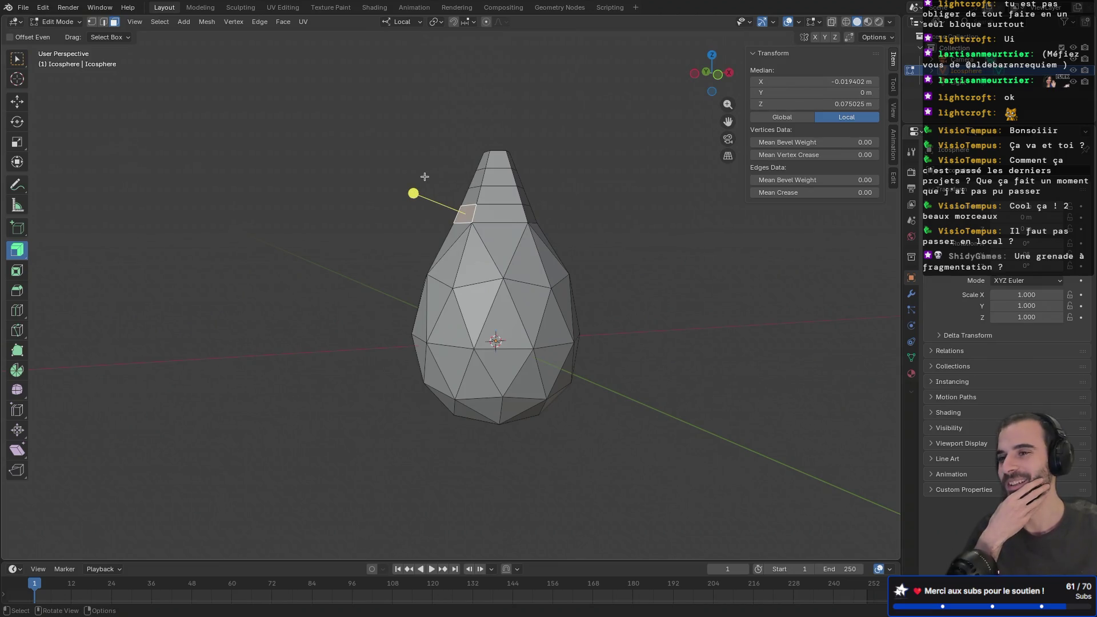
- Confirm Local orientation and select the ring of faces around the tip
click(412, 21)
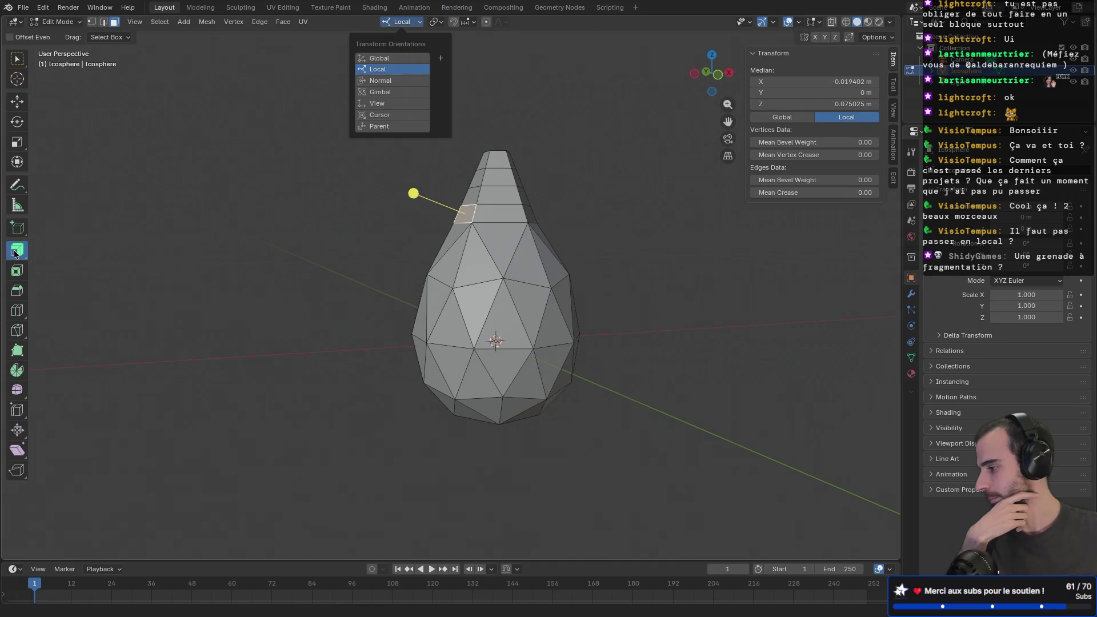
click(292, 224)
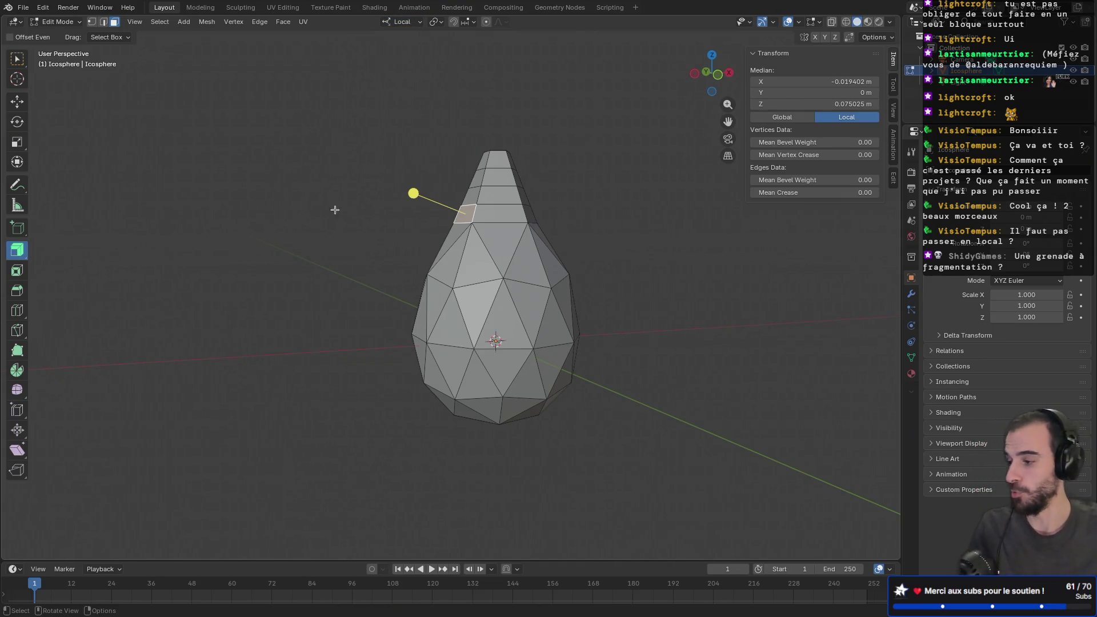
ctrl+click(472, 219)
middle_drag(472, 220, 598, 225)
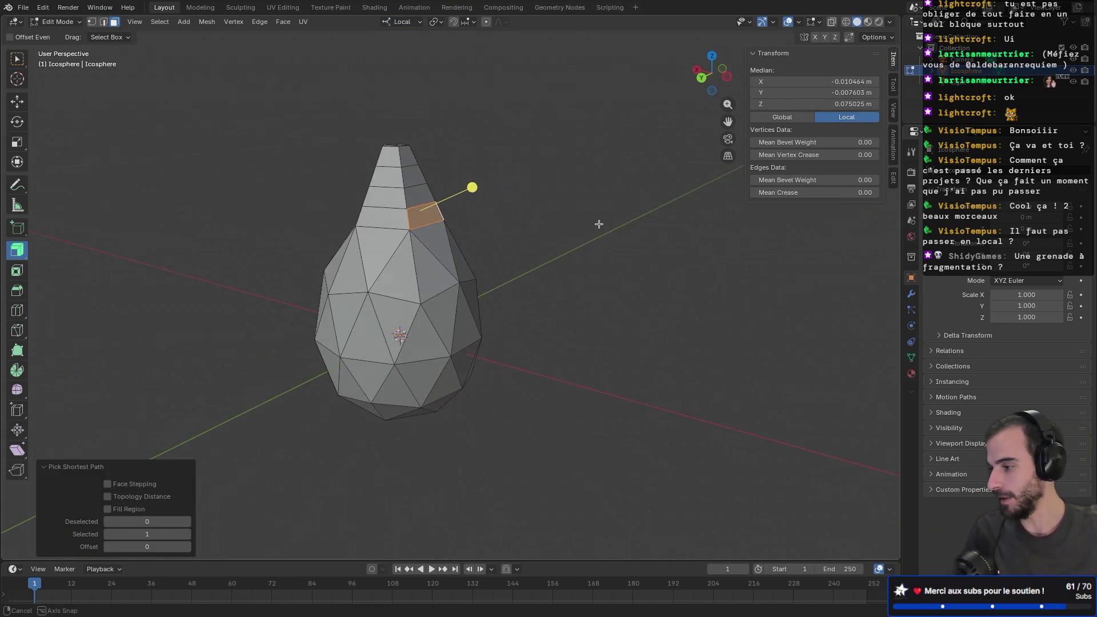
alt+click(410, 220)
mouse_move(410, 220)
middle_down()
mouse_move(553, 212)
mouse_move(543, 200)
mouse_move(500, 202)
middle_up()
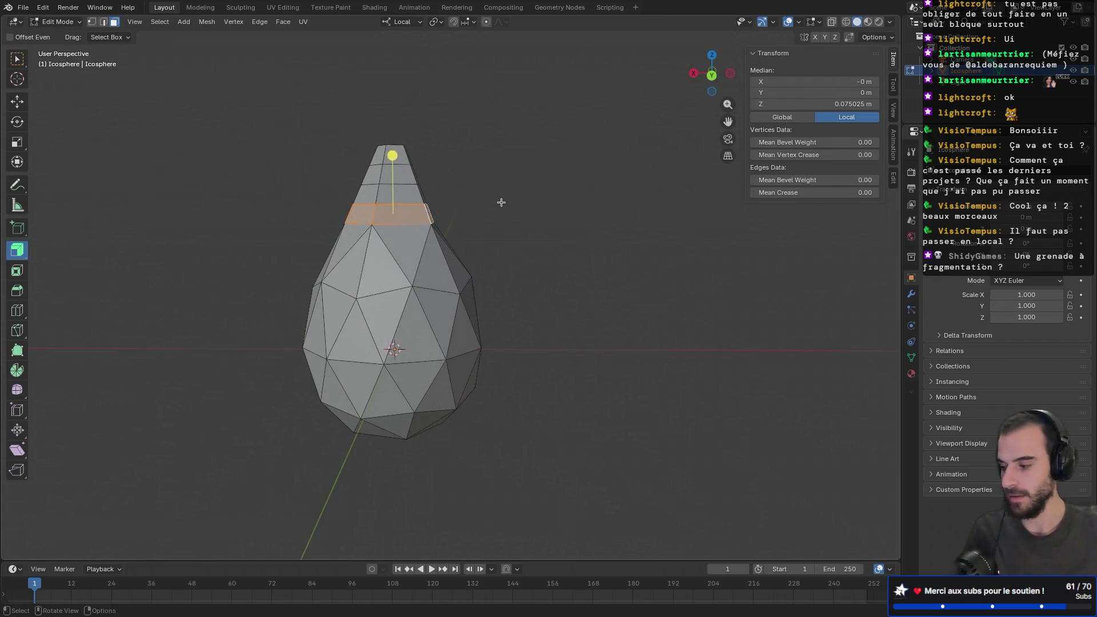
- Try an upward local-Z extrusion of the top face ring, undo it, and switch to the browser
key(e)
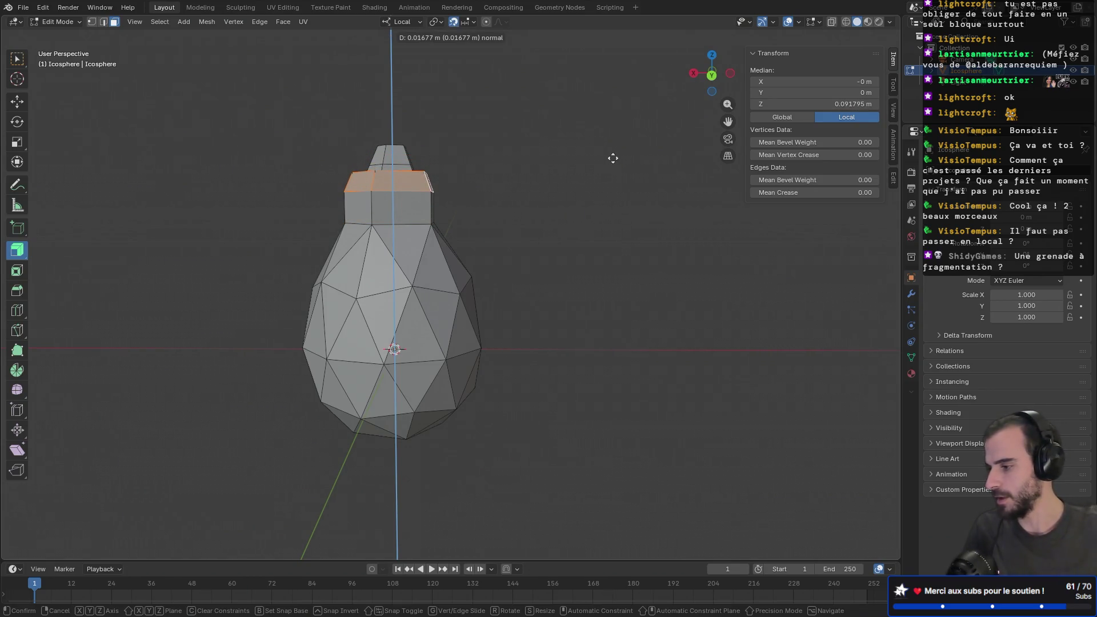
key(z)
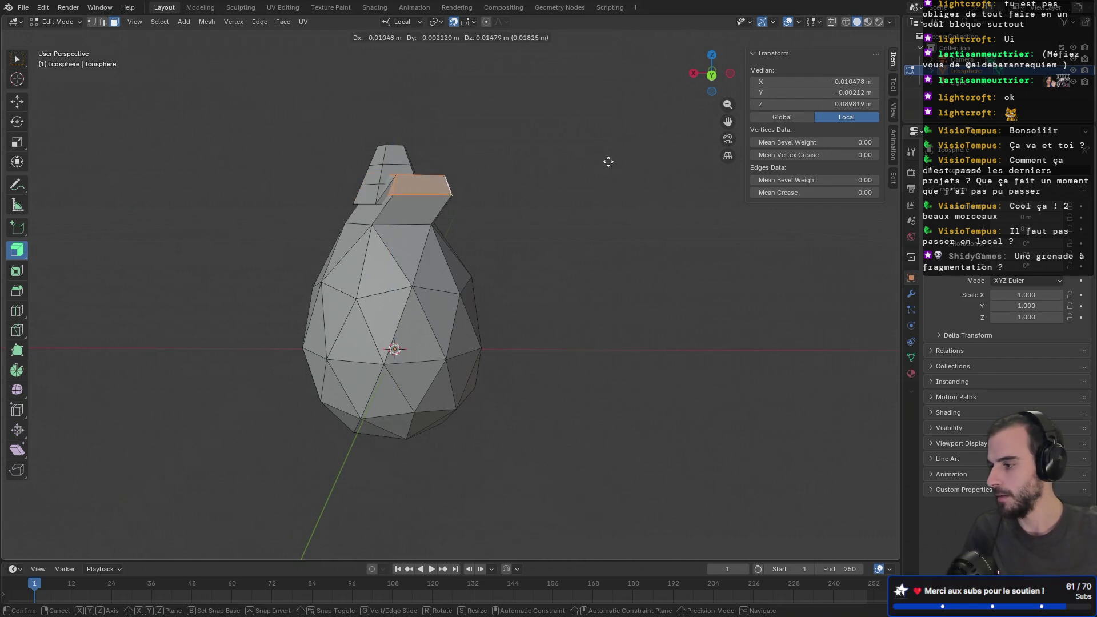
key(z)
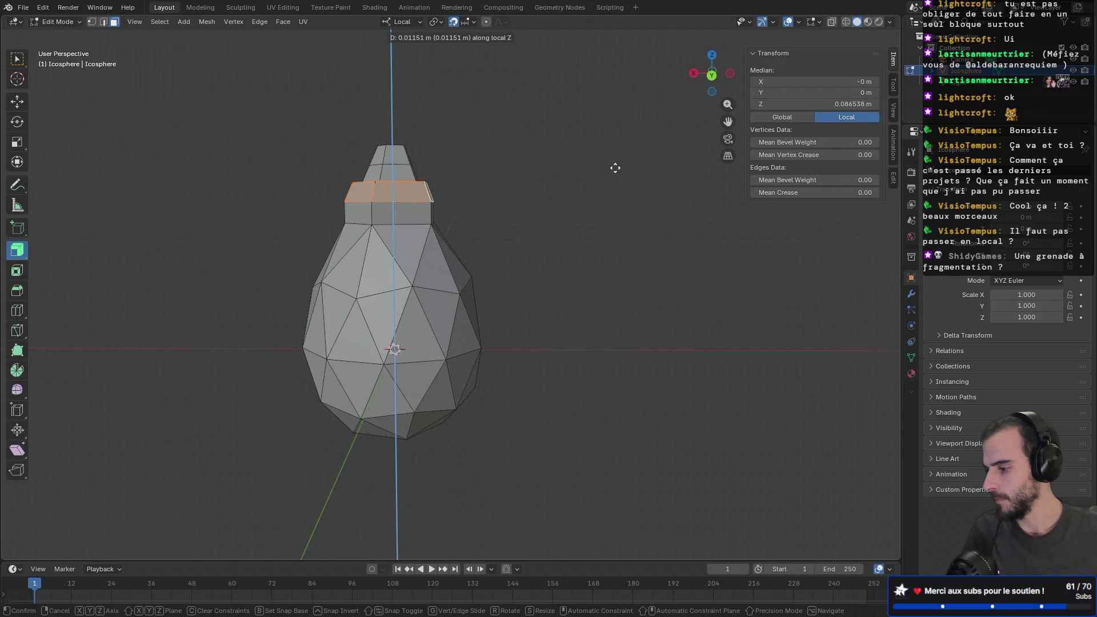
drag(614, 167, 617, 130)
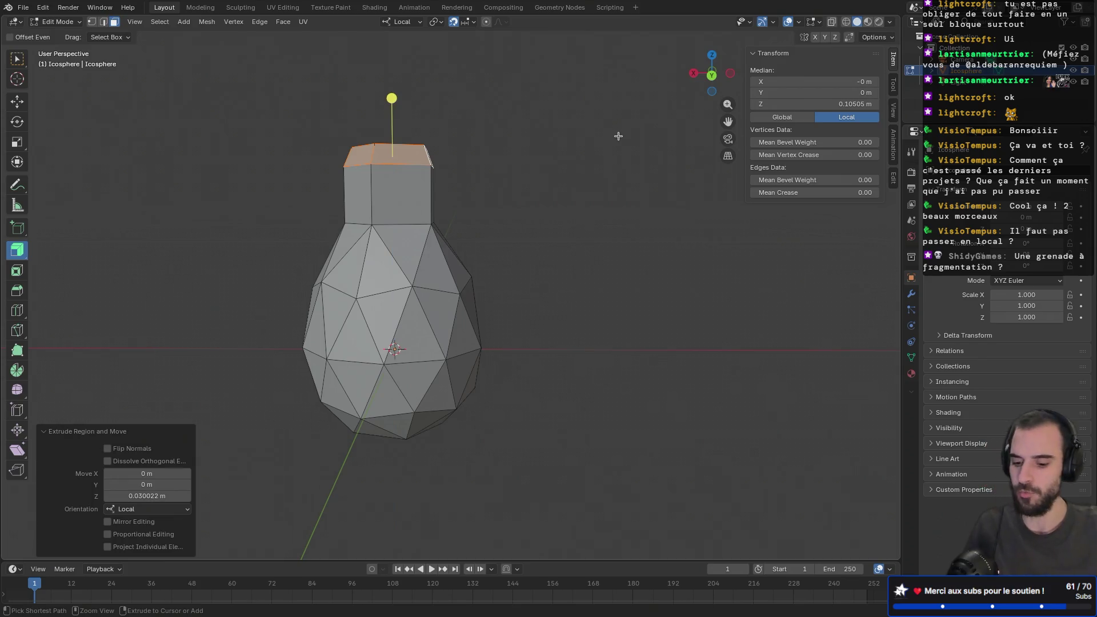
key(ctrl+z)
mouse_move(526, 172)
middle_down()
mouse_move(625, 199)
mouse_move(540, 178)
middle_up()
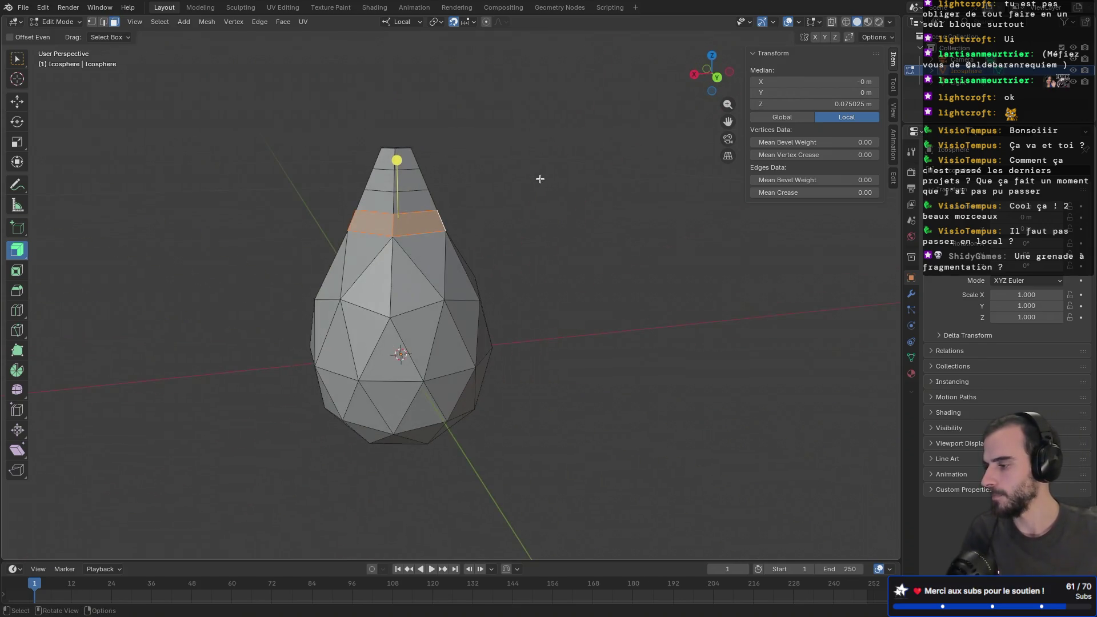
key(super+Tab)
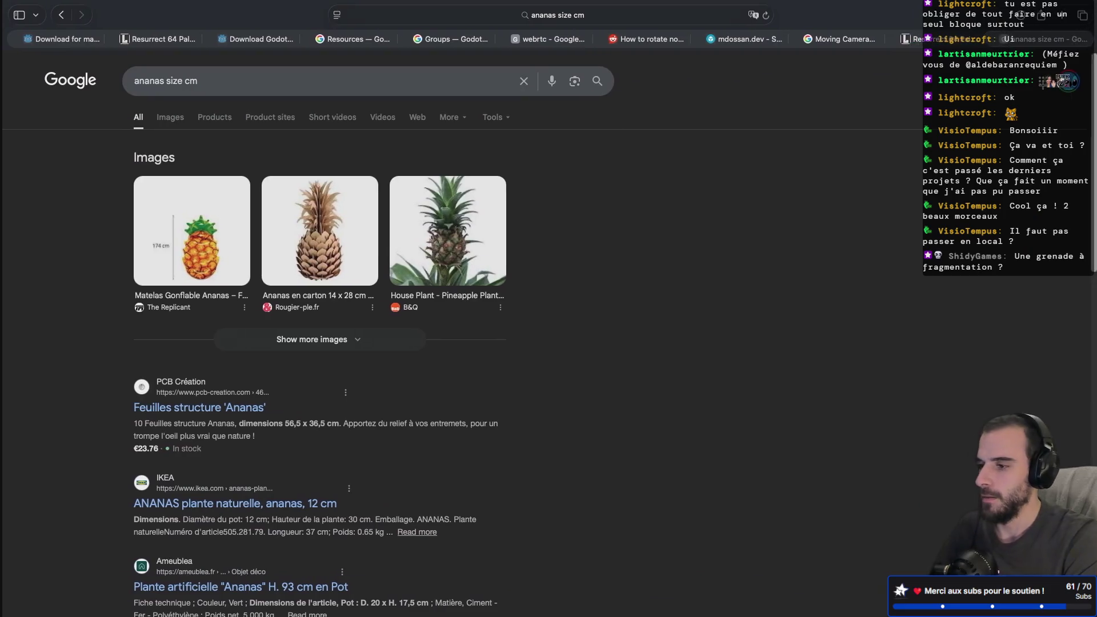
- In a new tab, Google 'blender to extrude along normal loop cut'
key(super+t)
text(blen)
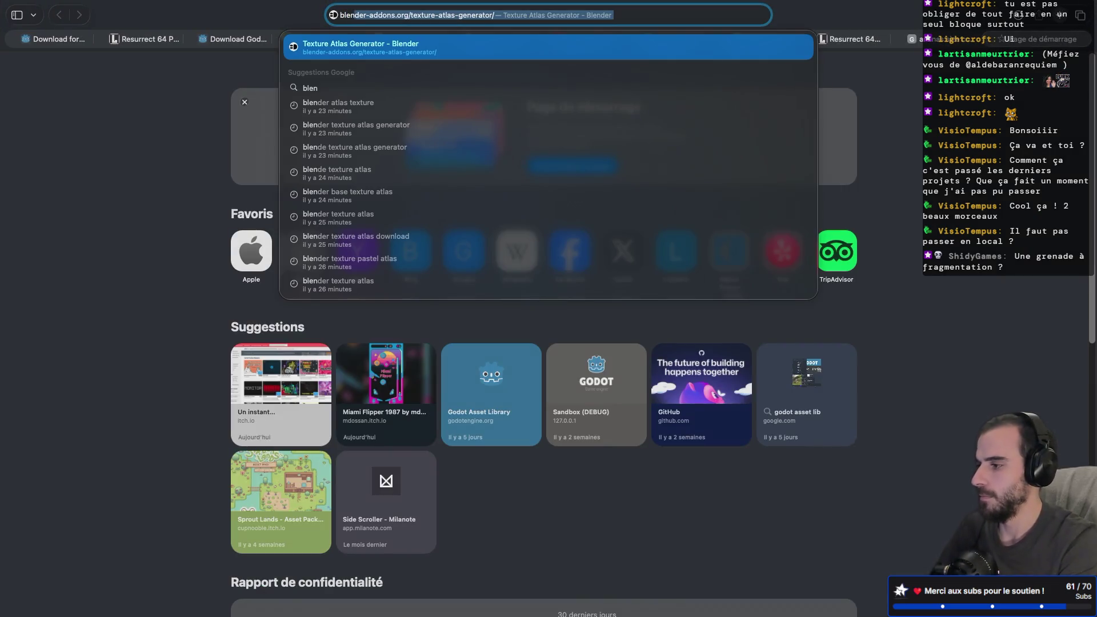
text(der to exte)
key(BackSpace)
text(rude along )
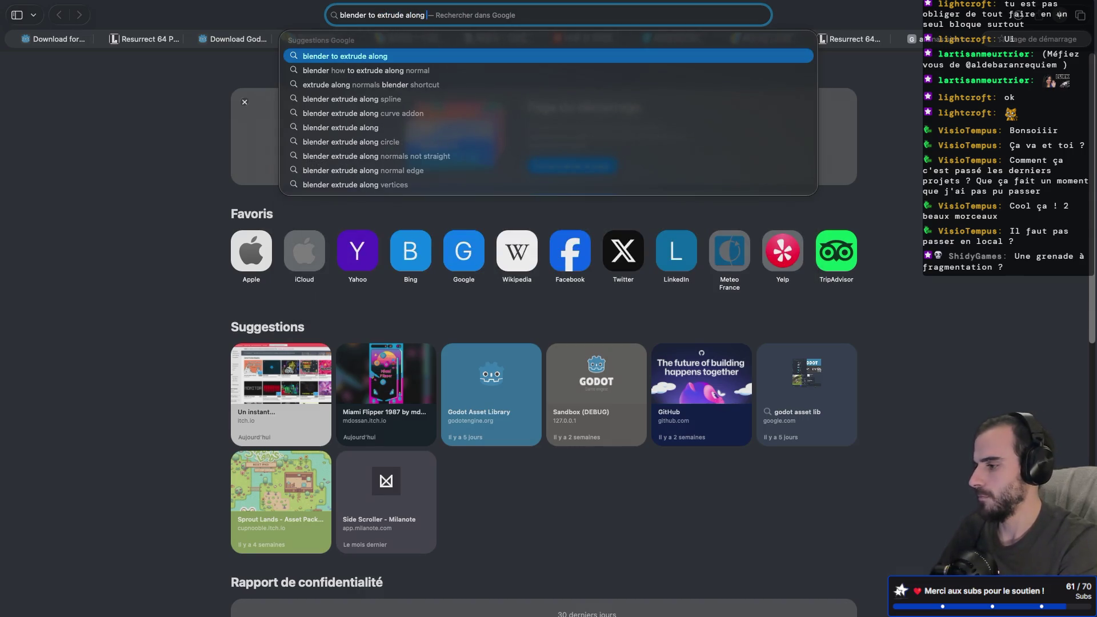
text(normal)
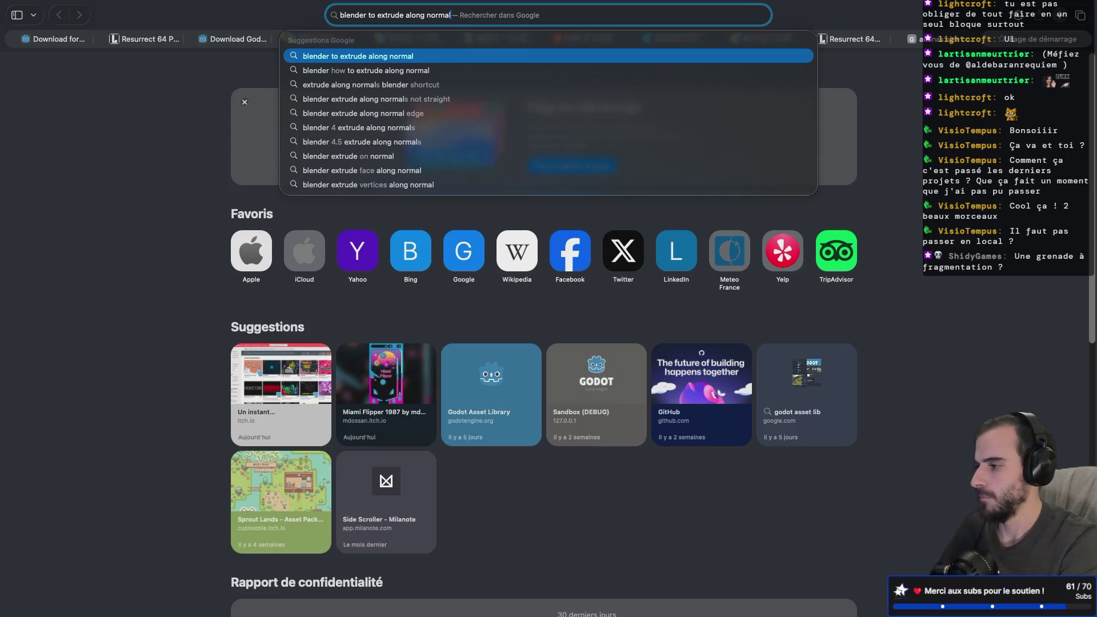
text( loop cut)
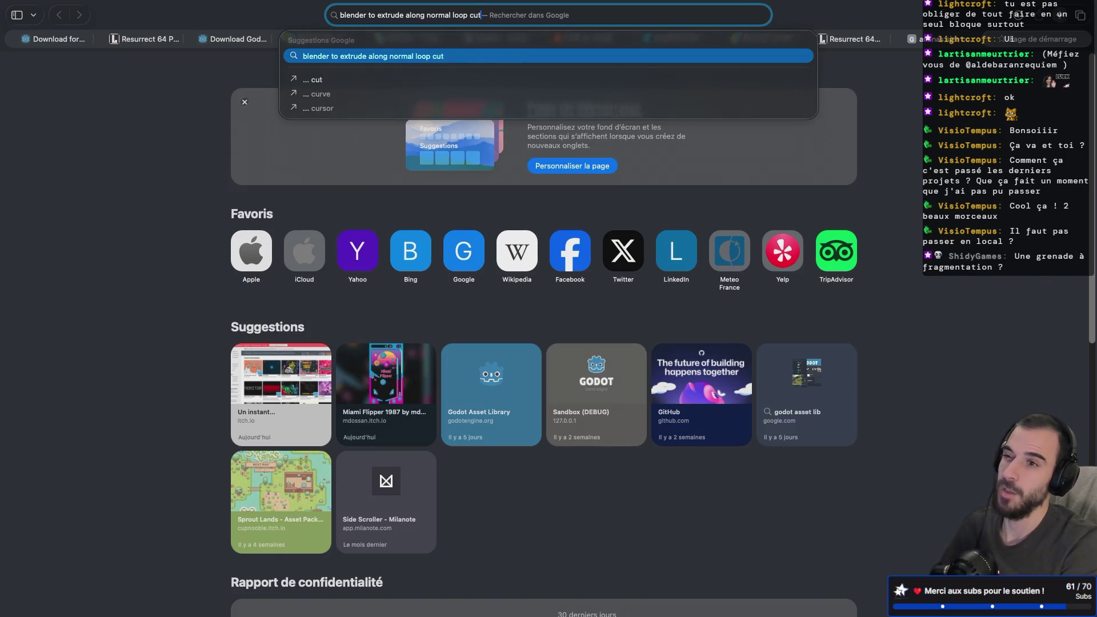
key(Return)
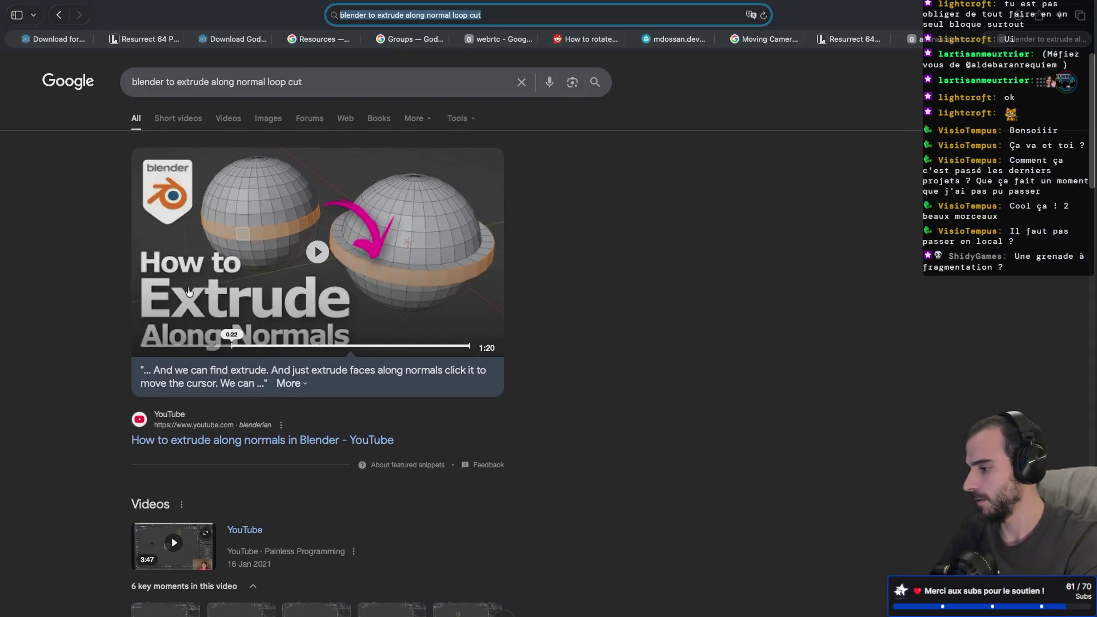
- Refine the search with 'no snap' and open the Reddit r/blender thread on normal snapping
click(345, 80)
text(no snap)
key(Return)
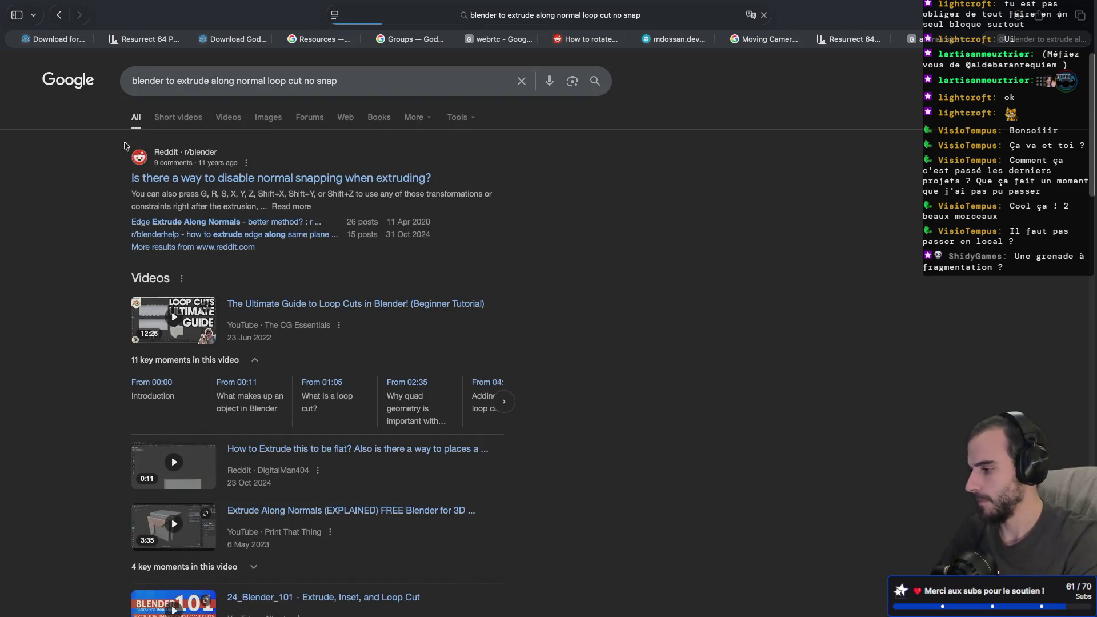
click(255, 182)
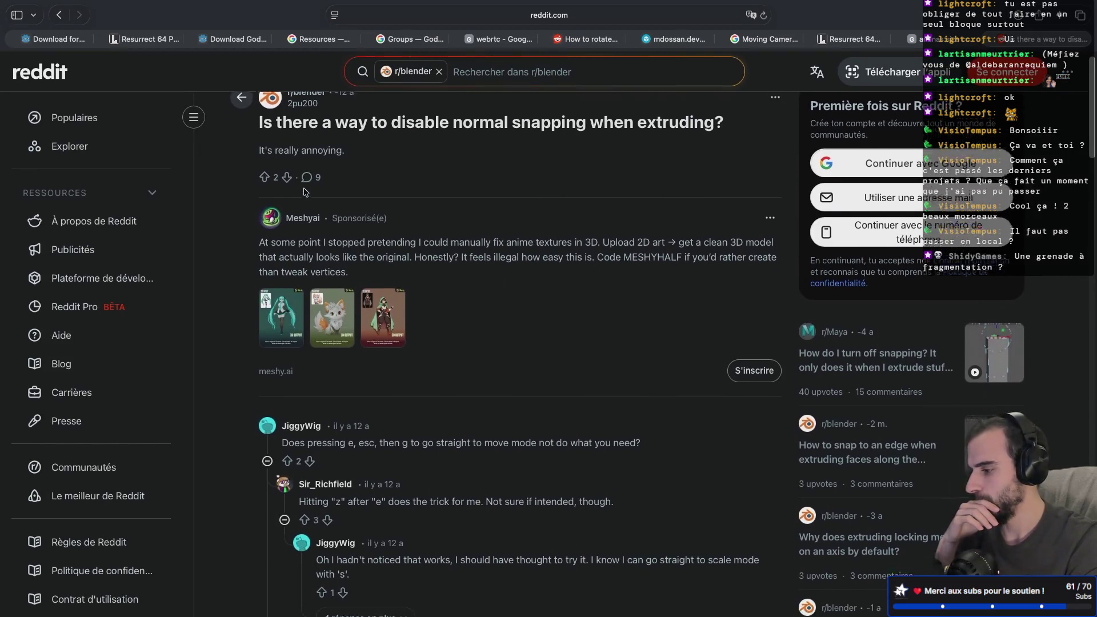
scroll(305, 193, down, 1)
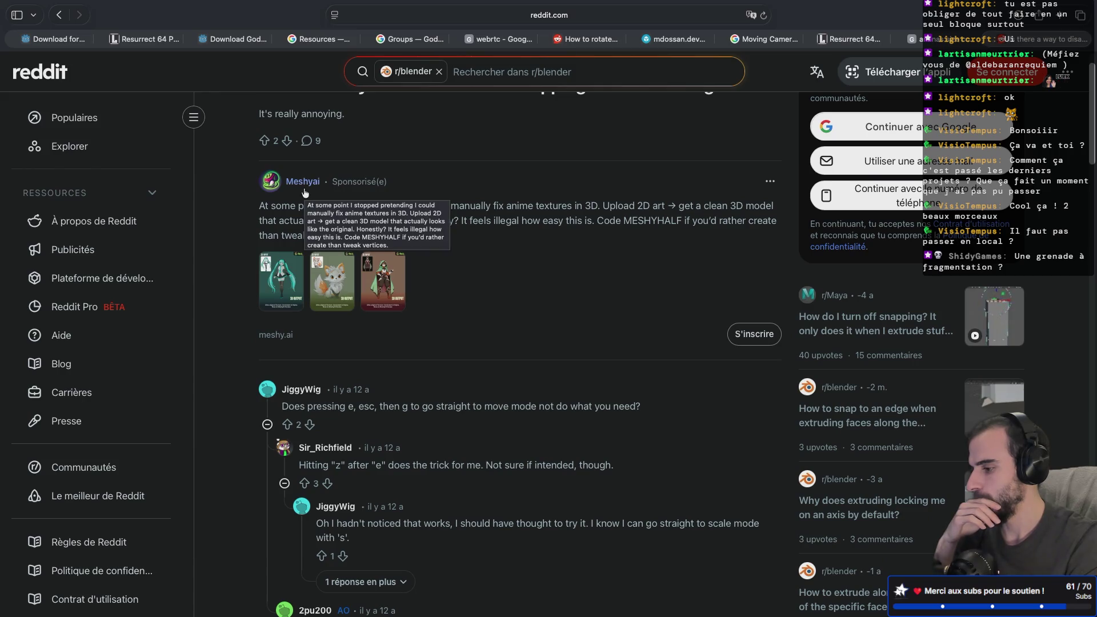
scroll(305, 194, up, 1)
scroll(305, 193, down, 3)
scroll(305, 193, down, 2)
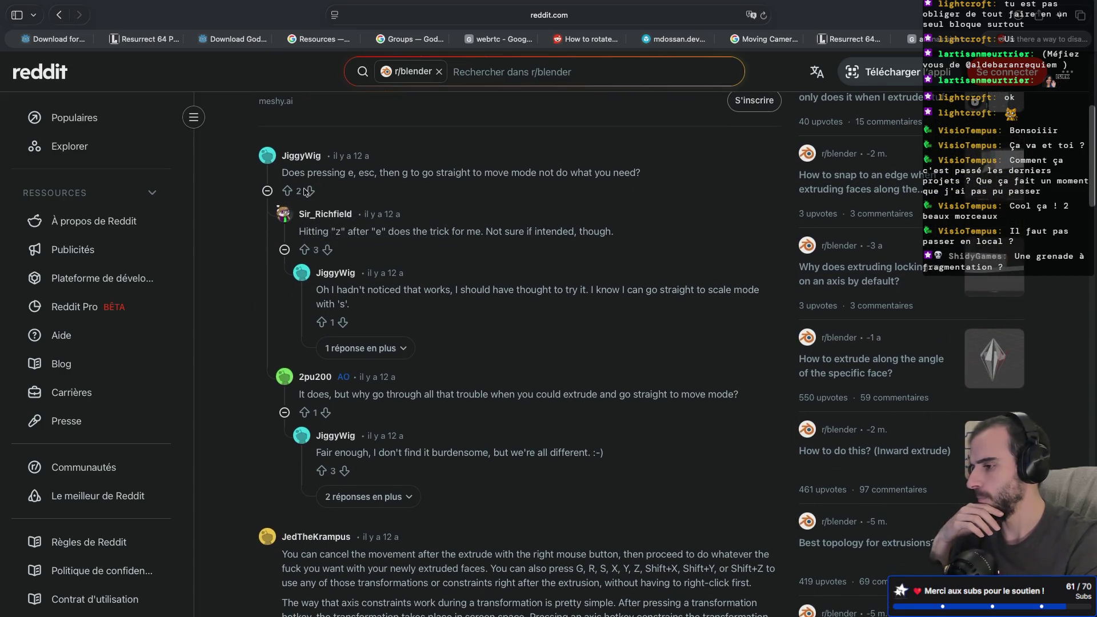
scroll(304, 193, left, 5)
scroll(81, 378, down, 6)
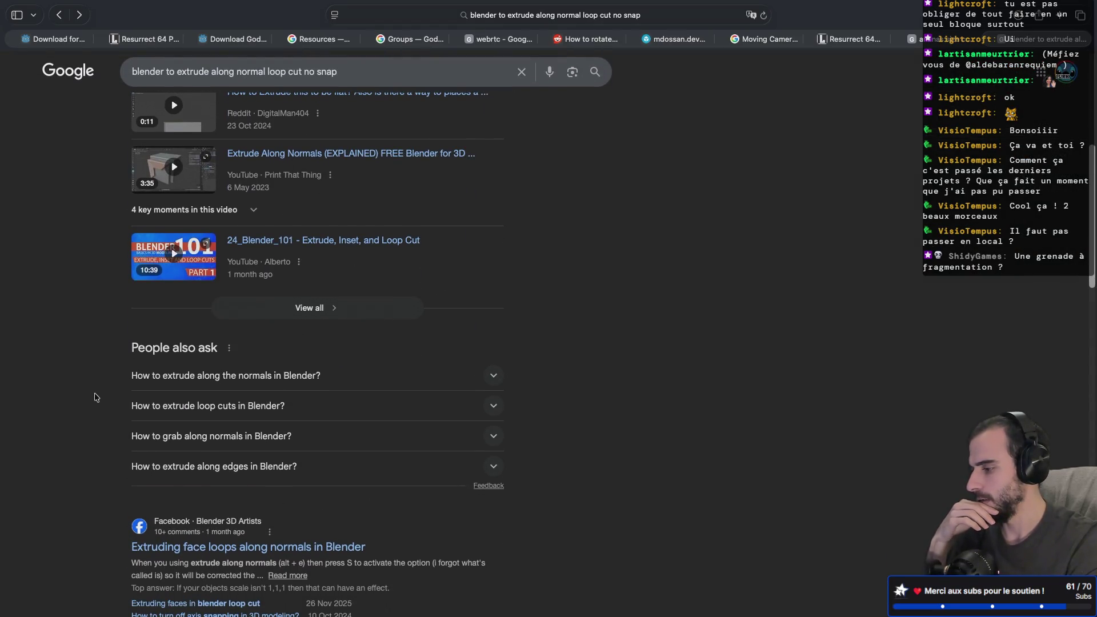
- Expand the 'How to extrude loop cuts in Blender?' answer and scroll to the Facebook and Stack Exchange results
scroll(96, 397, down, 1)
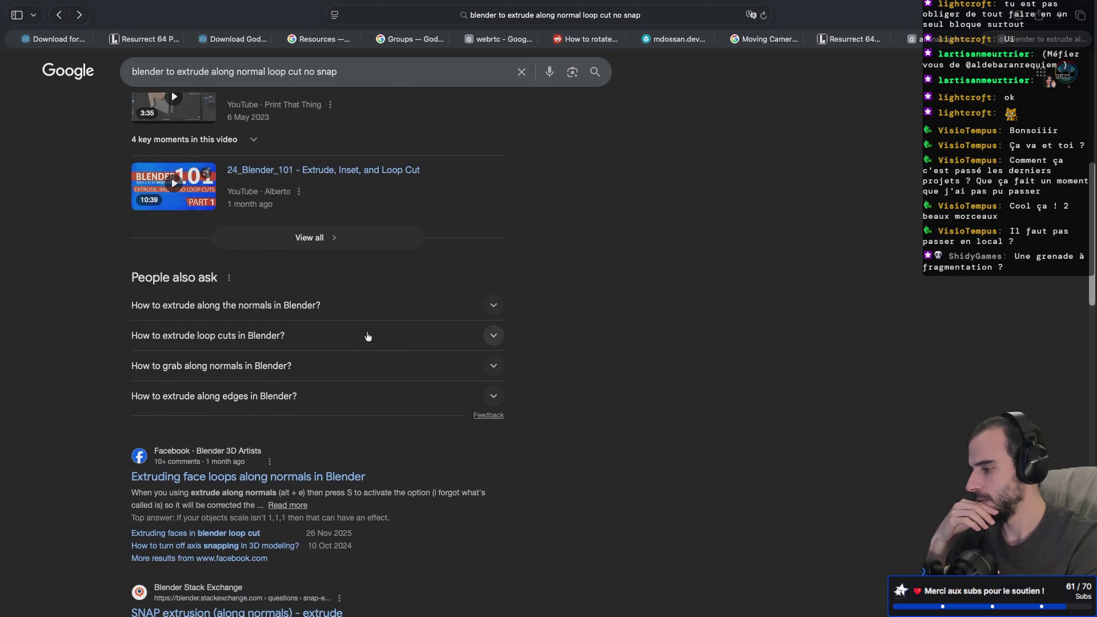
click(494, 337)
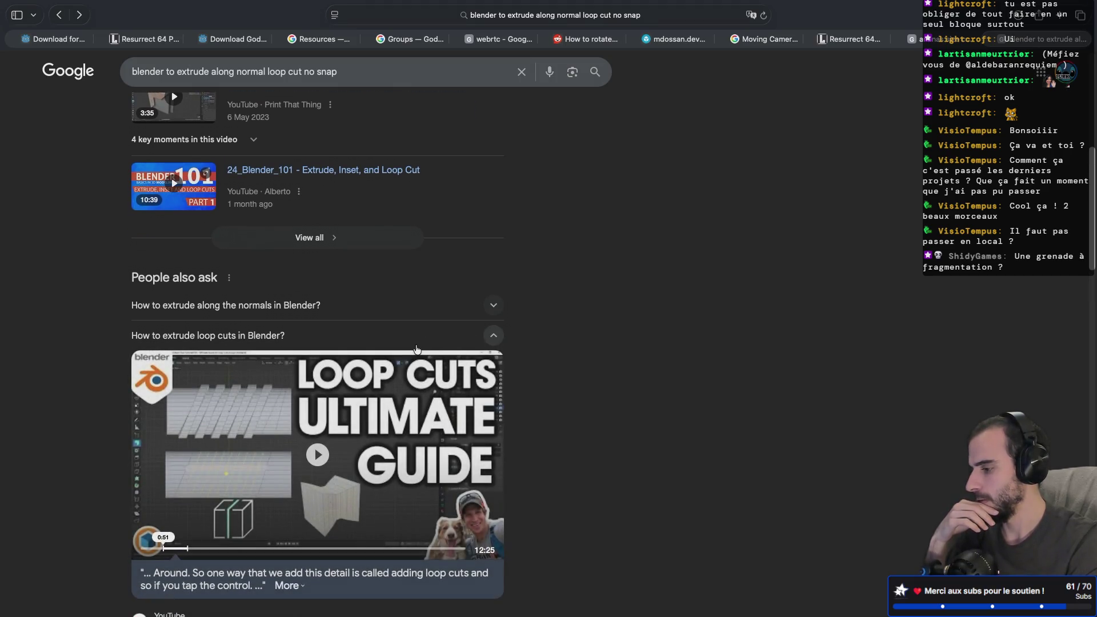
scroll(416, 349, down, 4)
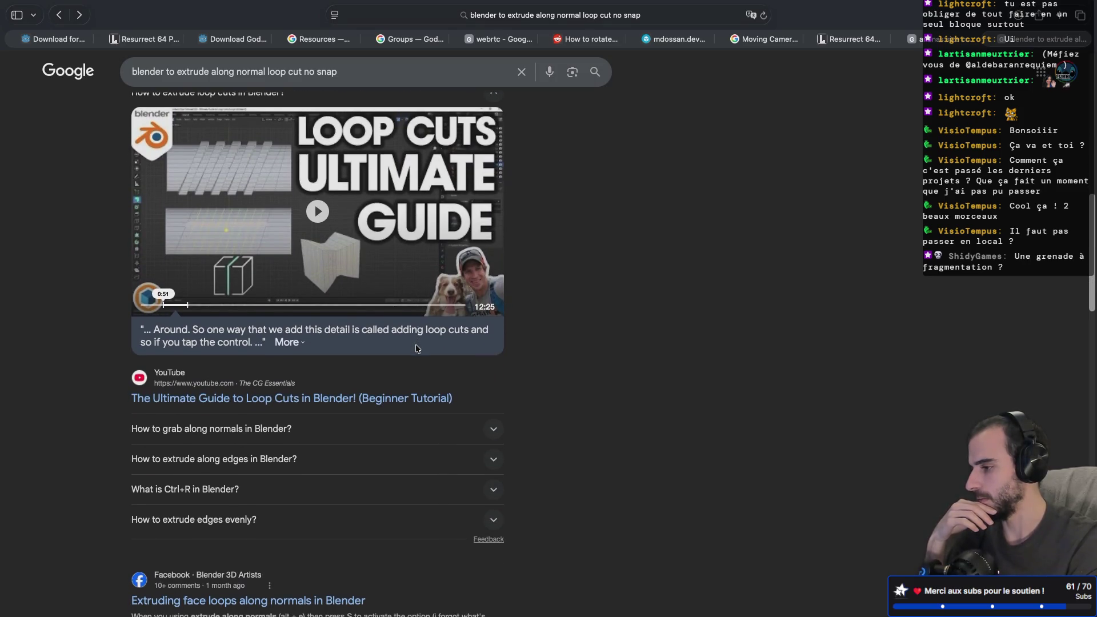
scroll(417, 349, down, 4)
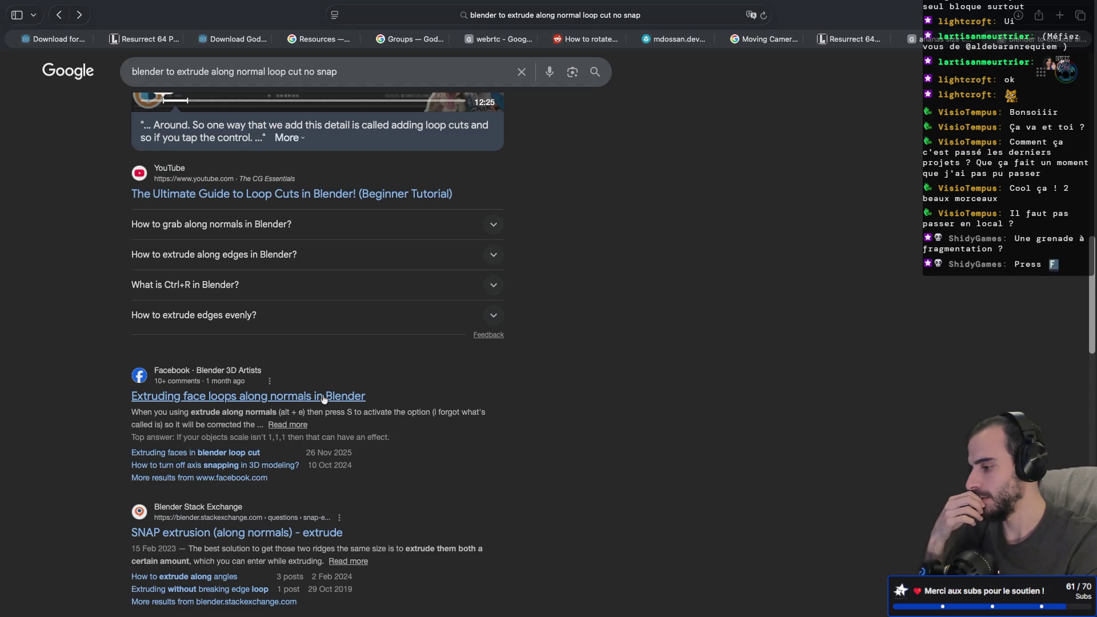
key(ctrl+Right)
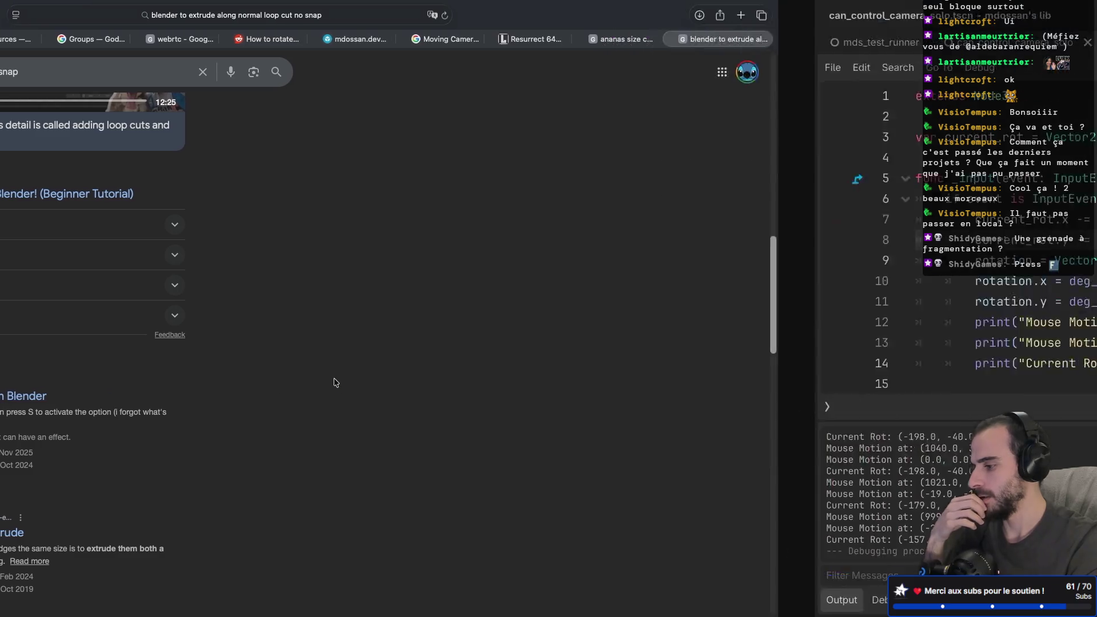
- Back in Blender, extrude the selected upper face band in place with zero offset
key(ctrl+Left)
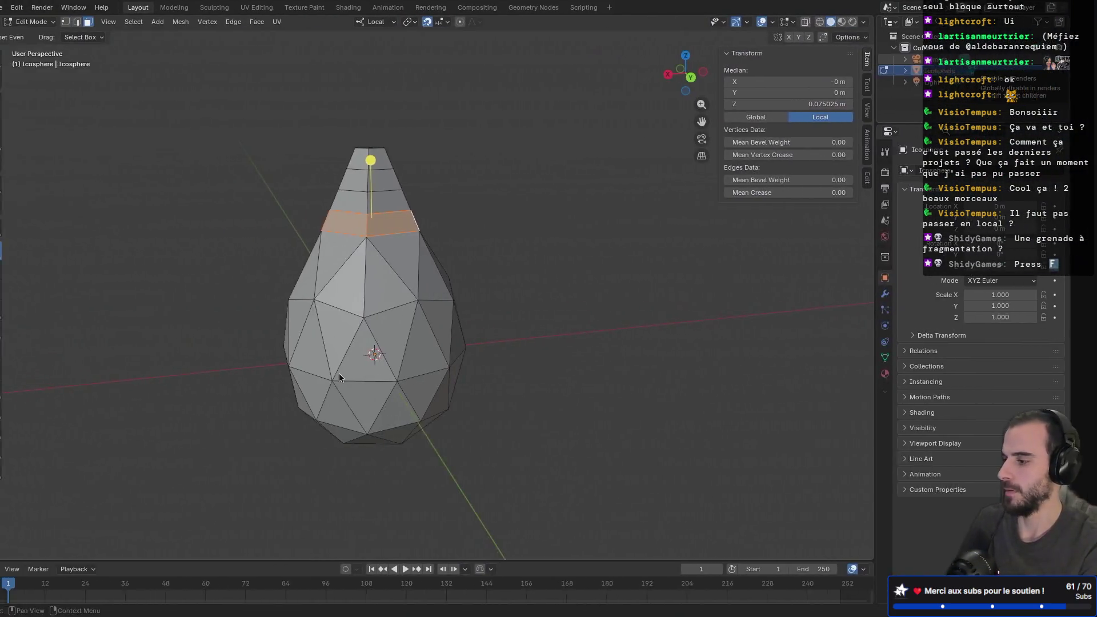
key(e)
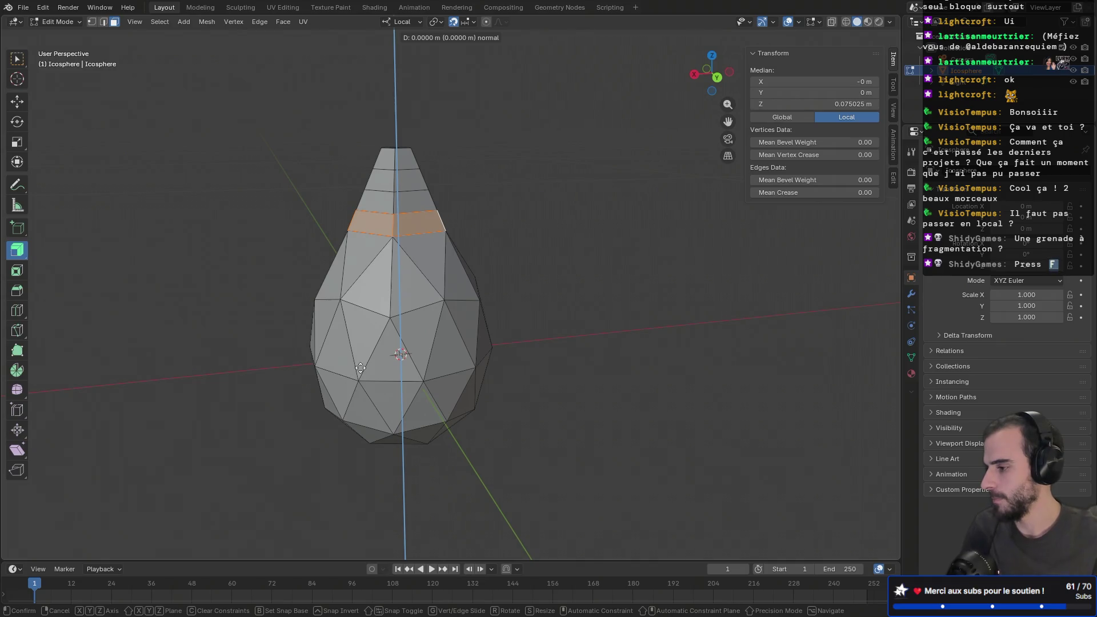
right_click(245, 372)
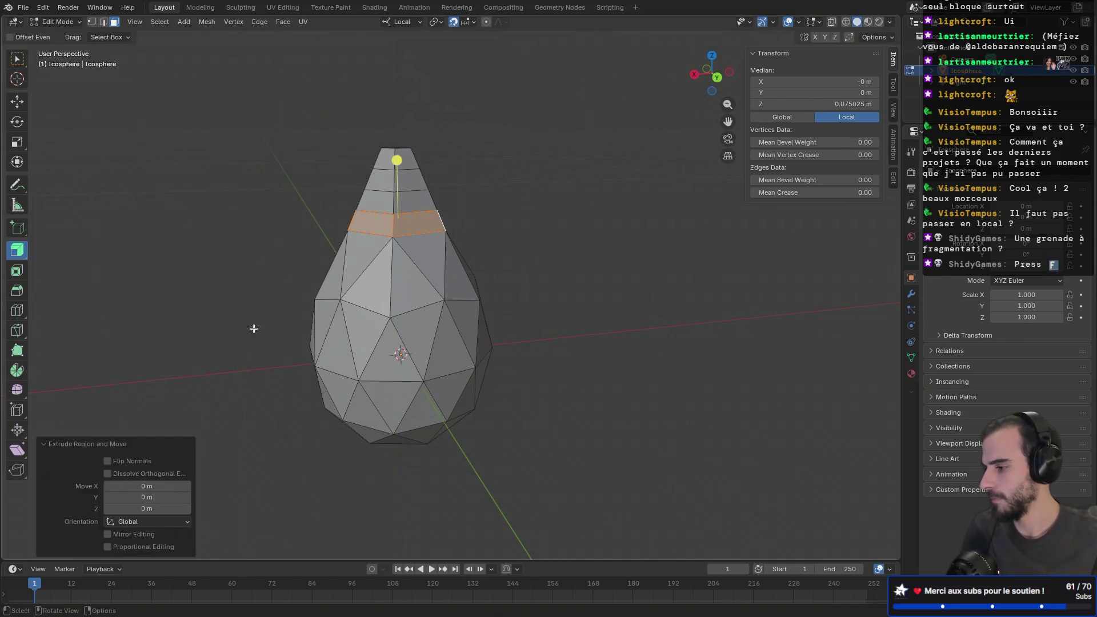
key(s)
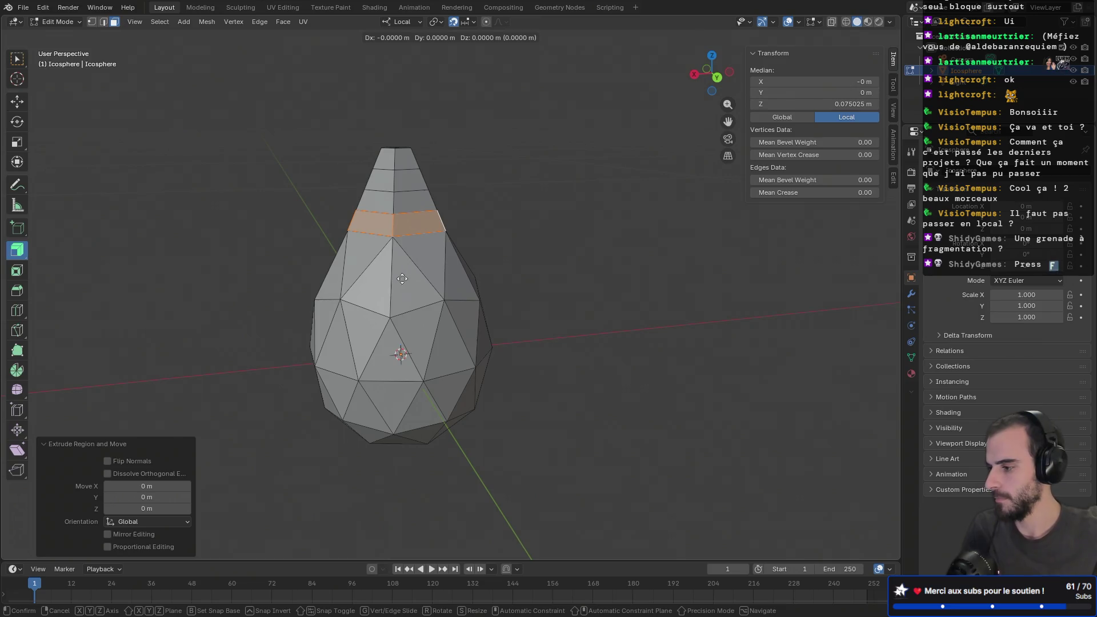
key(Escape)
key(g)
click(283, 250)
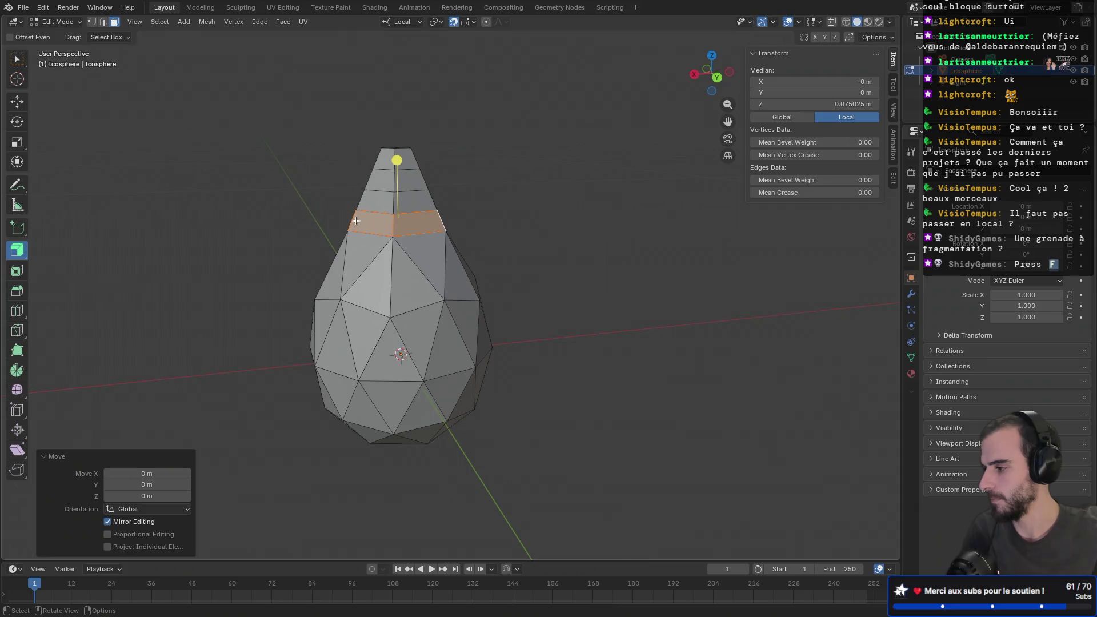
- Select a single face on the upper band and move it at zero offset
mouse_move(278, 254)
middle_down()
mouse_move(240, 255)
mouse_move(366, 226)
middle_up()
key(g)
key(Escape)
click(289, 233)
click(379, 223)
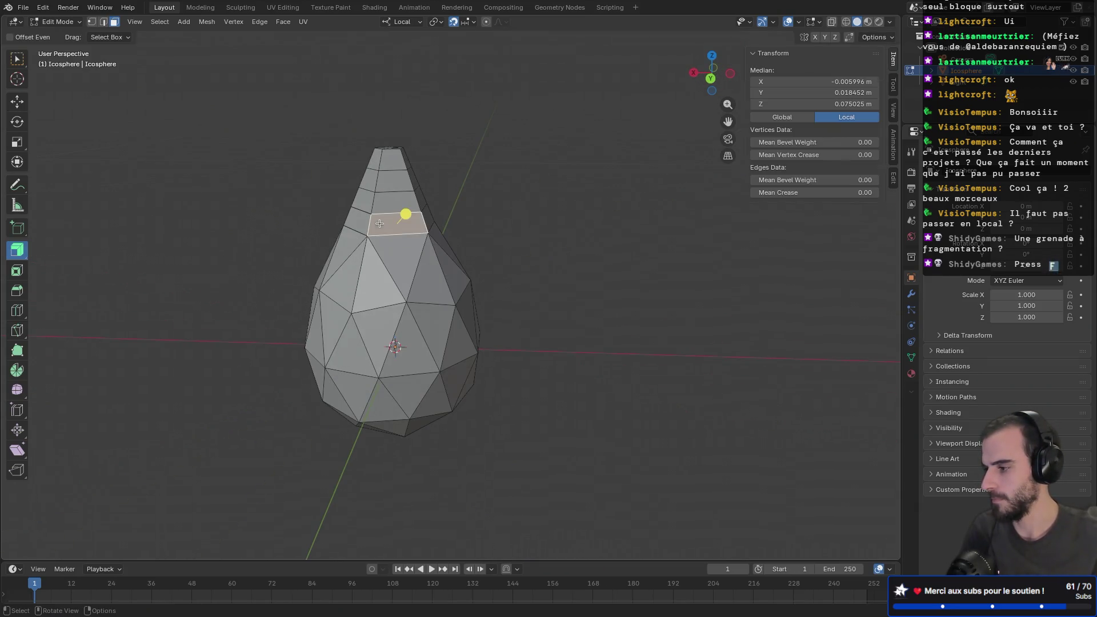
key(g)
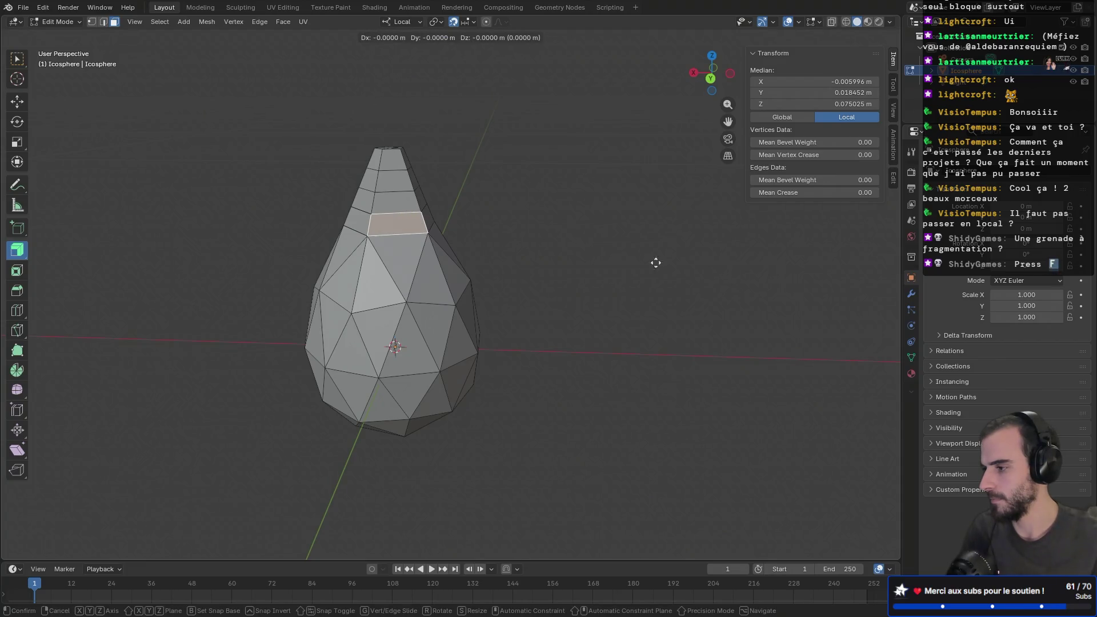
click(818, 341)
middle_drag(636, 281, 575, 278)
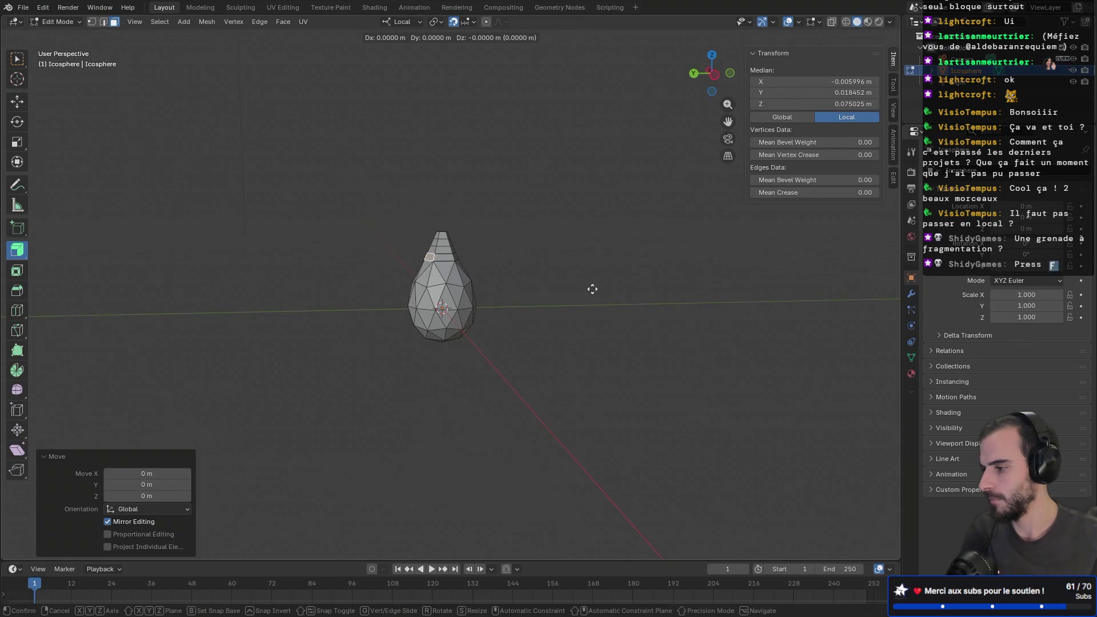
- In vertex select mode, move one upper-ring vertex and confirm it without offset
scroll(515, 274, up, 2)
scroll(515, 274, up, 1)
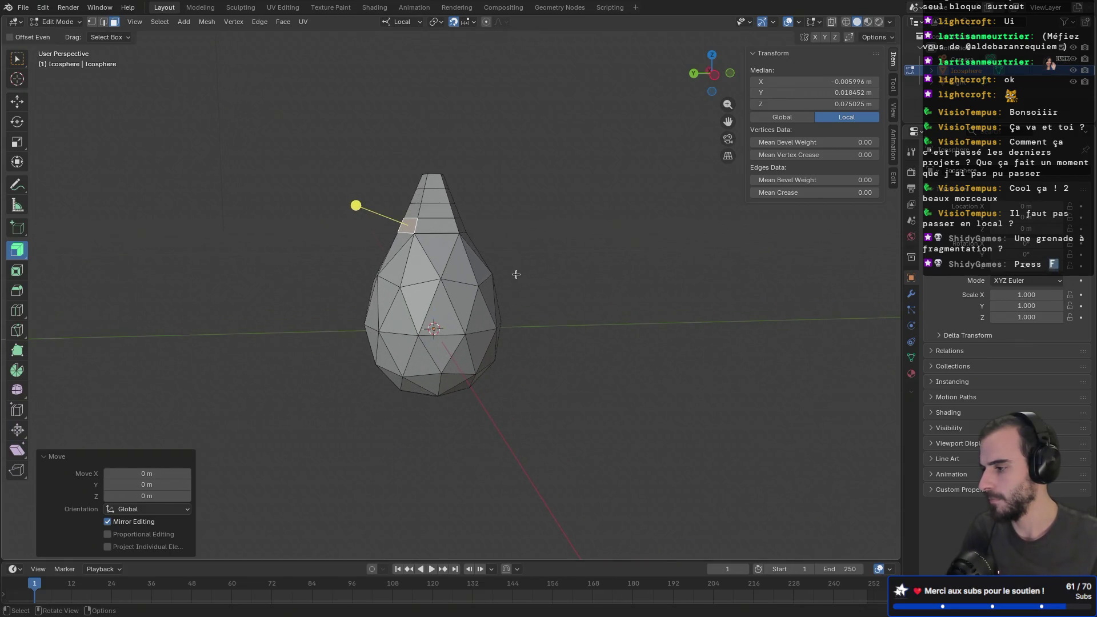
scroll(516, 274, up, 1)
key(1)
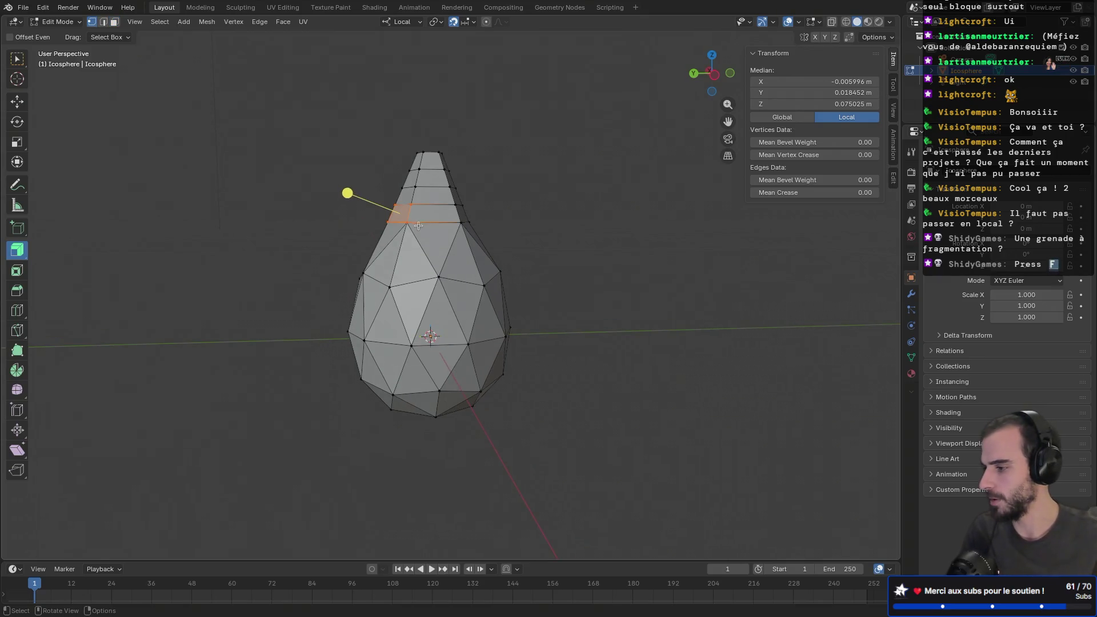
click(417, 225)
key(g)
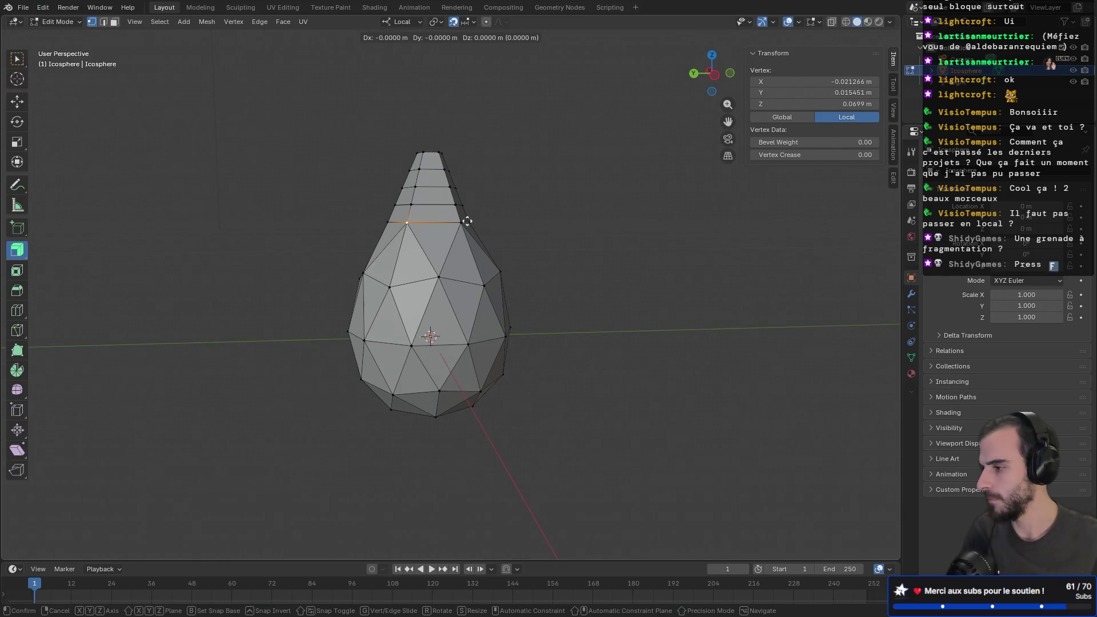
click(351, 254)
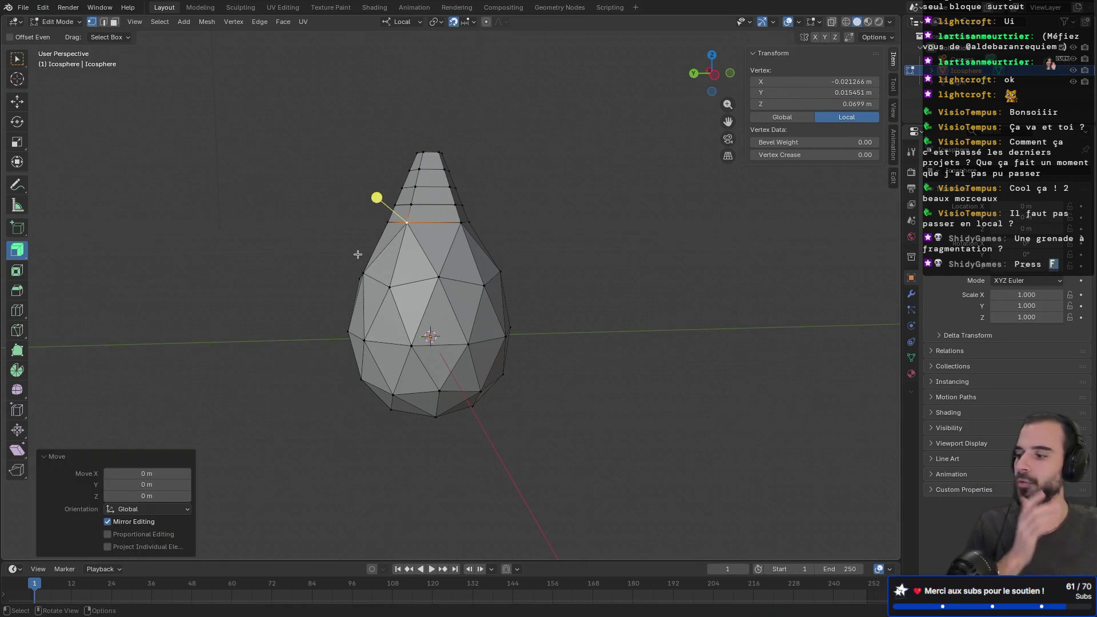
- Return to Object Mode and bring up the Add menu
scroll(357, 255, down, 5)
scroll(361, 262, up, 6)
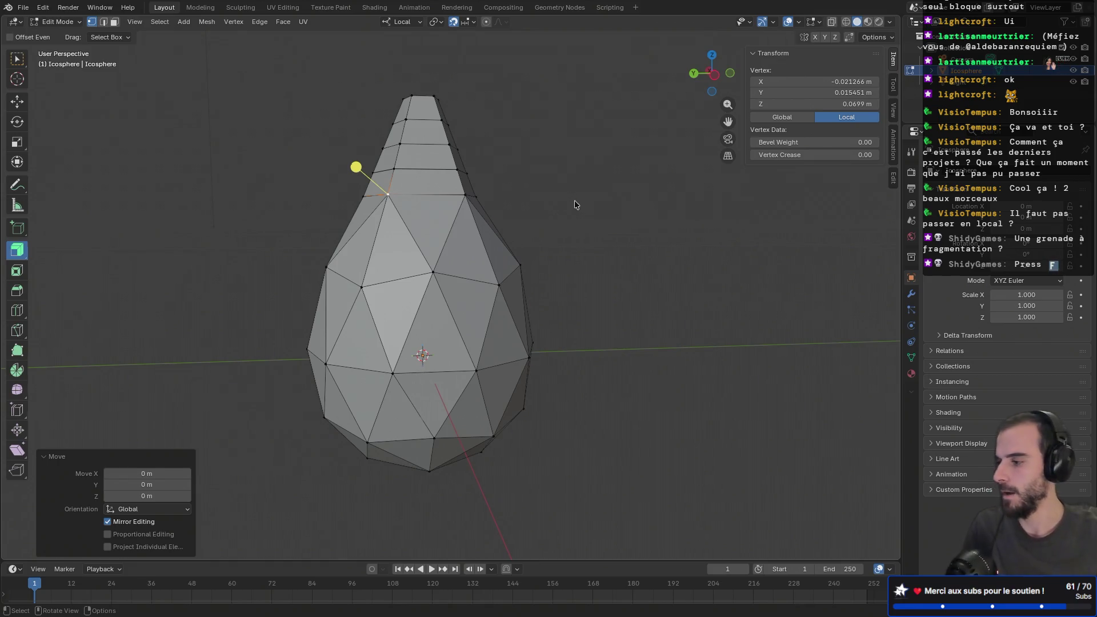
key(Tab)
key(shift+a)
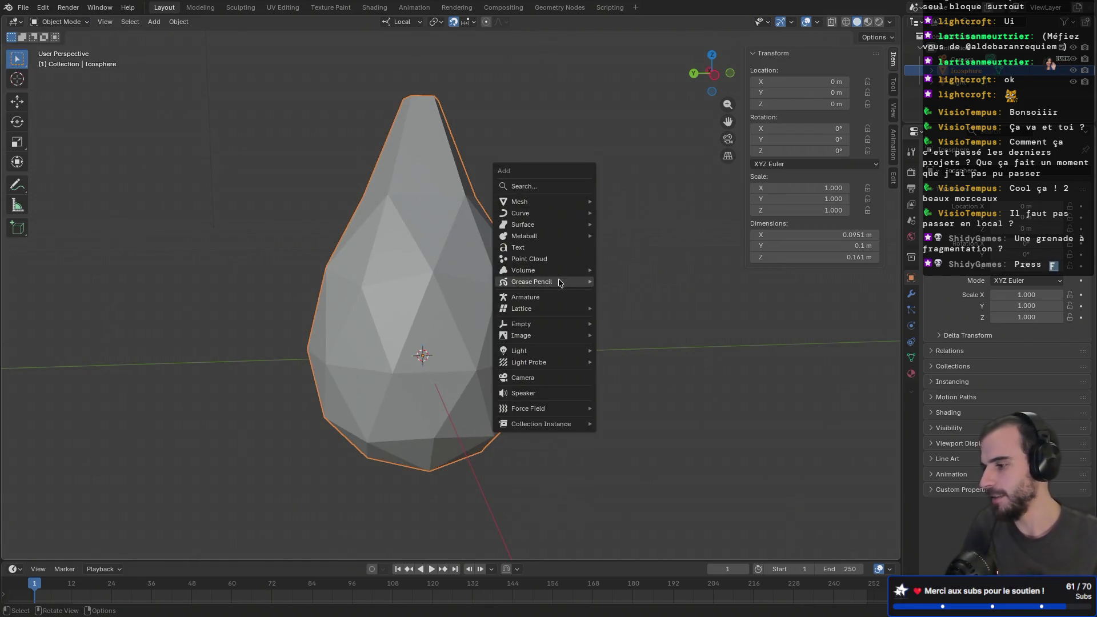
- Dismiss the Add menu, apply the body's scale via Ctrl+A, and re-enter Edit Mode
mouse_move(562, 275)
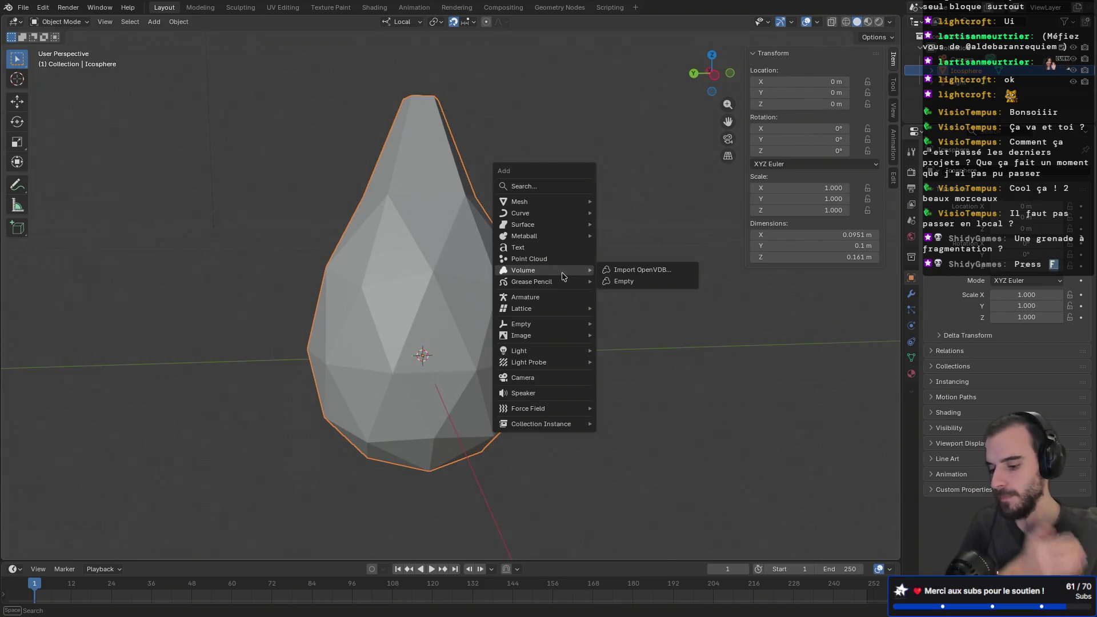
key(Escape)
key(ctrl+a)
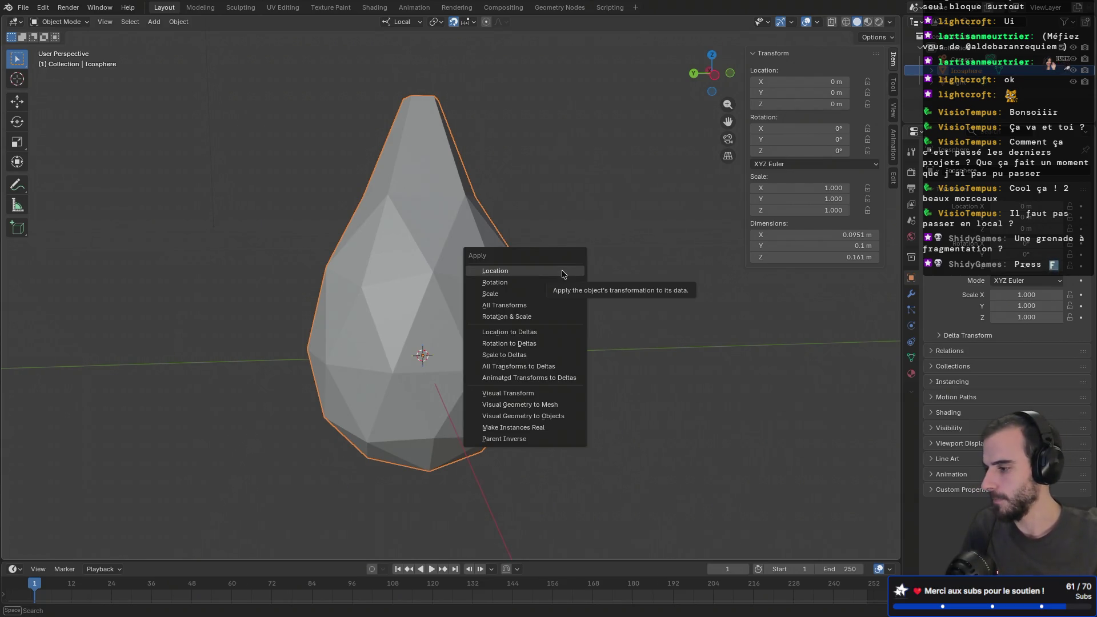
click(538, 292)
key(Tab)
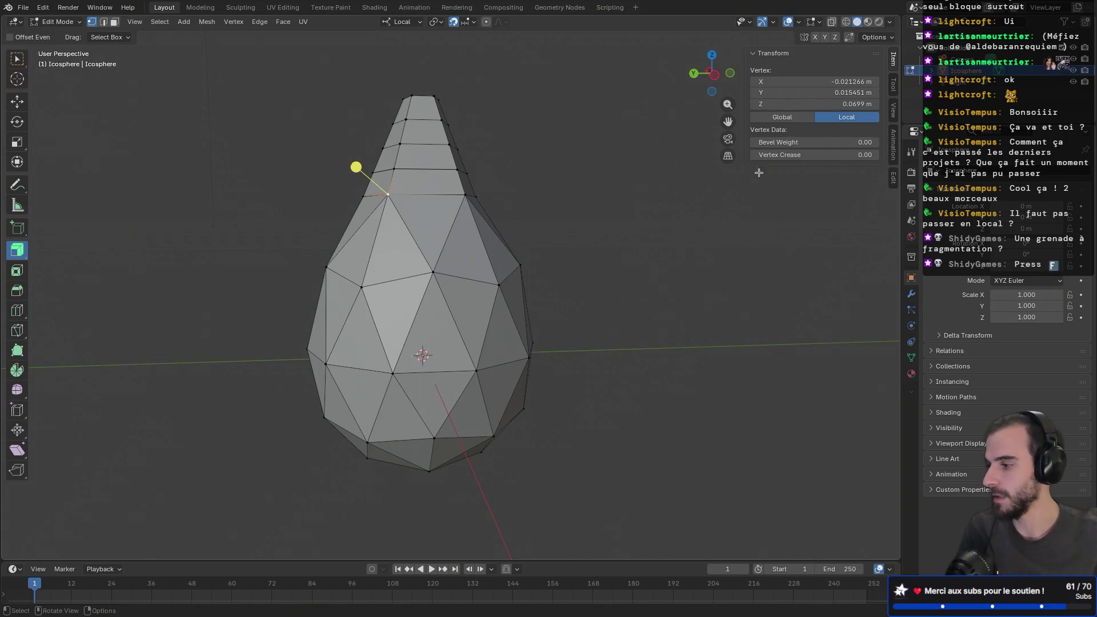
key(Tab)
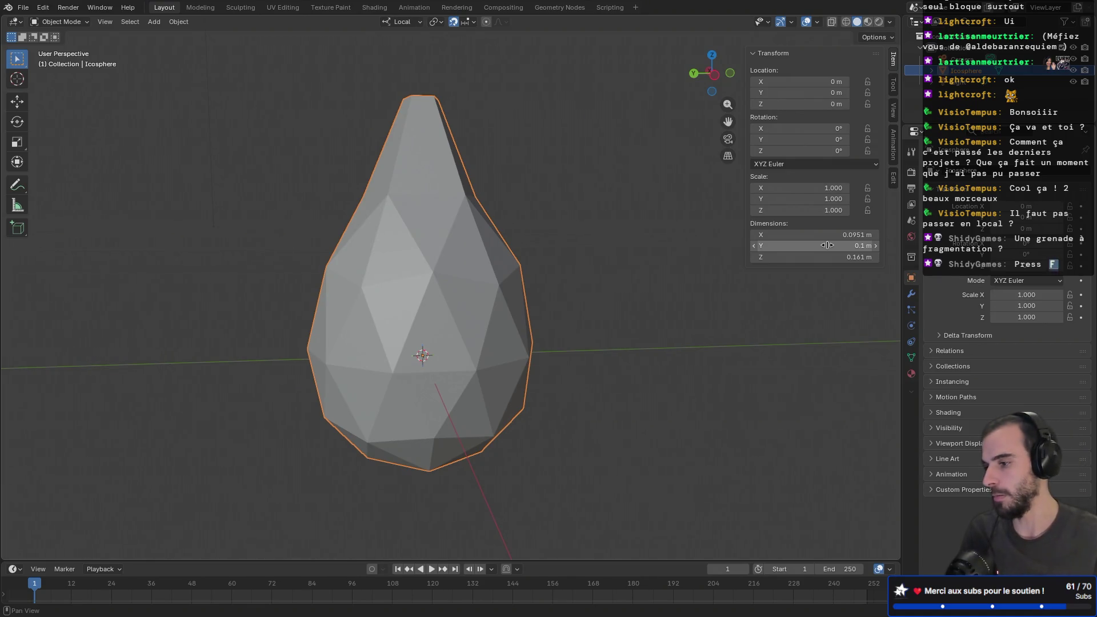
key(Tab)
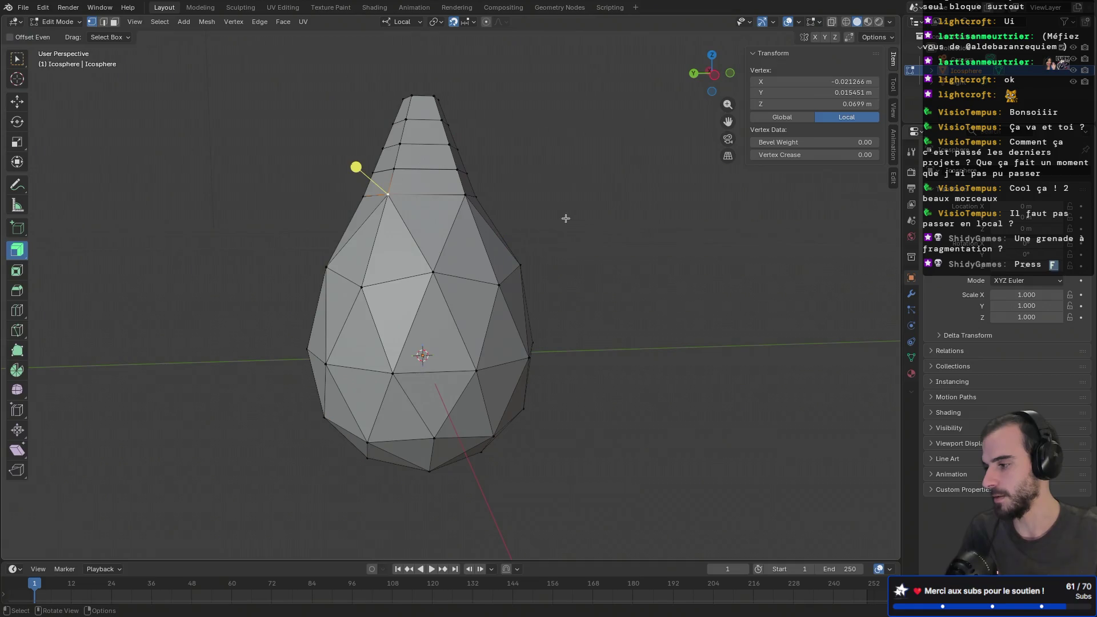
middle_drag(569, 207, 514, 195)
key(shift+v)
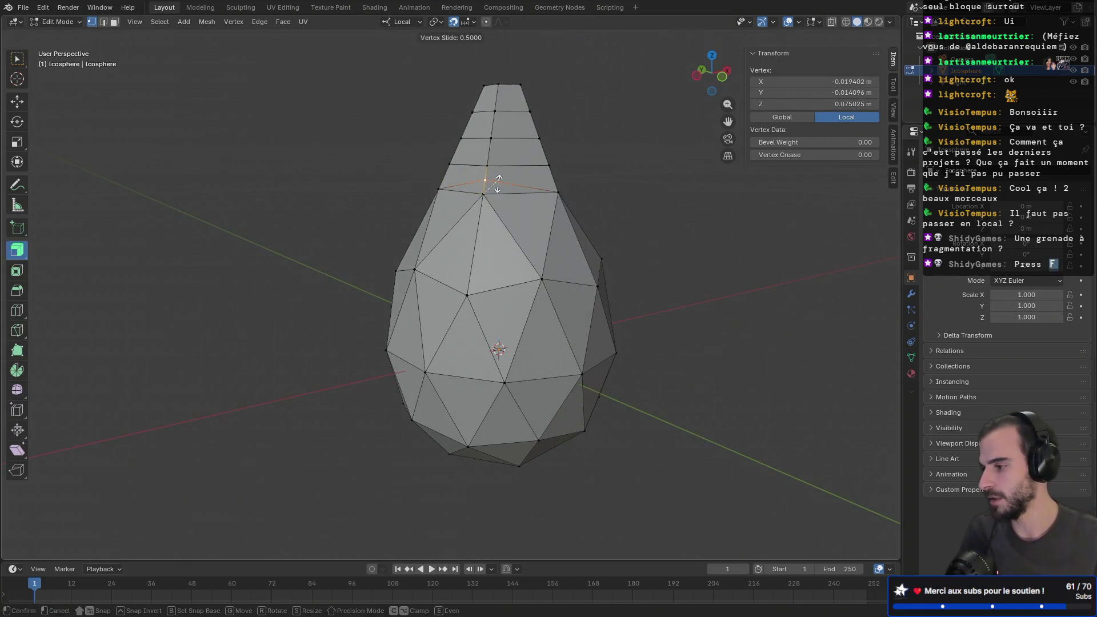
right_click(499, 183)
middle_drag(465, 172, 416, 176)
key(g)
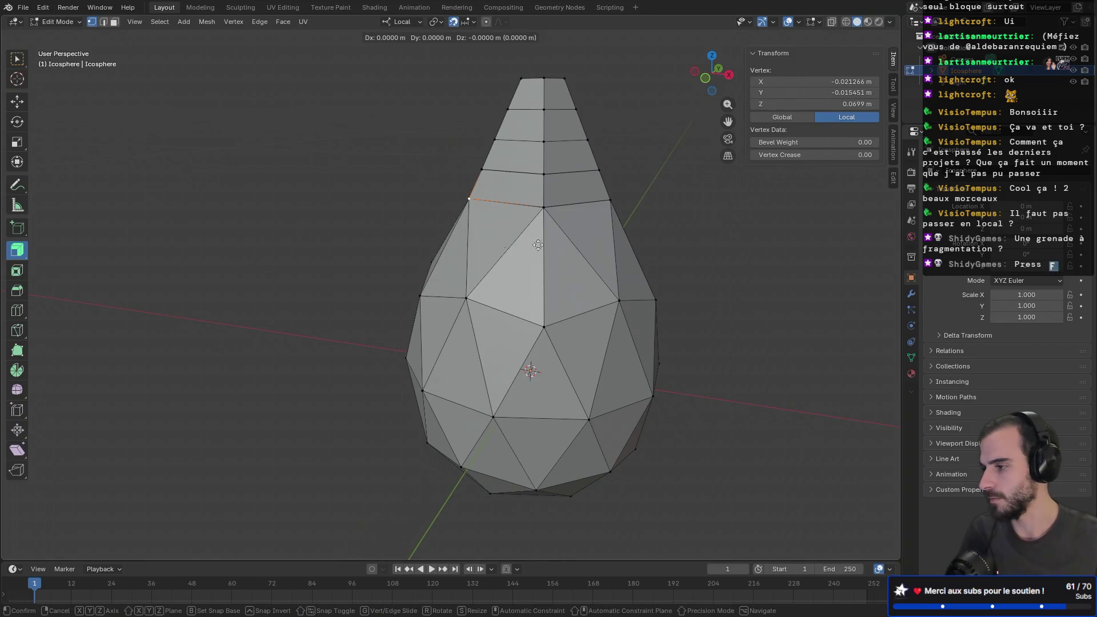
key(Escape)
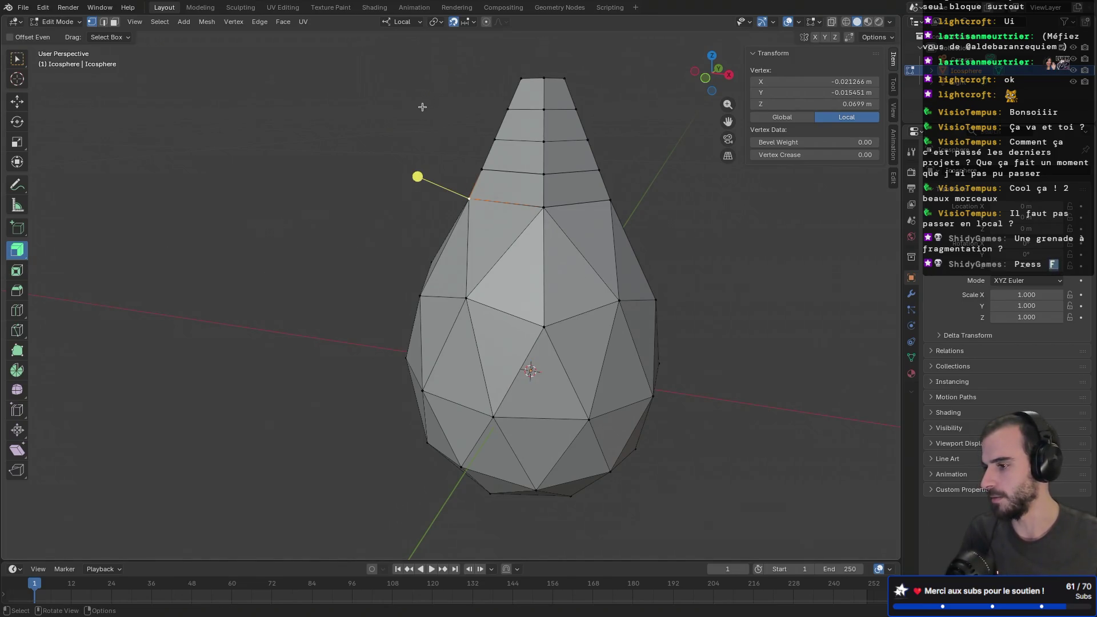
click(402, 22)
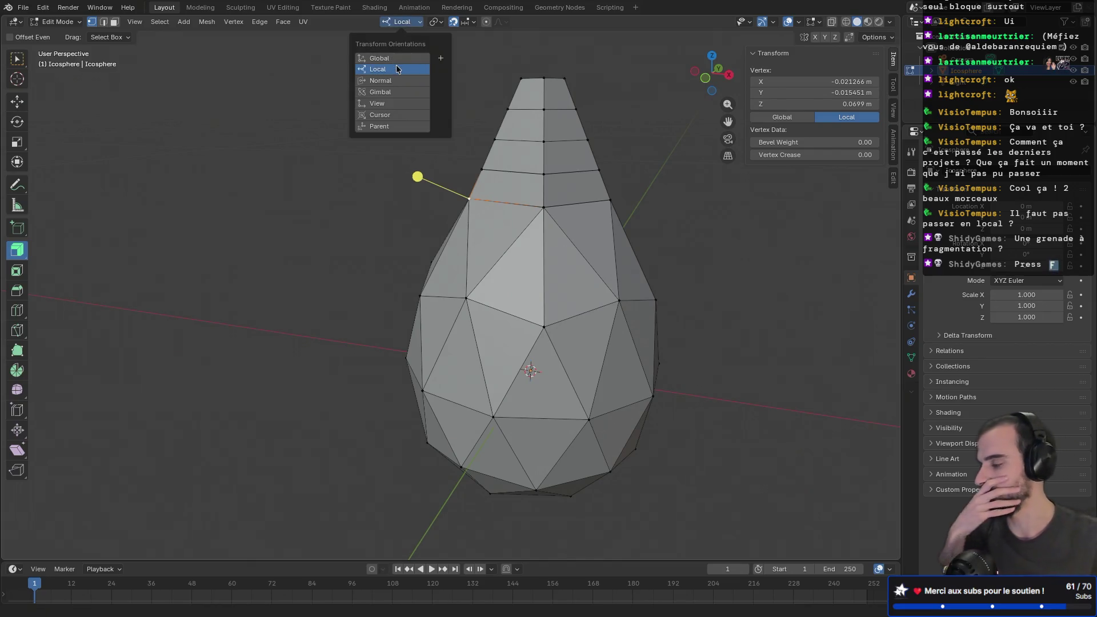
key(g)
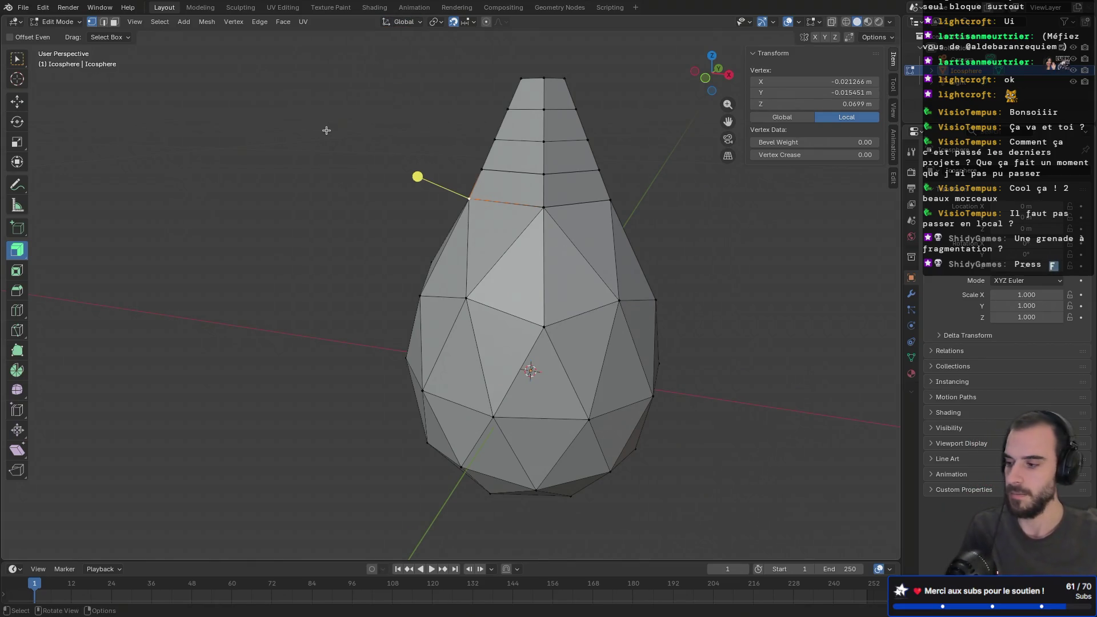
key(g)
key(Escape)
click(416, 176)
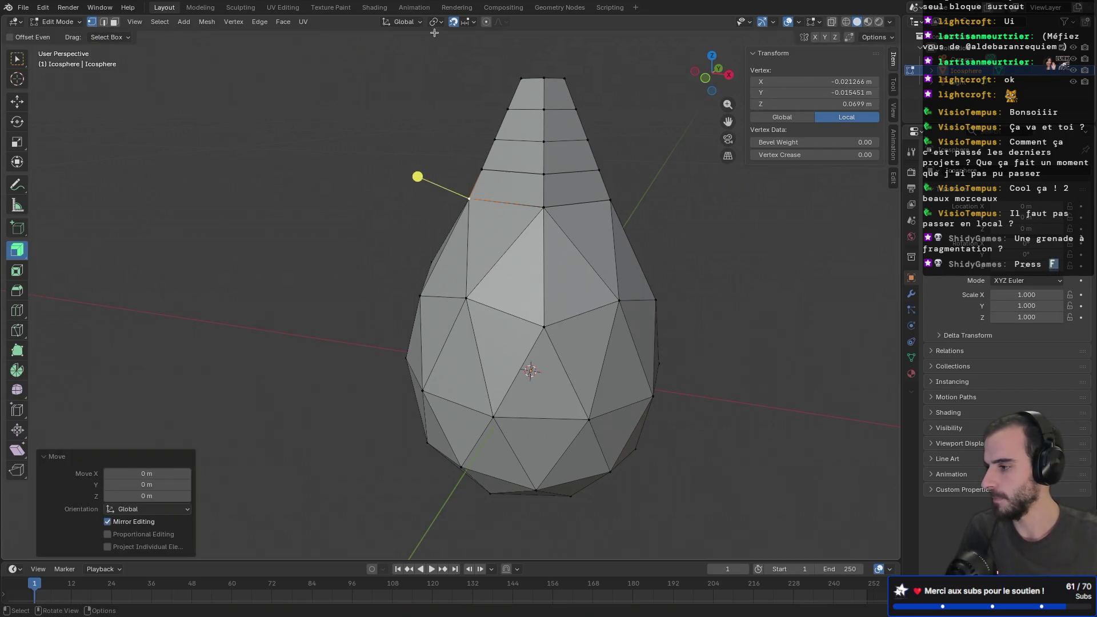
click(436, 25)
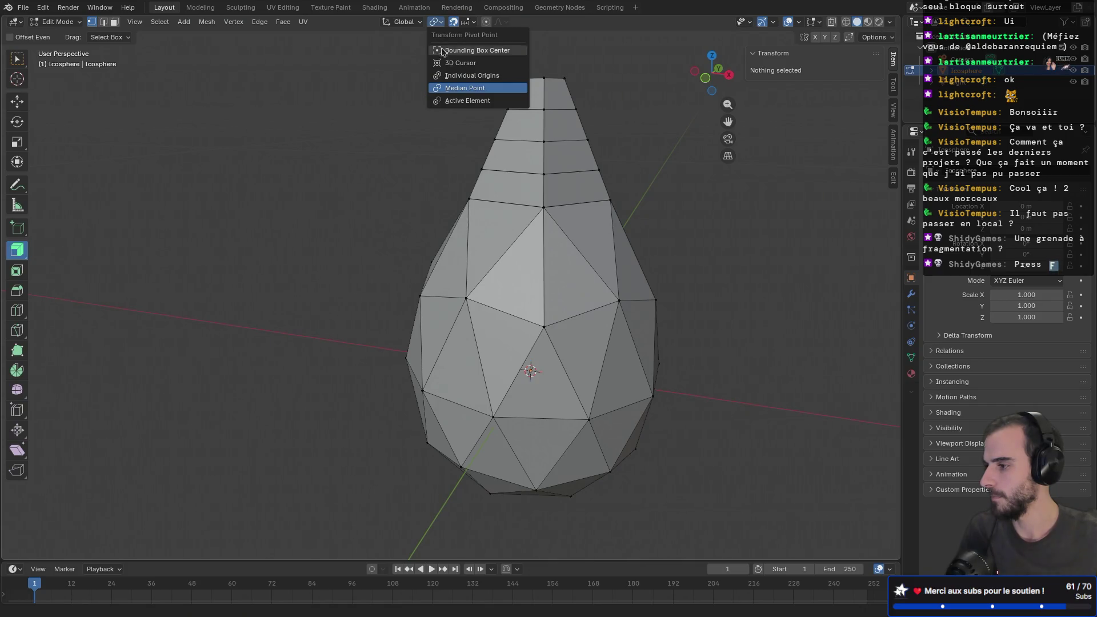
click(461, 62)
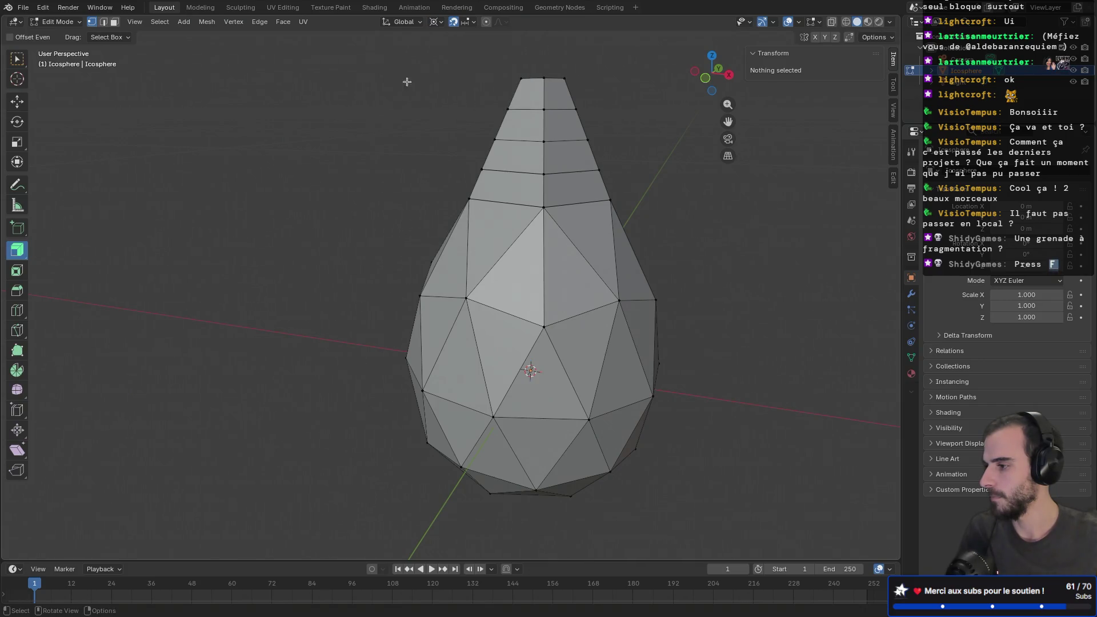
click(469, 199)
key(g)
key(x)
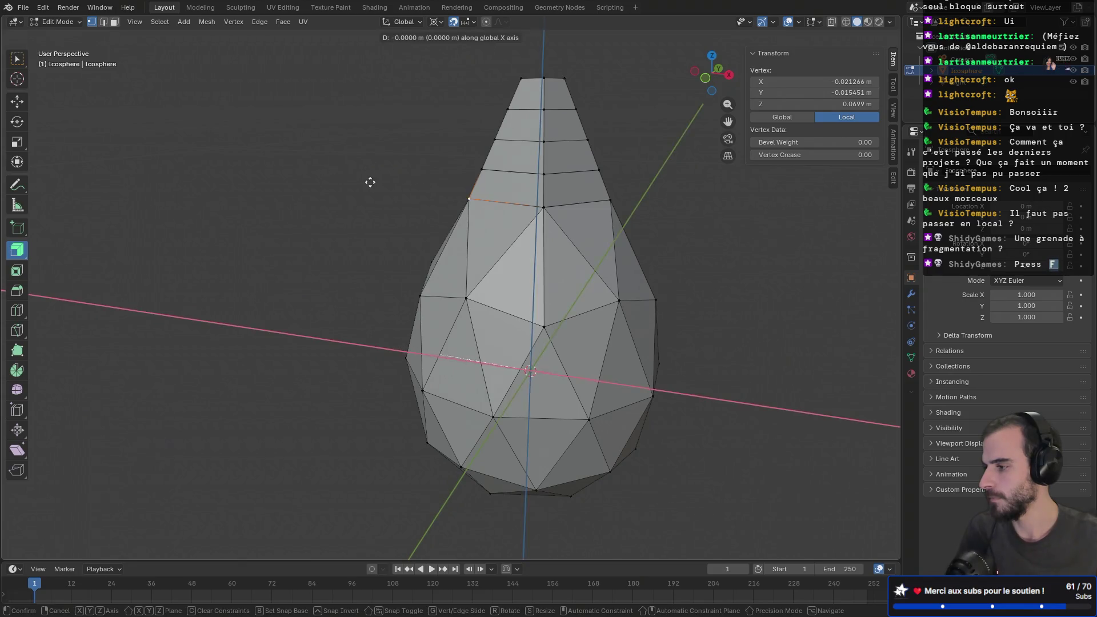
key(Escape)
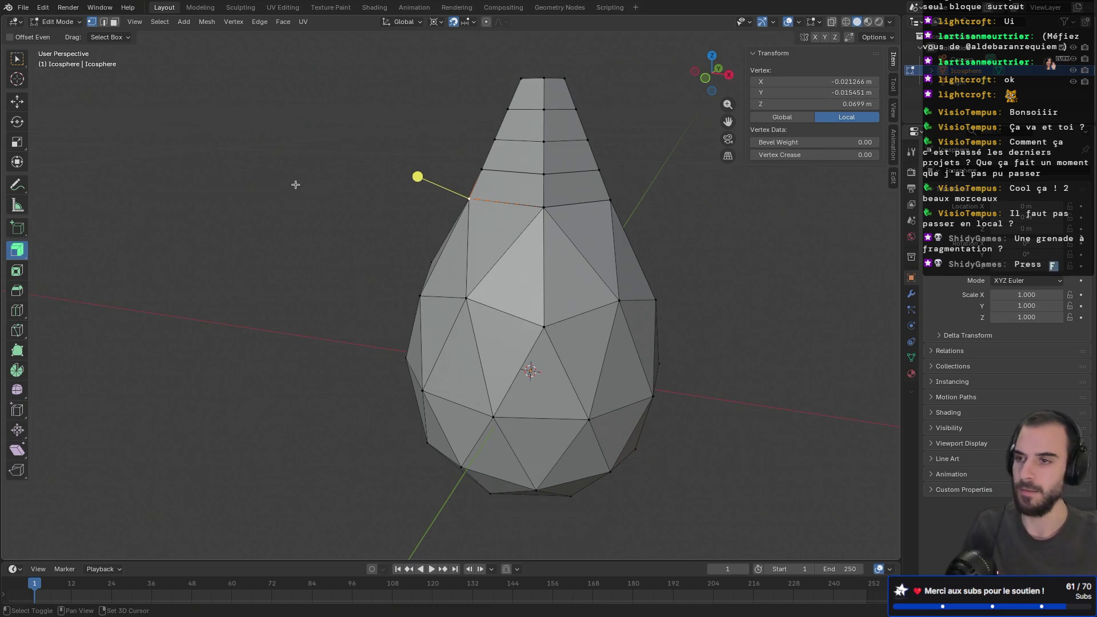
middle_drag(291, 181, 394, 189)
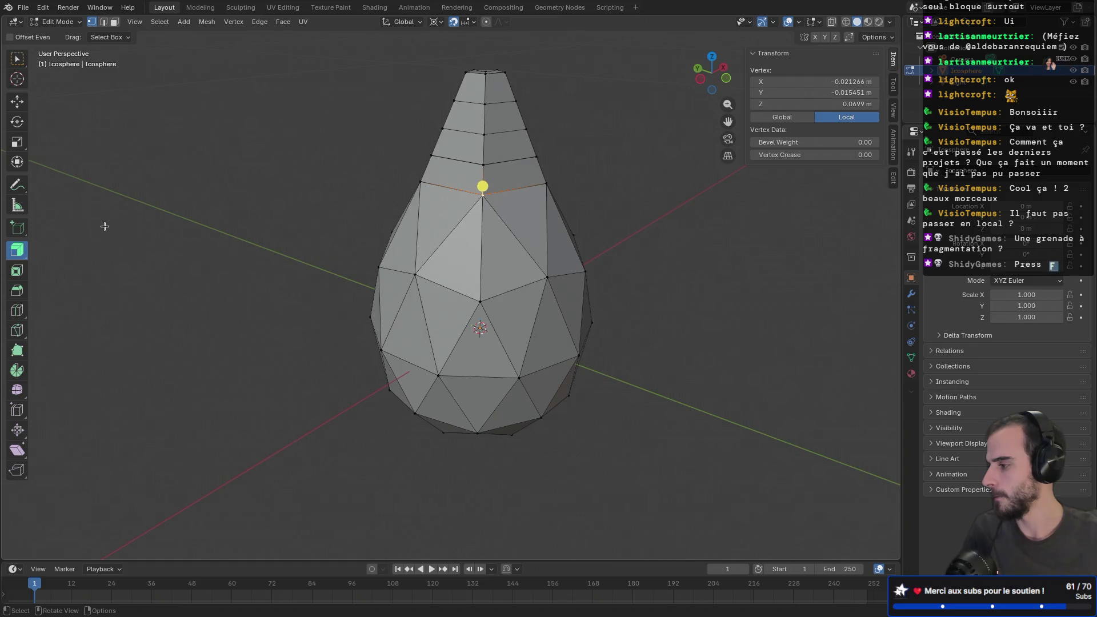
click(17, 101)
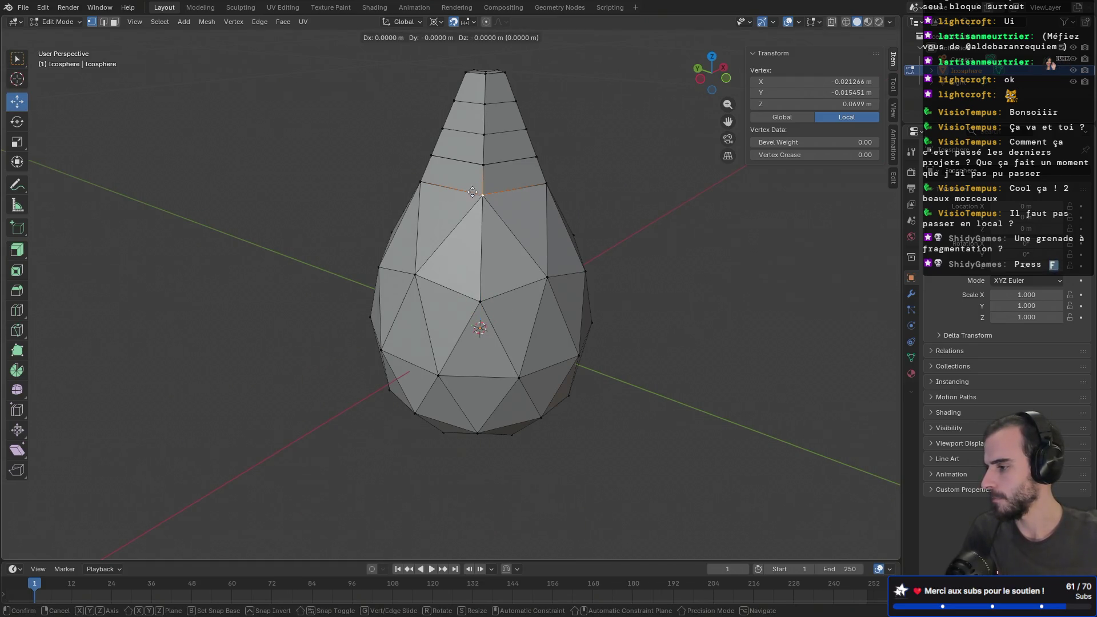
click(480, 327)
middle_drag(479, 286, 444, 75)
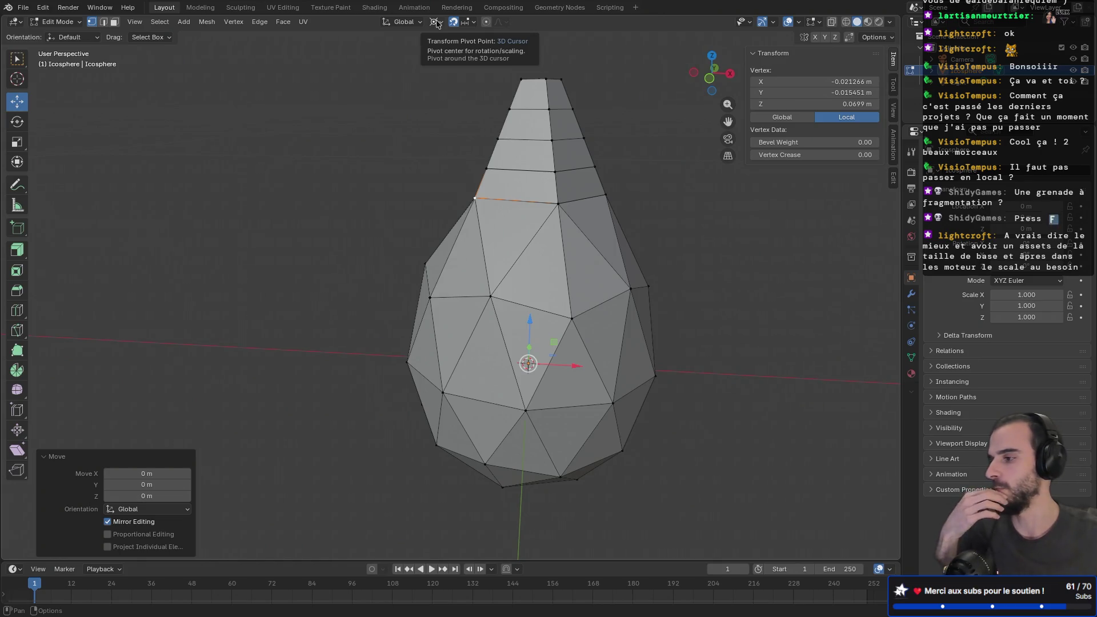
- Set the Transform Pivot Point to Individual Origins and turn off snapping
click(437, 23)
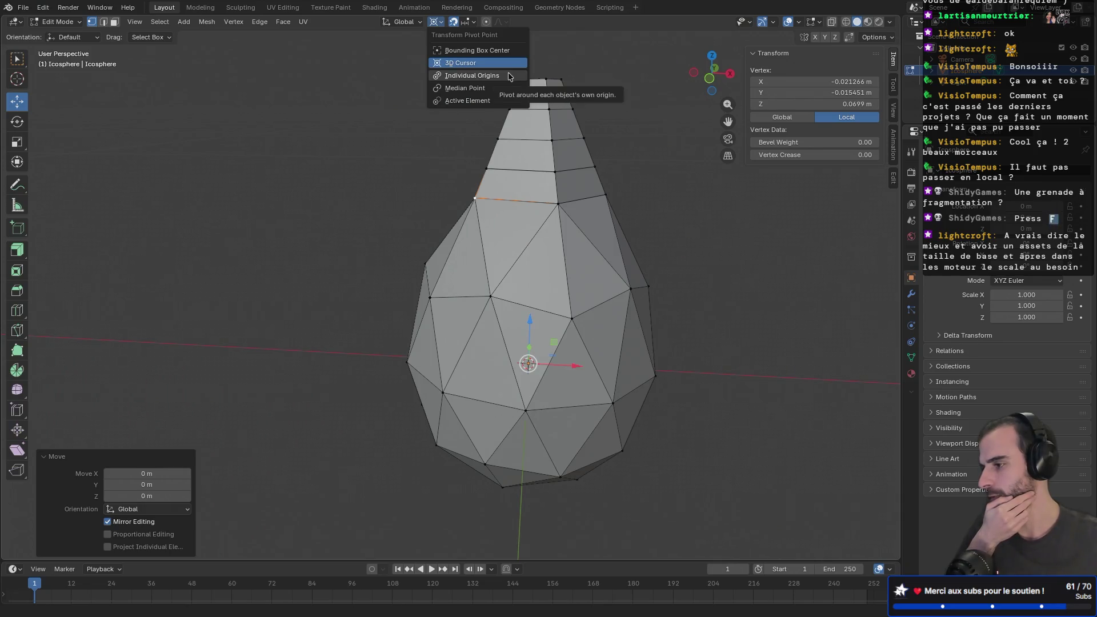
click(492, 90)
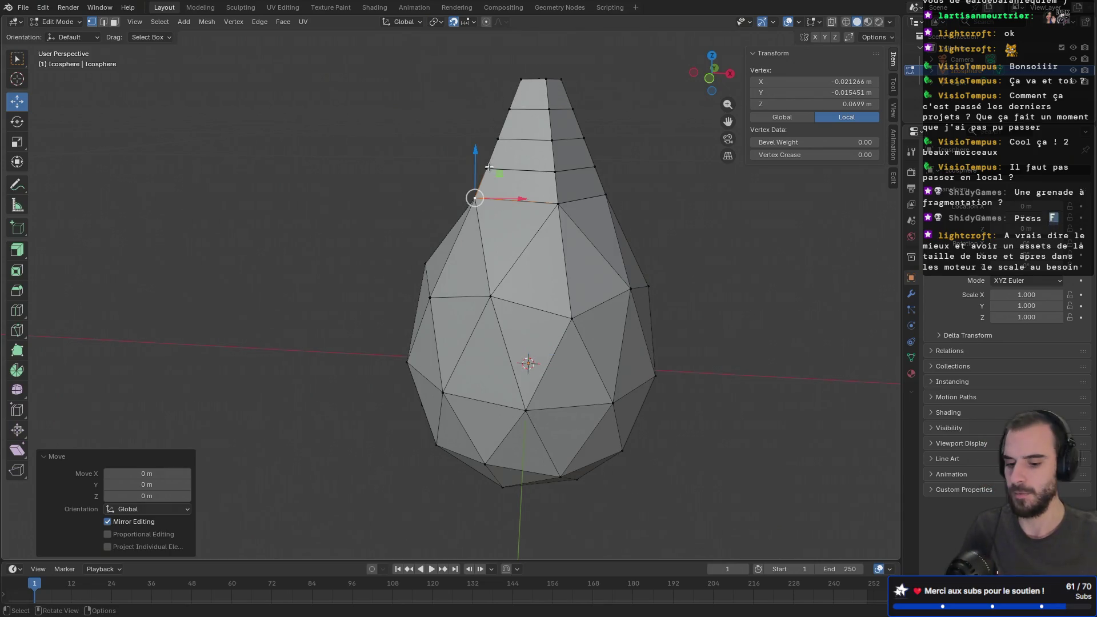
key(g)
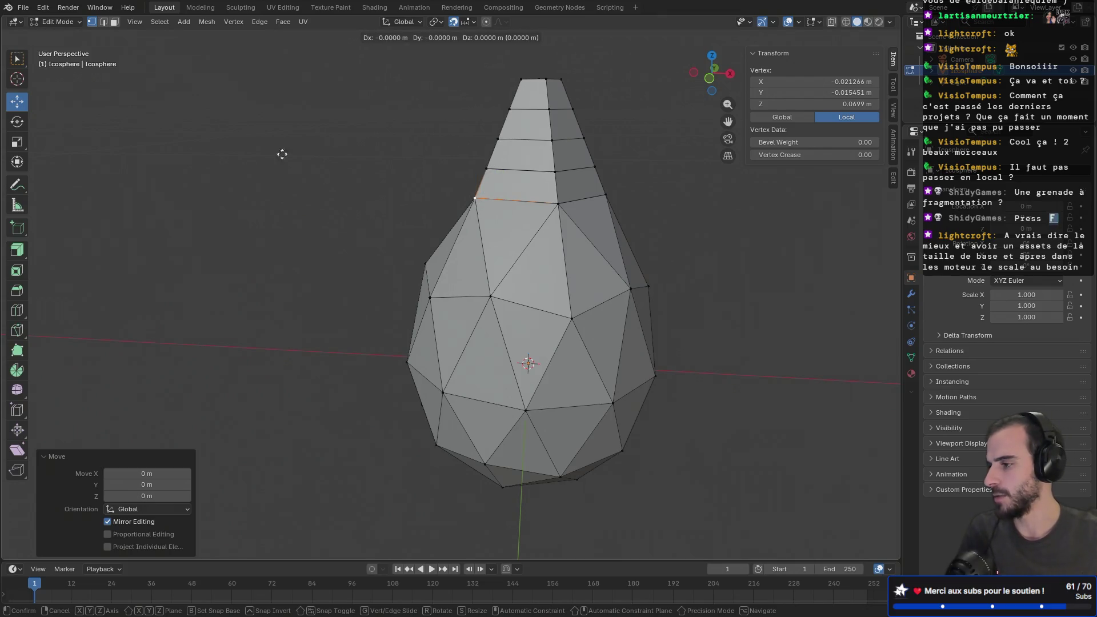
right_click(349, 153)
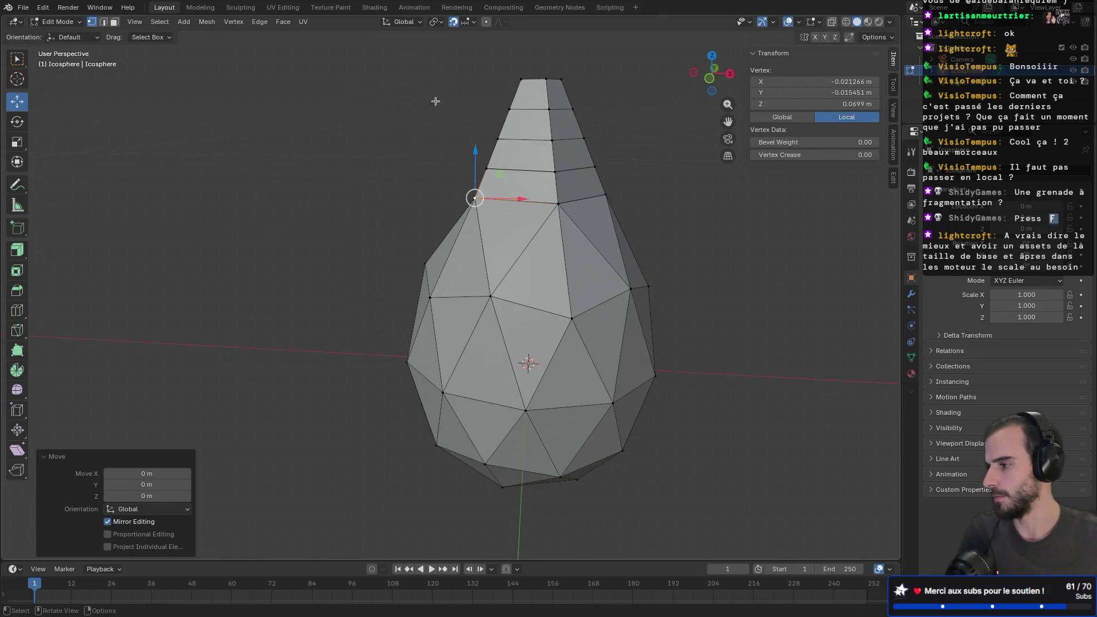
click(453, 21)
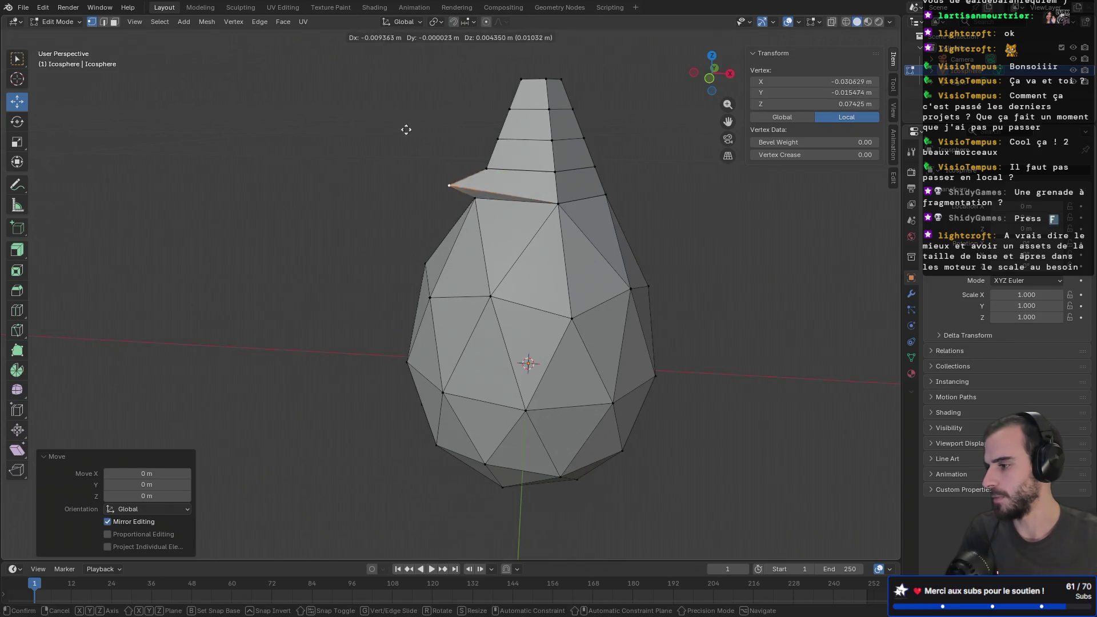
- Test-pull a vertex outward into a spike, then undo so the mesh stays smooth
key(g)
click(403, 92)
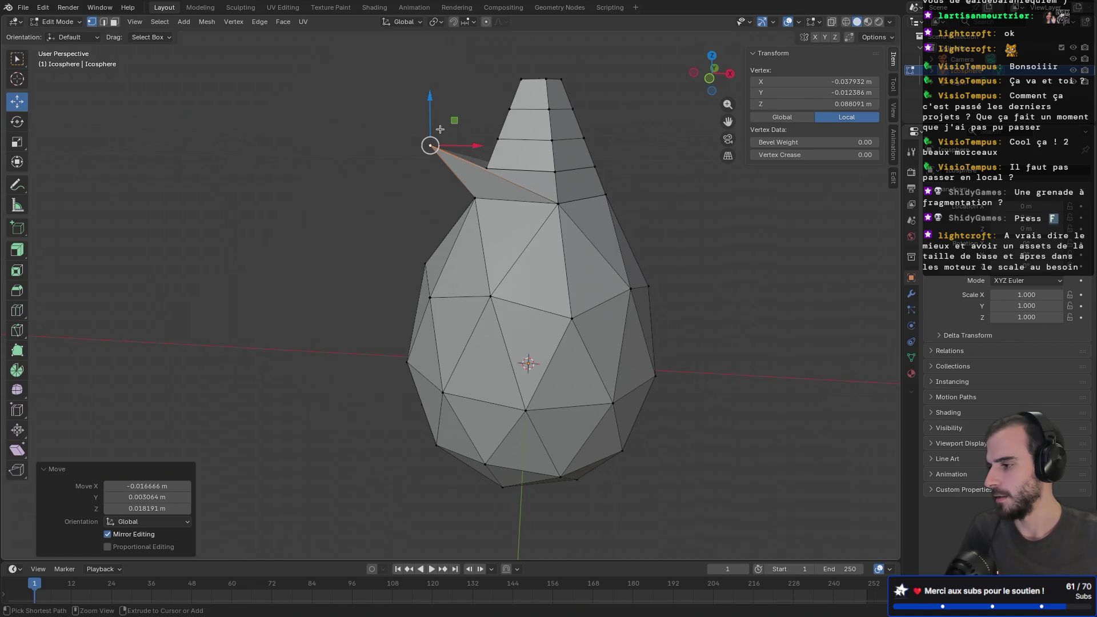
key(ctrl+z)
key(g)
middle_drag(438, 142, 483, 189)
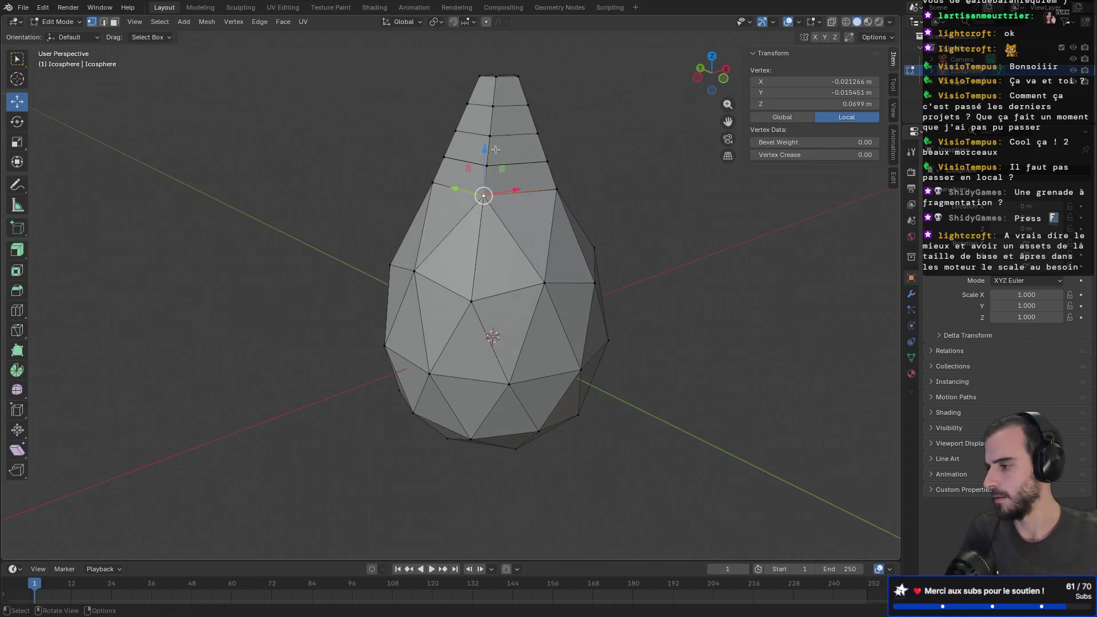
click(524, 146)
key(g)
click(418, 157)
mouse_move(418, 157)
middle_down()
mouse_move(517, 146)
mouse_move(459, 147)
middle_up()
key(ctrl+z)
key(ctrl+z)
key(ctrl+z)
- Select the whole mesh and Merge by Distance at 0.0001 m, removing 10 vertices
key(a)
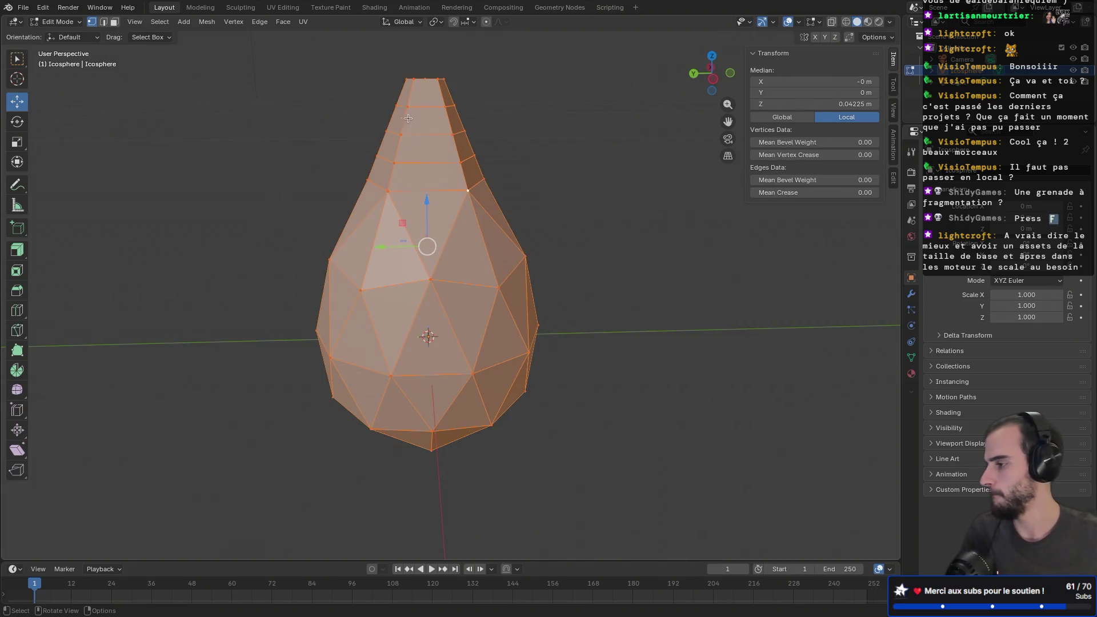
click(140, 23)
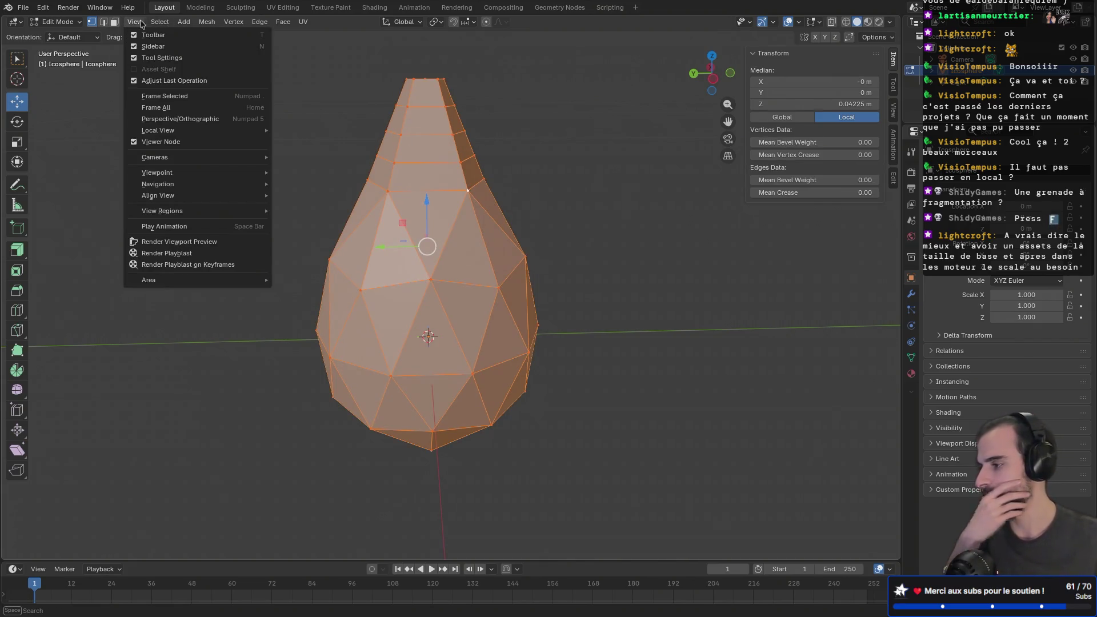
click(162, 28)
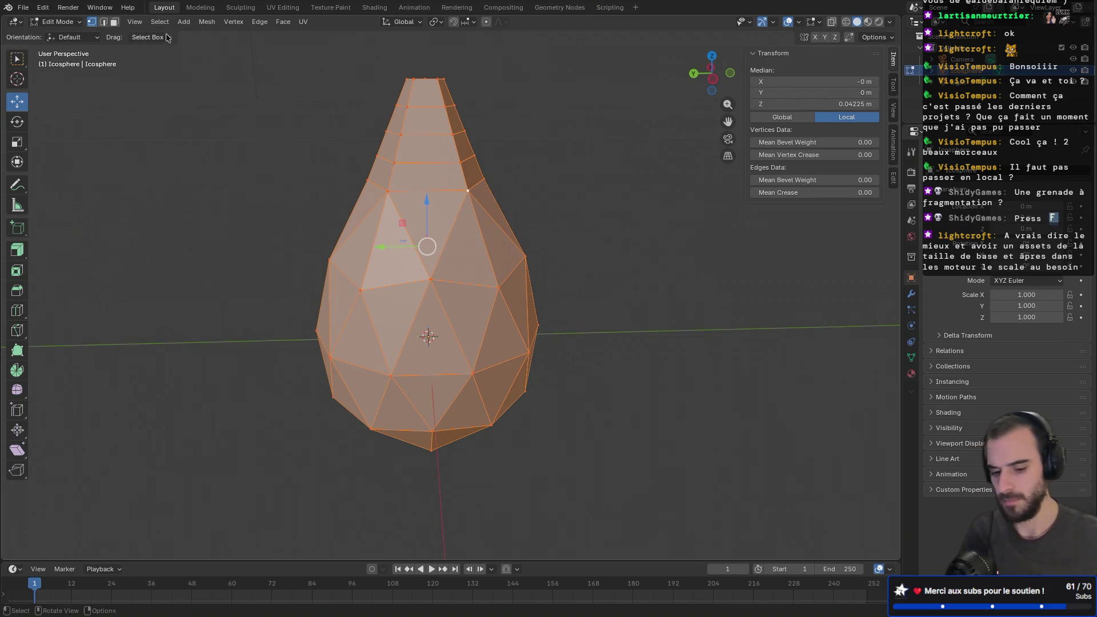
key(m)
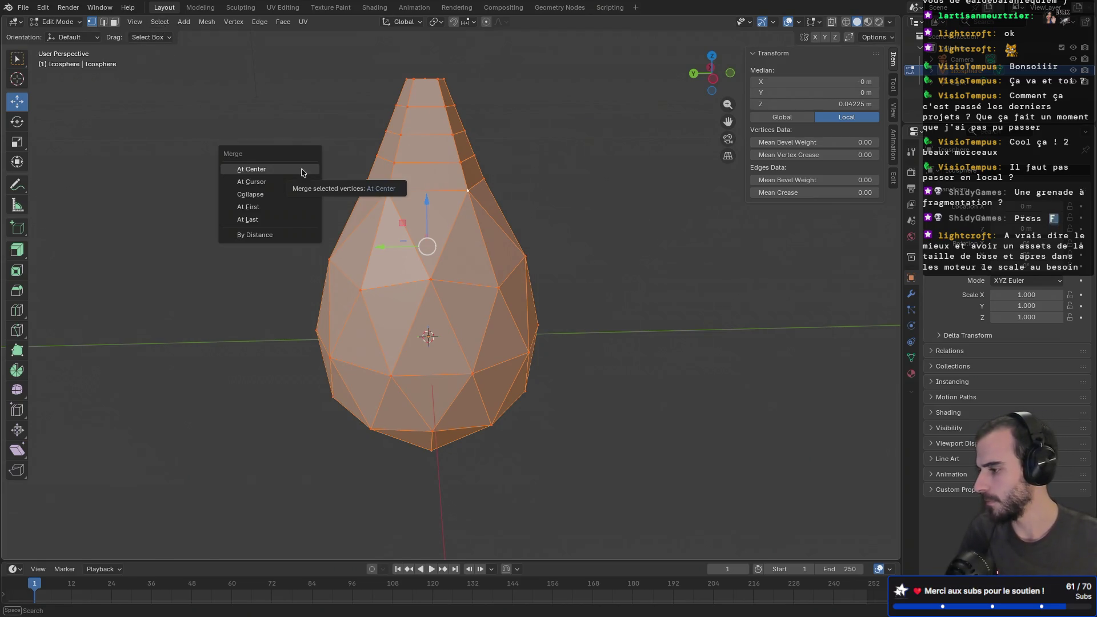
click(274, 235)
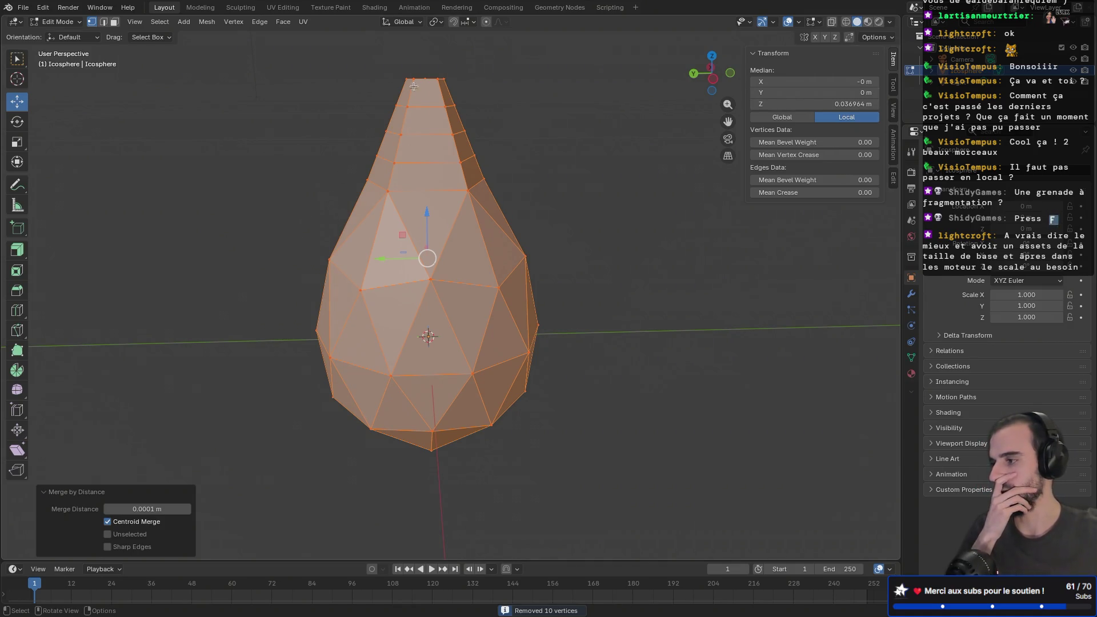
- Deselect, then in face select mode pick the ring of faces around the neck
click(529, 153)
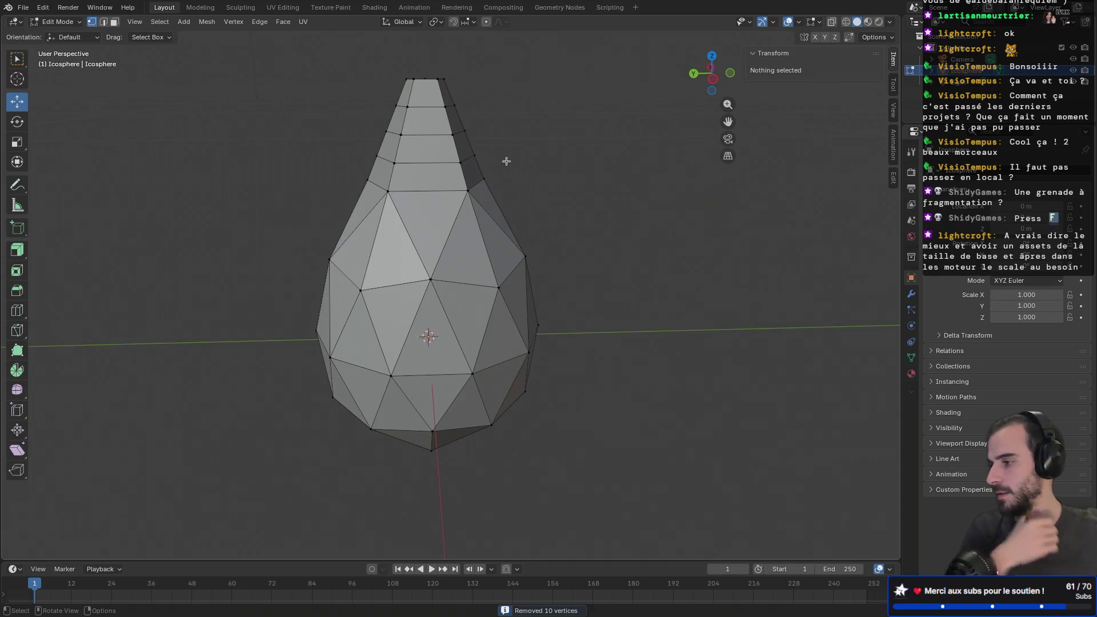
click(393, 175)
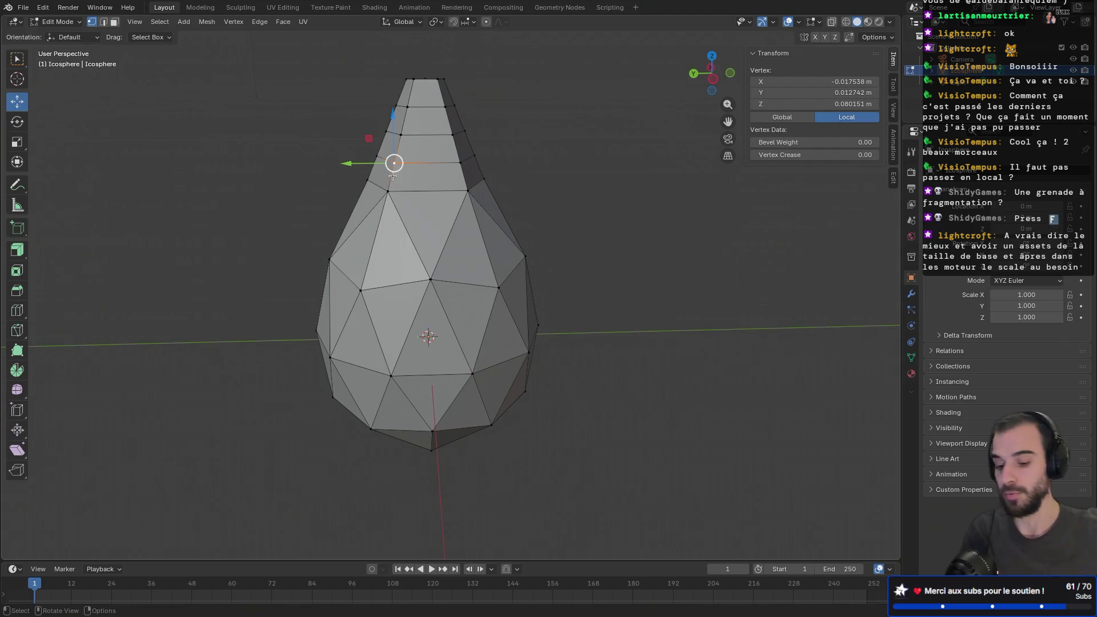
alt+click(394, 177)
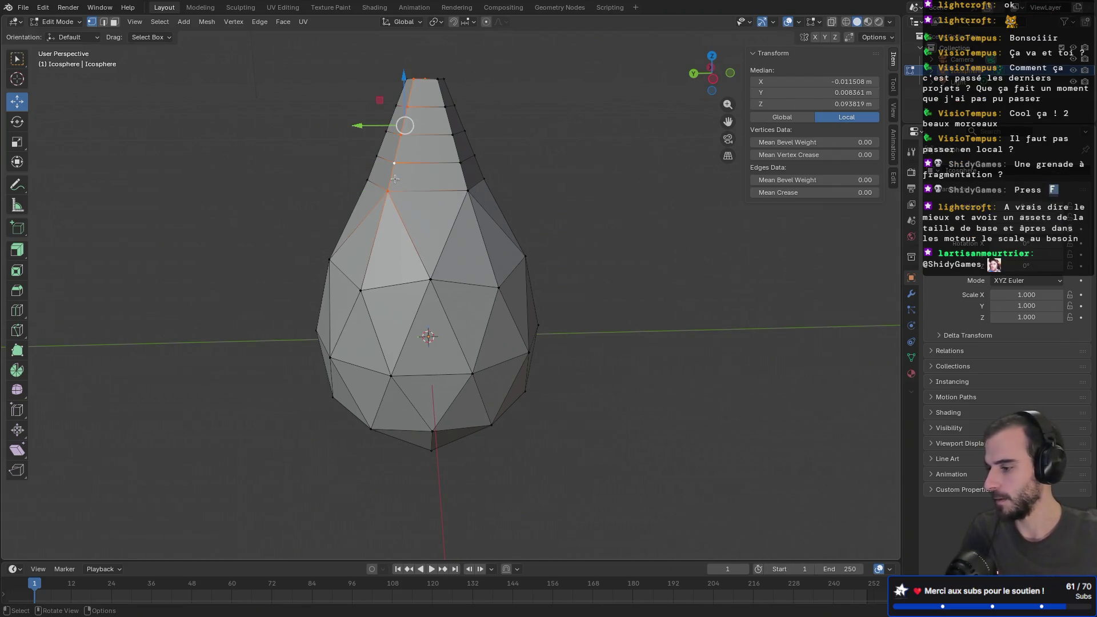
key(3)
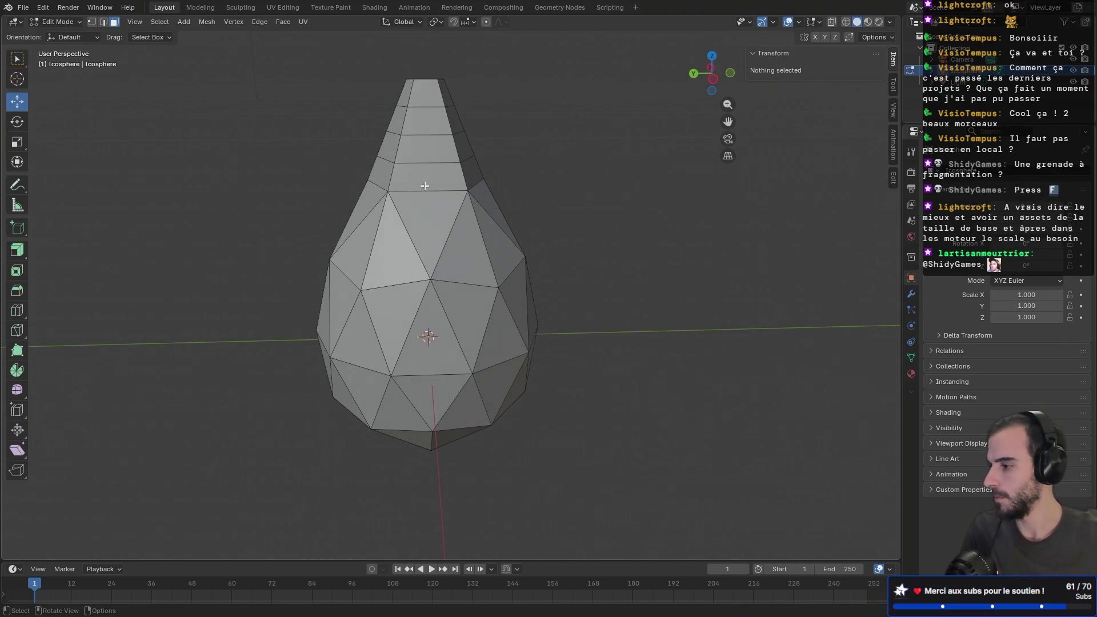
click(424, 186)
alt+click(425, 186)
middle_drag(424, 186, 467, 180)
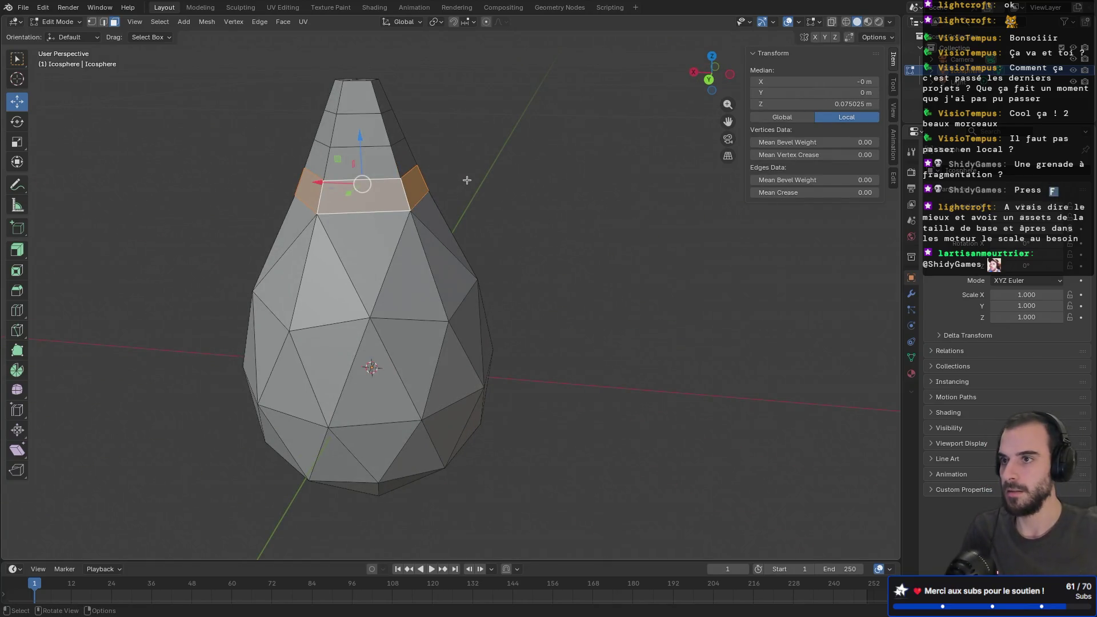
key(e)
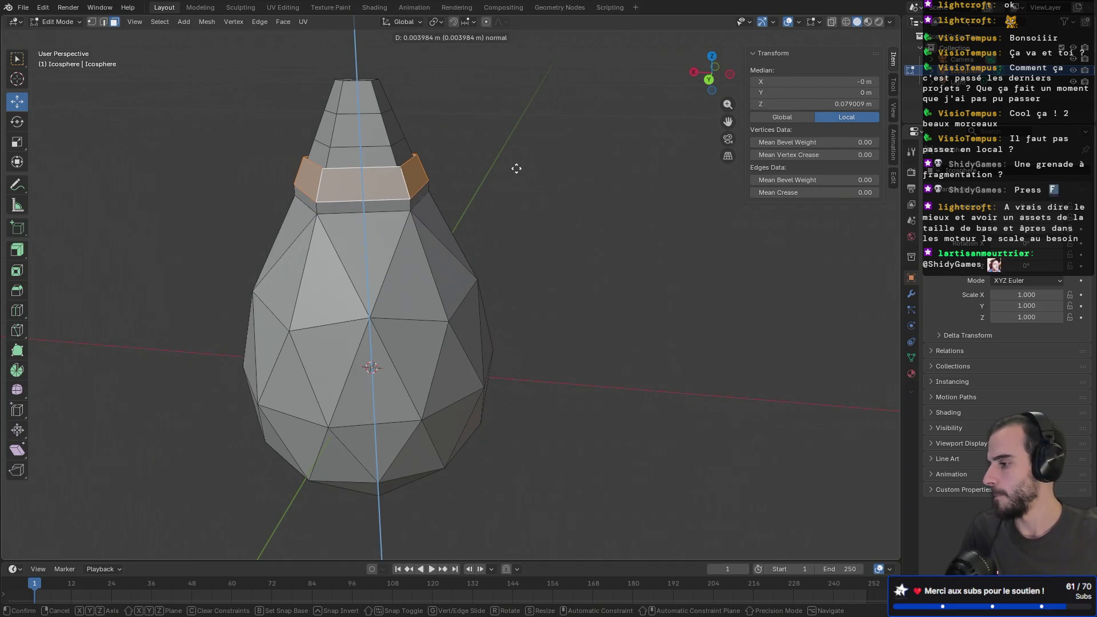
click(515, 168)
key(s)
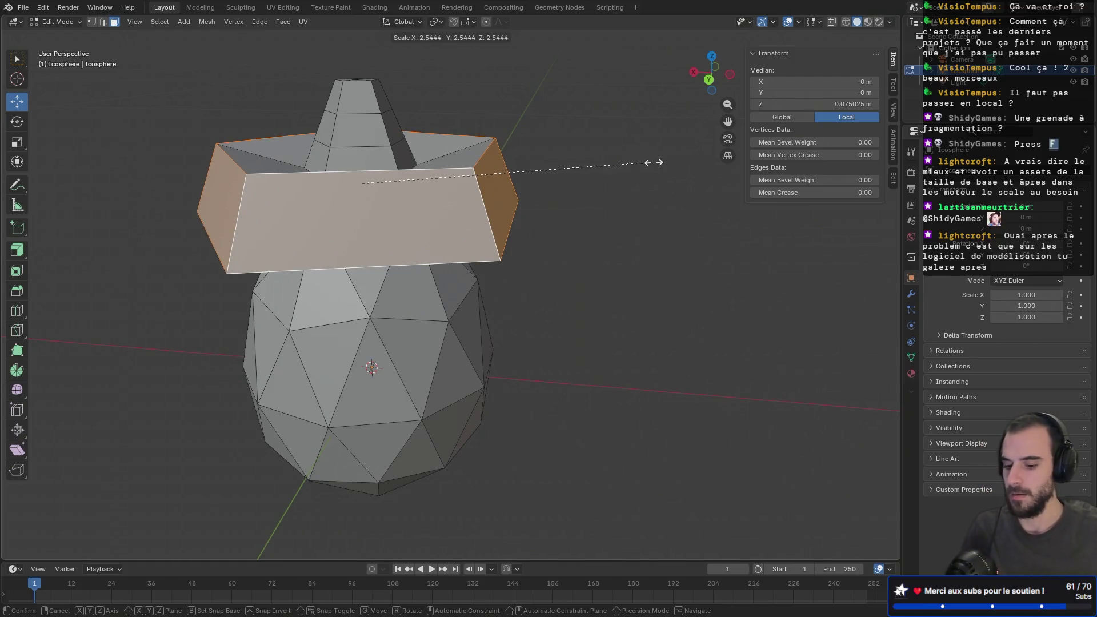
key(shift+z)
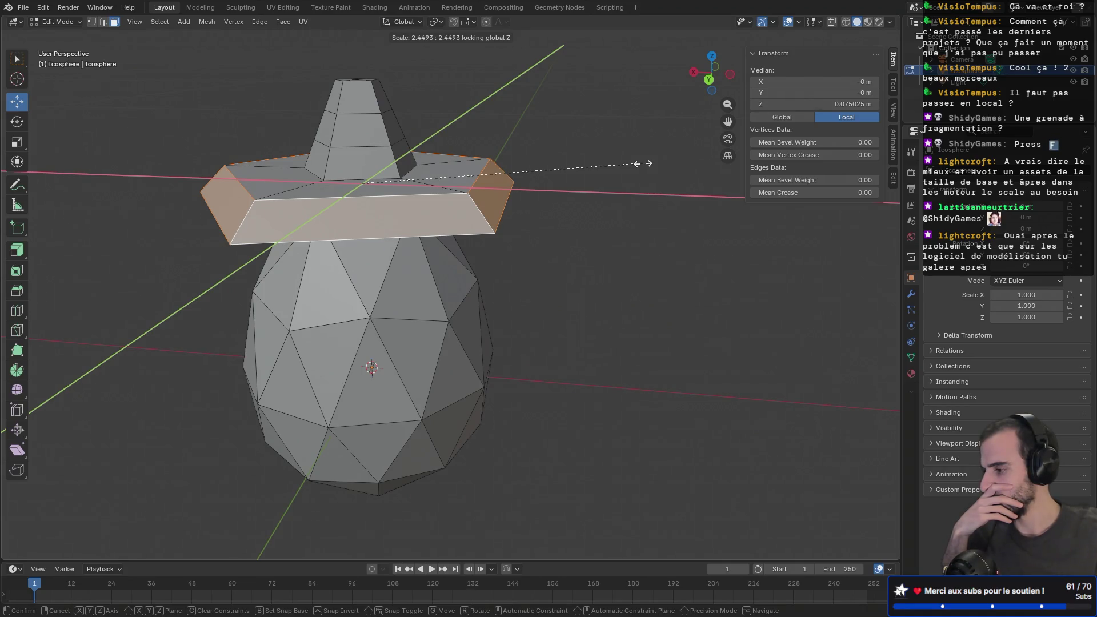
click(648, 163)
mouse_move(643, 164)
middle_down()
mouse_move(686, 137)
mouse_move(538, 130)
middle_up()
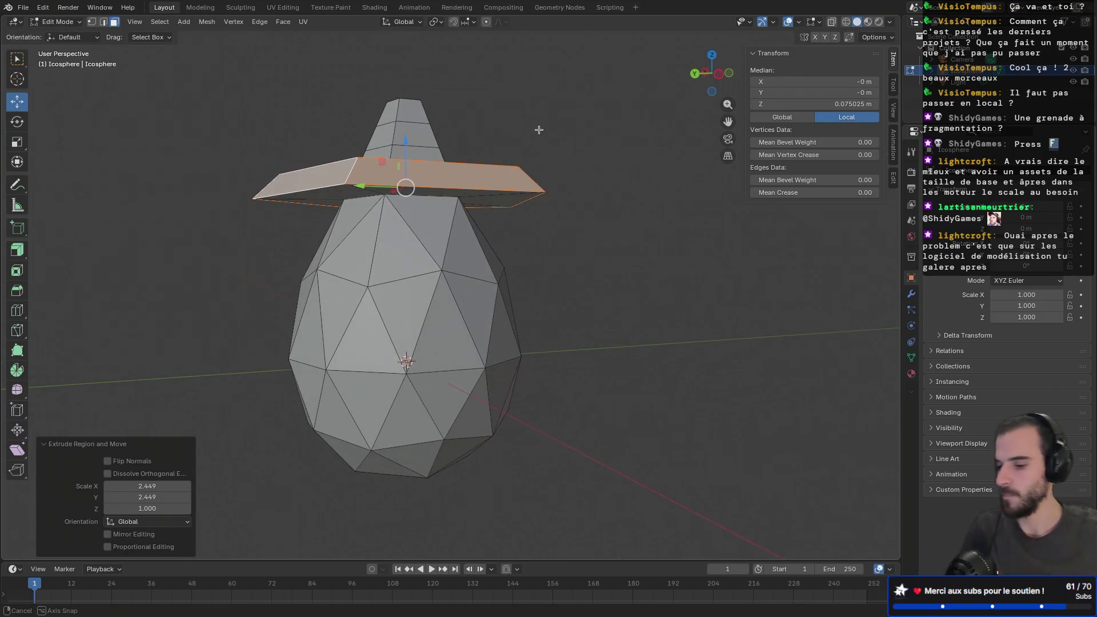
key(ctrl+z)
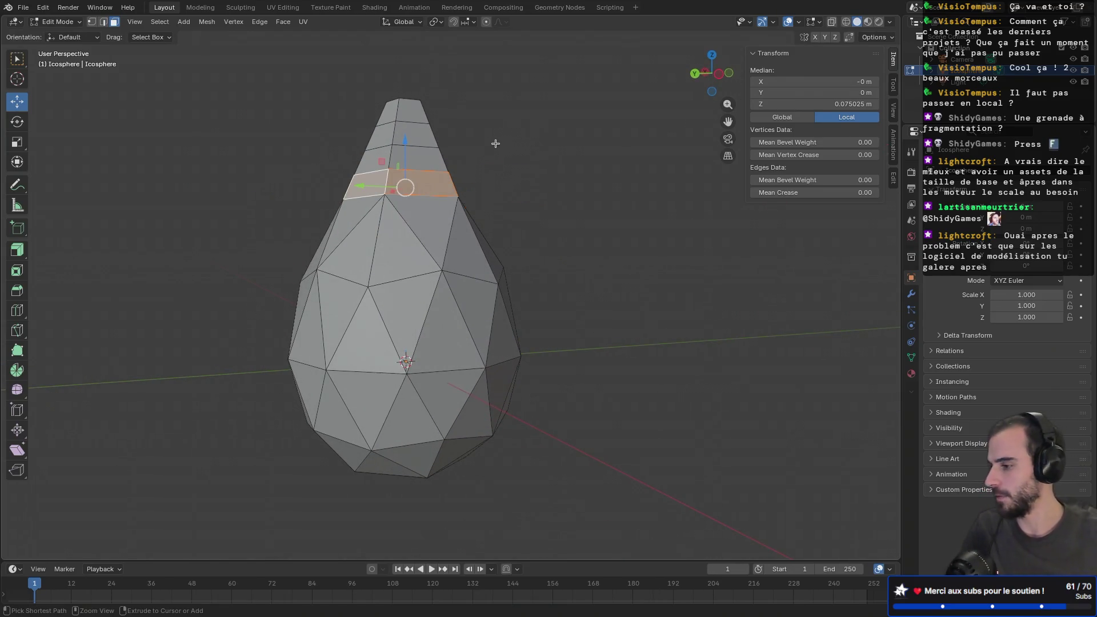
- Cancel the rotation of the upper vertices, restoring the plain cone shape
key(r)
click(517, 163)
key(ctrl+z)
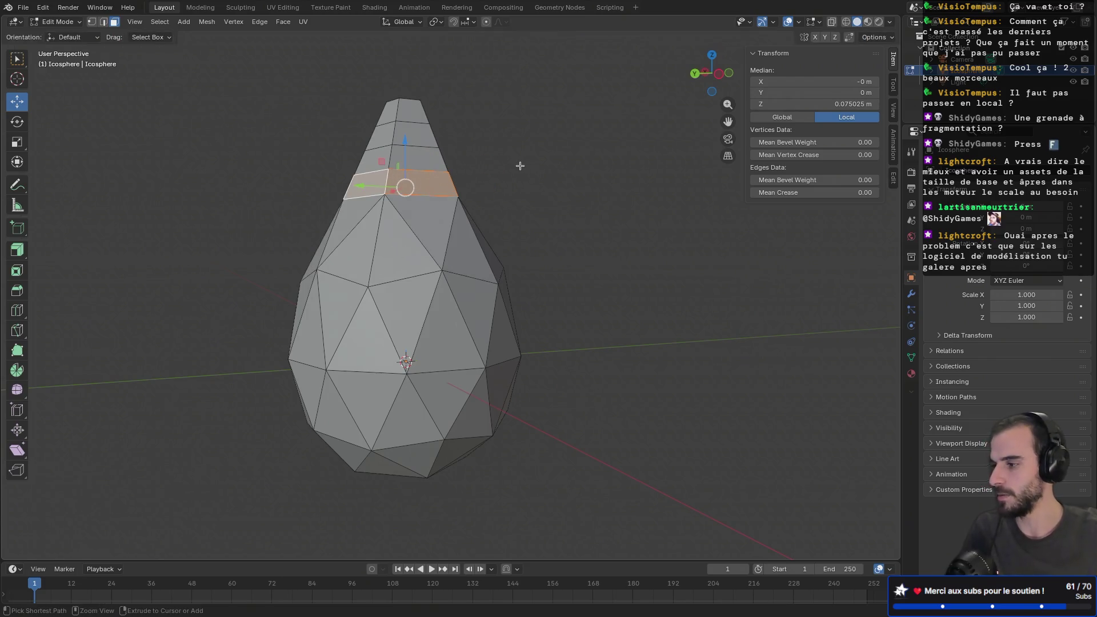
middle_drag(502, 164, 480, 183)
scroll(480, 183, up, 4)
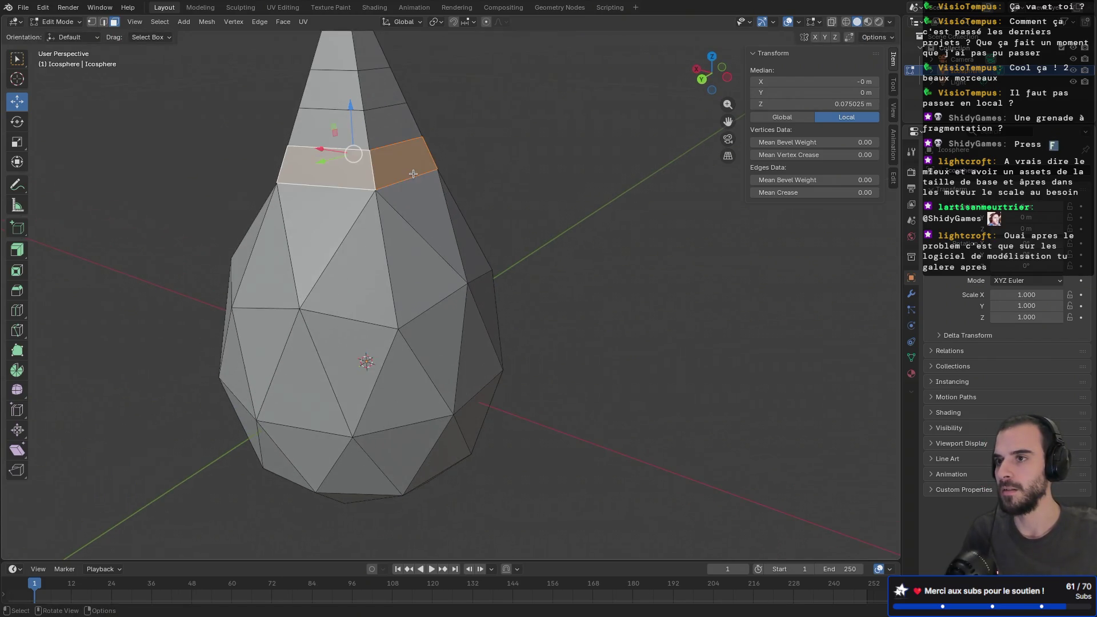
mouse_move(418, 168)
shift+middle_down()
mouse_move(515, 108)
mouse_move(434, 140)
shift+middle_up()
scroll(524, 126, down, 2)
middle_drag(362, 150, 426, 173)
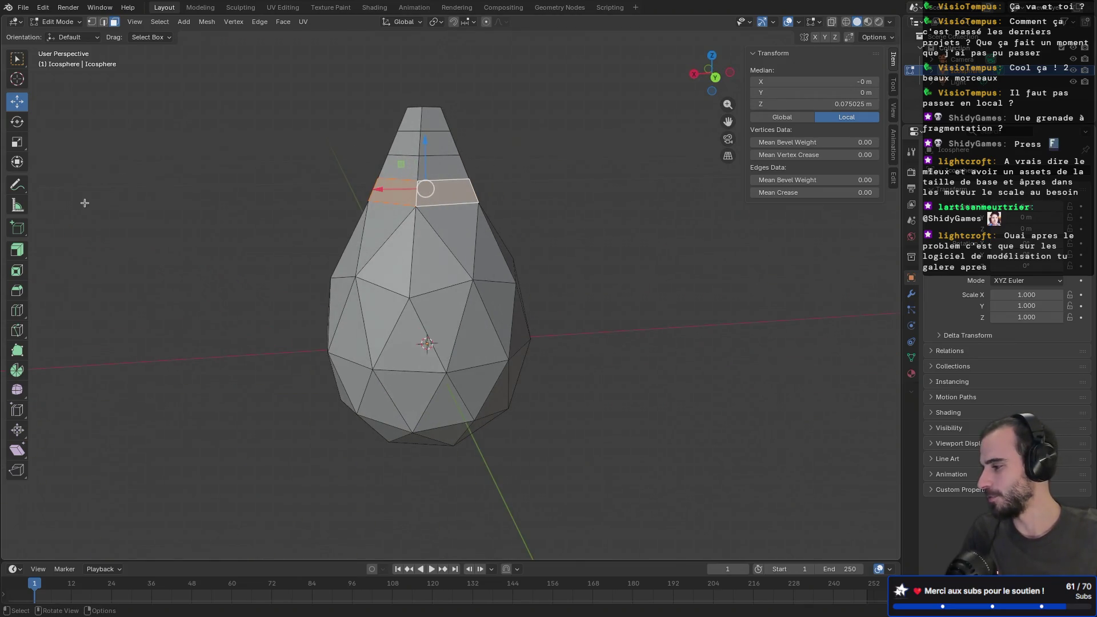
- Try extruding the top face ring and flaring it with Alt+S, then undo the flare
click(18, 249)
click(18, 253)
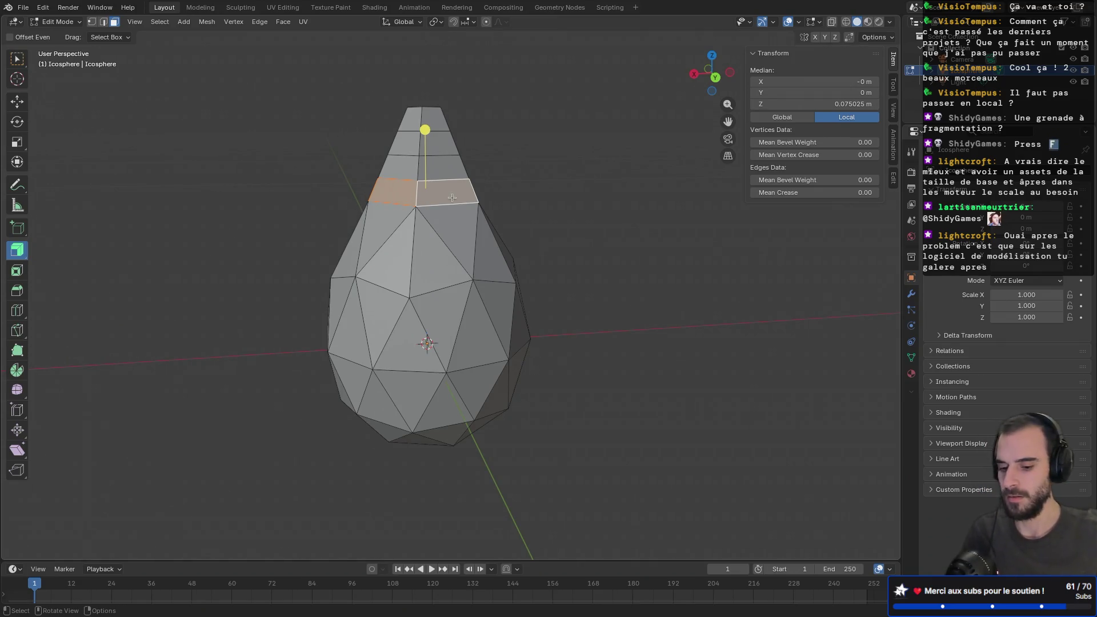
key(e)
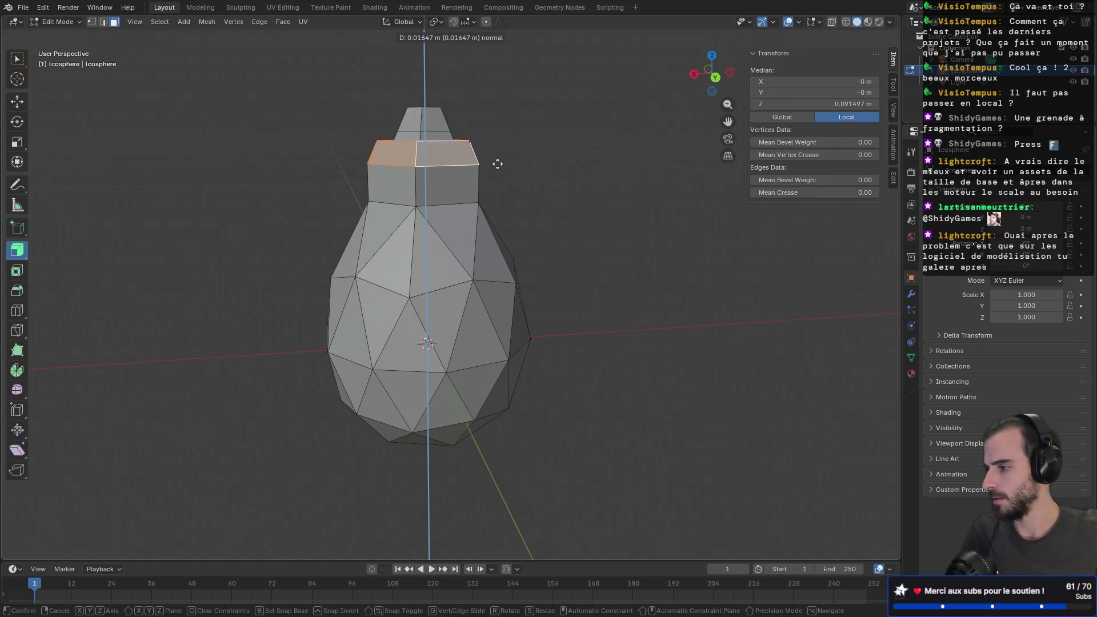
key(Escape)
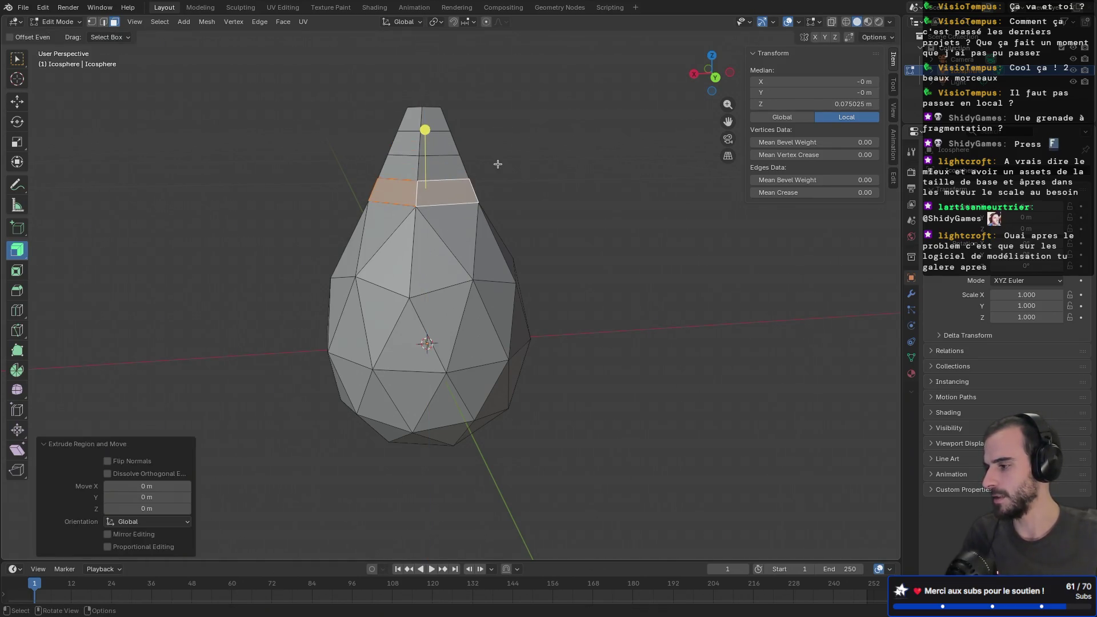
key(alt+s)
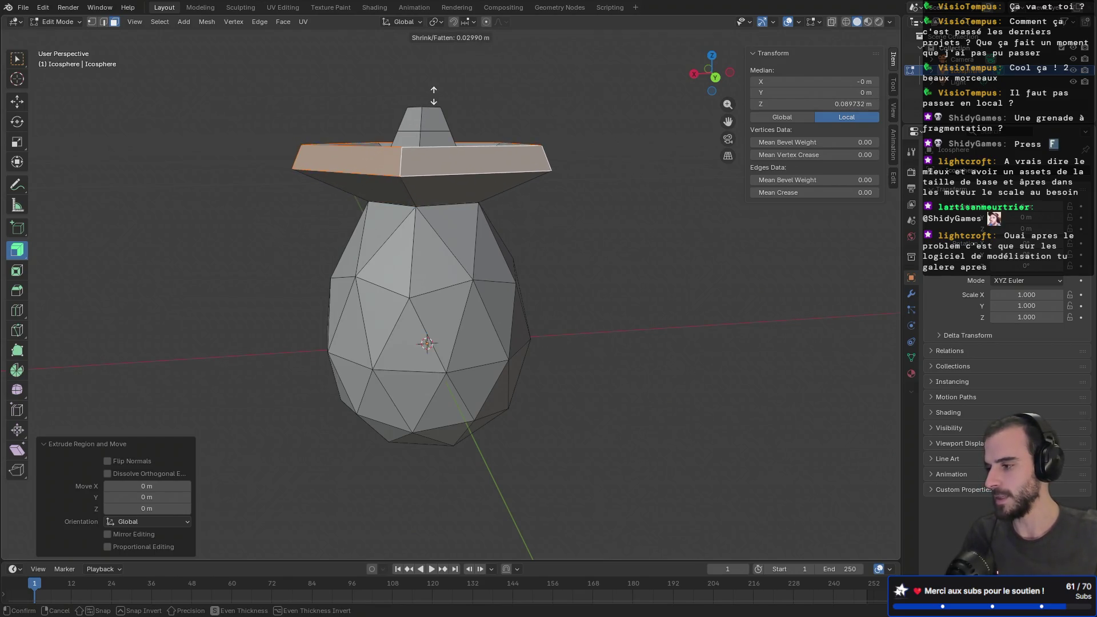
click(434, 98)
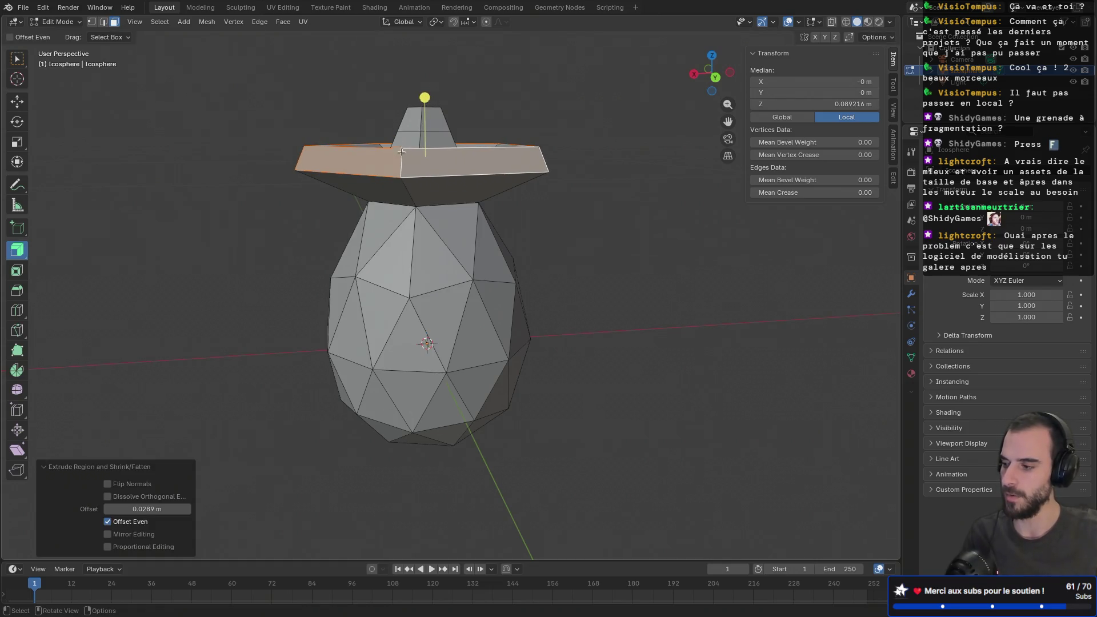
key(KP_7)
middle_drag(402, 151, 415, 231)
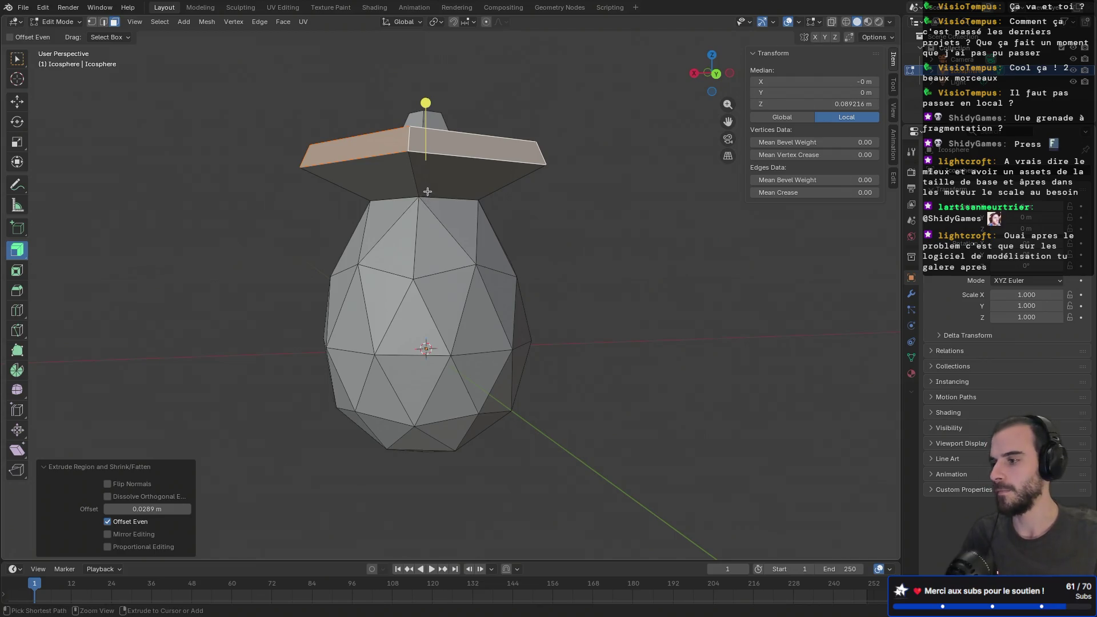
key(ctrl+z)
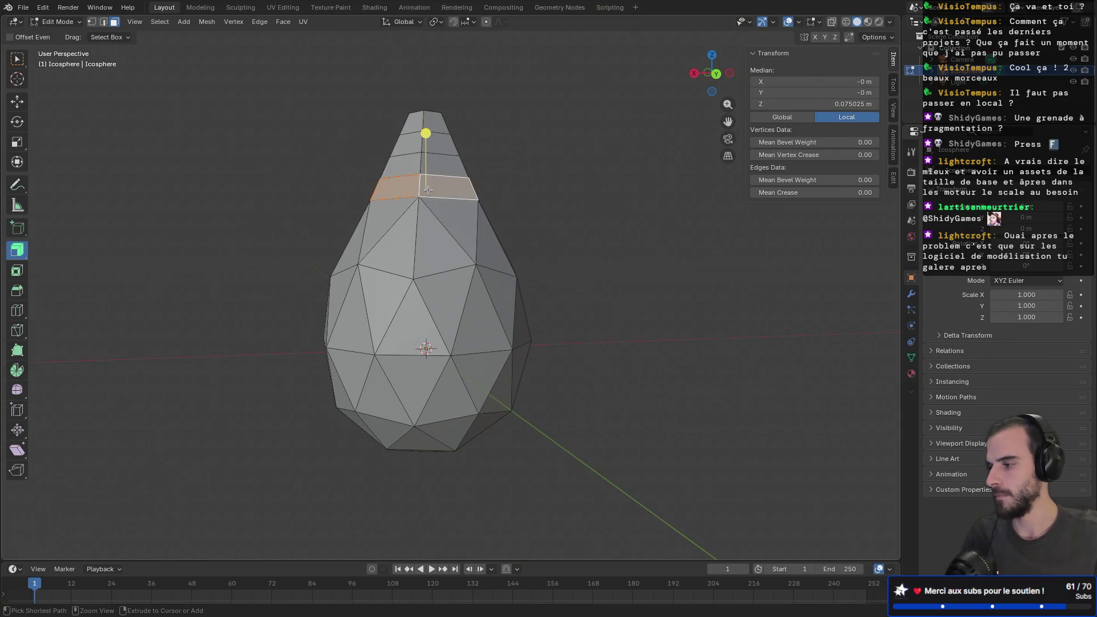
- Select all and Merge by Distance at 0.0001 m, removing 10 more duplicate vertices
key(a)
key(m)
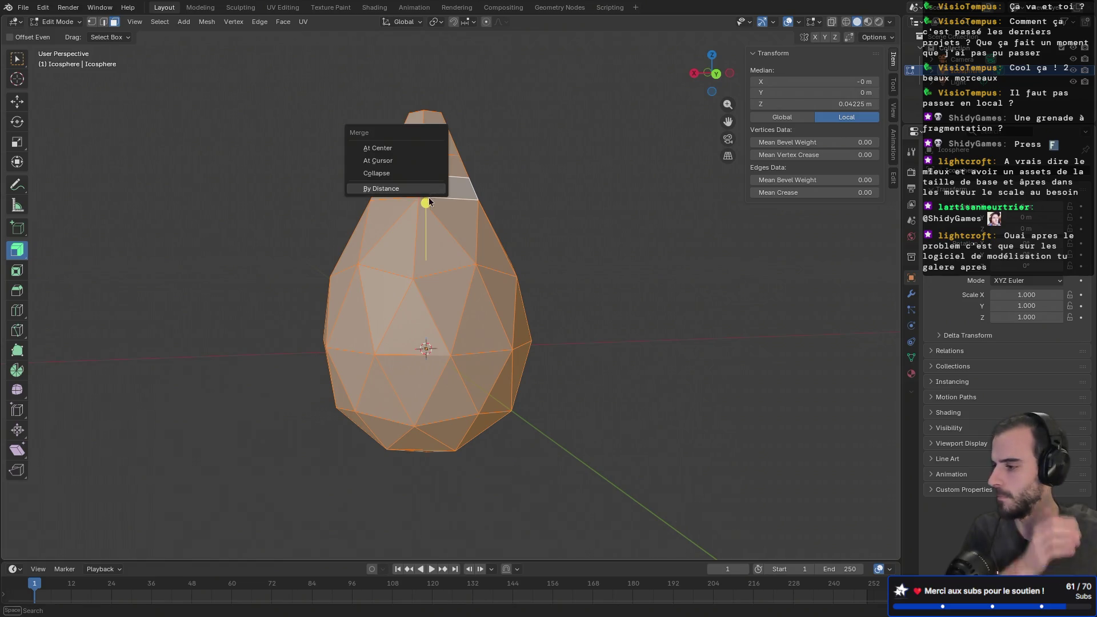
click(416, 189)
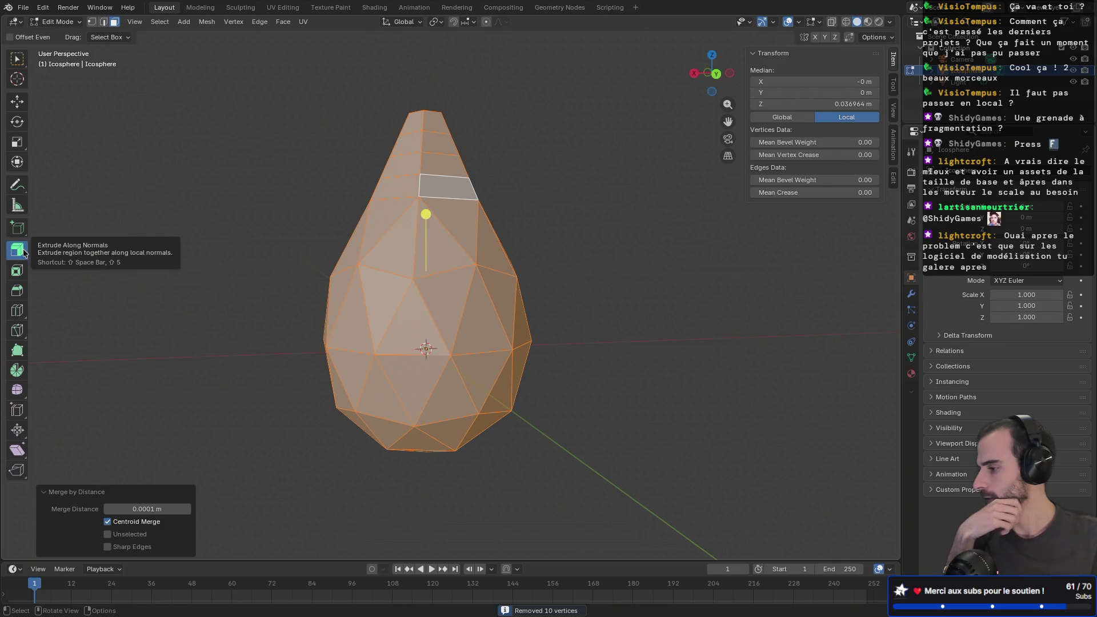
click(23, 253)
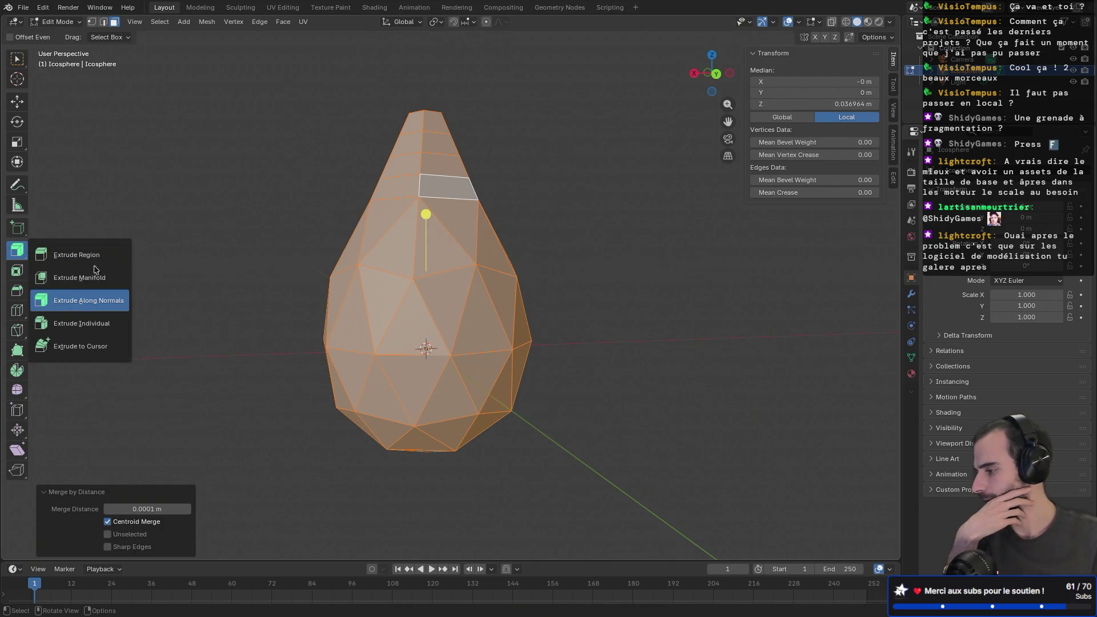
- Loop-select the upper face ring and Extrude Individual outward to 0.03127 m as separate panels
click(100, 314)
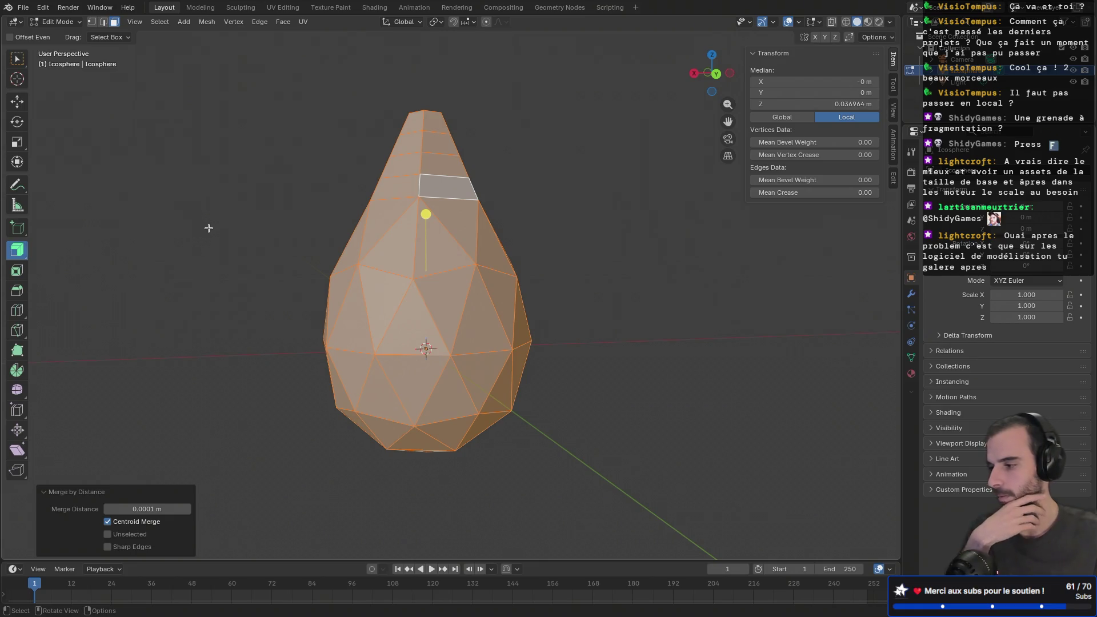
click(420, 188)
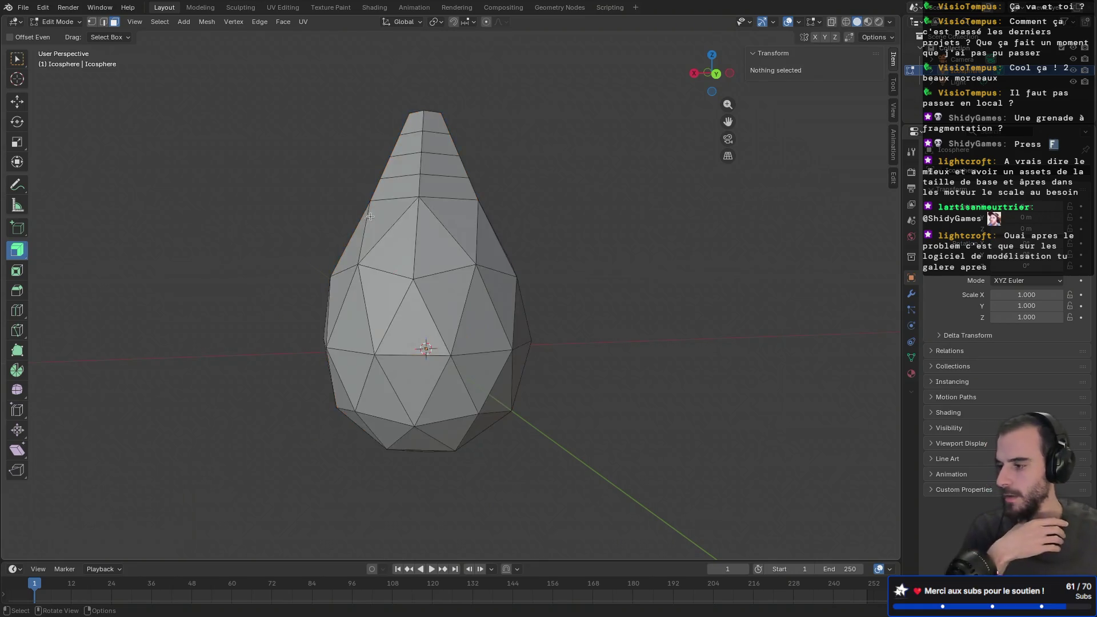
alt+click(419, 185)
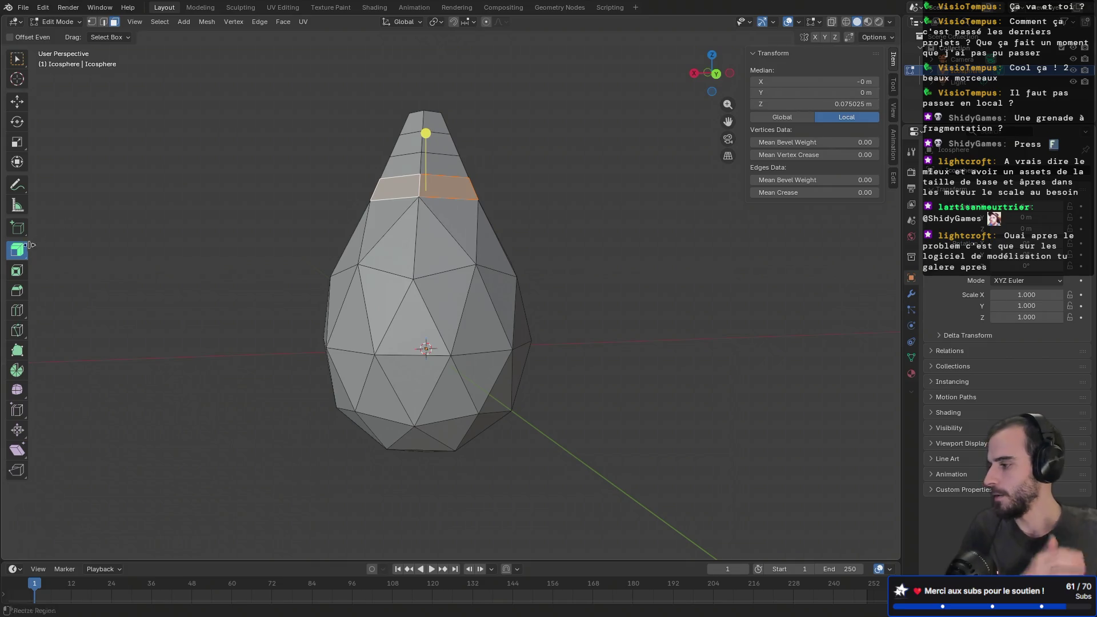
click(18, 250)
click(73, 324)
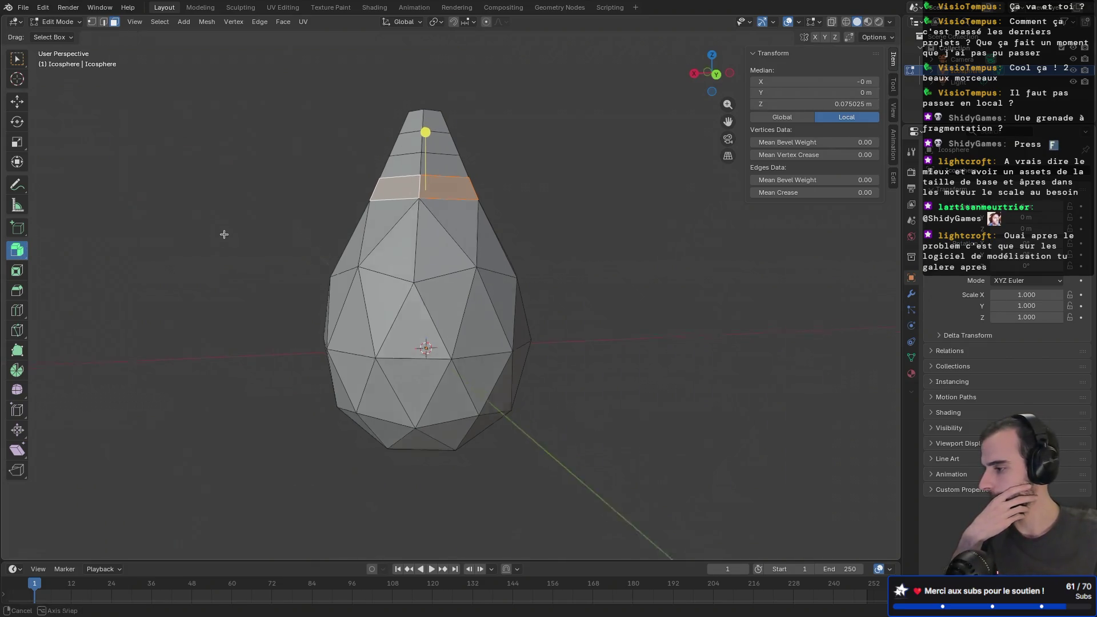
middle_drag(225, 235, 384, 180)
drag(422, 134, 435, 100)
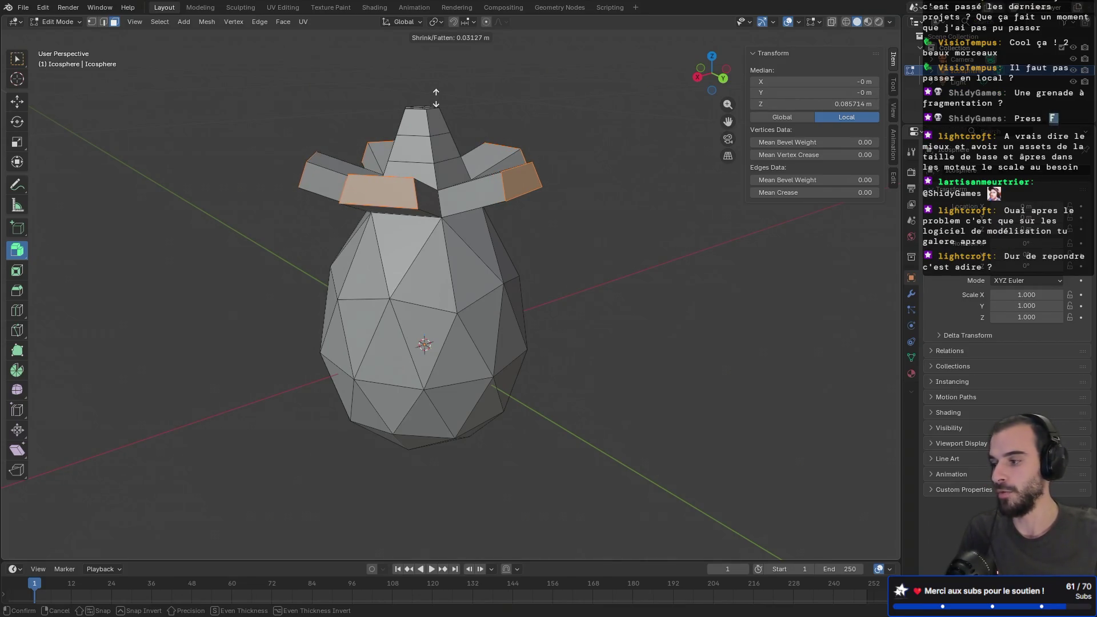
- Extrude the face ring above the first leaf tier outward 0.0218 m as individual blocks
click(435, 100)
mouse_move(435, 100)
middle_down()
mouse_move(397, 119)
mouse_move(378, 179)
middle_up()
middle_drag(313, 215, 452, 212)
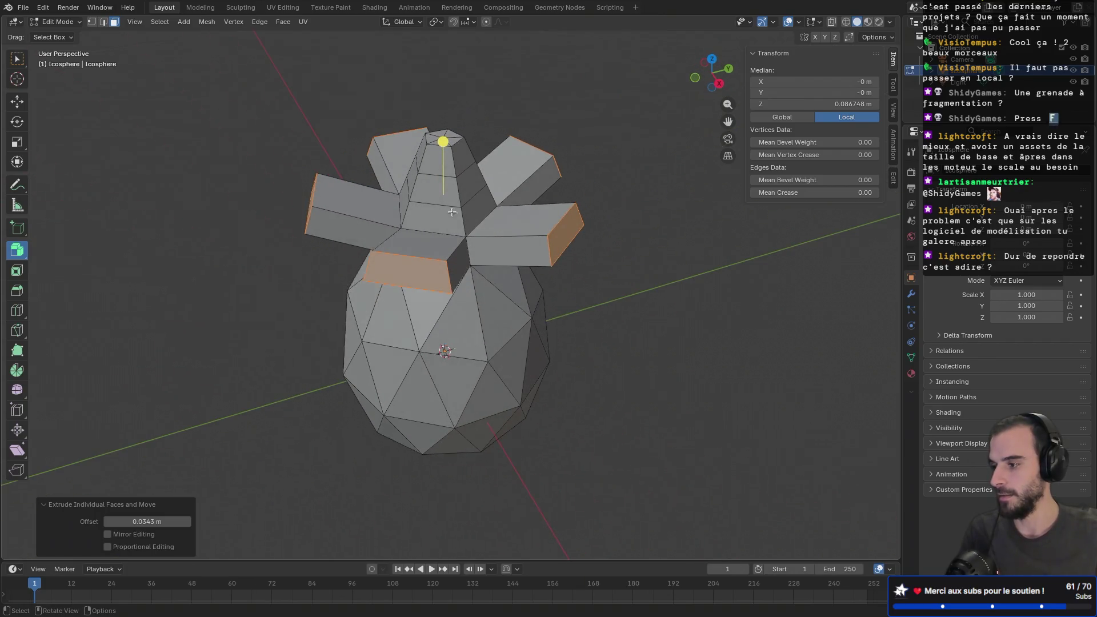
click(432, 214)
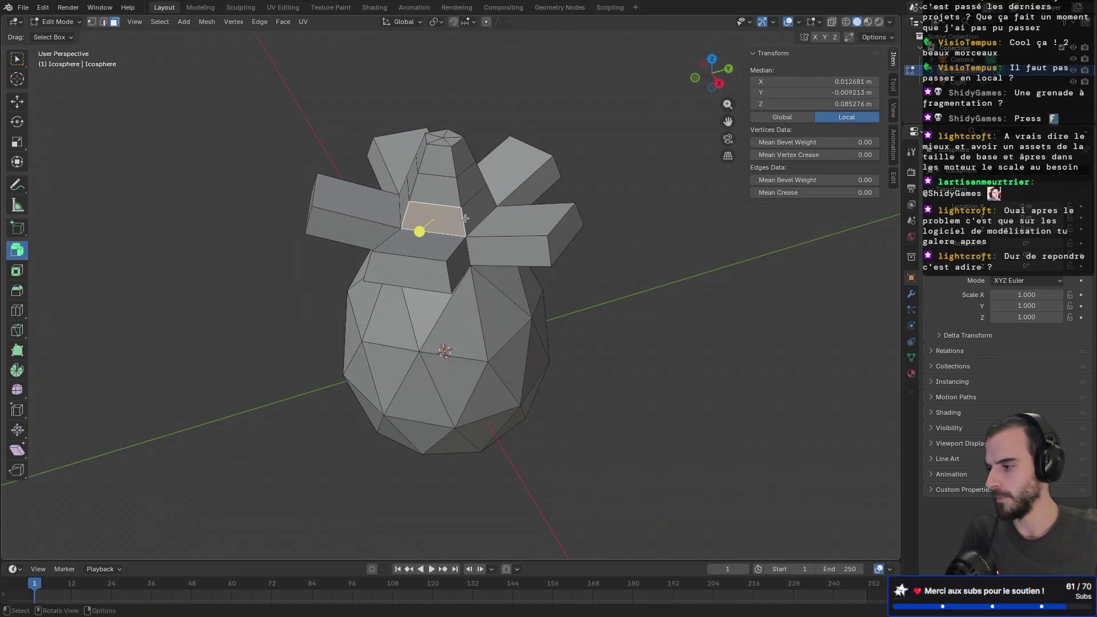
alt+click(458, 219)
drag(444, 147, 468, 124)
- Lift the new leaf ring 0.0077 m along Z
key(g)
key(z)
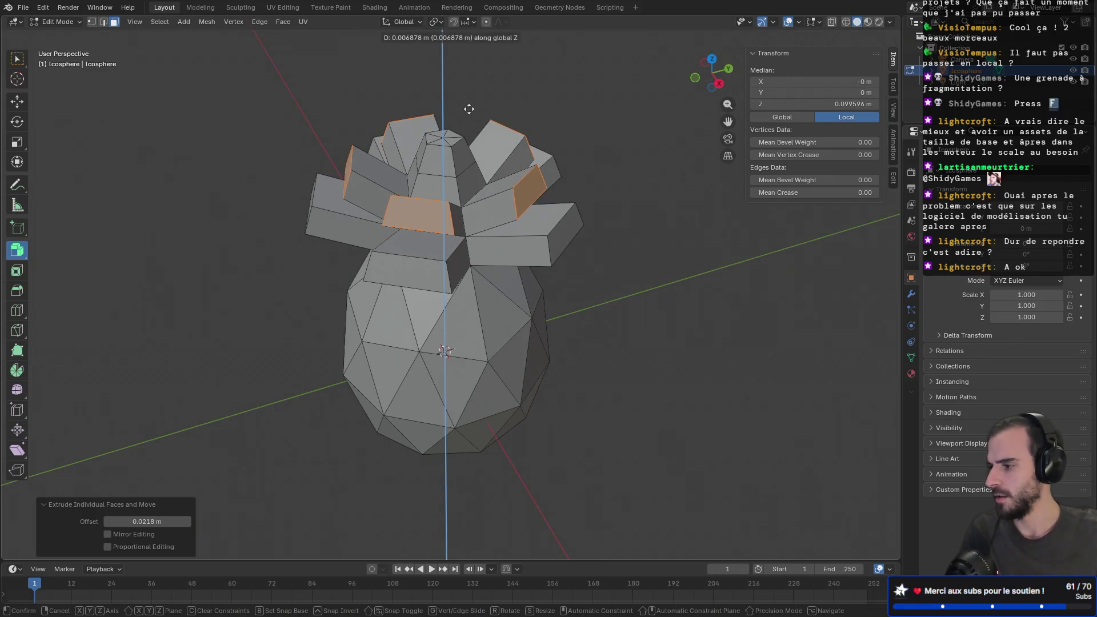
click(468, 107)
mouse_move(469, 107)
middle_down()
mouse_move(508, 145)
mouse_move(485, 159)
mouse_move(495, 212)
mouse_move(483, 253)
mouse_move(504, 205)
middle_up()
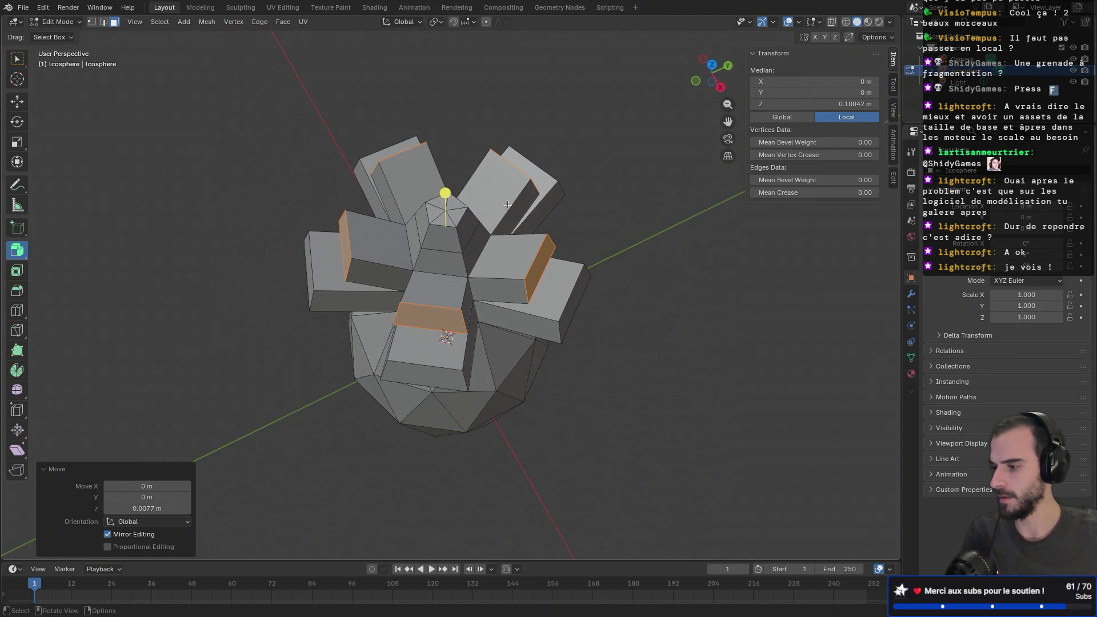
- Twist the second leaf ring −10.8° around Z
key(r)
key(z)
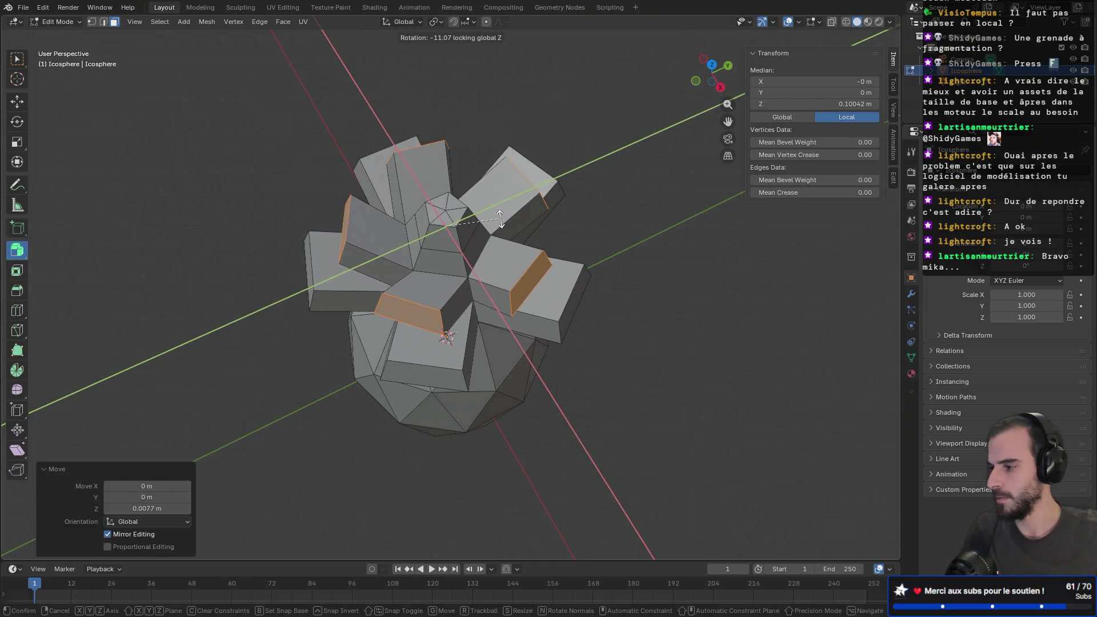
click(501, 217)
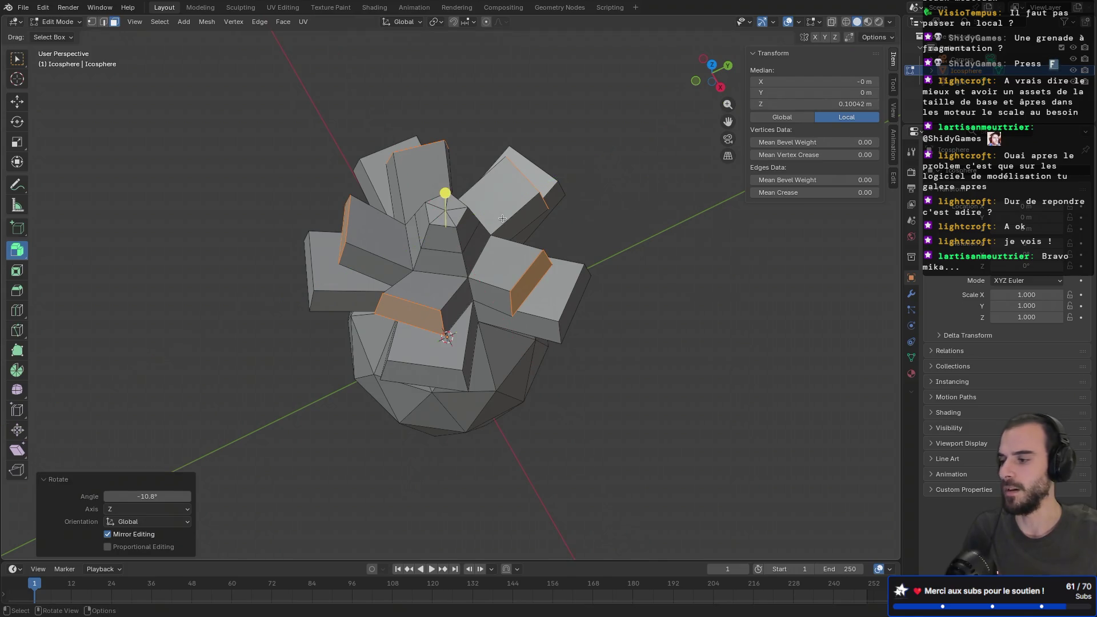
mouse_move(502, 217)
middle_down()
mouse_move(499, 173)
mouse_move(452, 197)
mouse_move(458, 230)
middle_up()
- Extrude the top face loop 0.014 m as individual leaves and raise it 0.013982 m
click(458, 231)
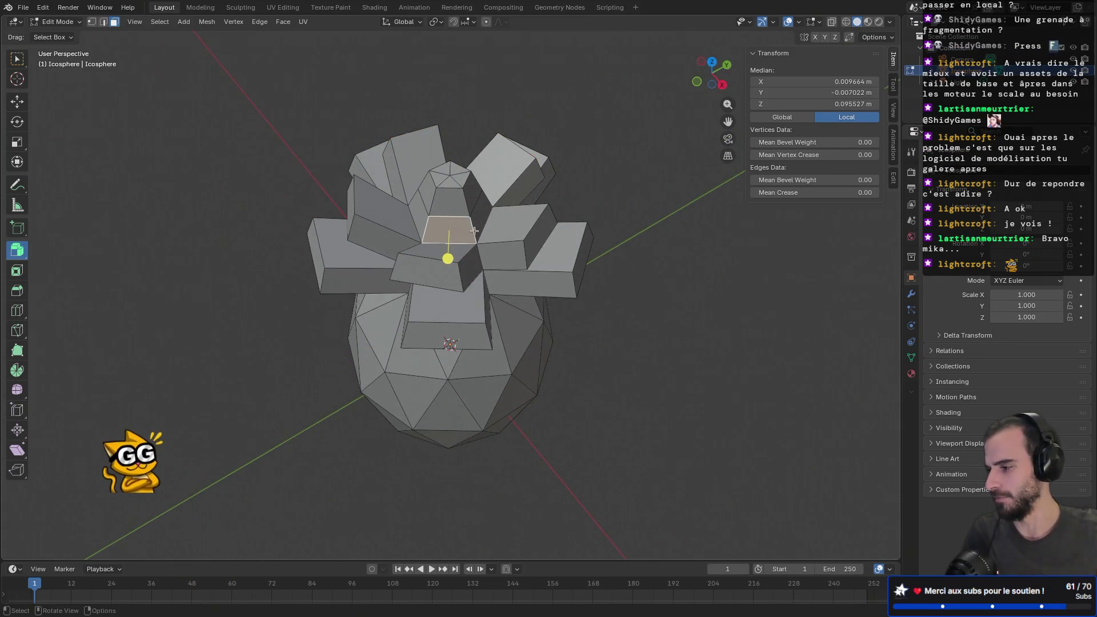
alt+click(469, 232)
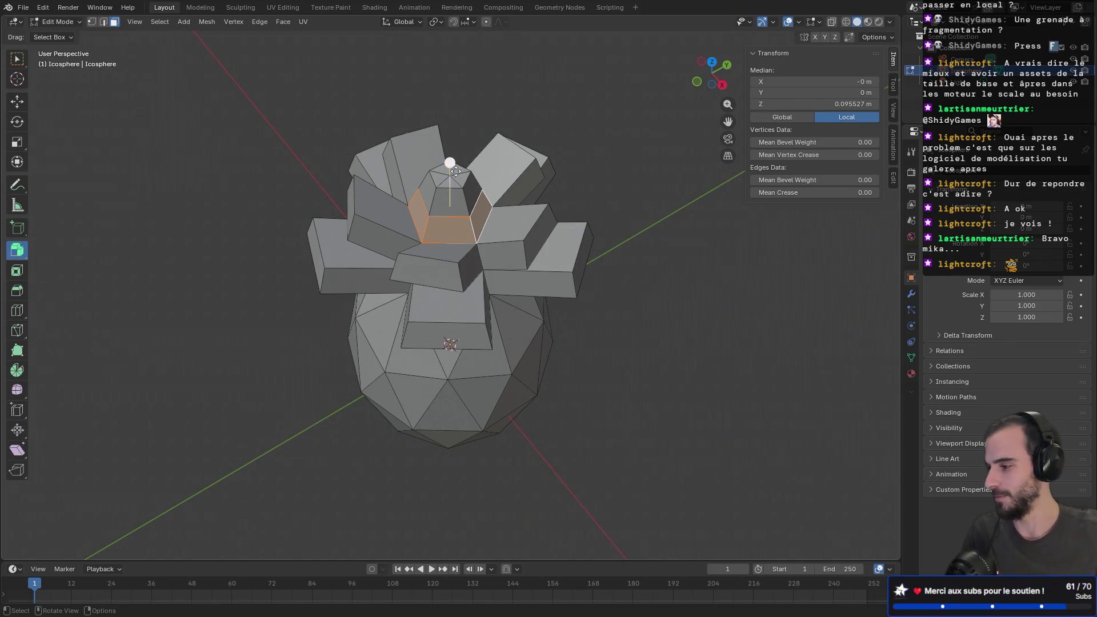
drag(450, 163, 457, 146)
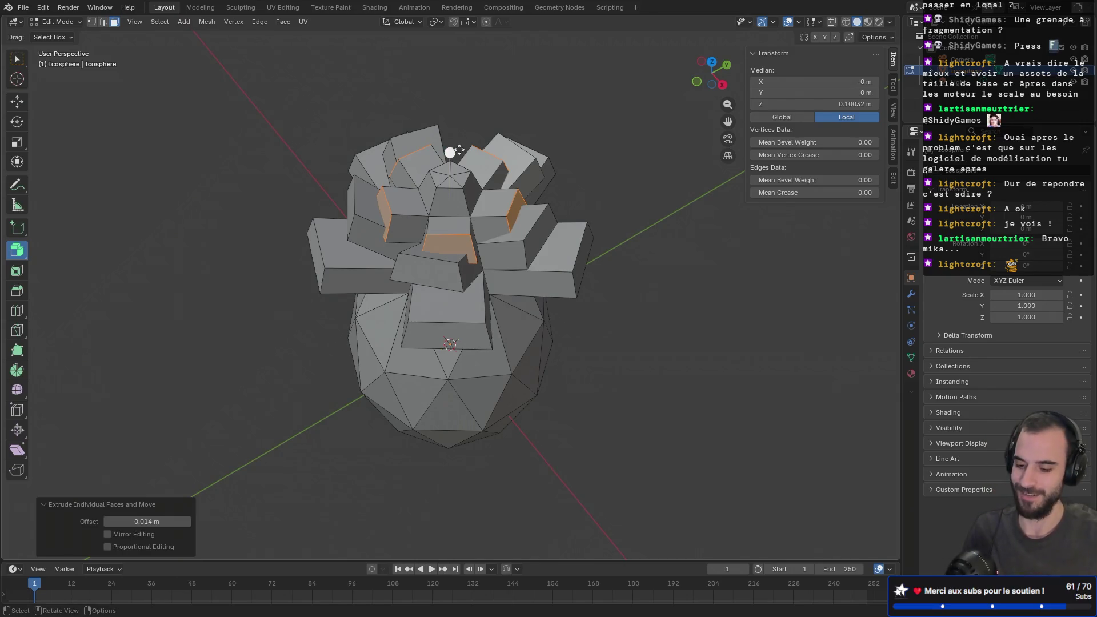
drag(460, 150, 459, 119)
mouse_move(460, 118)
middle_down()
mouse_move(481, 134)
mouse_move(455, 183)
middle_up()
- Twist the top leaf ring 11.7° around Z
key(r)
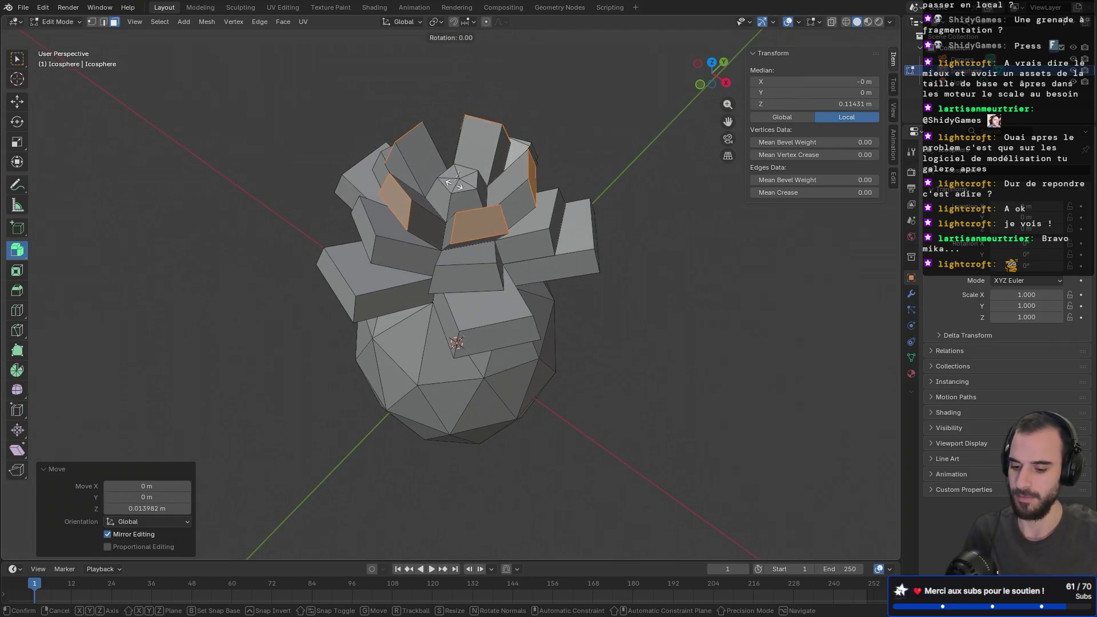
key(z)
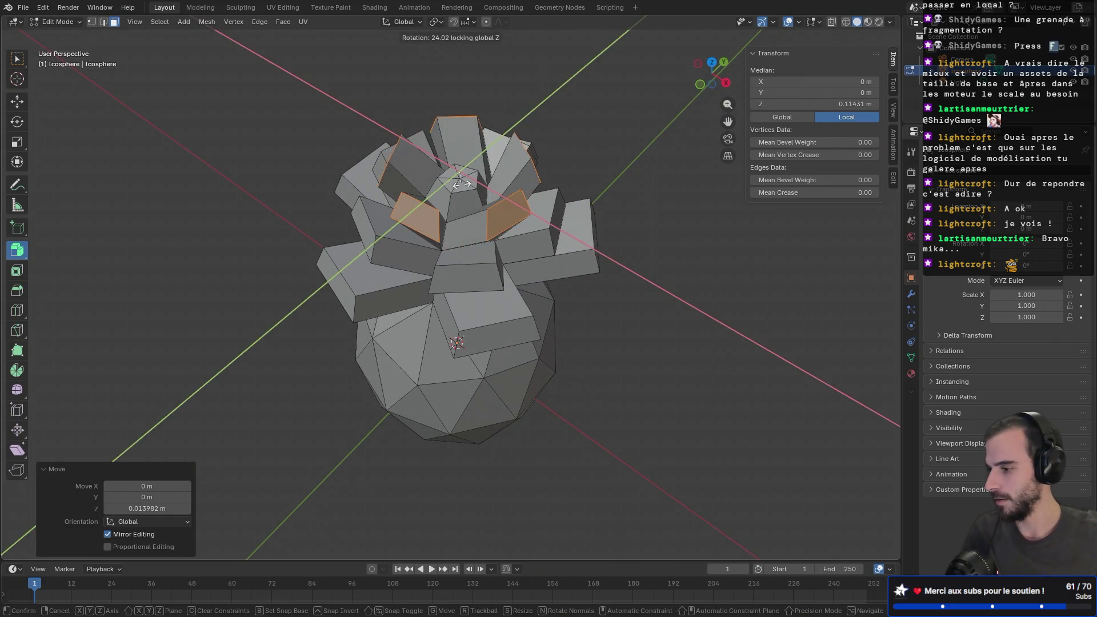
click(457, 184)
mouse_move(457, 184)
middle_down()
mouse_move(544, 110)
mouse_move(453, 156)
middle_up()
click(406, 234)
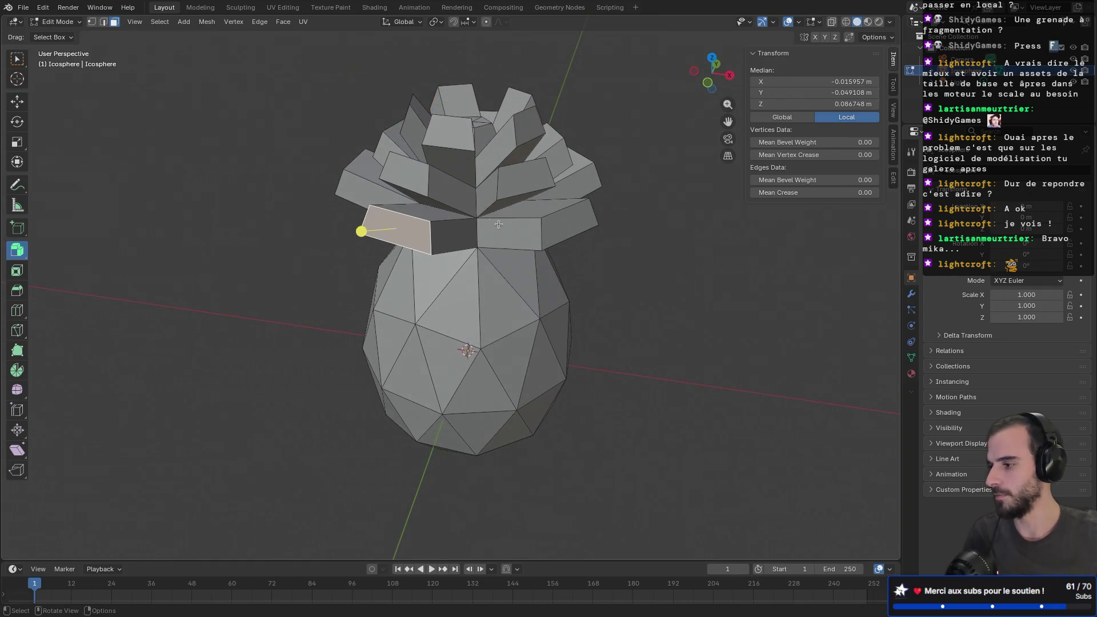
- Select the lower crown leaf faces to be twisted
alt+click(595, 209)
click(575, 217)
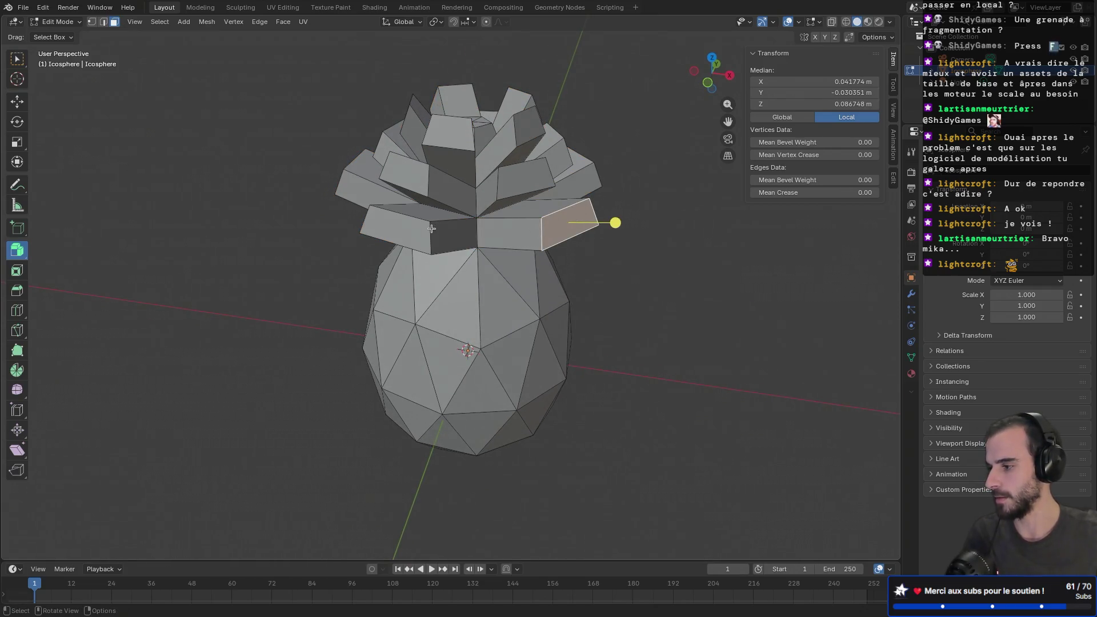
ctrl+click(394, 229)
click(588, 222)
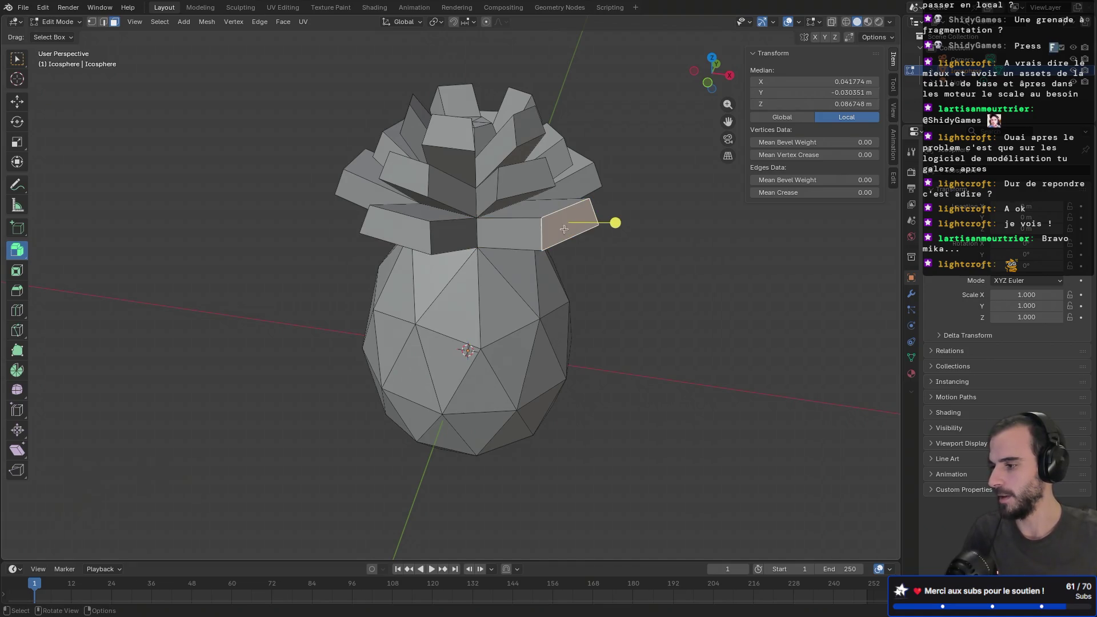
mouse_move(594, 223)
middle_down()
mouse_move(487, 220)
mouse_move(398, 239)
middle_up()
shift+click(388, 229)
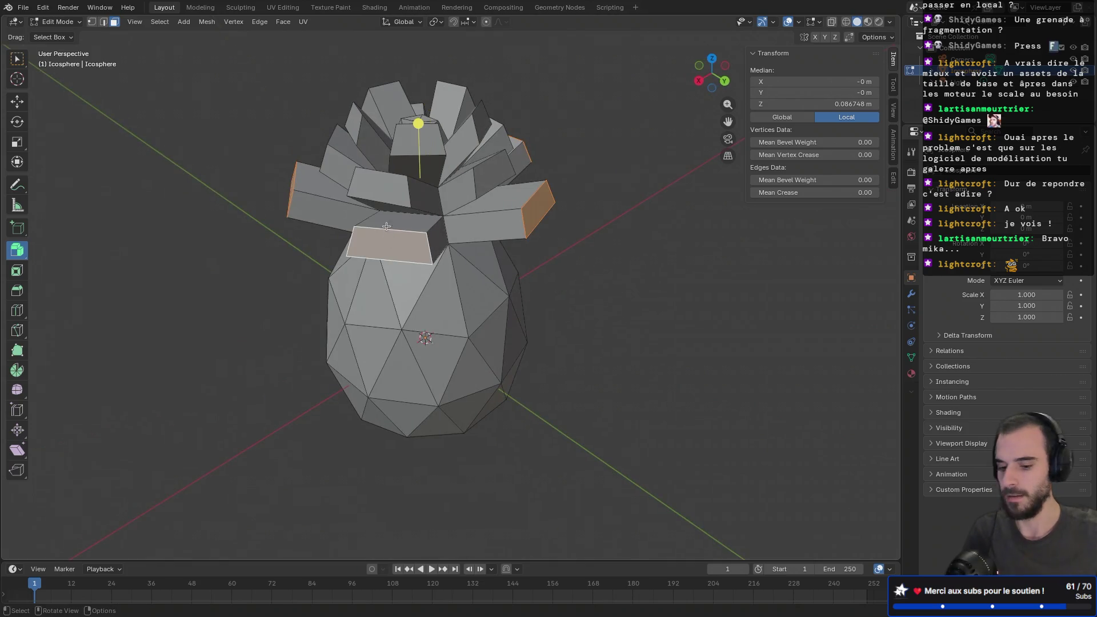
- Rotate the selected leaf faces 6.18° around Z and inspect the staggered tiers
key(r)
key(shift+z)
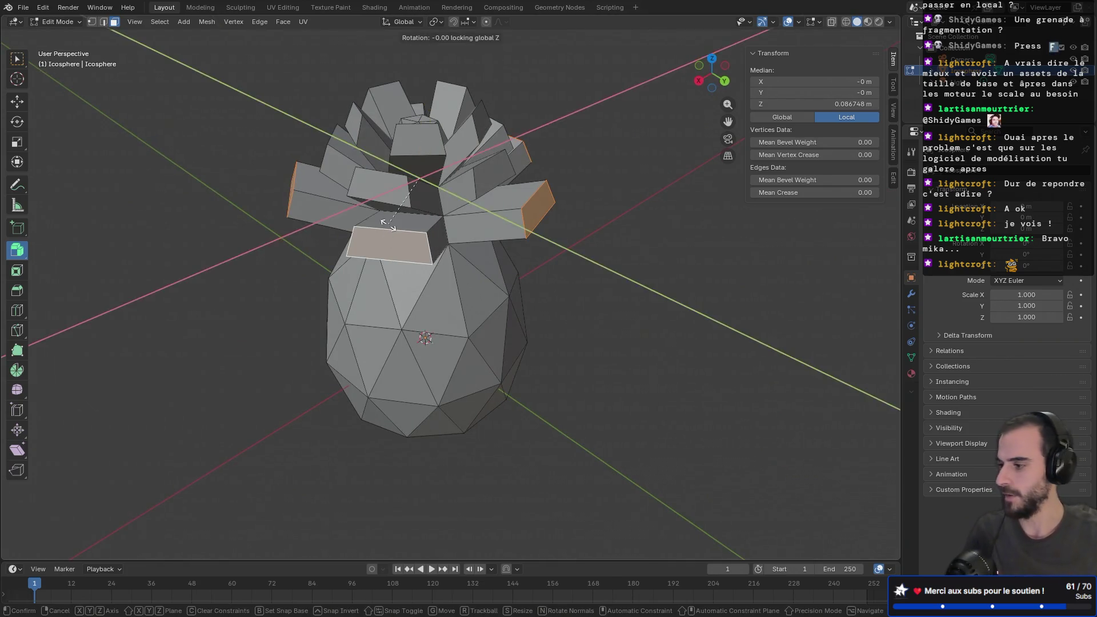
click(396, 225)
mouse_move(396, 224)
middle_down()
mouse_move(467, 186)
mouse_move(387, 202)
middle_up()
key(r)
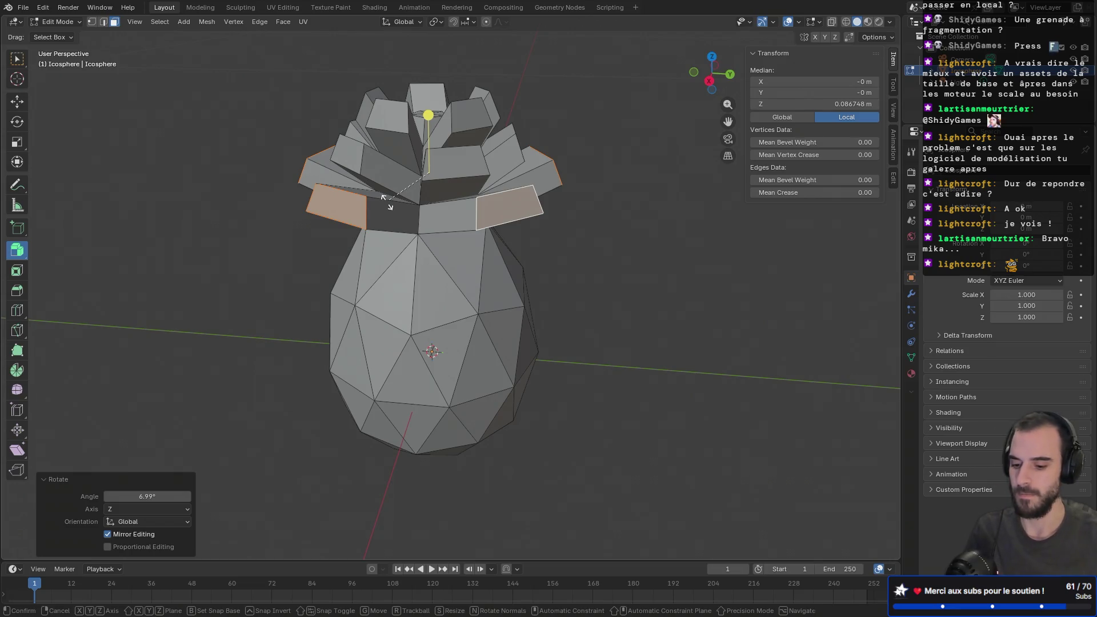
key(shift+z)
click(395, 200)
mouse_move(397, 199)
middle_down()
mouse_move(582, 243)
mouse_move(600, 268)
mouse_move(622, 205)
mouse_move(551, 199)
mouse_move(565, 197)
middle_up()
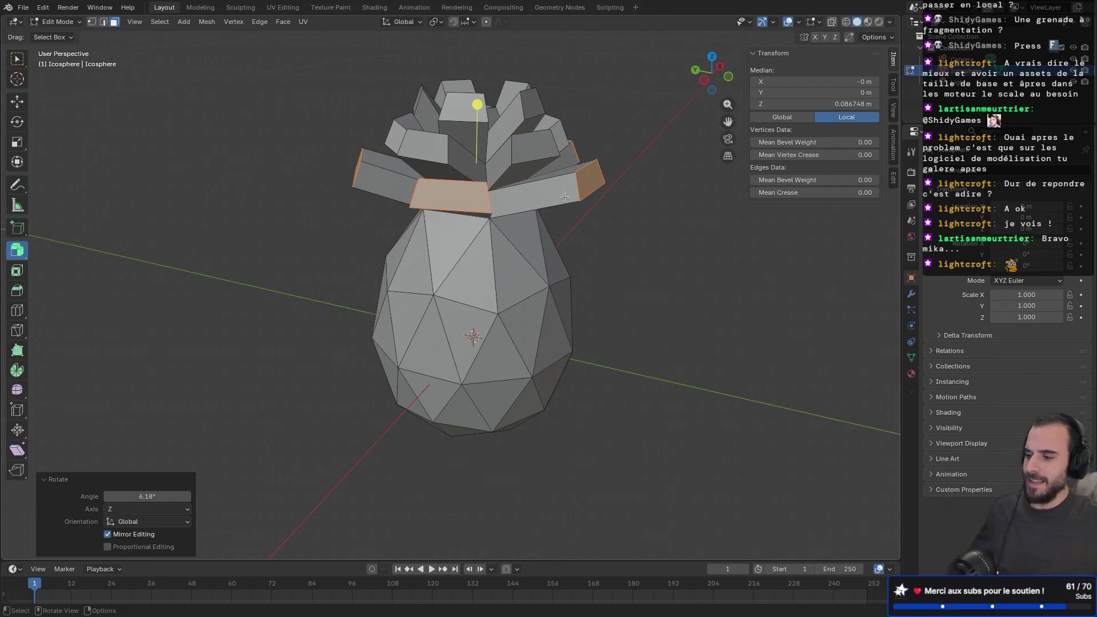
mouse_move(519, 217)
middle_down()
mouse_move(391, 193)
mouse_move(357, 231)
middle_up()
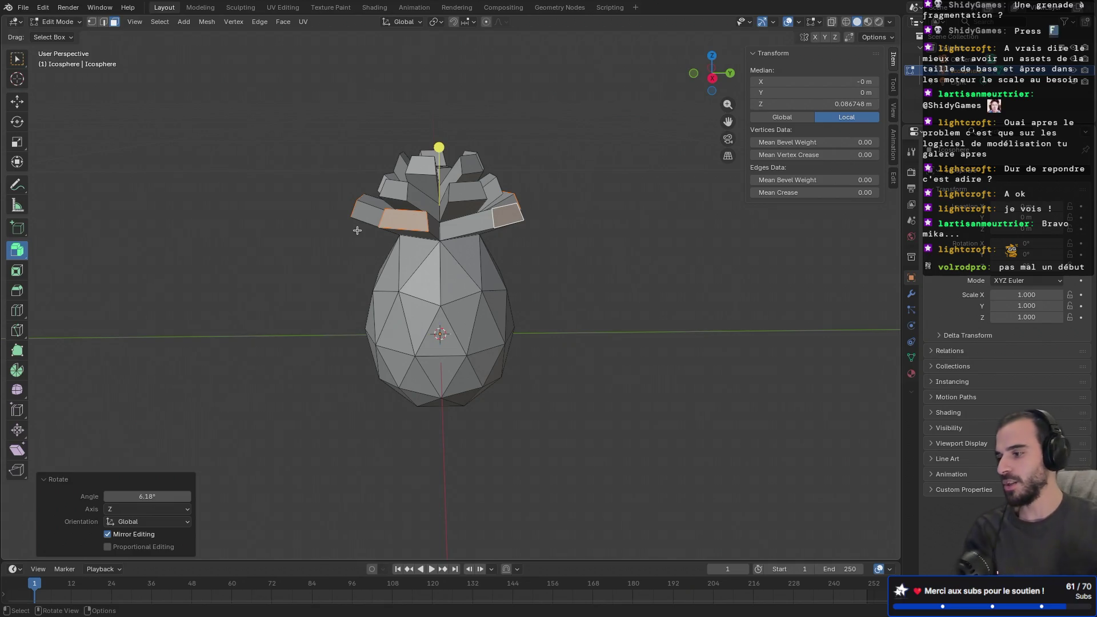
mouse_move(347, 208)
middle_down()
mouse_move(422, 217)
mouse_move(474, 240)
mouse_move(516, 215)
mouse_move(376, 214)
mouse_move(591, 205)
mouse_move(483, 210)
middle_up()
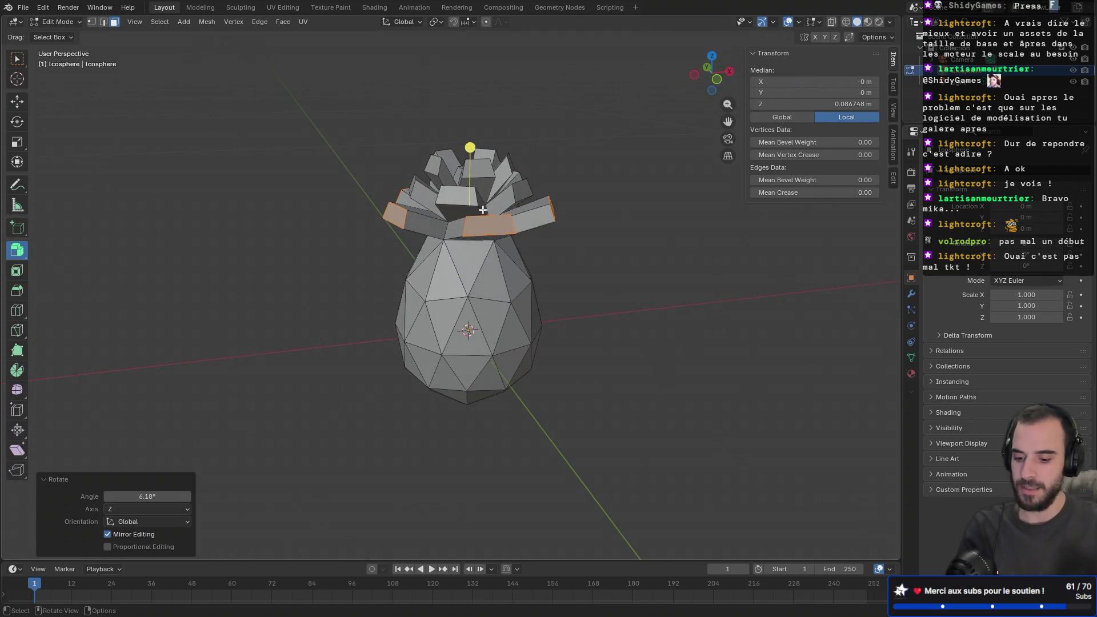
- Set Transform Orientation to Local and Pivot Point to Individual Origins
click(405, 22)
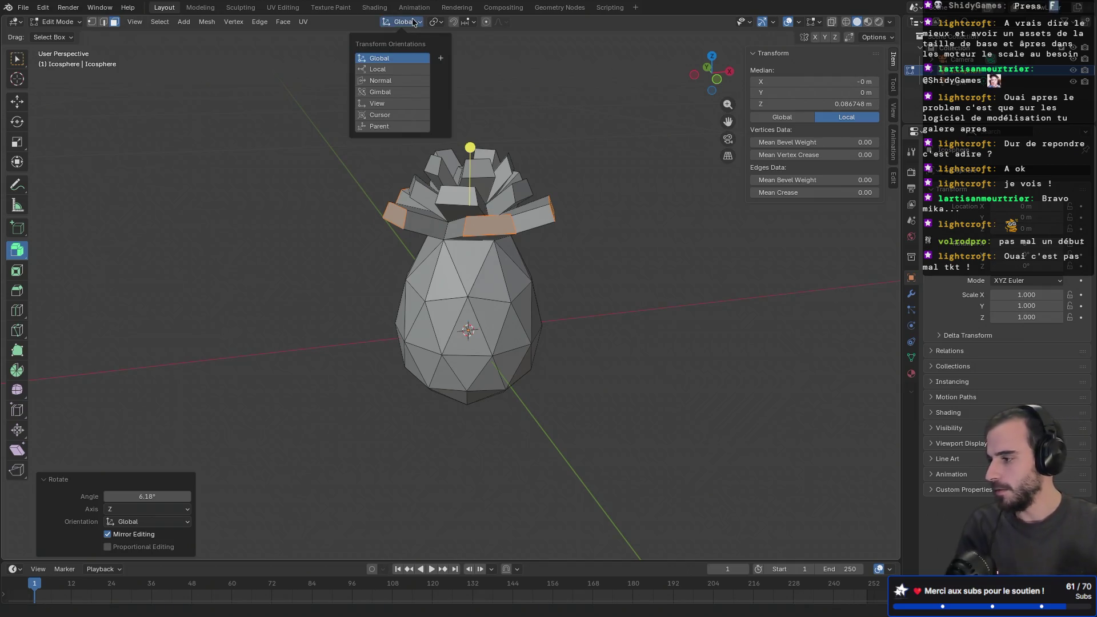
click(394, 70)
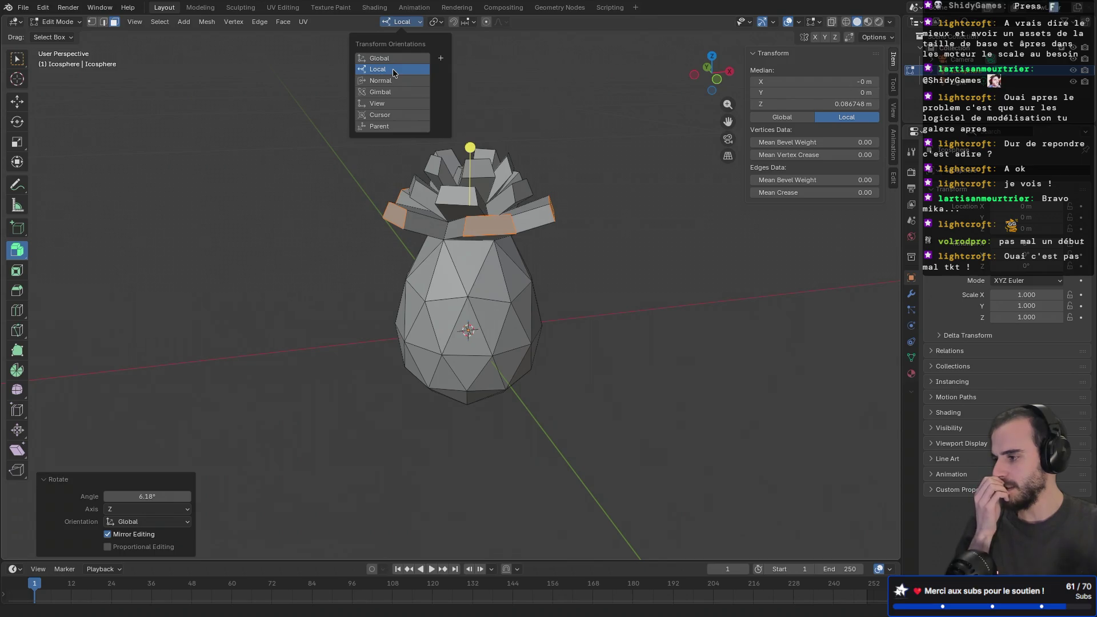
click(436, 22)
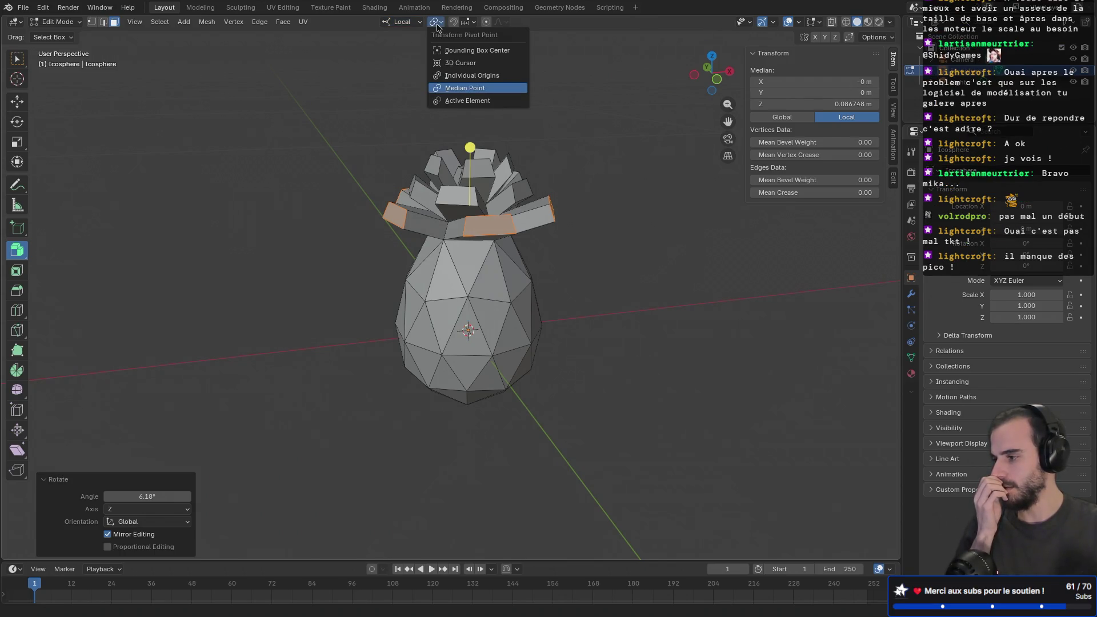
click(451, 76)
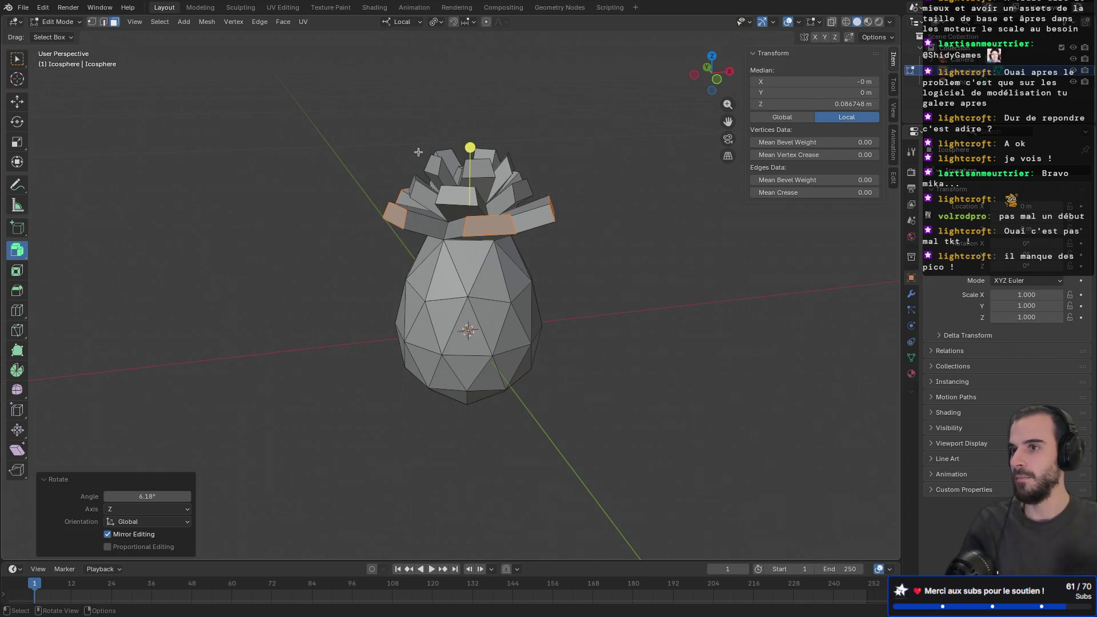
- Try a local-Z scale on the leaf faces, then cancel it
middle_drag(368, 170, 467, 235)
mouse_move(451, 304)
middle_down()
mouse_move(479, 292)
mouse_move(516, 316)
mouse_move(480, 307)
mouse_move(498, 303)
middle_up()
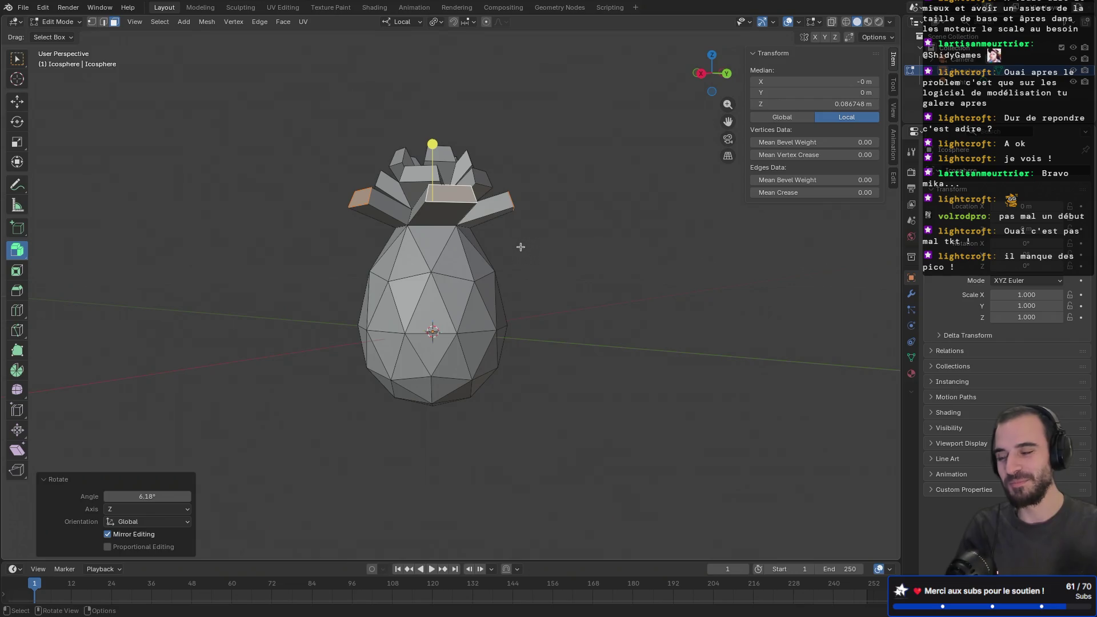
mouse_move(489, 283)
middle_down()
mouse_move(510, 283)
mouse_move(474, 290)
middle_up()
key(s)
key(z)
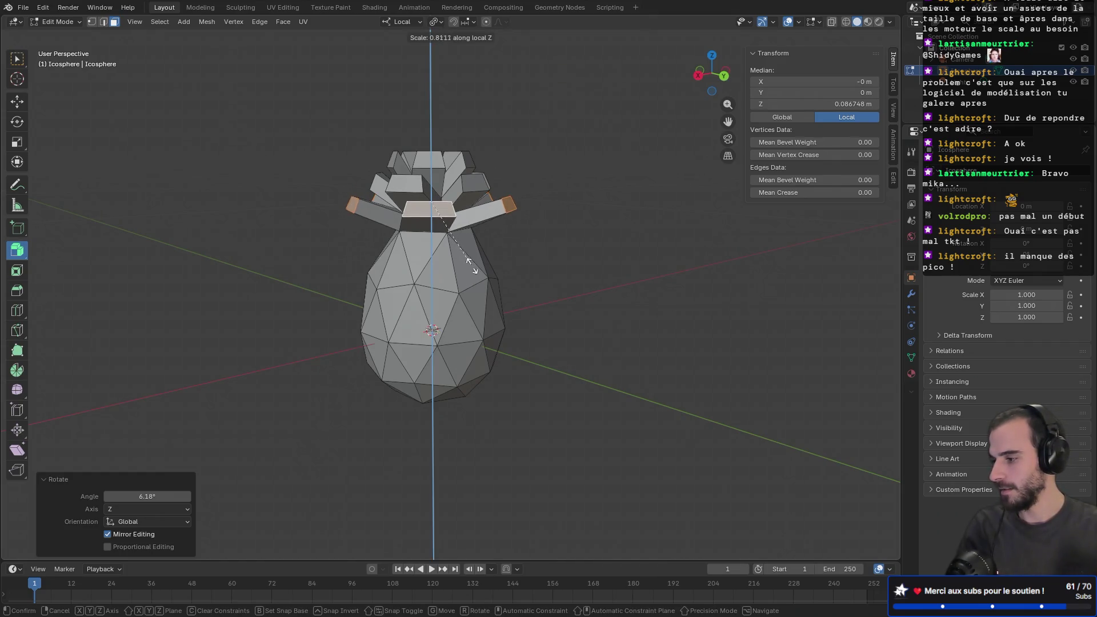
key(Escape)
mouse_move(483, 278)
middle_down()
mouse_move(526, 283)
mouse_move(512, 276)
mouse_move(469, 314)
mouse_move(515, 311)
mouse_move(614, 341)
mouse_move(718, 262)
mouse_move(421, 288)
mouse_move(306, 264)
mouse_move(297, 252)
mouse_move(514, 285)
middle_up()
- Shrink the lowest crown leaf ring in place to 0.578
key(s)
click(548, 265)
mouse_move(549, 265)
middle_down()
mouse_move(576, 245)
mouse_move(620, 257)
mouse_move(639, 289)
middle_up()
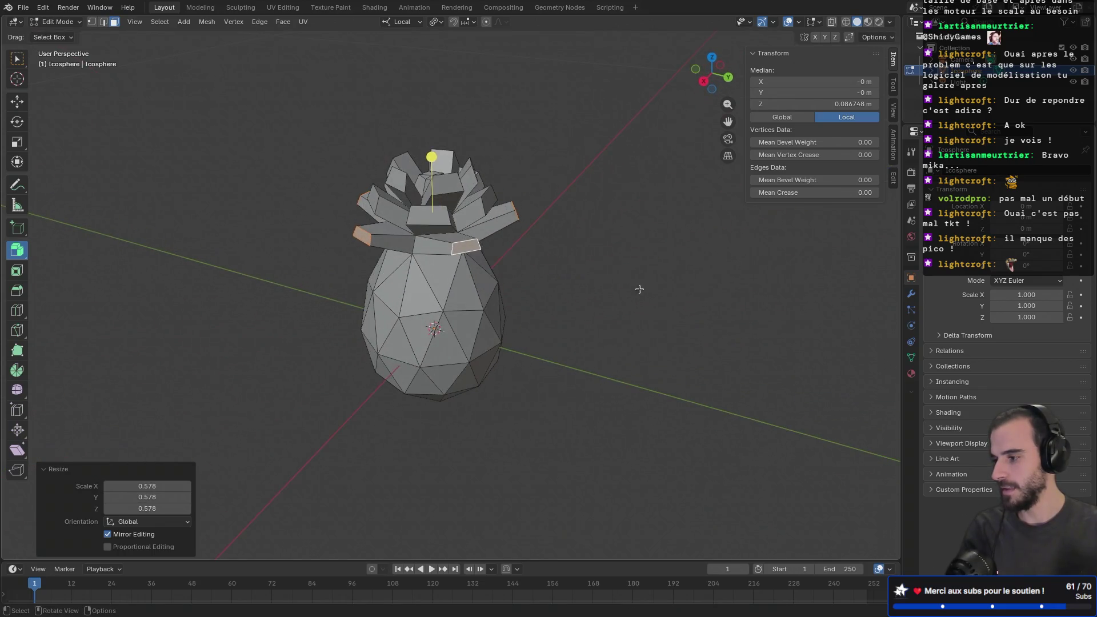
- Select the next tier of leaf faces and scale it to 0.708
shift+click(428, 222)
mouse_move(428, 222)
middle_down()
mouse_move(469, 249)
mouse_move(448, 227)
middle_up()
shift+click(457, 240)
ctrl+click(432, 226)
key(ctrl+z)
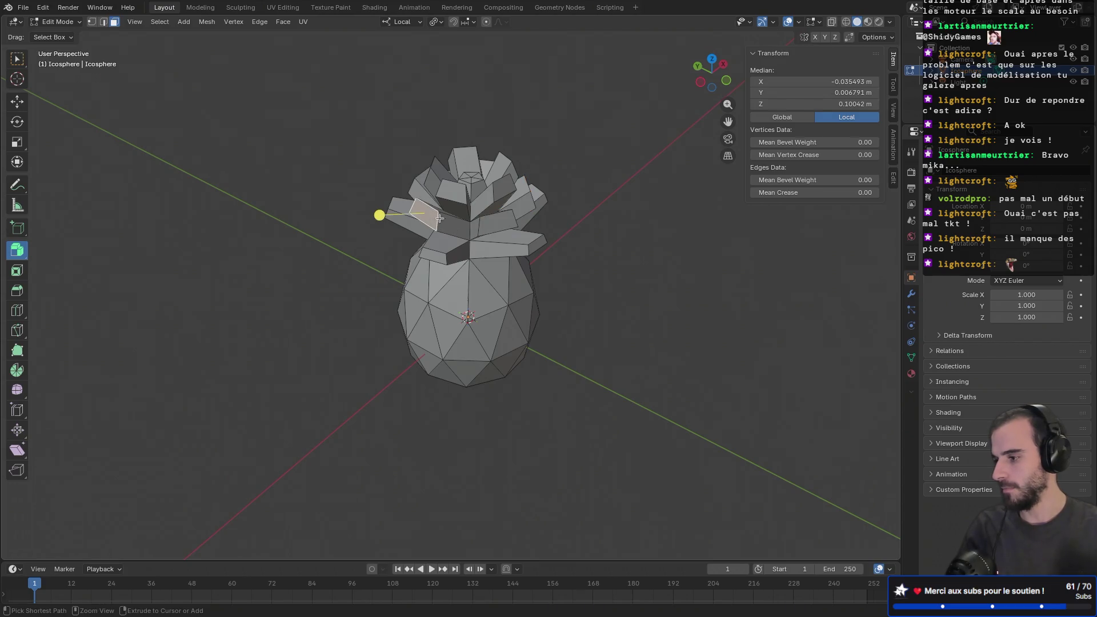
ctrl+click(448, 226)
key(ctrl+z)
mouse_move(429, 217)
middle_down()
mouse_move(551, 238)
mouse_move(476, 228)
middle_up()
shift+click(475, 228)
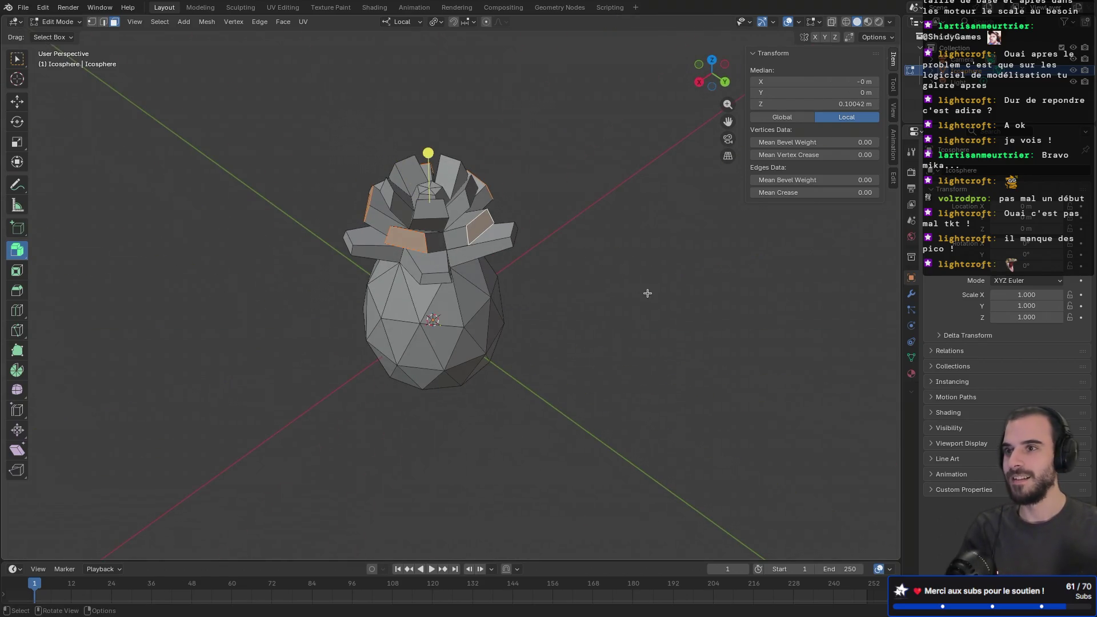
key(s)
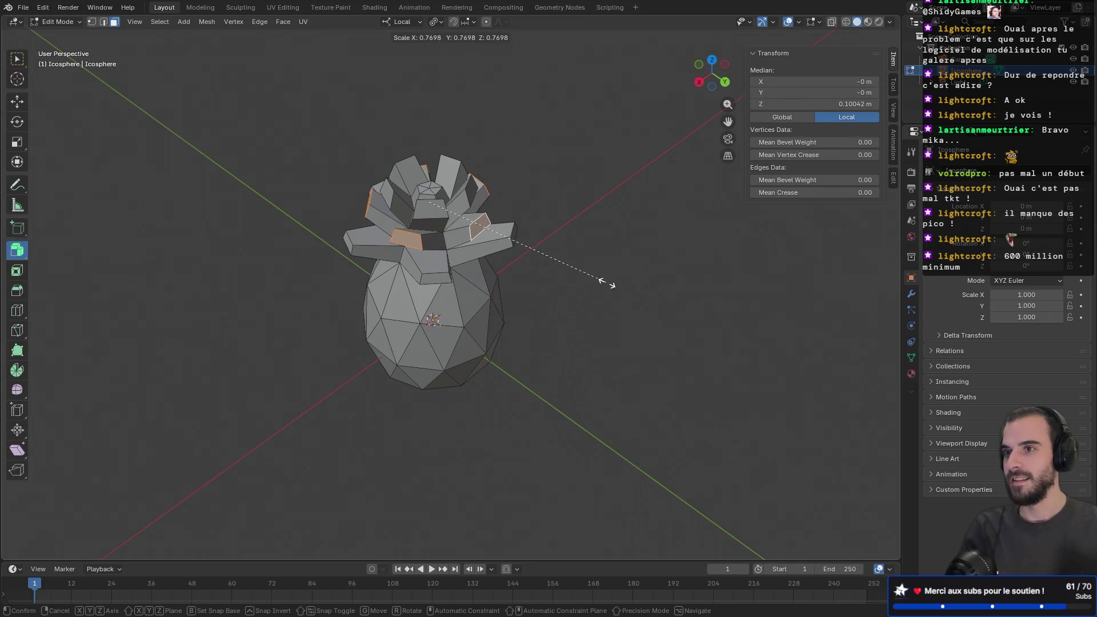
click(590, 281)
mouse_move(590, 281)
middle_down()
mouse_move(629, 238)
mouse_move(722, 242)
middle_up()
- Select the top crown faces and scale them to 0.694
click(475, 185)
mouse_move(475, 185)
middle_down()
mouse_move(590, 220)
mouse_move(531, 206)
mouse_move(485, 221)
mouse_move(451, 194)
mouse_move(418, 206)
mouse_move(447, 216)
mouse_move(413, 213)
middle_up()
shift+click(448, 191)
shift+click(417, 206)
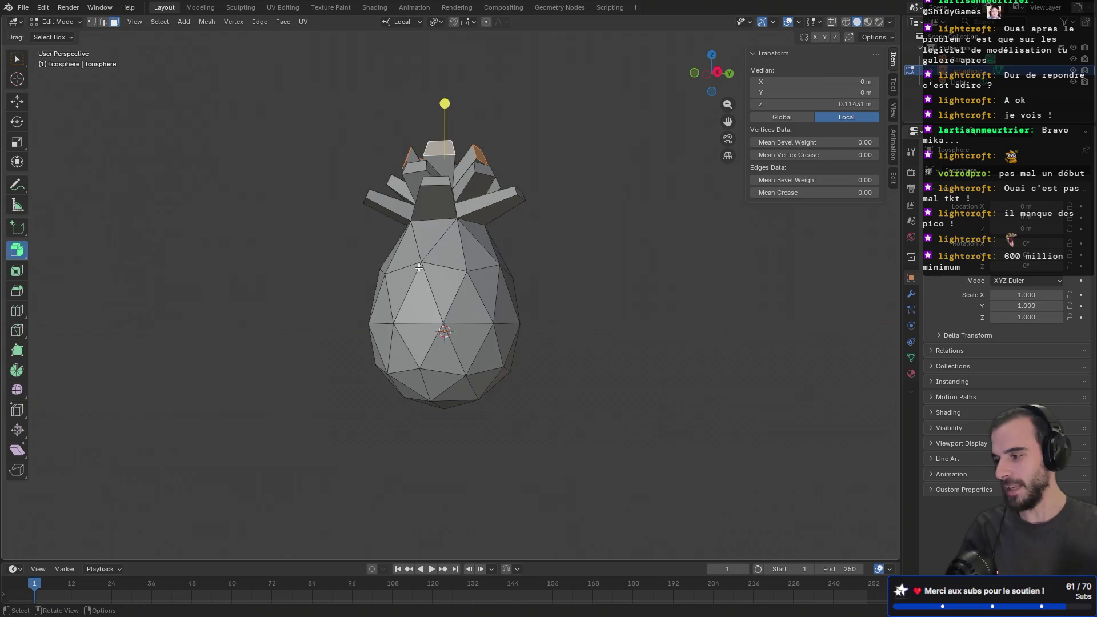
mouse_move(419, 268)
middle_down()
mouse_move(510, 265)
mouse_move(621, 281)
mouse_move(578, 303)
mouse_move(607, 315)
mouse_move(612, 284)
mouse_move(458, 250)
mouse_move(583, 263)
mouse_move(482, 287)
mouse_move(583, 308)
mouse_move(657, 289)
mouse_move(695, 219)
mouse_move(375, 208)
mouse_move(294, 304)
mouse_move(98, 306)
mouse_move(311, 311)
mouse_move(455, 284)
middle_up()
key(s)
click(610, 281)
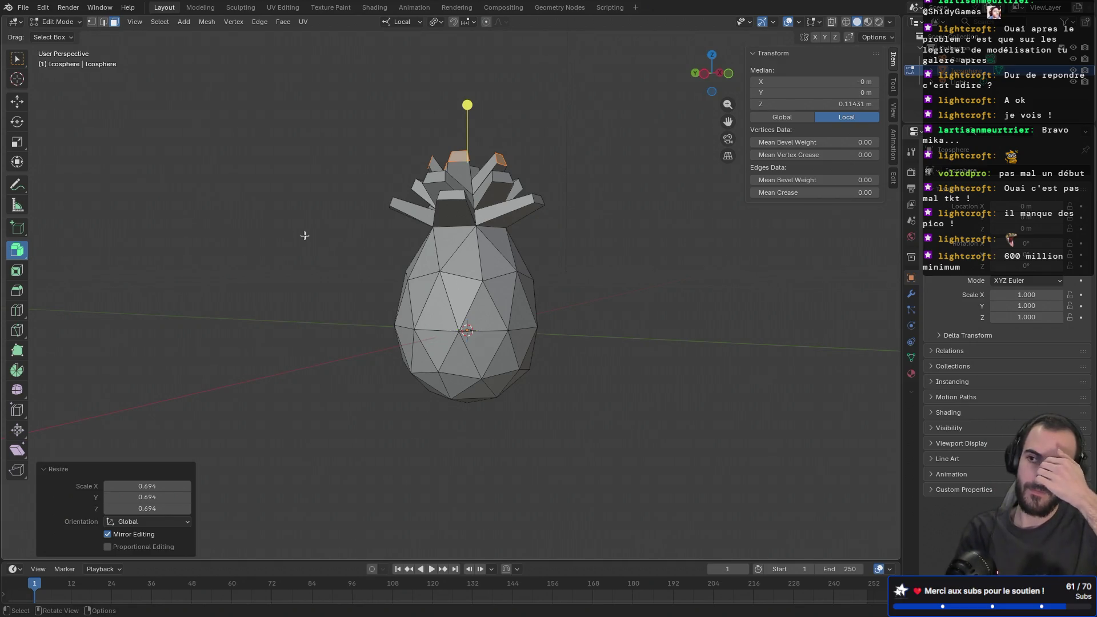
- Turn on X-ray with Alt+Z and box-select the pineapple's lower body
mouse_move(313, 248)
middle_down()
mouse_move(564, 262)
mouse_move(634, 255)
mouse_move(507, 252)
mouse_move(563, 276)
mouse_move(503, 278)
middle_up()
key(alt+z)
mouse_move(318, 242)
mouse_down()
mouse_move(543, 357)
mouse_move(573, 421)
mouse_up()
mouse_move(310, 305)
middle_down()
mouse_move(550, 326)
mouse_move(688, 313)
mouse_move(452, 316)
mouse_move(282, 343)
mouse_move(269, 375)
mouse_move(291, 228)
middle_up()
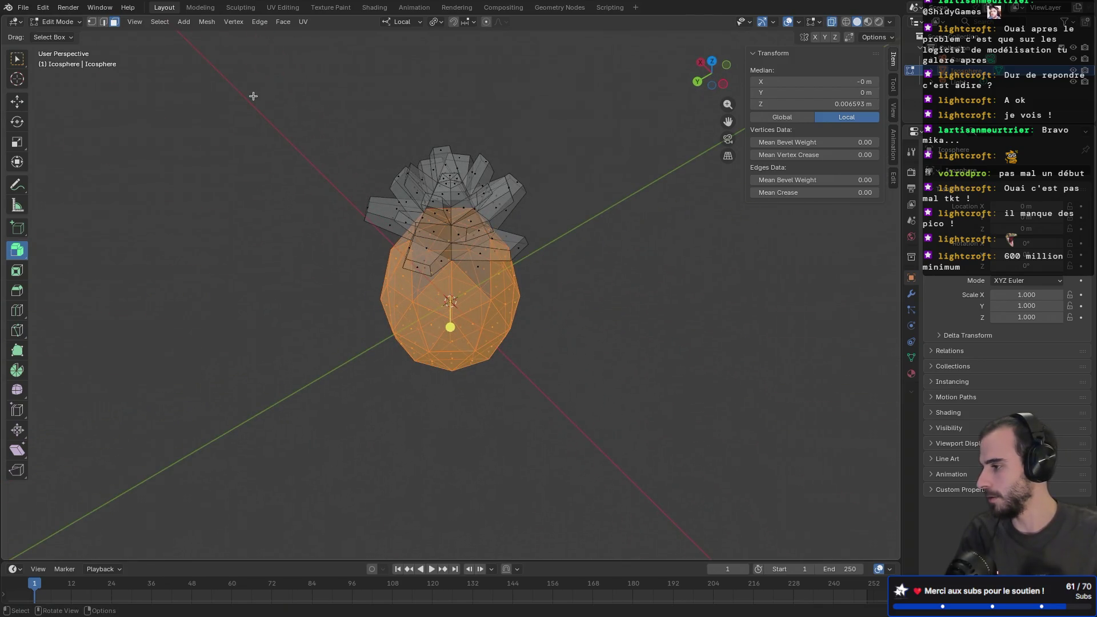
- Switch to UV Editing, clear the UV selection and check the pivot pie menu
click(281, 7)
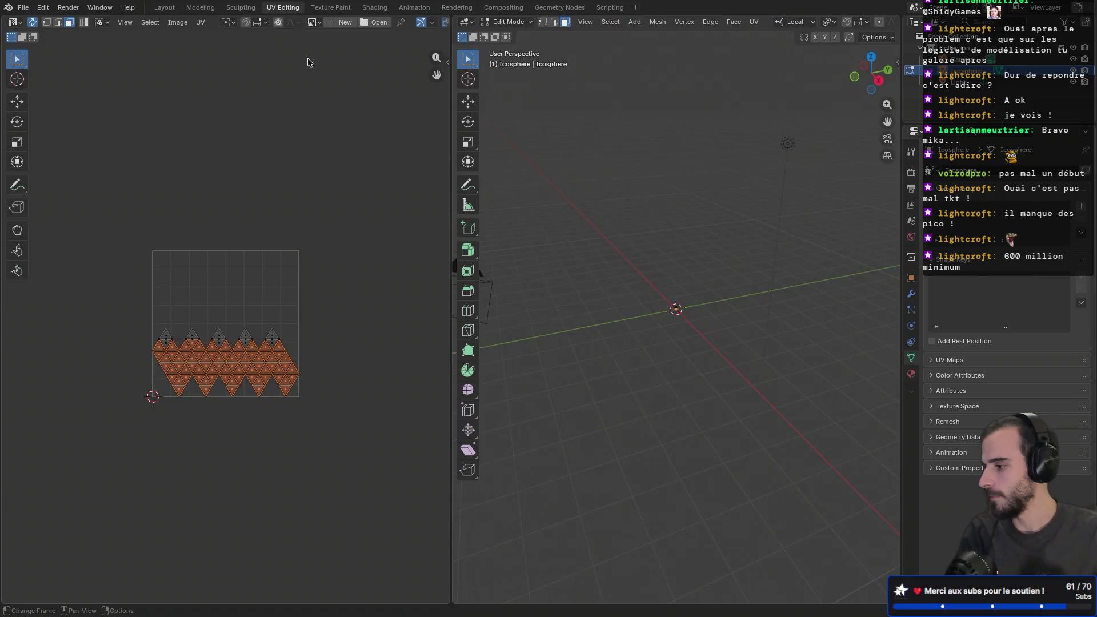
scroll(306, 303, up, 4)
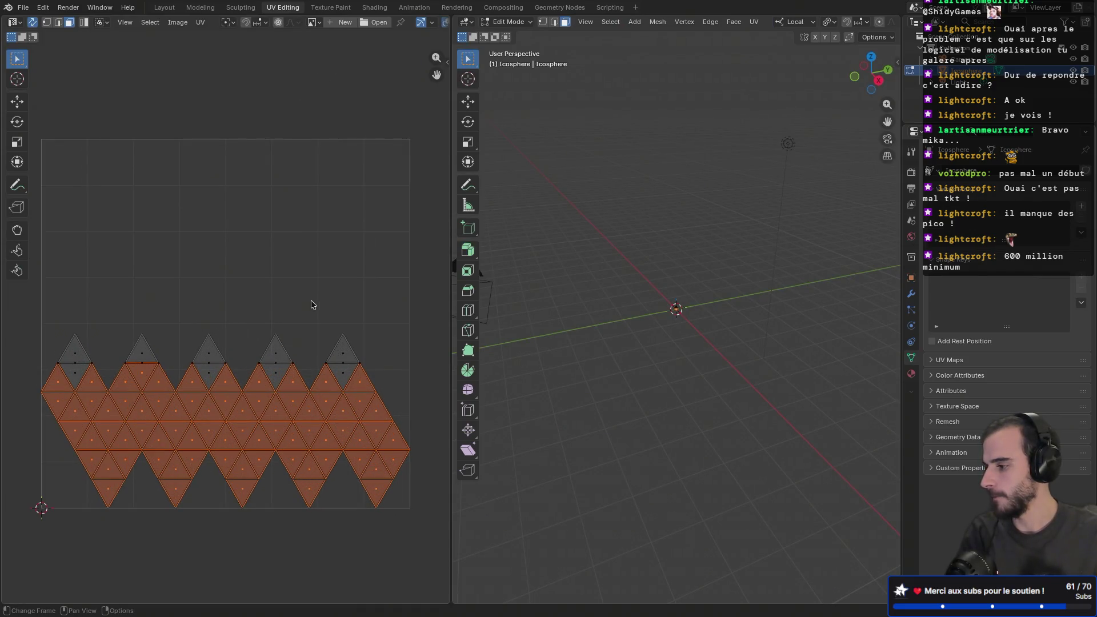
scroll(317, 294, down, 2)
scroll(318, 293, up, 2)
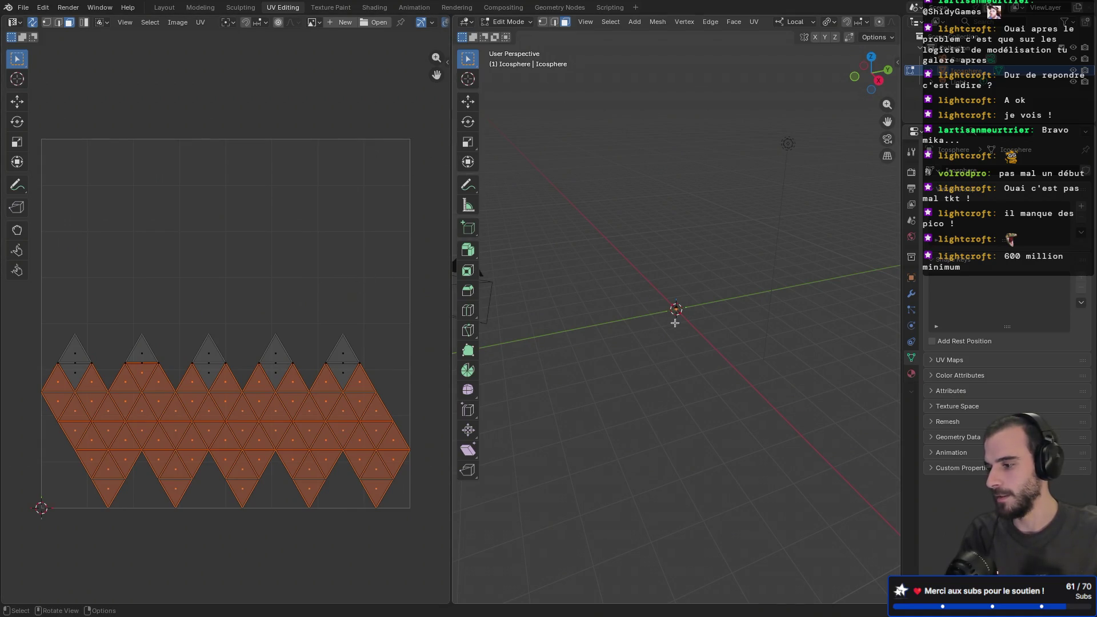
click(661, 340)
mouse_move(662, 341)
middle_down()
mouse_move(659, 328)
mouse_move(675, 326)
middle_up()
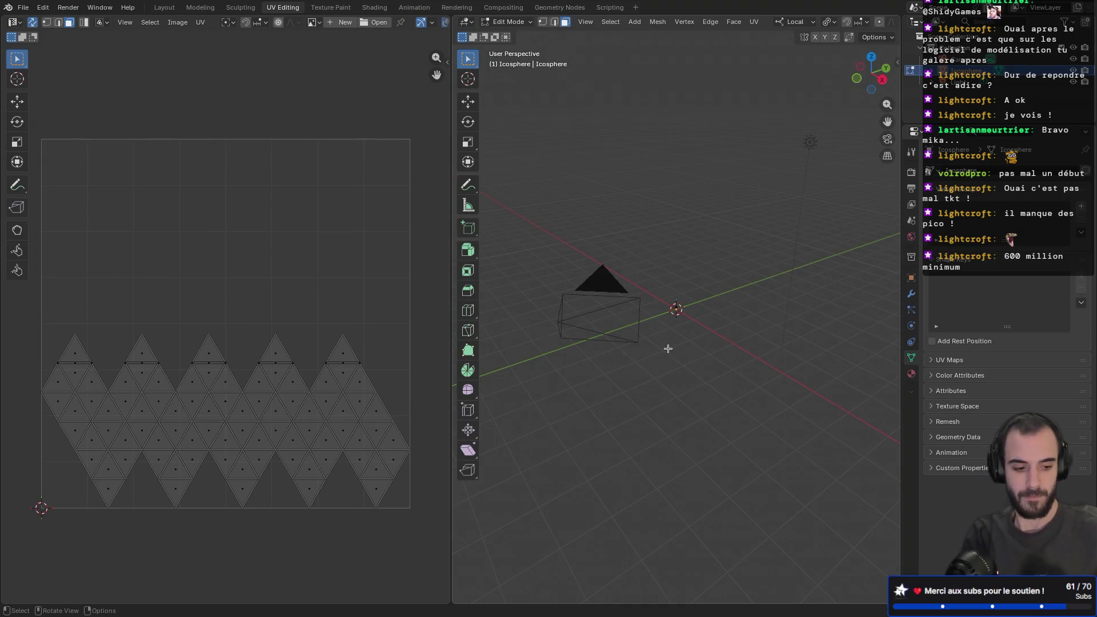
key(period)
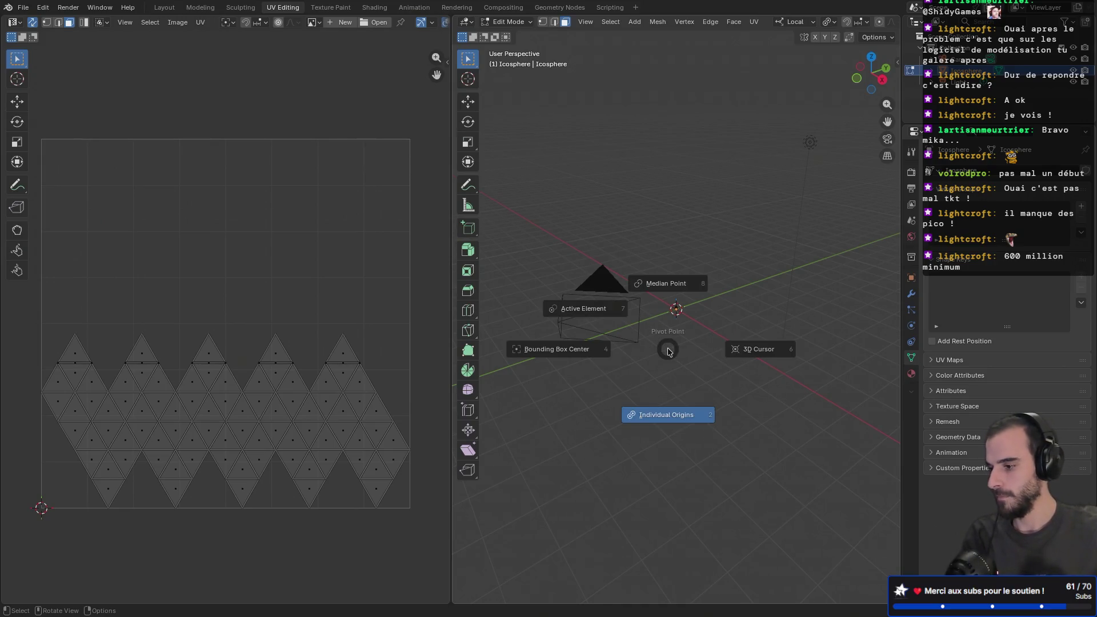
click(669, 350)
- Isolate the pineapple in local view, widen the UV editor, then go to Shading
key(KP_Divide)
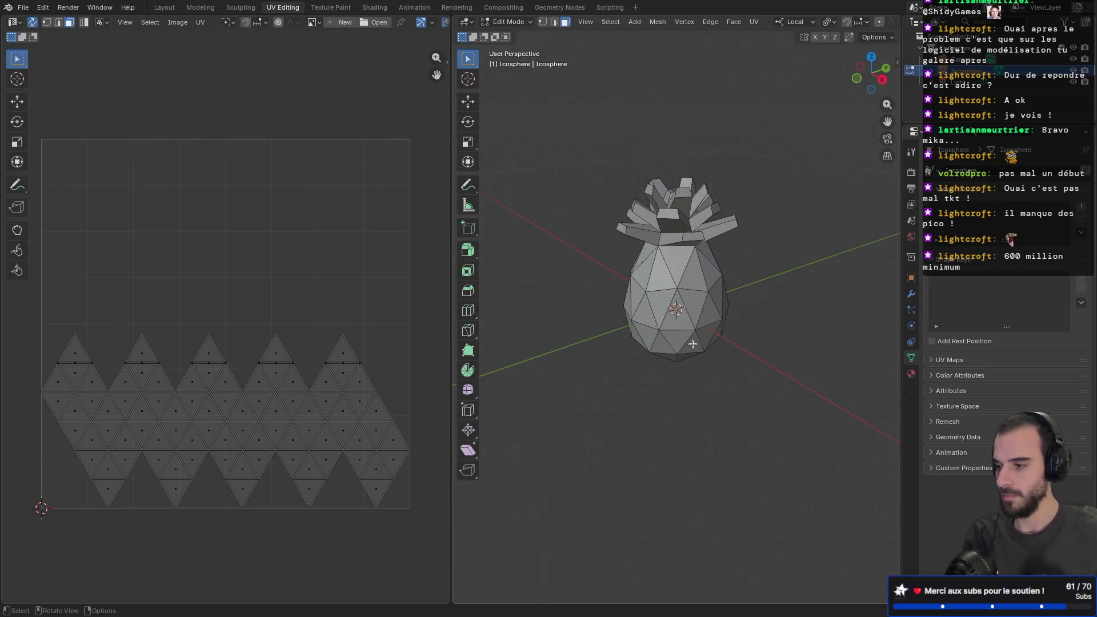
scroll(665, 351, down, 8)
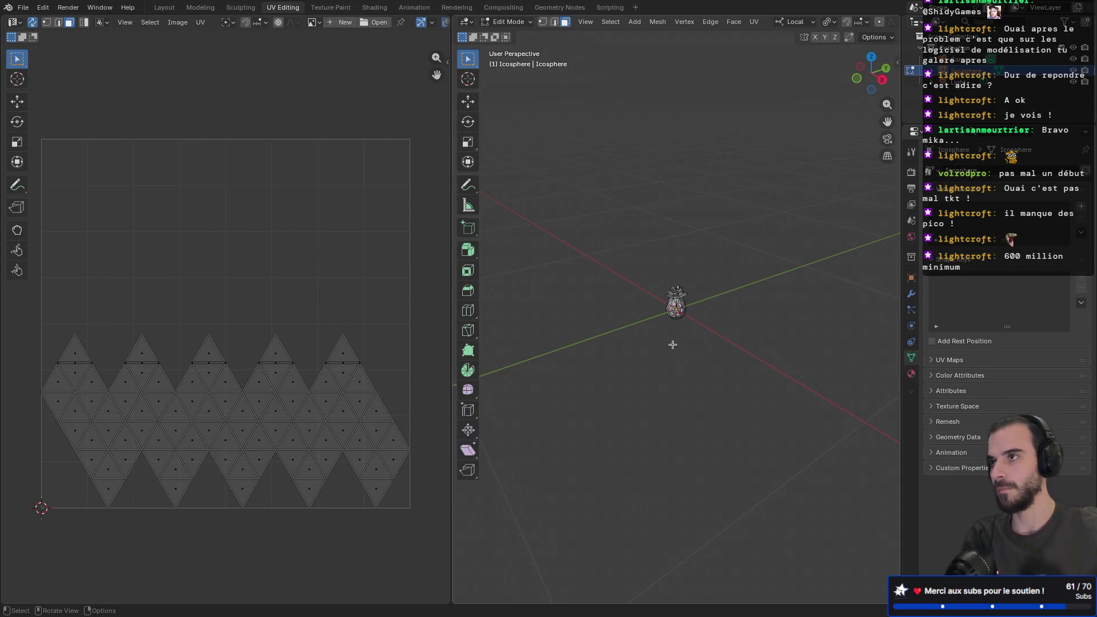
mouse_move(586, 347)
middle_down()
mouse_move(602, 308)
mouse_move(632, 319)
middle_up()
scroll(635, 320, up, 8)
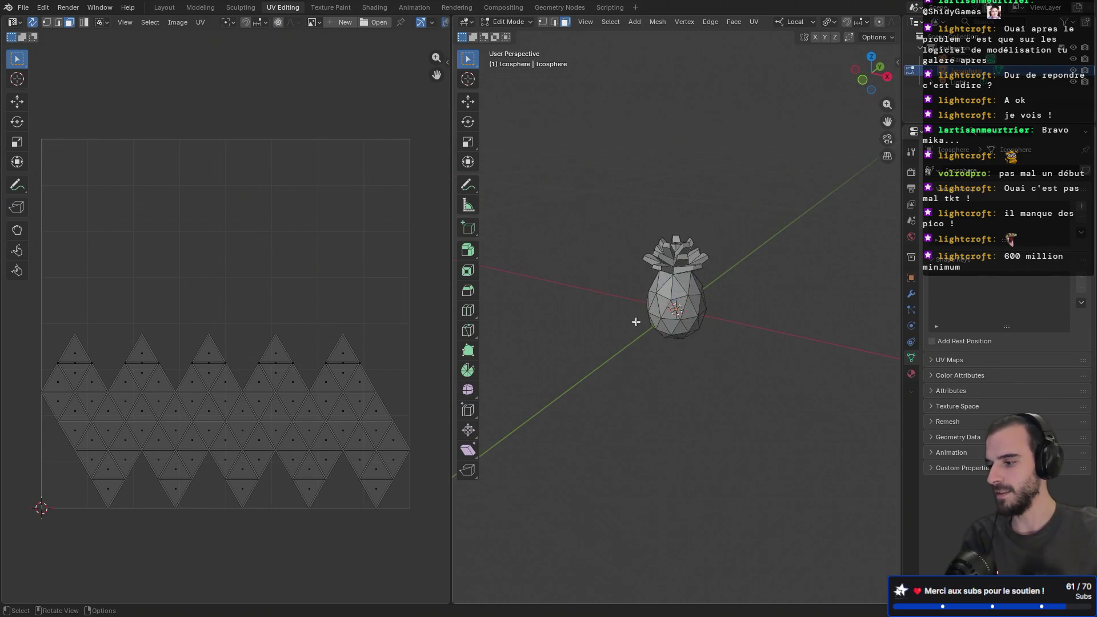
scroll(635, 322, up, 1)
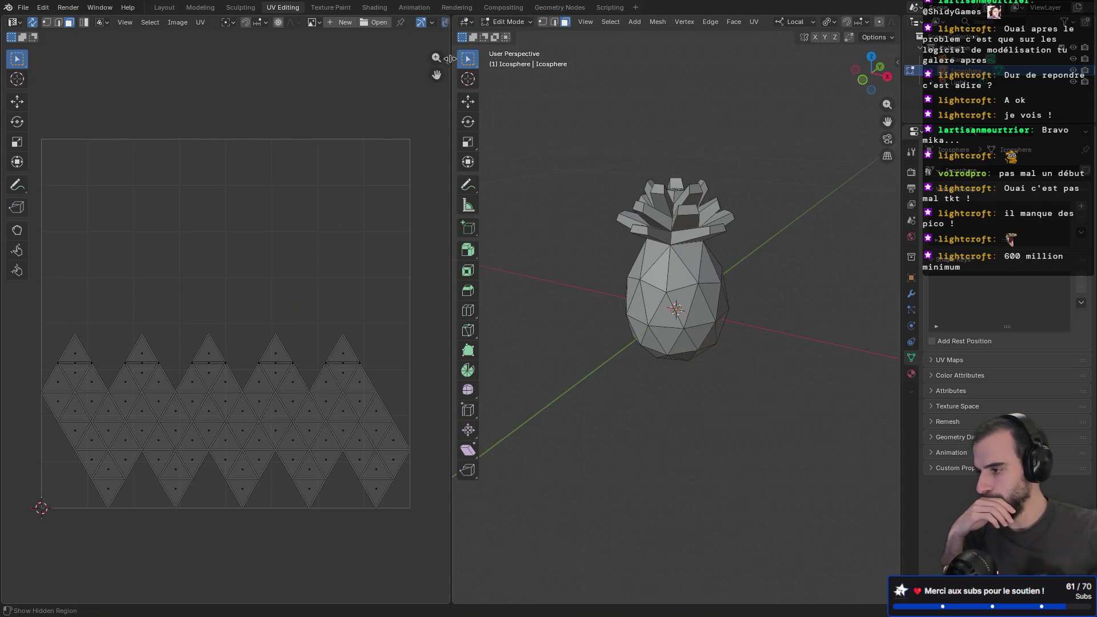
mouse_move(450, 58)
mouse_down()
mouse_move(479, 50)
mouse_move(387, 52)
mouse_move(392, 40)
mouse_up()
click(382, 8)
- Give the pineapple a new material with an Image Texture node feeding Base Color
mouse_move(457, 190)
middle_down()
mouse_move(514, 201)
mouse_move(460, 200)
middle_up()
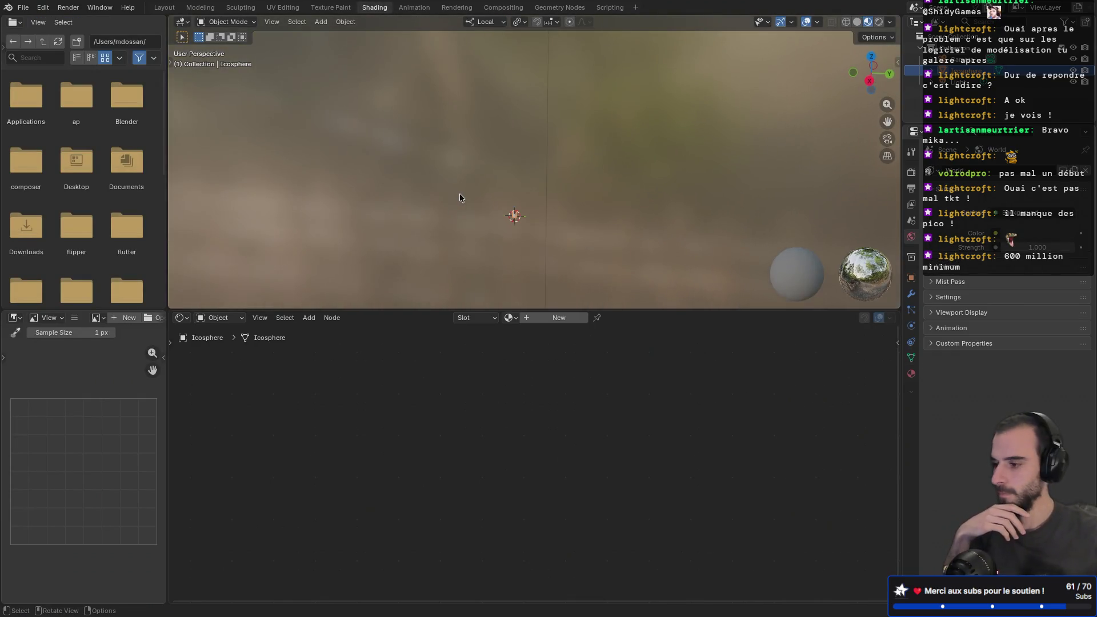
key(KP_Decimal)
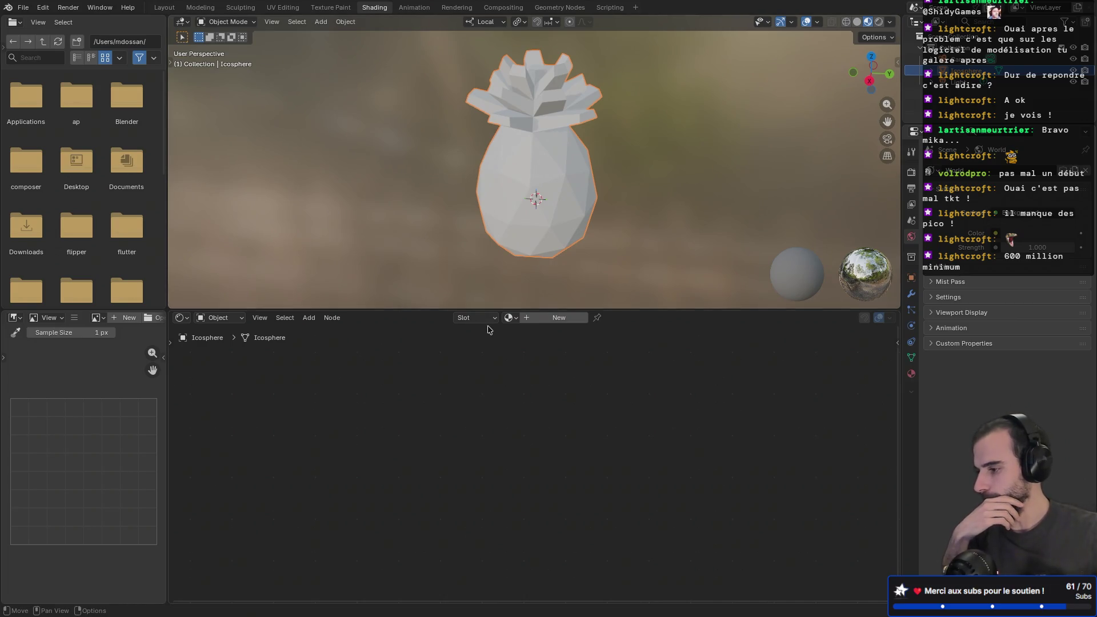
click(531, 321)
mouse_move(452, 447)
mouse_down()
mouse_move(342, 421)
mouse_move(354, 428)
mouse_up()
text(textu)
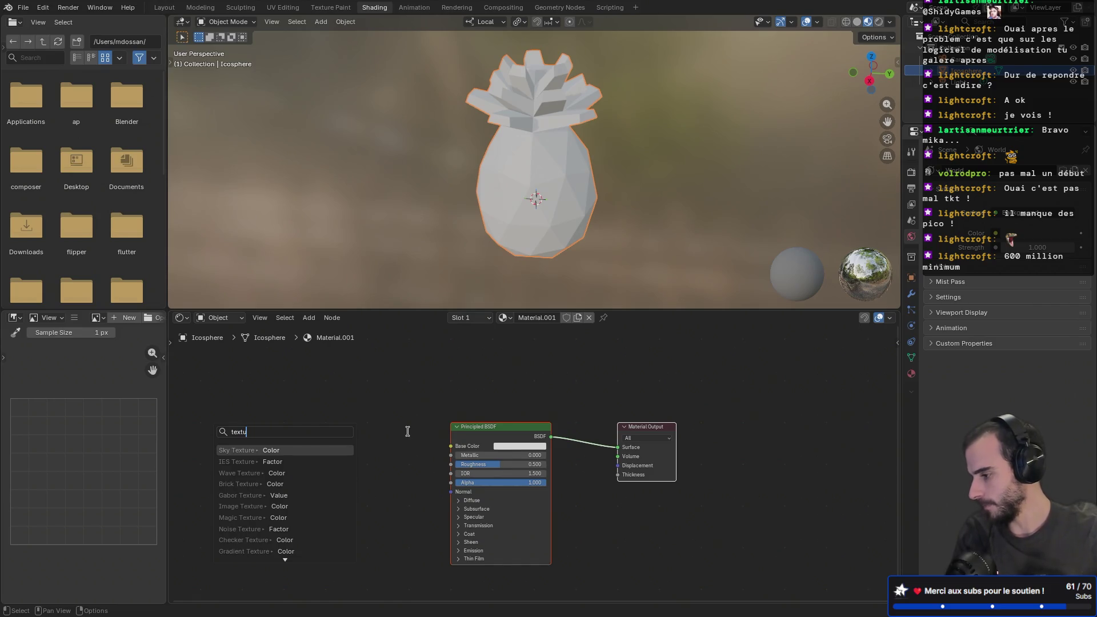
key(Down)
key(Down)
key(Down)
key(Return)
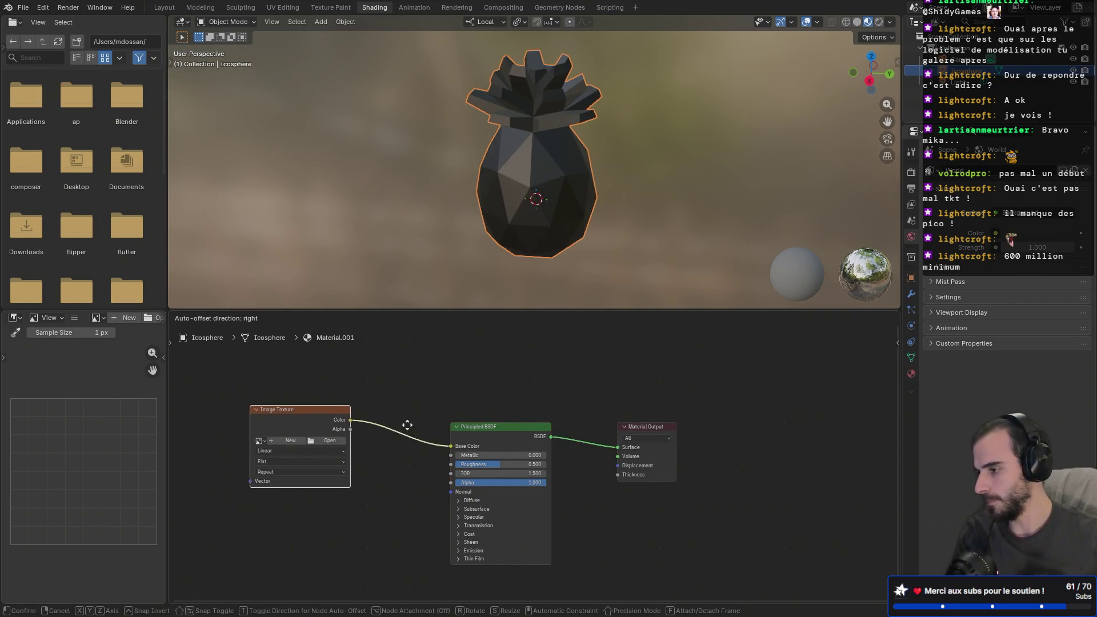
click(439, 440)
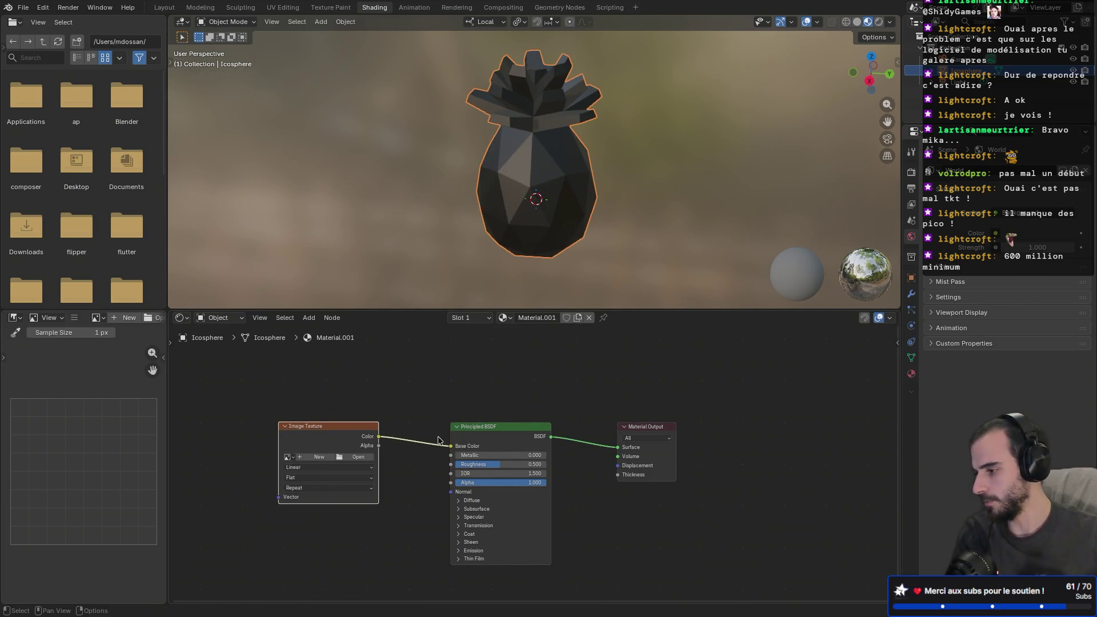
- Load resurrect-64-1x.png into the Image Texture node and move to Texture Paint
click(355, 457)
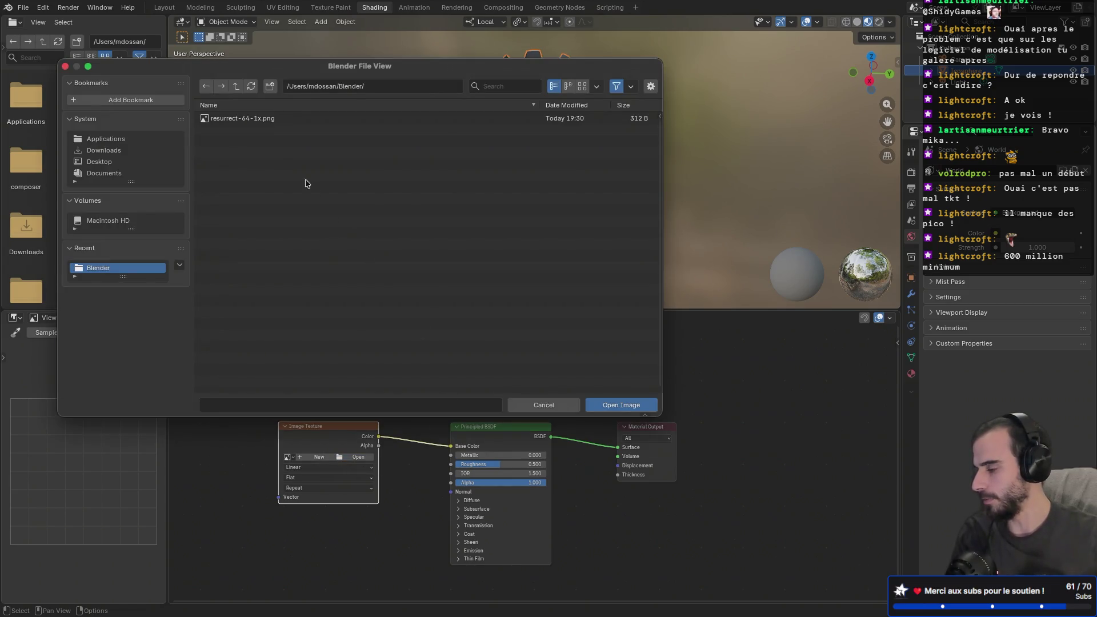
double_click(269, 118)
mouse_move(426, 197)
middle_down()
mouse_move(551, 155)
mouse_move(738, 136)
mouse_move(608, 135)
mouse_move(342, 161)
middle_up()
mouse_move(516, 149)
middle_down()
mouse_move(565, 130)
mouse_move(520, 125)
middle_up()
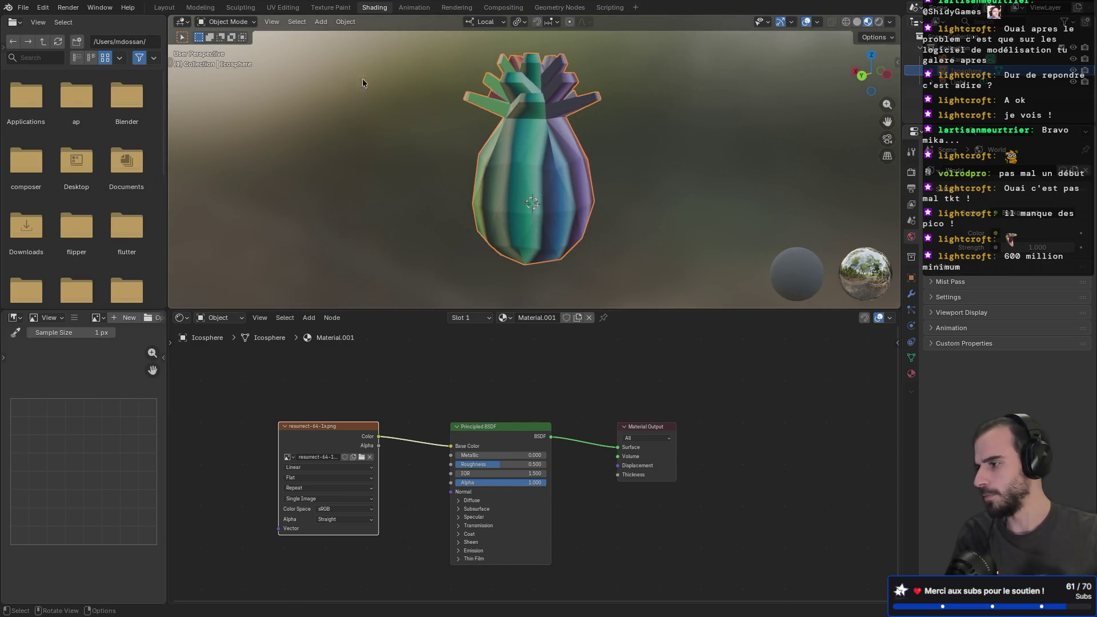
click(325, 8)
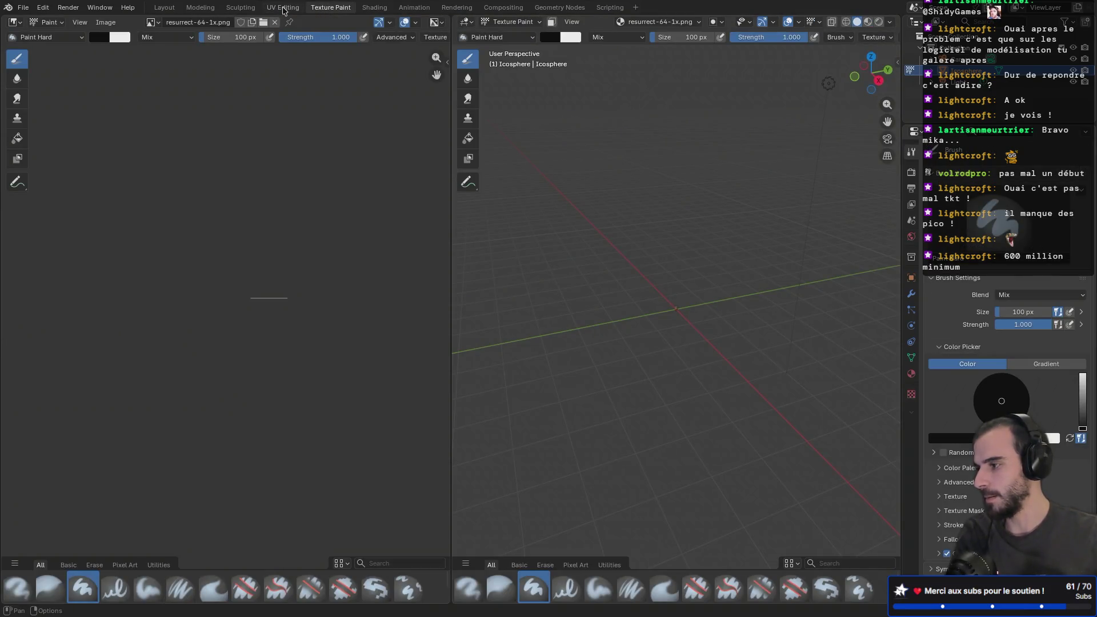
- In UV Editing, widen the UV editor and zoom in on the palette's colour strip
click(284, 9)
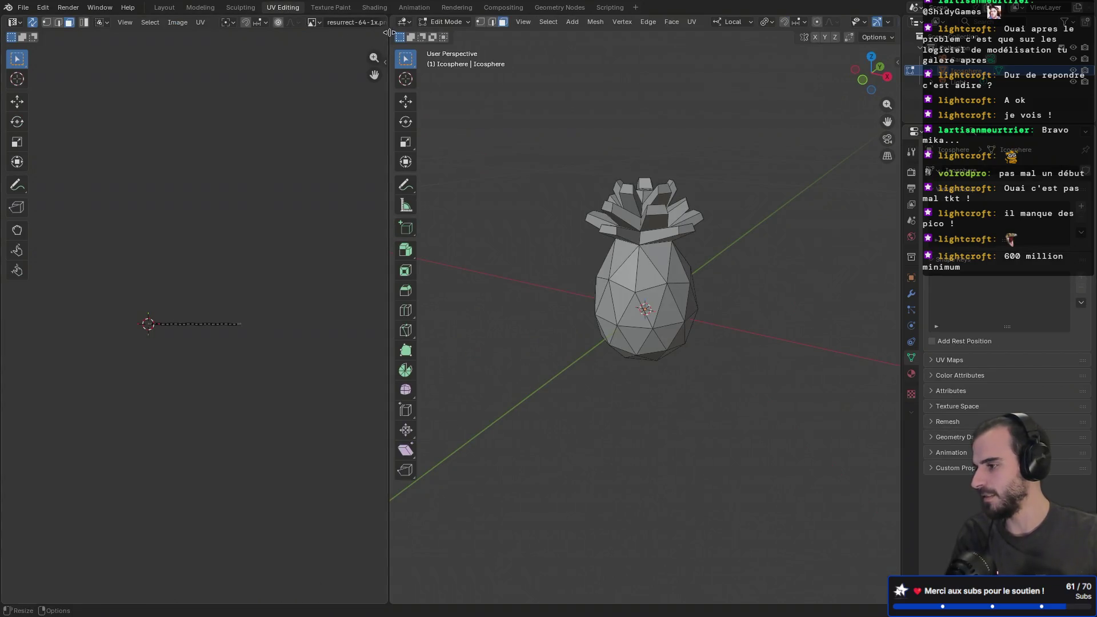
drag(389, 32, 459, 32)
scroll(201, 375, up, 6)
scroll(196, 350, up, 3)
mouse_move(196, 350)
middle_down()
mouse_move(215, 307)
mouse_move(407, 267)
mouse_move(326, 271)
middle_up()
scroll(257, 297, down, 3)
scroll(225, 272, up, 5)
mouse_move(224, 270)
middle_down()
mouse_move(260, 314)
mouse_move(286, 301)
middle_up()
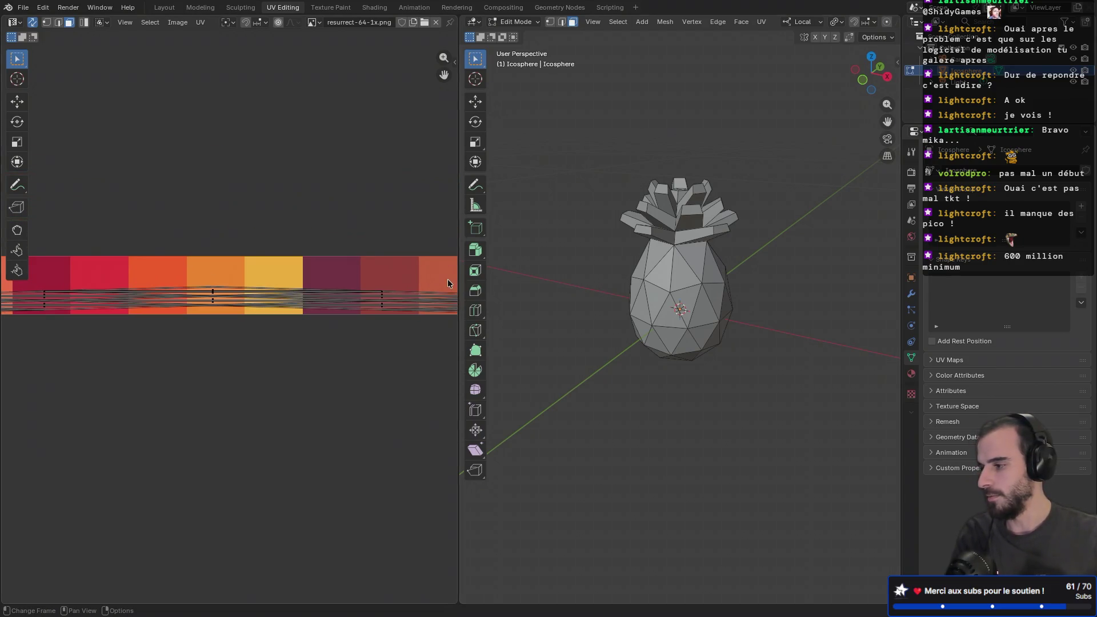
- Box-select all pineapple body faces in X-ray and verify the selection
mouse_move(577, 291)
middle_down()
mouse_move(679, 271)
mouse_move(754, 309)
mouse_move(850, 293)
mouse_move(828, 294)
middle_up()
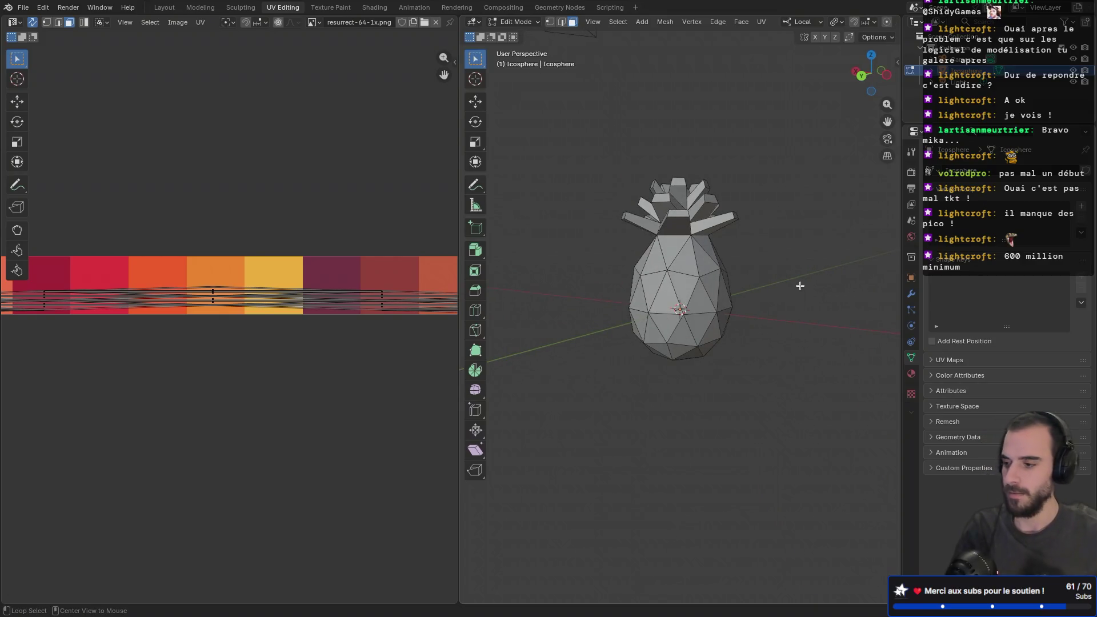
key(alt+z)
mouse_move(590, 246)
mouse_down()
mouse_move(743, 306)
mouse_move(814, 382)
mouse_up()
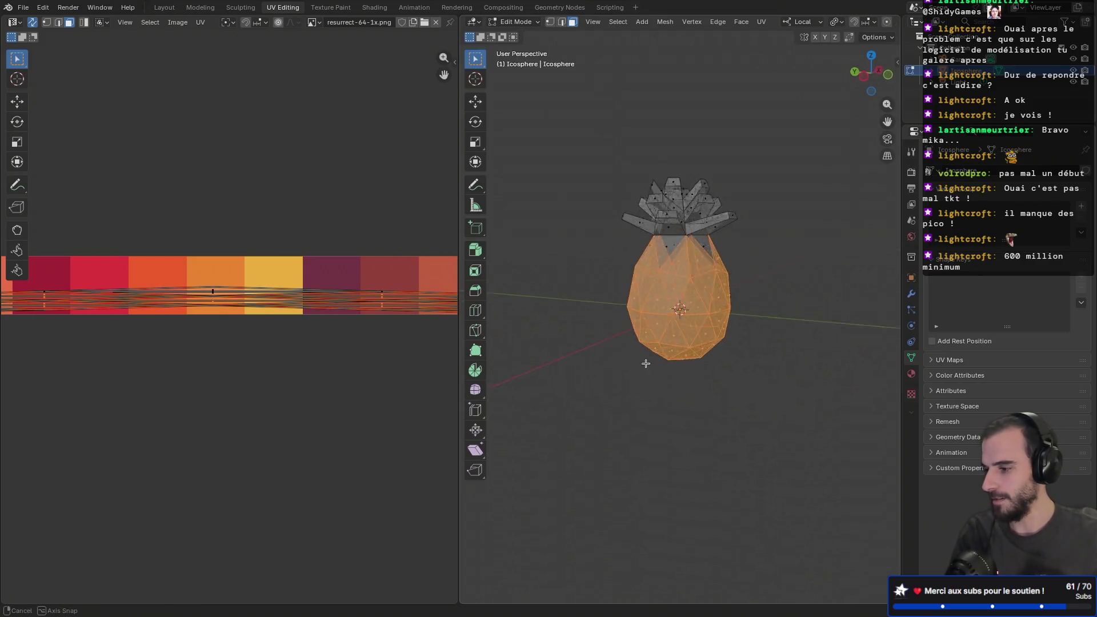
key(alt+z)
mouse_move(644, 350)
middle_down()
mouse_move(730, 288)
mouse_move(667, 268)
middle_up()
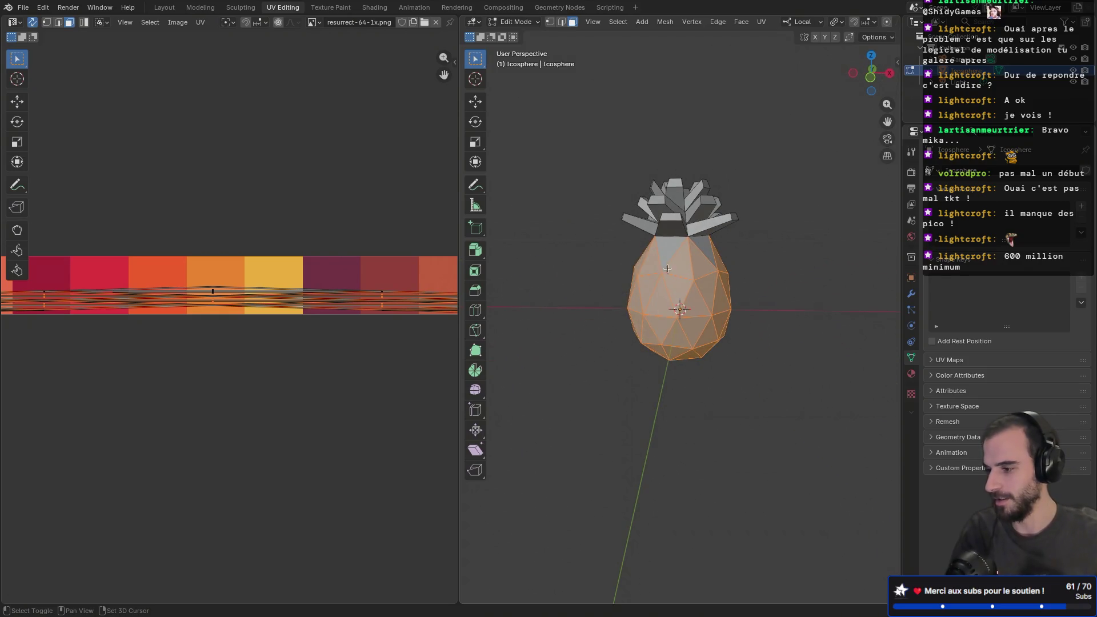
mouse_move(789, 249)
middle_down()
mouse_move(671, 255)
mouse_move(778, 270)
mouse_move(514, 262)
middle_up()
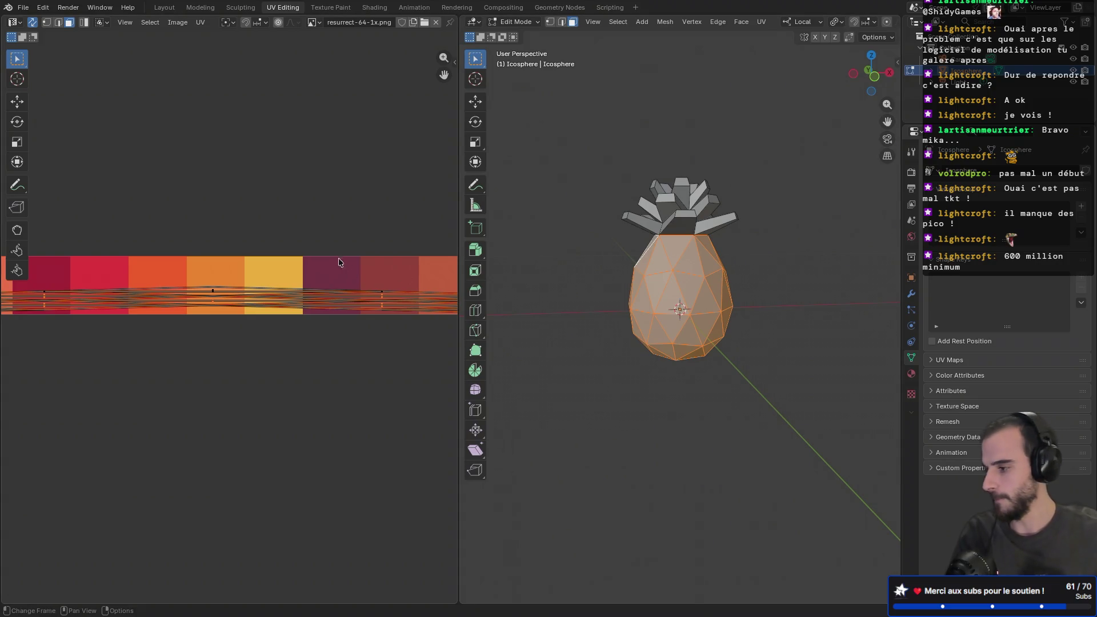
click(271, 226)
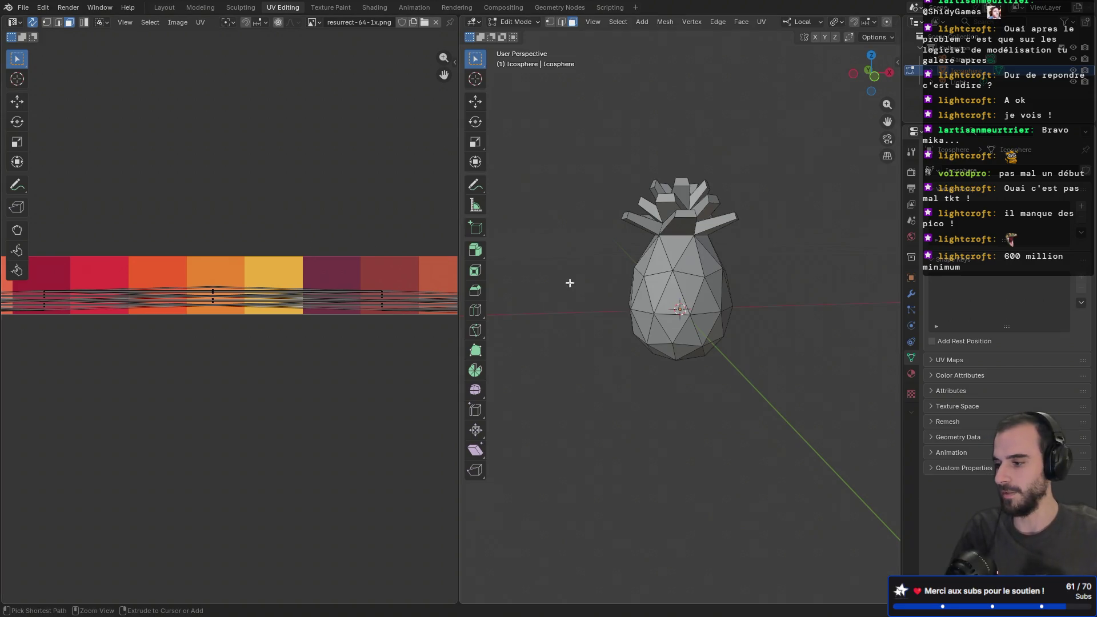
key(ctrl+z)
middle_drag(570, 280, 514, 269)
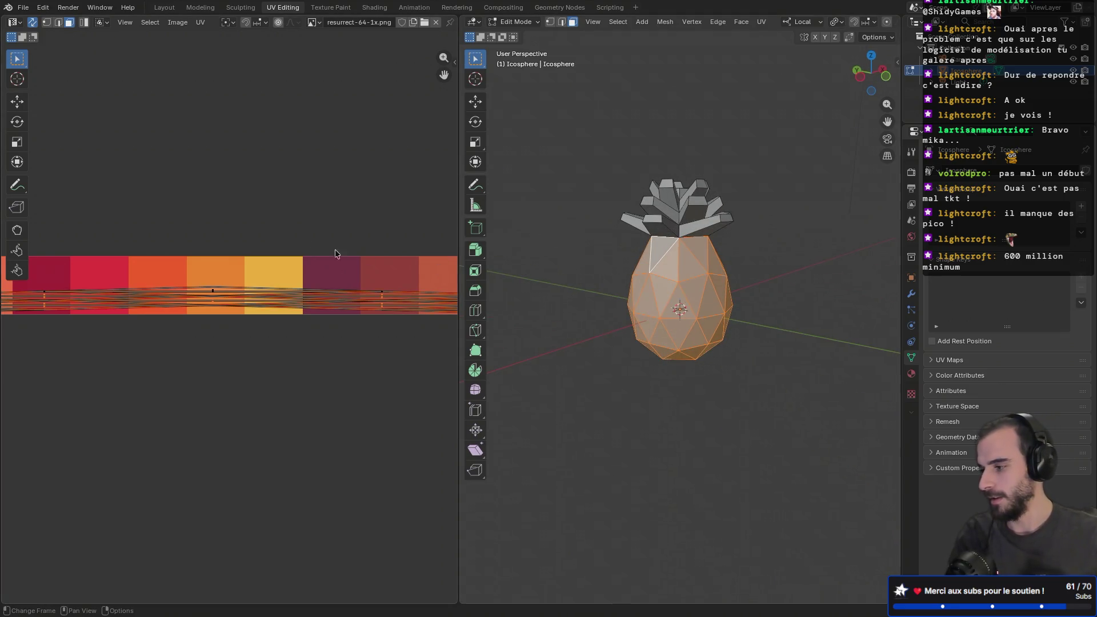
- Scale the body UVs to 0 with S 0 and begin moving them along the strip
text(s)
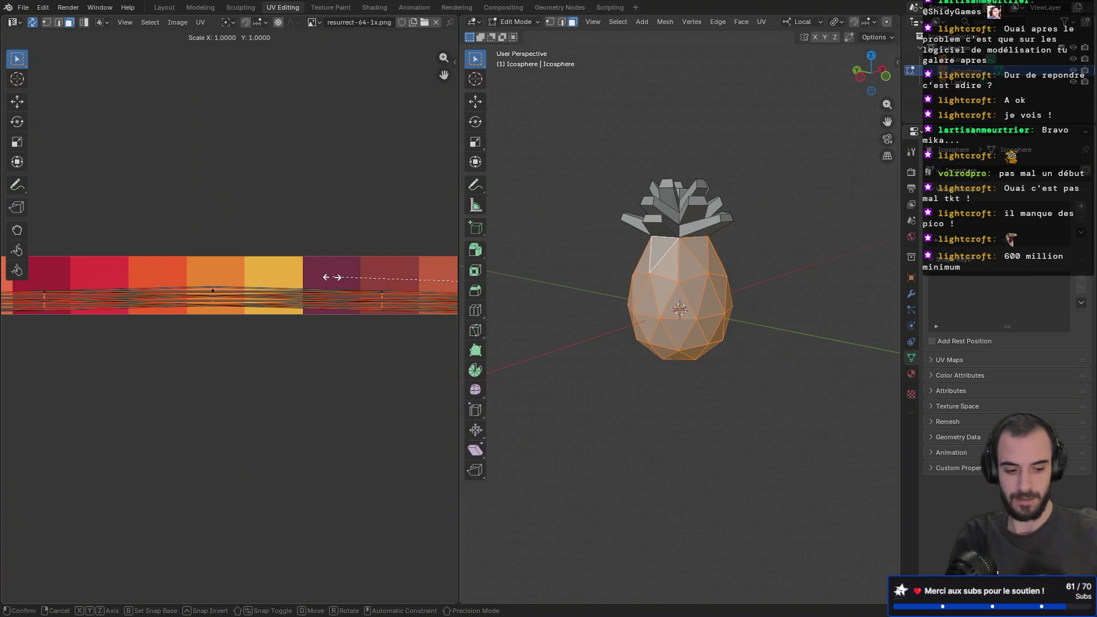
text(0)
key(Return)
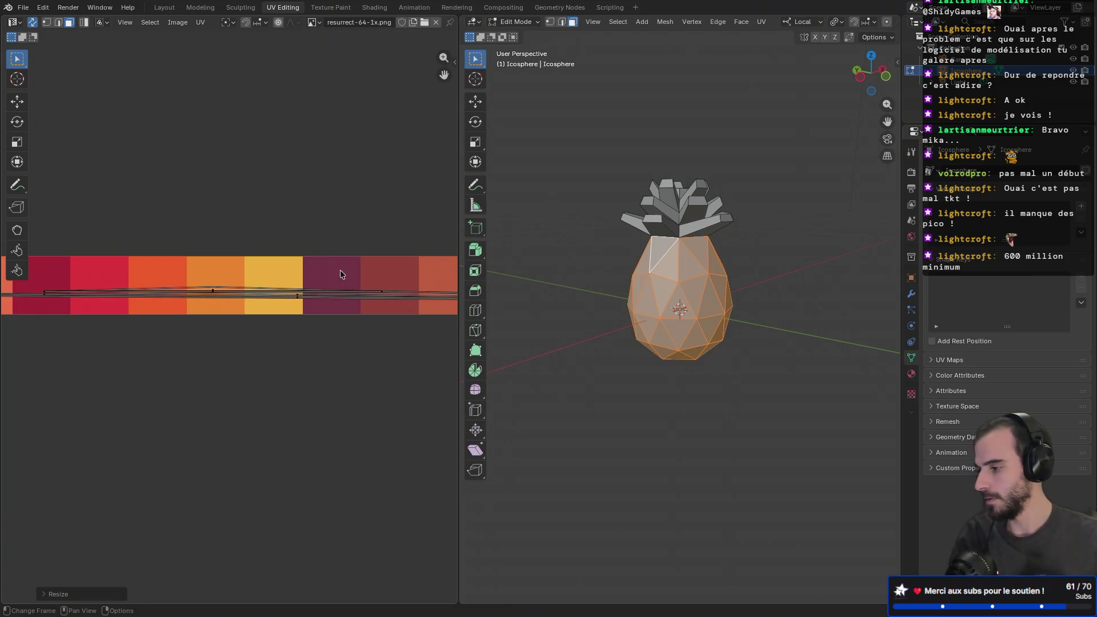
middle_drag(377, 253, 248, 244)
scroll(257, 249, down, 6)
scroll(262, 302, up, 2)
key(g)
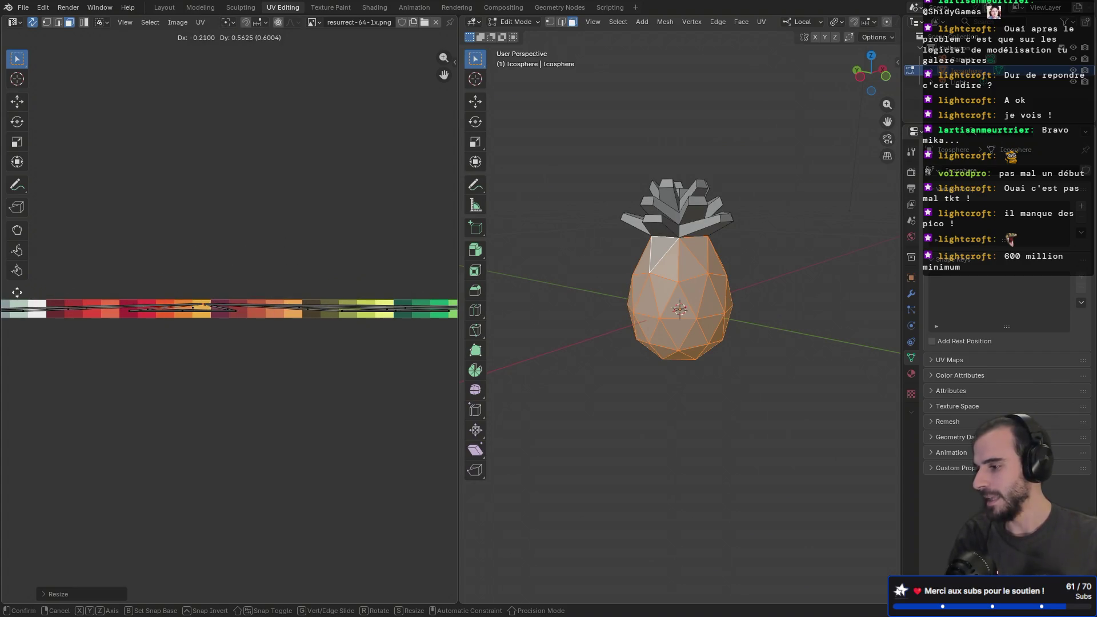
- Drop the body UVs onto the orange palette swatches and select the whole mesh
click(394, 322)
mouse_move(577, 343)
middle_down()
mouse_move(601, 209)
mouse_move(587, 355)
middle_up()
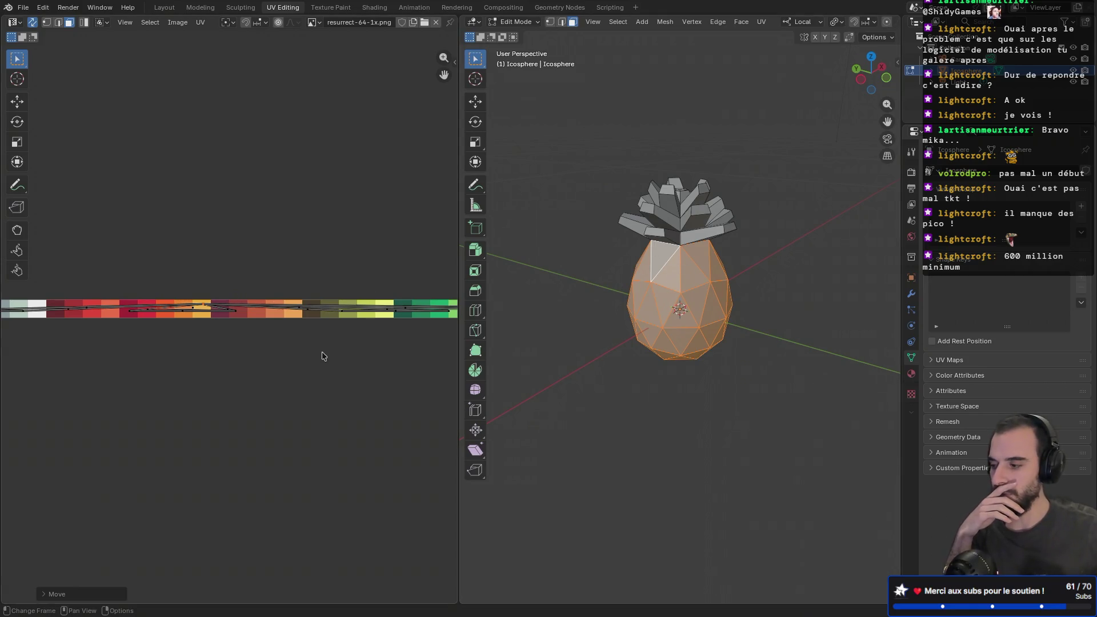
scroll(199, 323, up, 8)
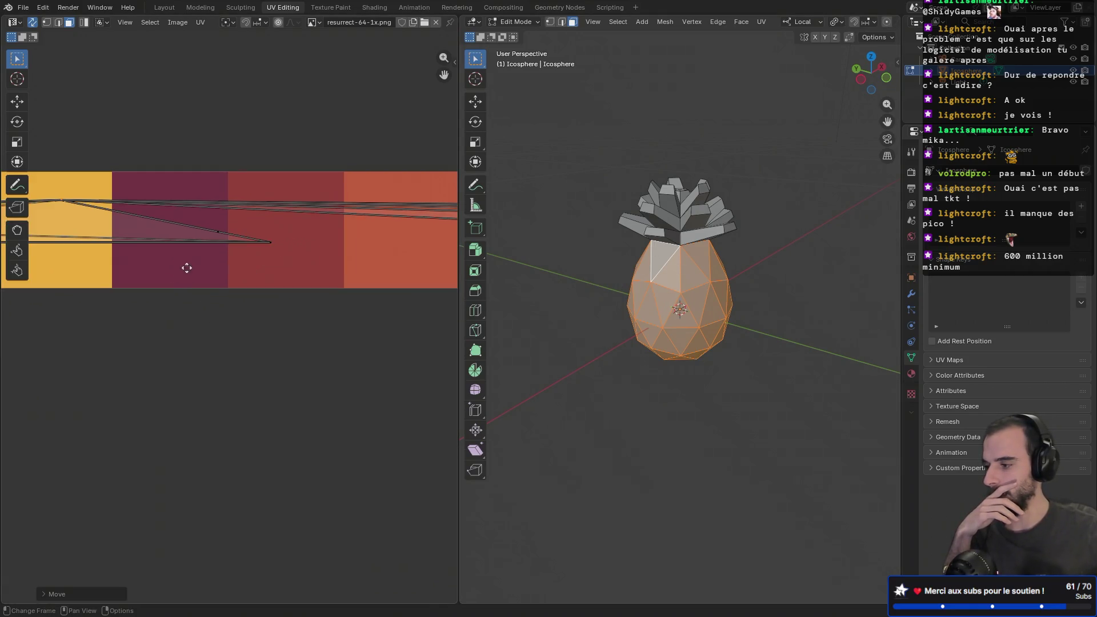
middle_drag(187, 268, 337, 281)
middle_drag(548, 257, 555, 224)
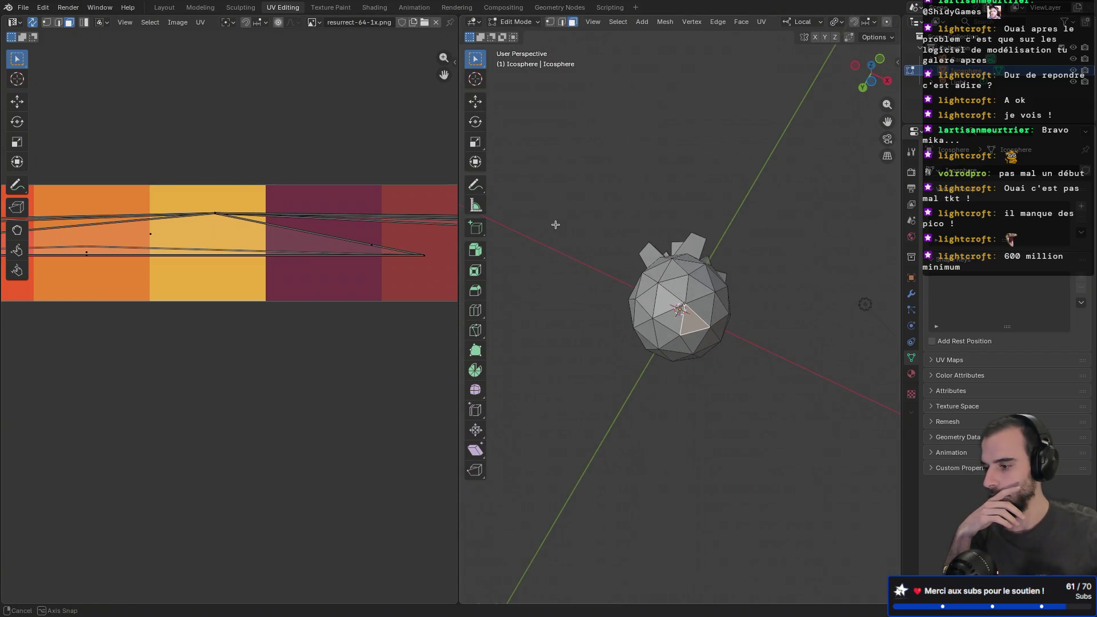
key(a)
mouse_move(585, 232)
middle_down()
mouse_move(583, 308)
mouse_move(568, 279)
mouse_move(514, 289)
mouse_move(509, 226)
mouse_move(549, 272)
middle_up()
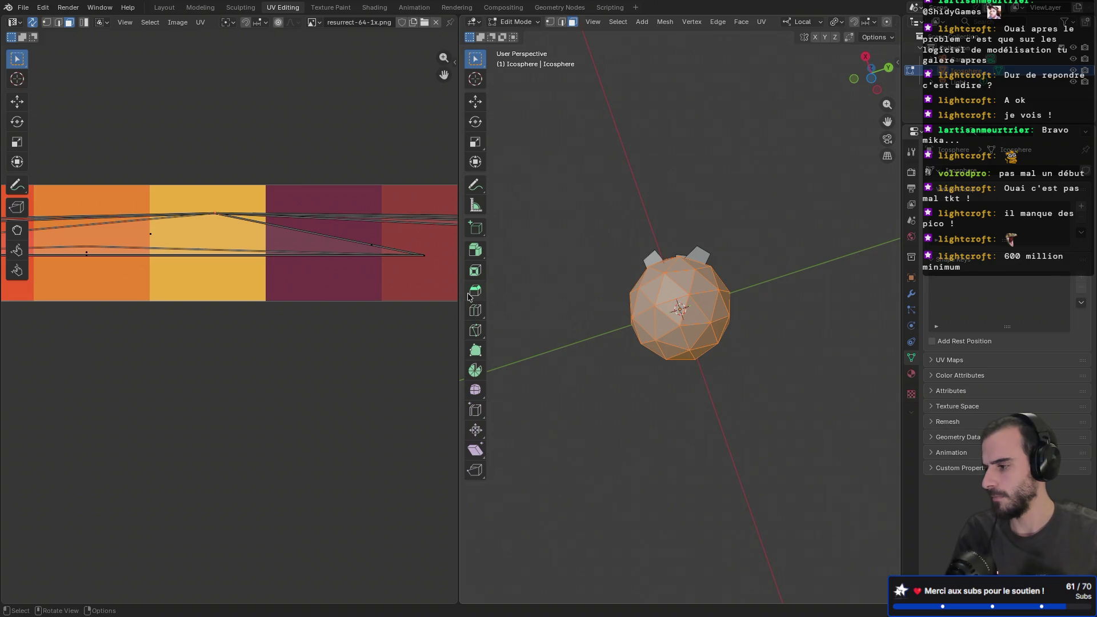
- Preview the orange-textured pineapple in the Texture Paint and Shading workspaces
middle_drag(600, 314, 662, 351)
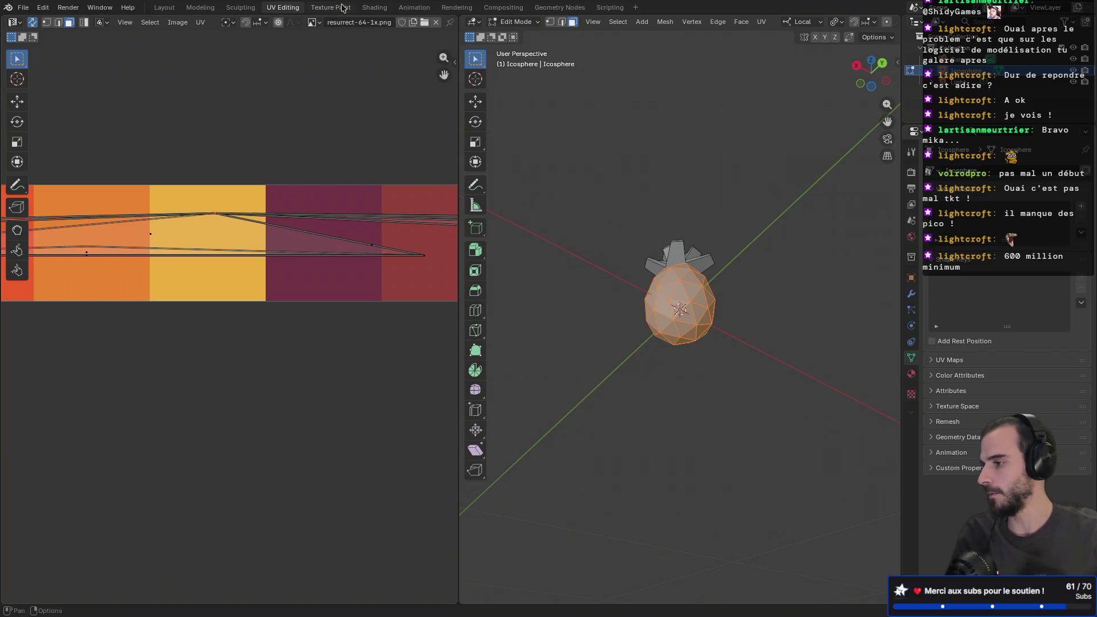
click(331, 7)
click(375, 7)
mouse_move(503, 189)
middle_down()
mouse_move(684, 187)
mouse_move(478, 201)
mouse_move(547, 183)
middle_up()
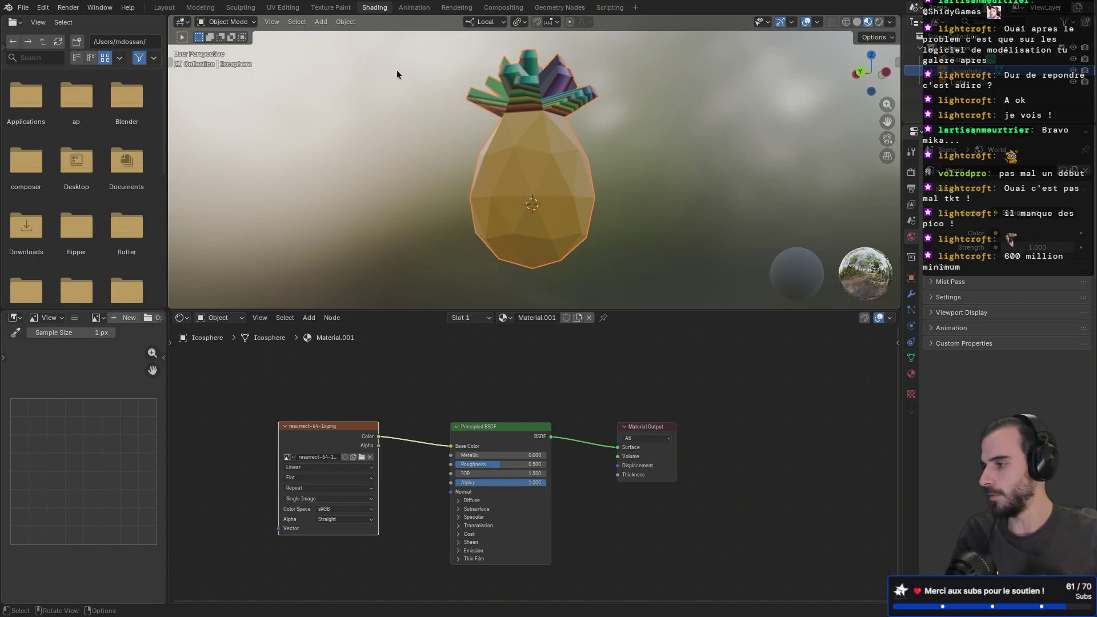
- In UV Editing, pan the palette image and nudge the selected body UV vertex slightly
click(281, 7)
scroll(171, 194, down, 3)
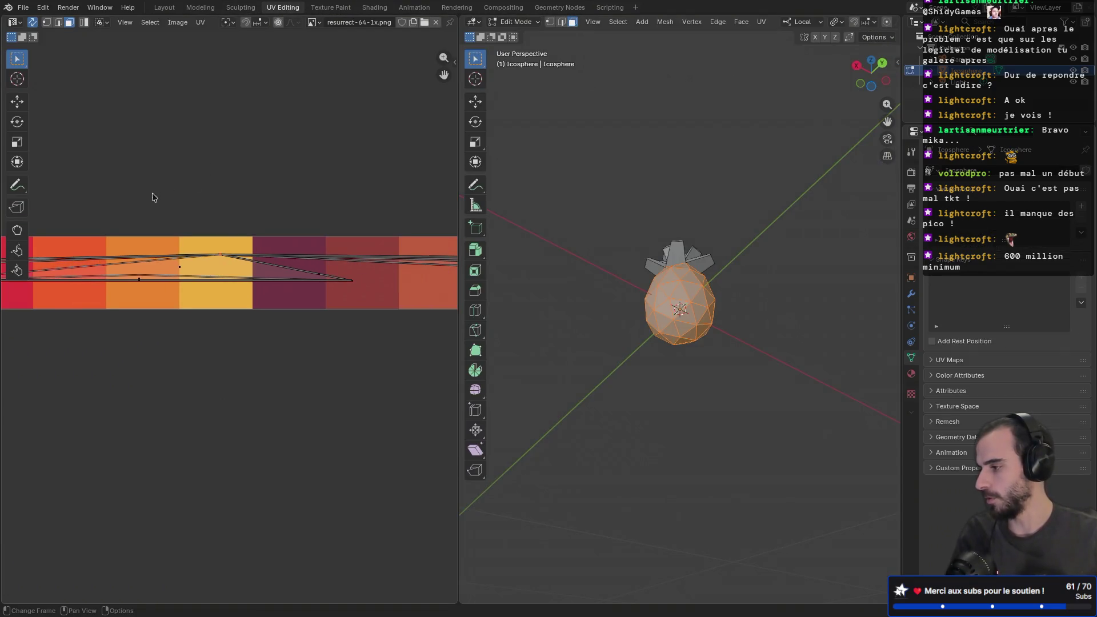
mouse_move(191, 200)
middle_down()
mouse_move(196, 166)
mouse_move(159, 171)
mouse_move(338, 188)
mouse_move(290, 187)
mouse_move(326, 186)
mouse_move(309, 174)
mouse_move(367, 181)
mouse_move(238, 172)
mouse_move(307, 184)
mouse_move(227, 181)
mouse_move(294, 191)
middle_up()
scroll(367, 181, down, 3)
scroll(221, 228, up, 2)
scroll(223, 228, down, 1)
scroll(248, 228, up, 2)
key(g)
click(179, 219)
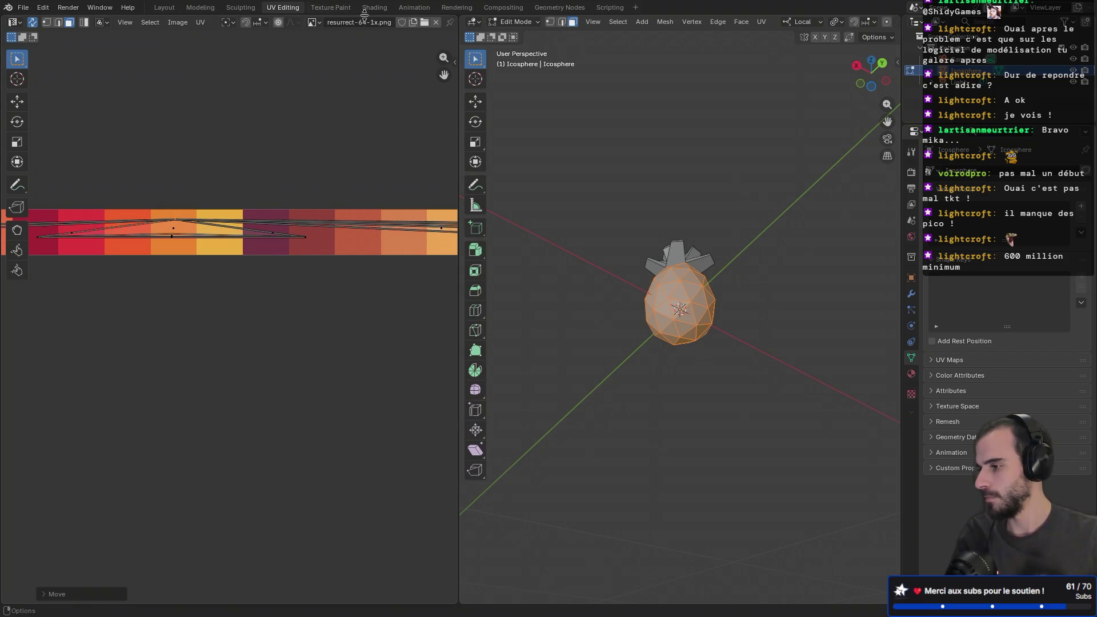
- Show the orange-textured pineapple in Material Preview, upright, and select two adjacent body faces
scroll(865, 28, down, 2)
scroll(864, 29, down, 8)
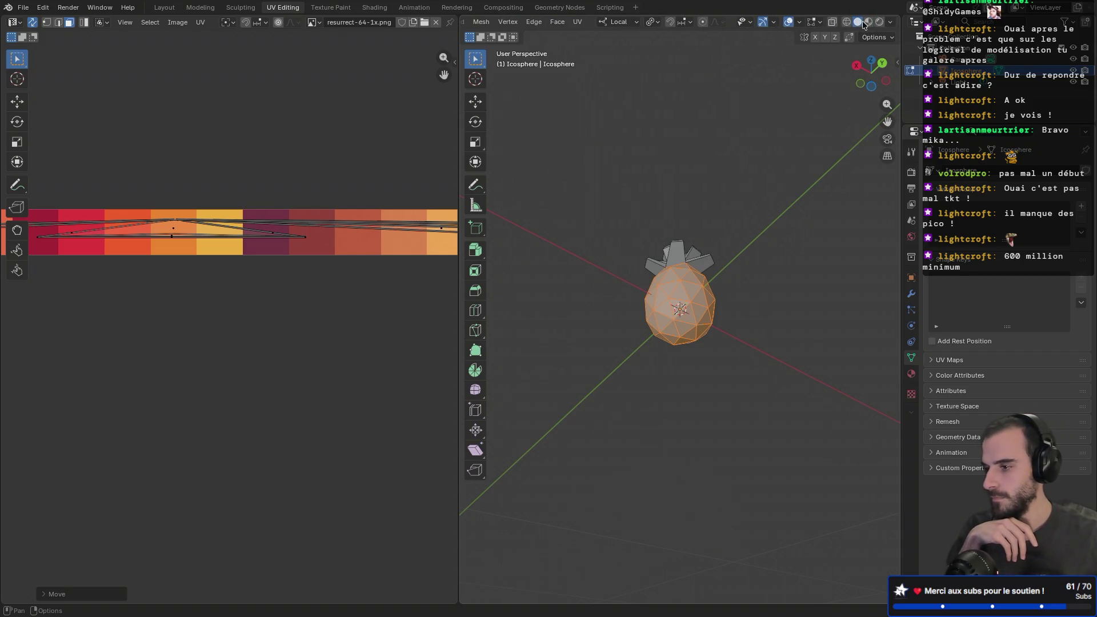
click(864, 26)
middle_drag(737, 225, 733, 269)
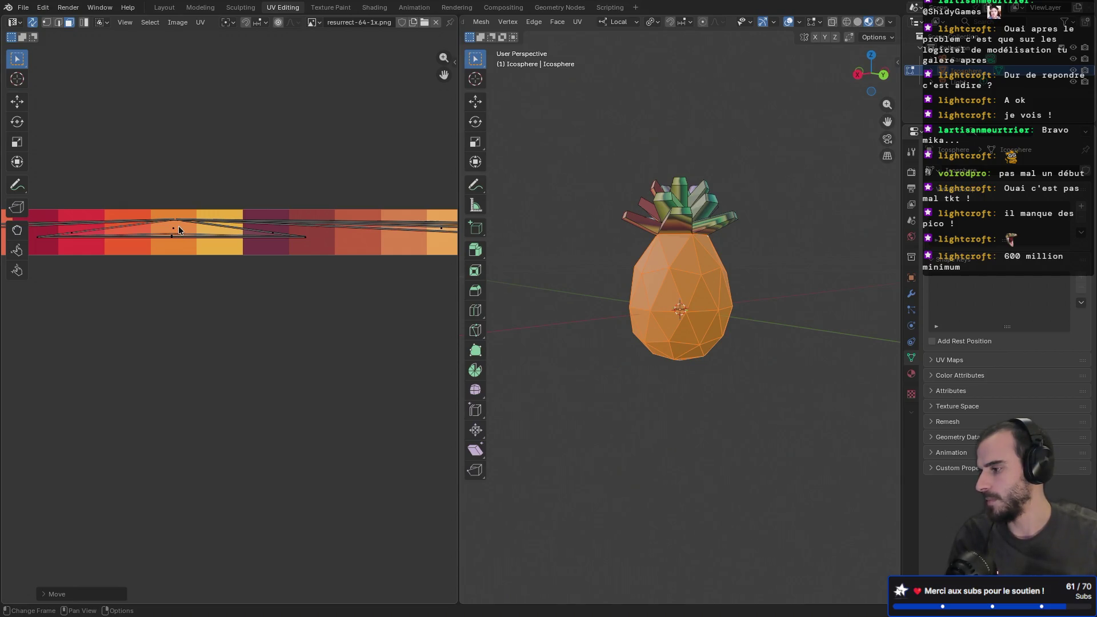
click(671, 287)
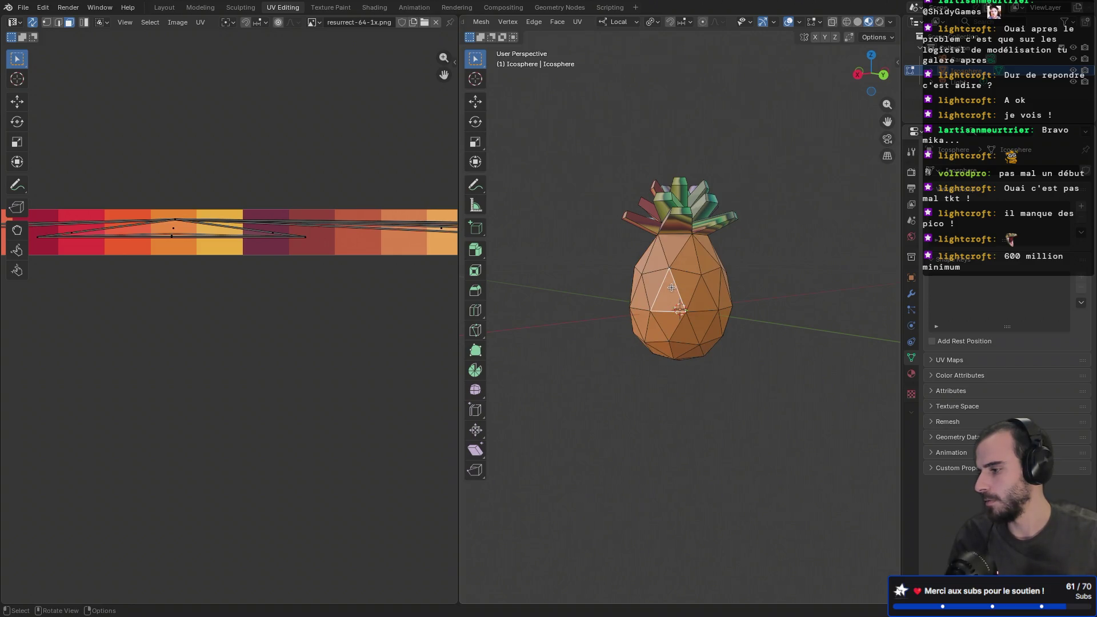
click(683, 286)
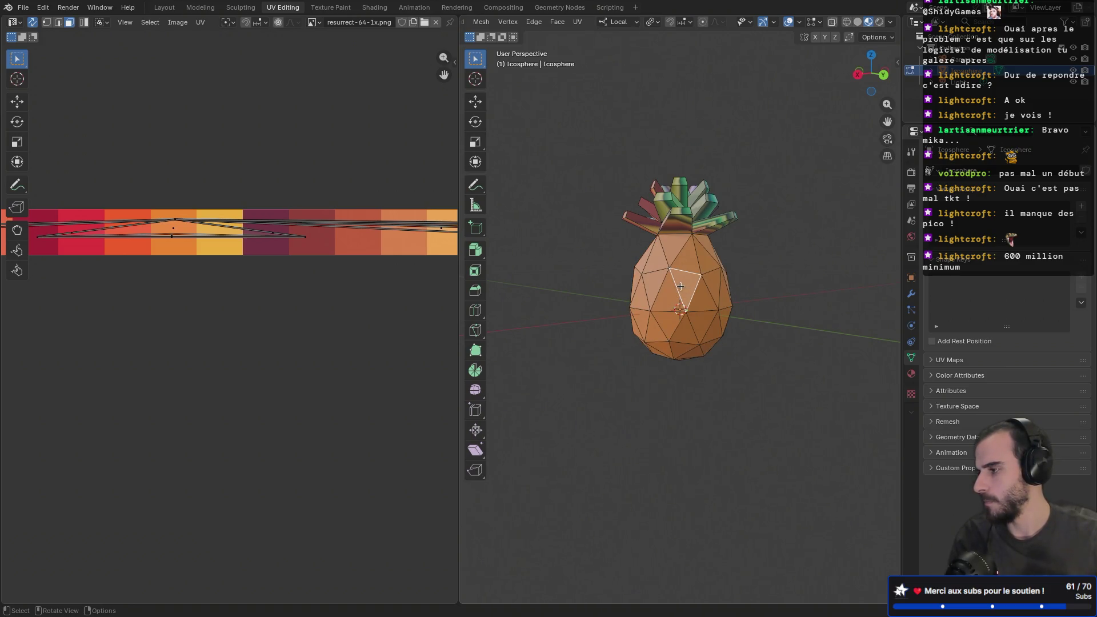
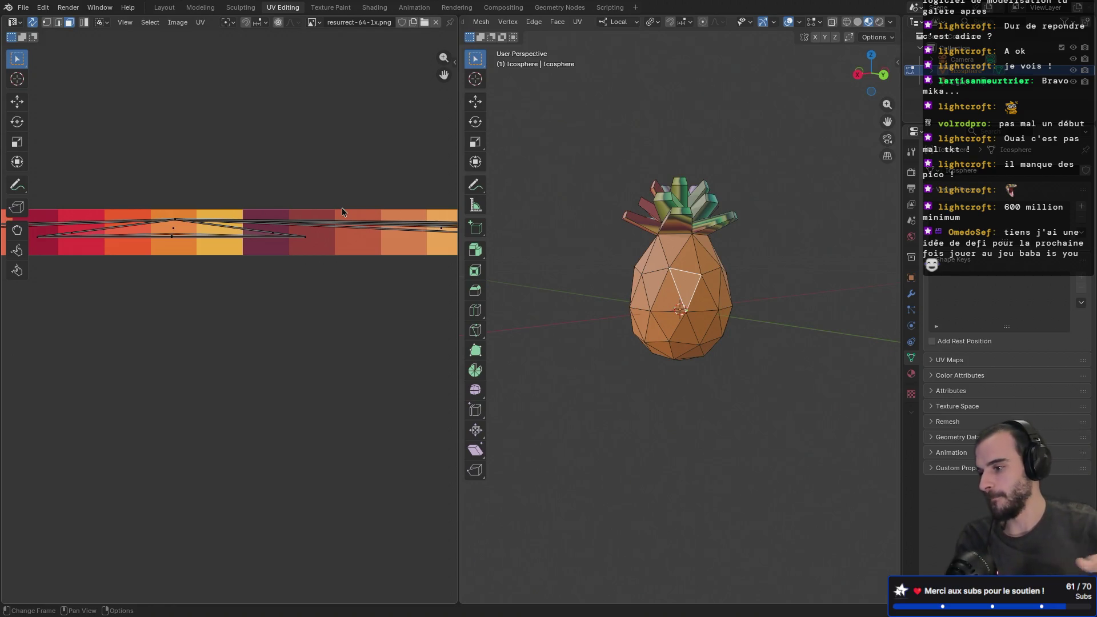
- Orbit around the pineapple and select several body triangle faces, ending on a front-centre face
mouse_move(583, 289)
middle_down()
mouse_move(805, 292)
mouse_move(701, 291)
middle_up()
click(701, 295)
mouse_move(774, 276)
middle_down()
mouse_move(666, 283)
mouse_move(680, 291)
mouse_move(655, 294)
middle_up()
click(683, 290)
click(702, 289)
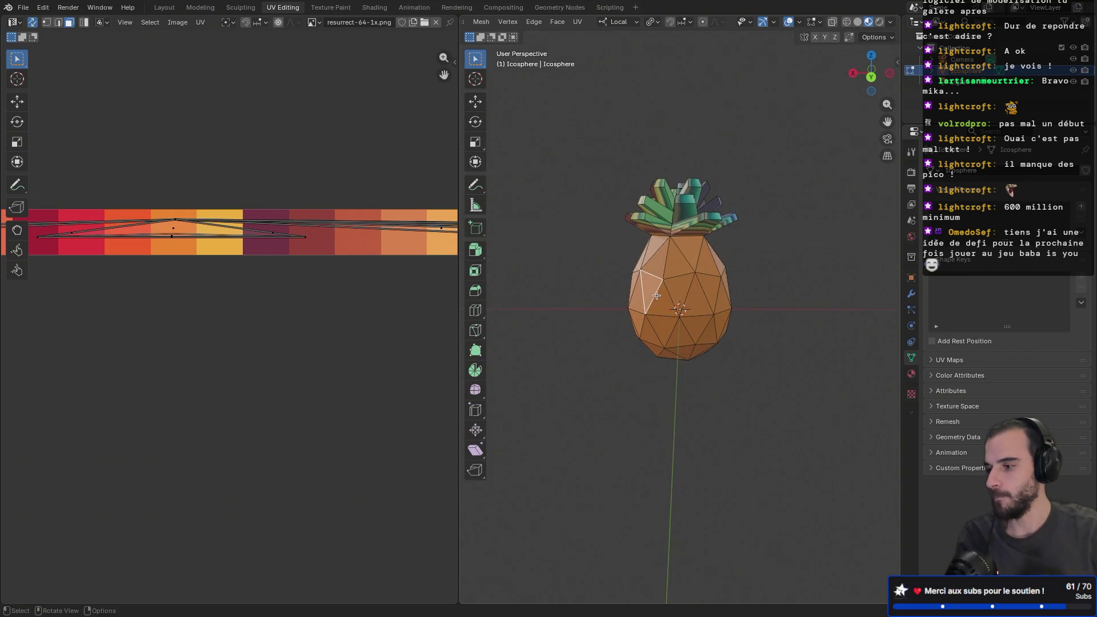
click(666, 299)
click(678, 287)
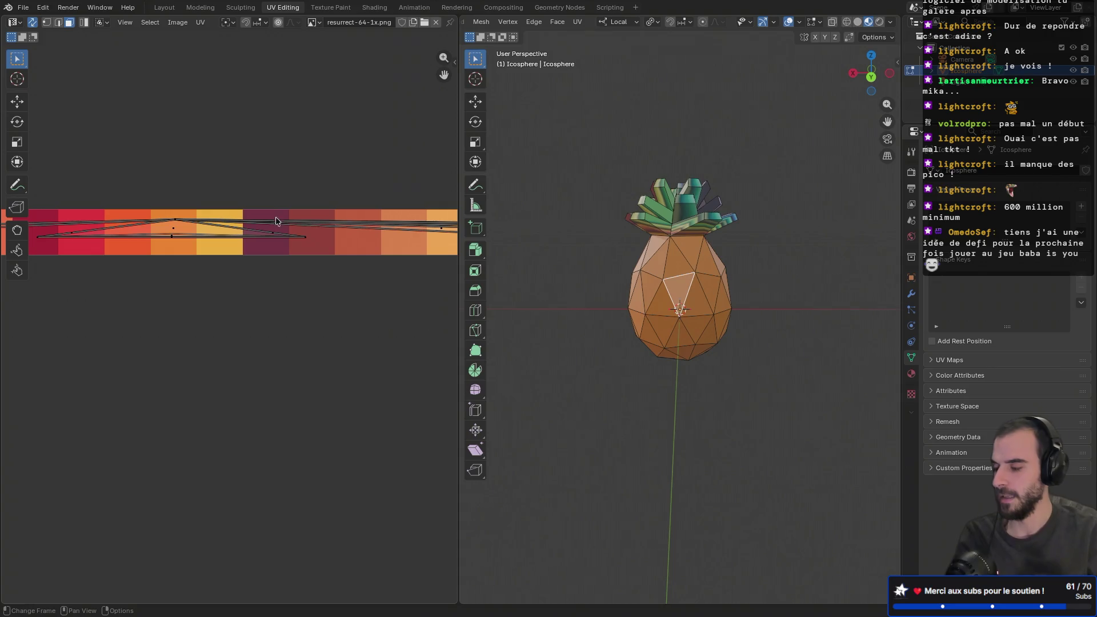
- With the warm palette stripes in view, select an adjacent body triangle, then a single vertex in vertex mode
scroll(190, 224, up, 3)
scroll(178, 225, down, 1)
mouse_move(179, 225)
middle_down()
mouse_move(340, 226)
mouse_move(349, 193)
mouse_move(362, 220)
middle_up()
scroll(348, 225, down, 4)
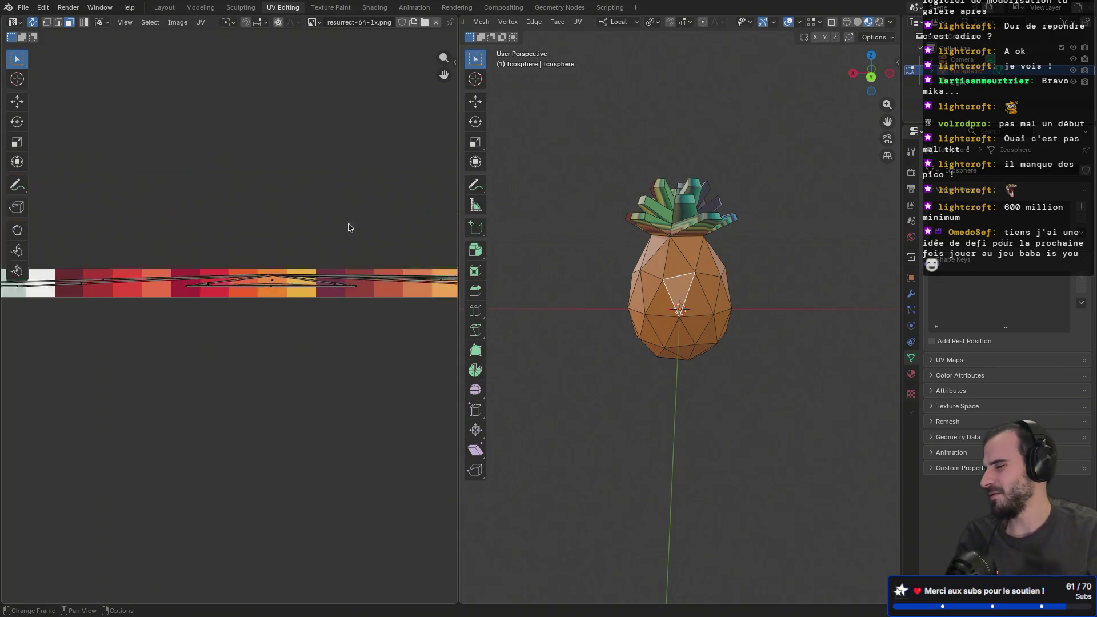
scroll(282, 249, up, 4)
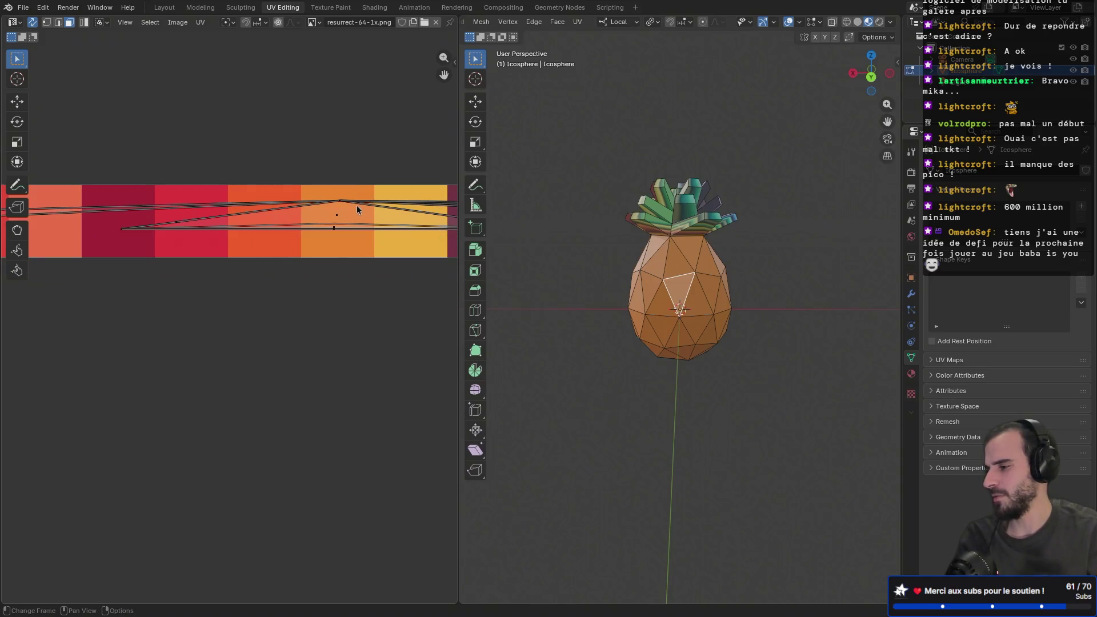
scroll(357, 205, up, 1)
middle_drag(372, 192, 277, 243)
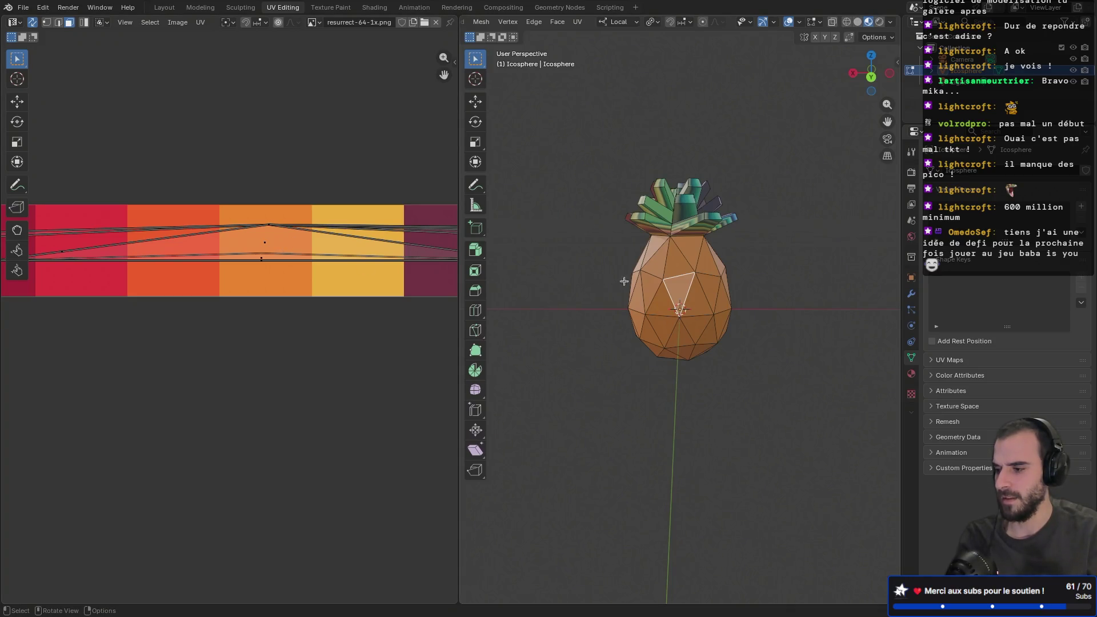
click(701, 295)
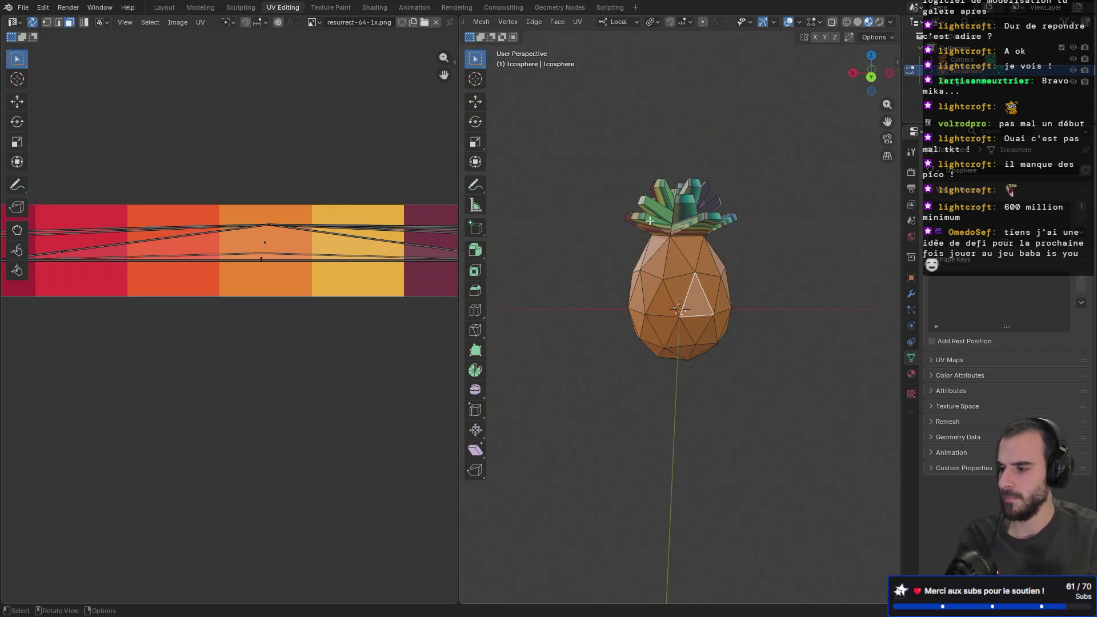
key(1)
click(664, 281)
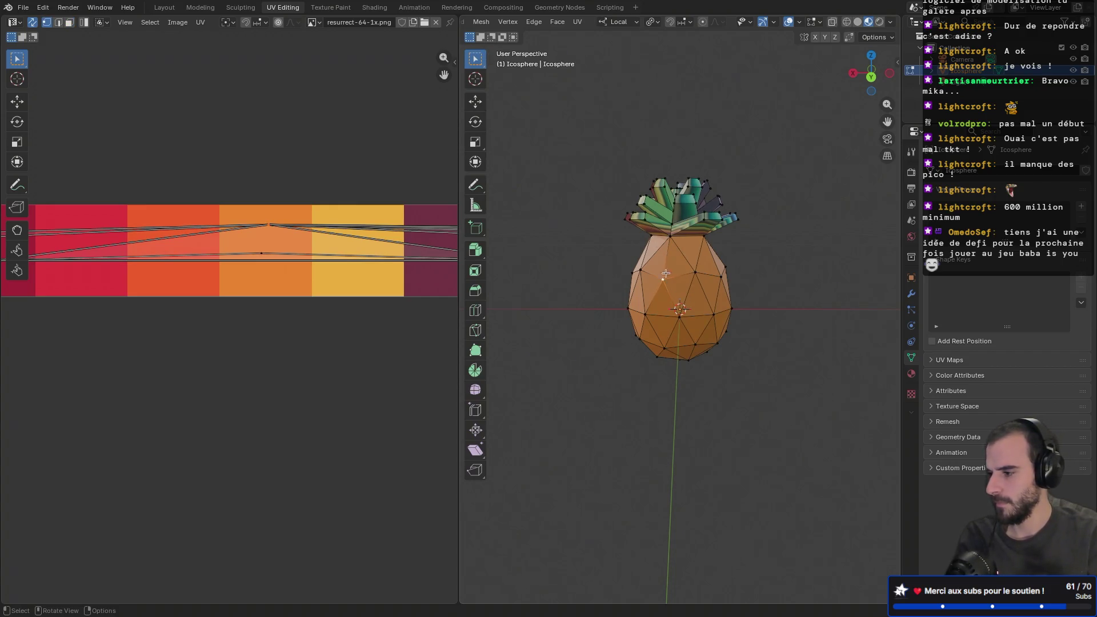
- Re-enter Edit Mode, reveal hidden geometry and select the whole pineapple mesh
key(Tab)
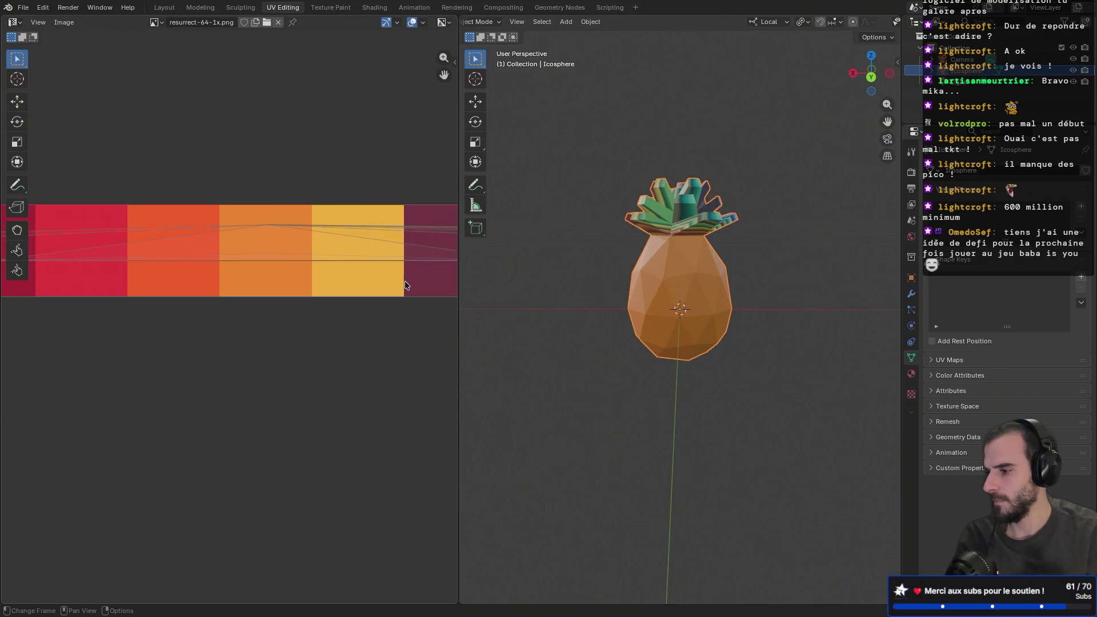
key(Tab)
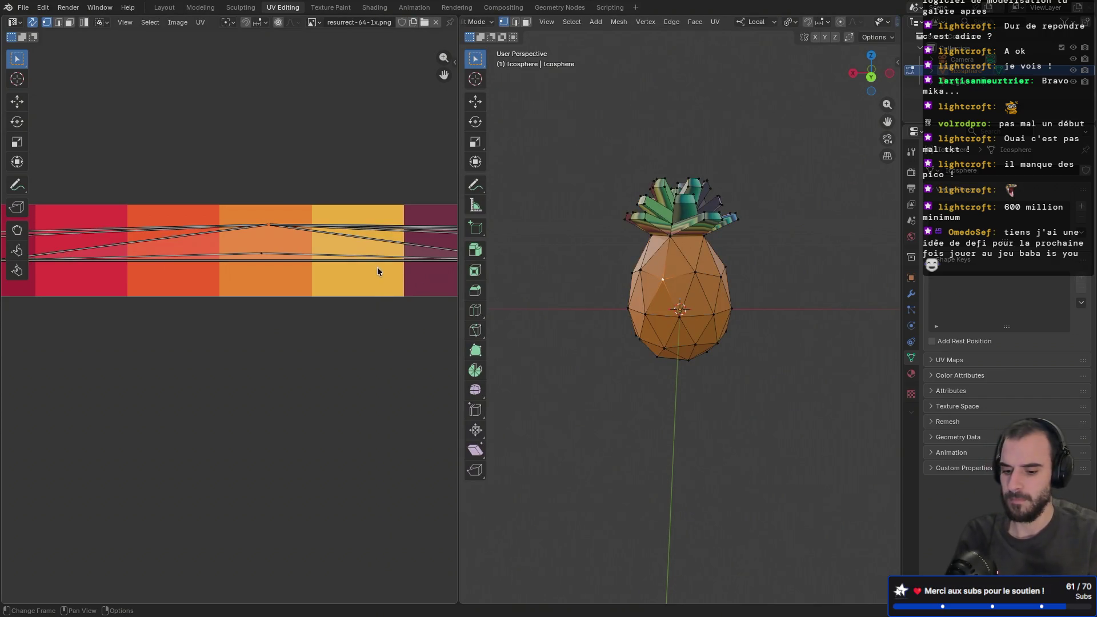
key(alt+h)
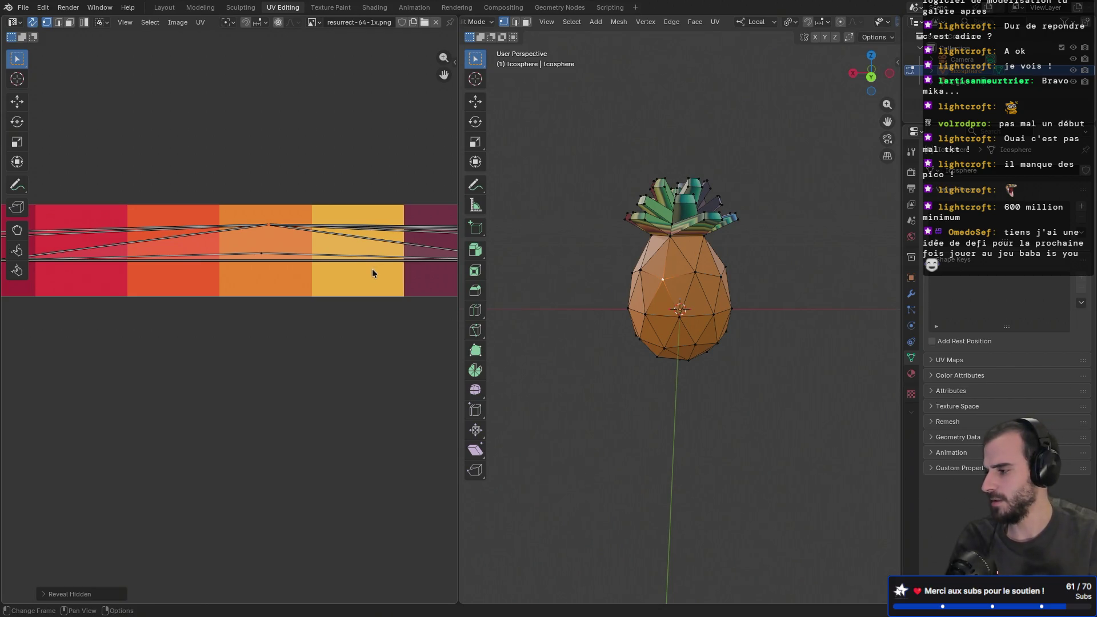
key(a)
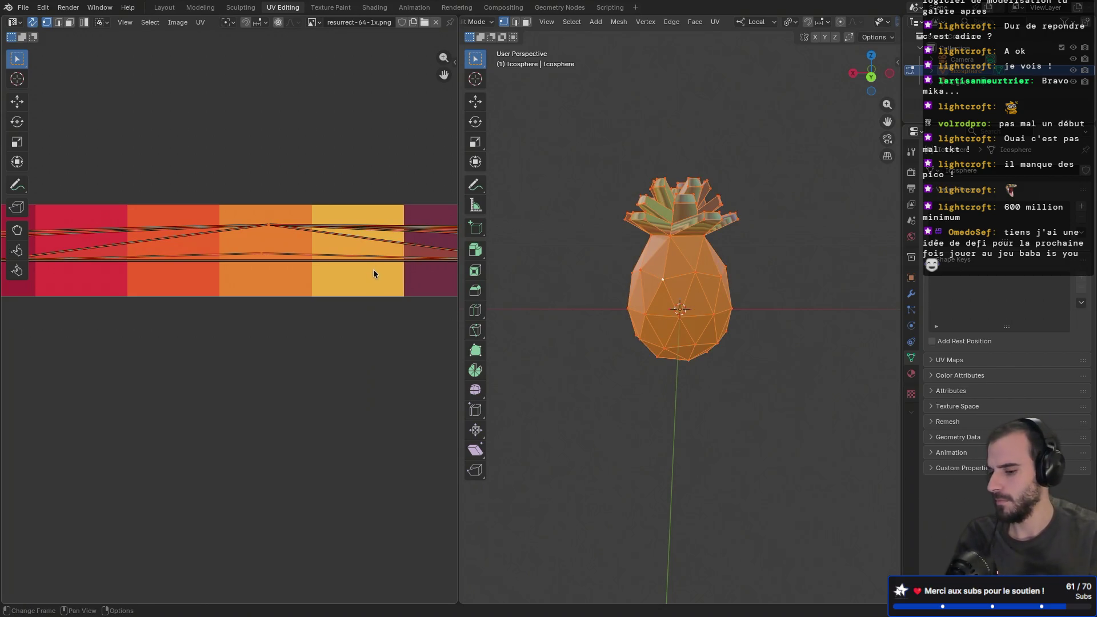
key(alt+h)
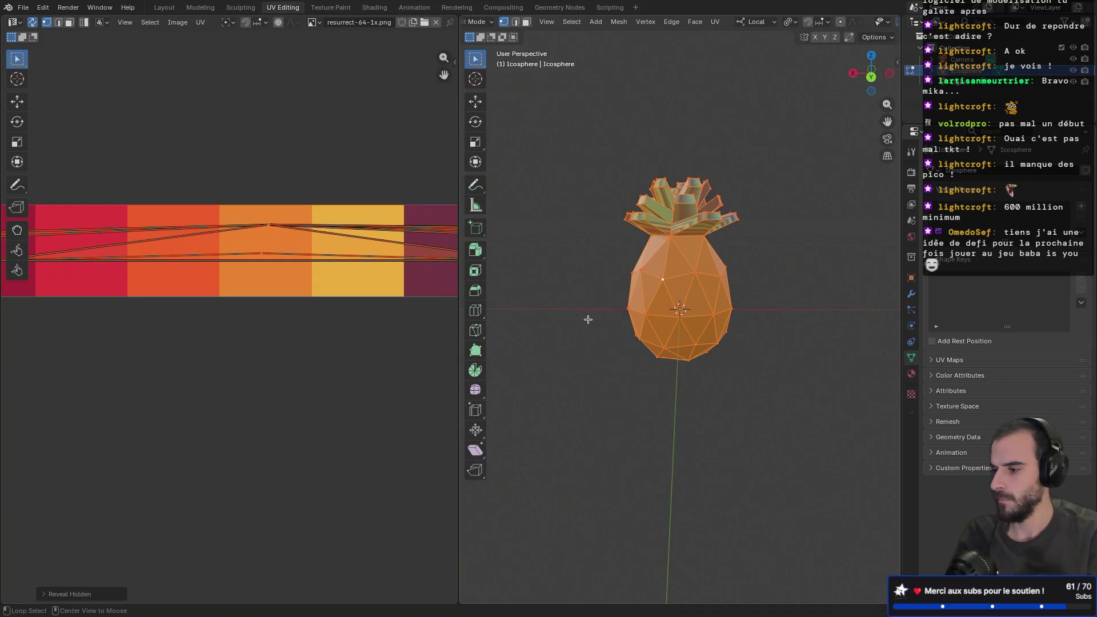
- Toggle hiding and revealing the pineapple mesh, ending with all geometry visible
key(h)
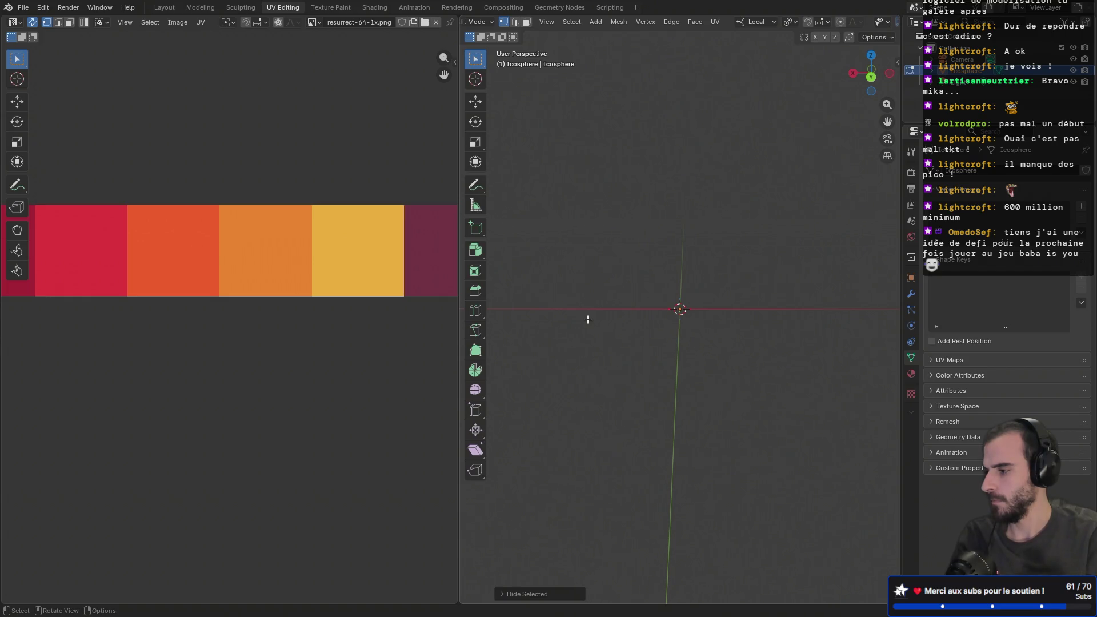
key(alt+h)
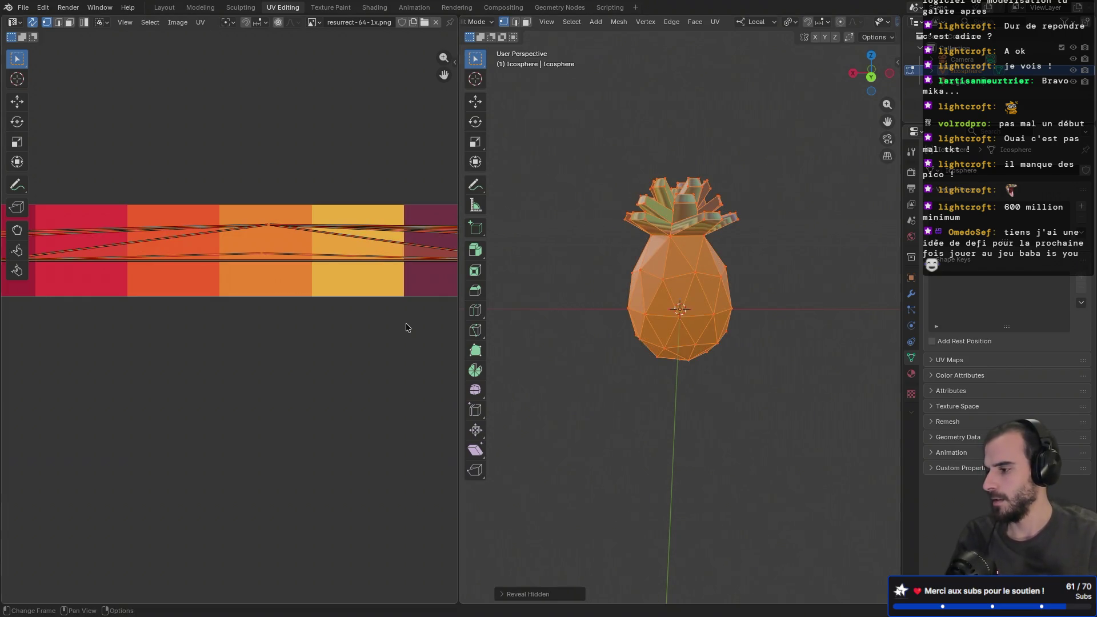
key(h)
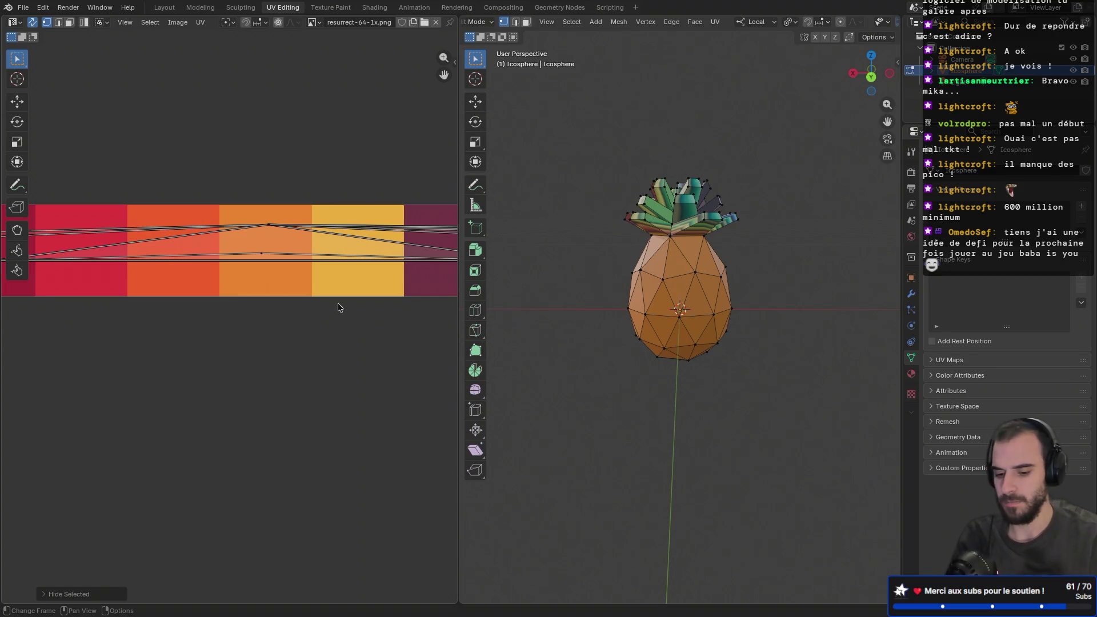
key(a)
key(h)
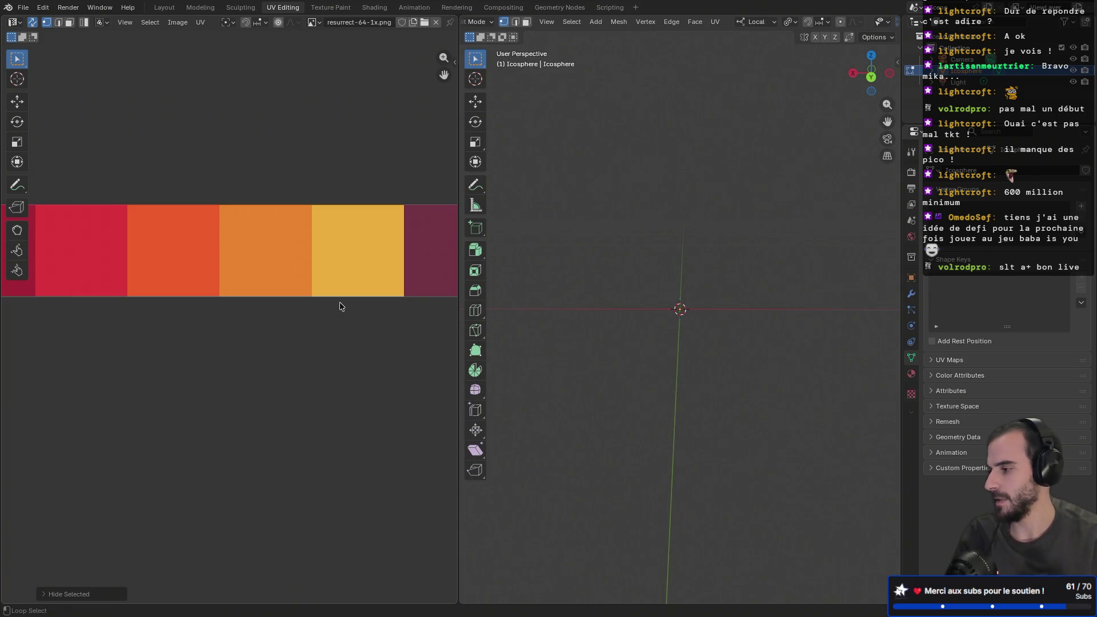
key(alt+h)
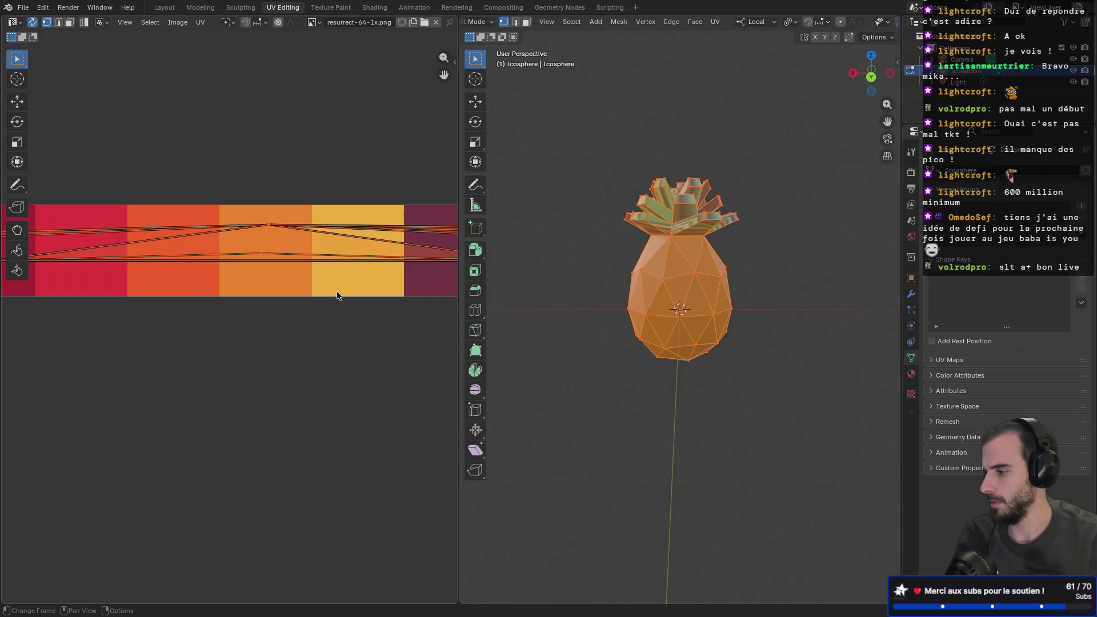
- Pan the UV editor to the warm palette stripes, orbit the pineapple, and clear the selection
shift+scroll(251, 360, up, 5)
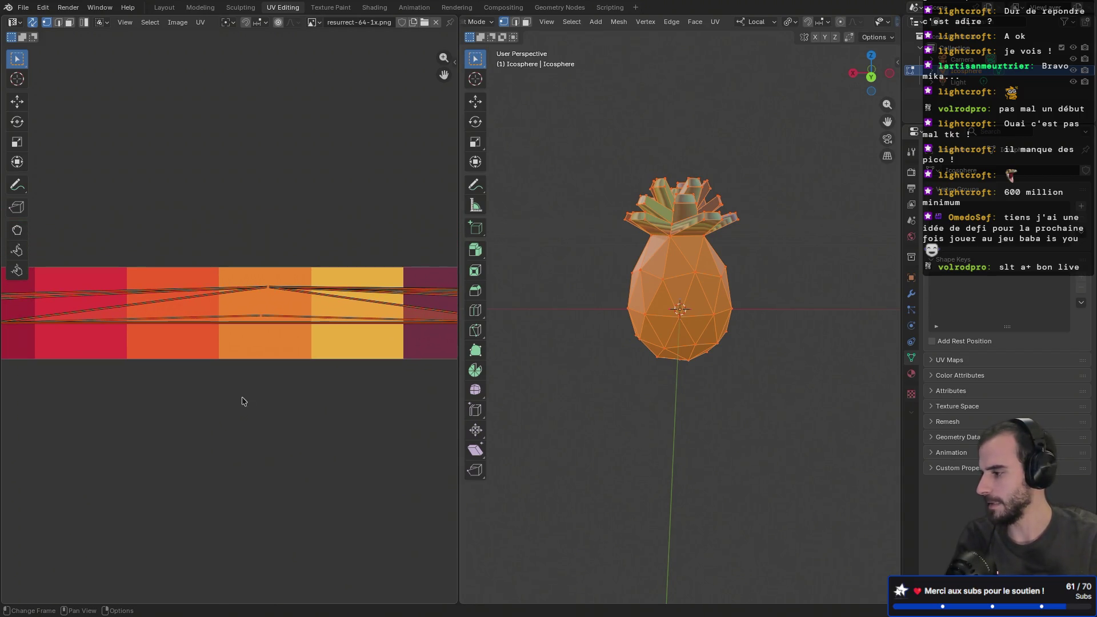
scroll(331, 387, down, 4)
mouse_move(231, 375)
middle_down()
mouse_move(373, 384)
mouse_move(220, 370)
middle_up()
mouse_move(536, 319)
middle_down()
mouse_move(521, 294)
mouse_move(496, 301)
mouse_move(617, 375)
mouse_move(739, 336)
middle_up()
mouse_move(667, 302)
middle_down()
mouse_move(612, 308)
mouse_move(730, 314)
middle_up()
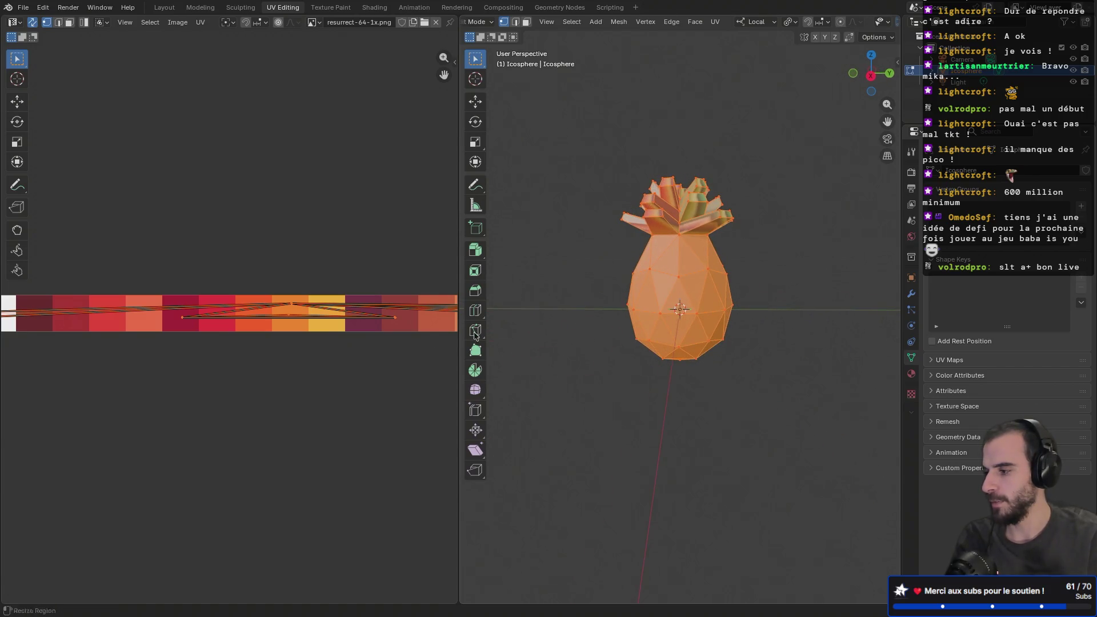
scroll(349, 372, up, 4)
middle_drag(389, 348, 242, 352)
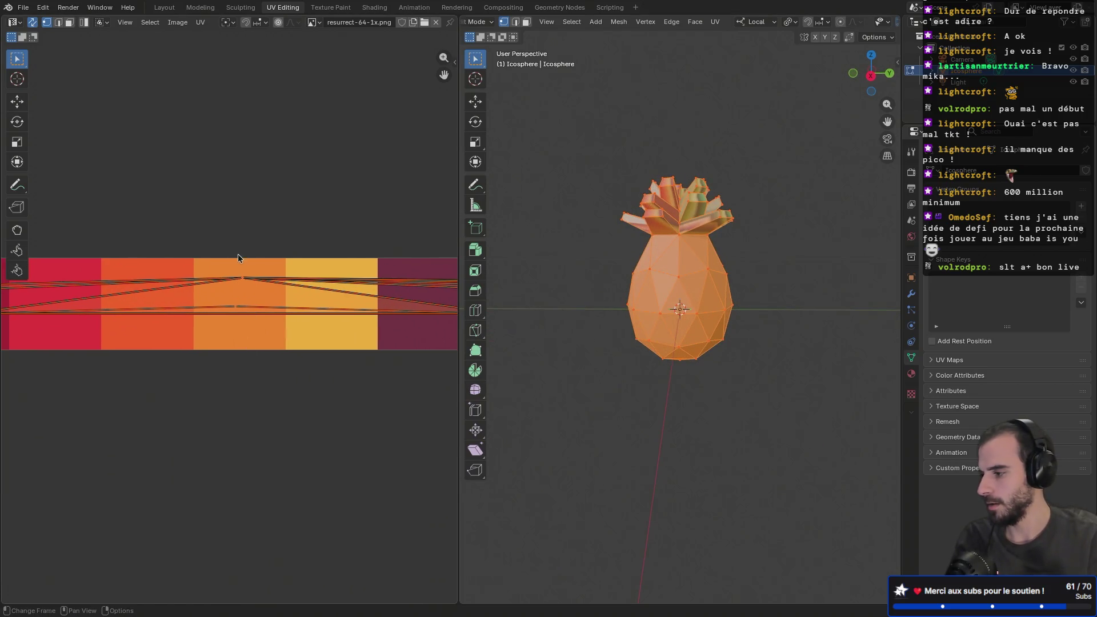
click(237, 253)
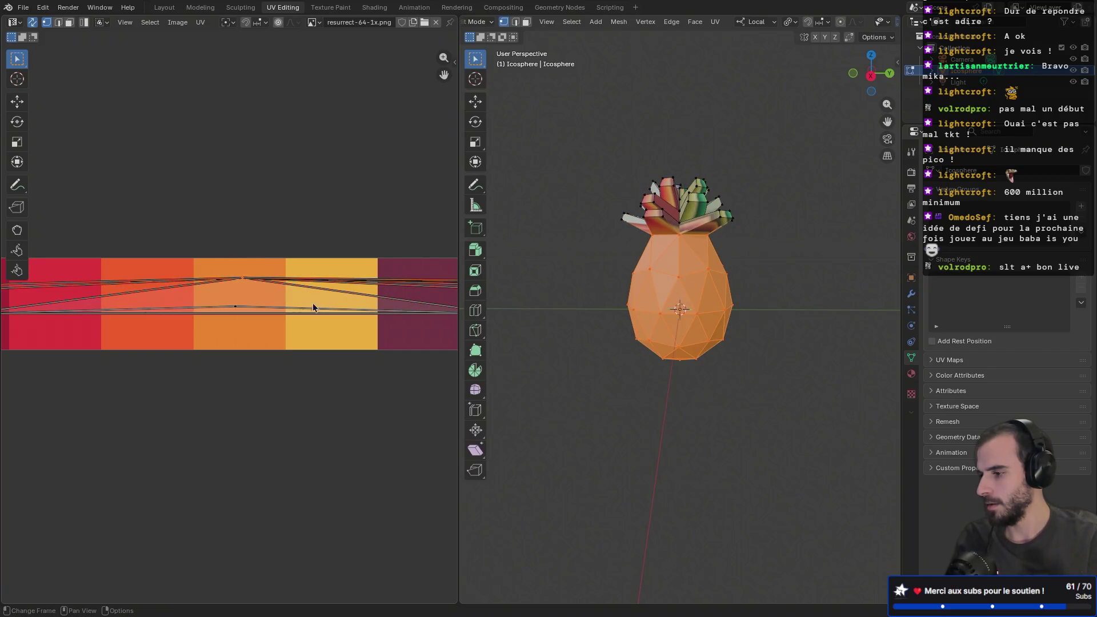
- Select the bottom vertex and a neighbouring body vertex, inspecting the pineapple from several angles
mouse_move(610, 304)
middle_down()
mouse_move(526, 238)
mouse_move(865, 208)
mouse_move(866, 282)
mouse_move(779, 296)
mouse_move(755, 328)
mouse_move(720, 329)
middle_up()
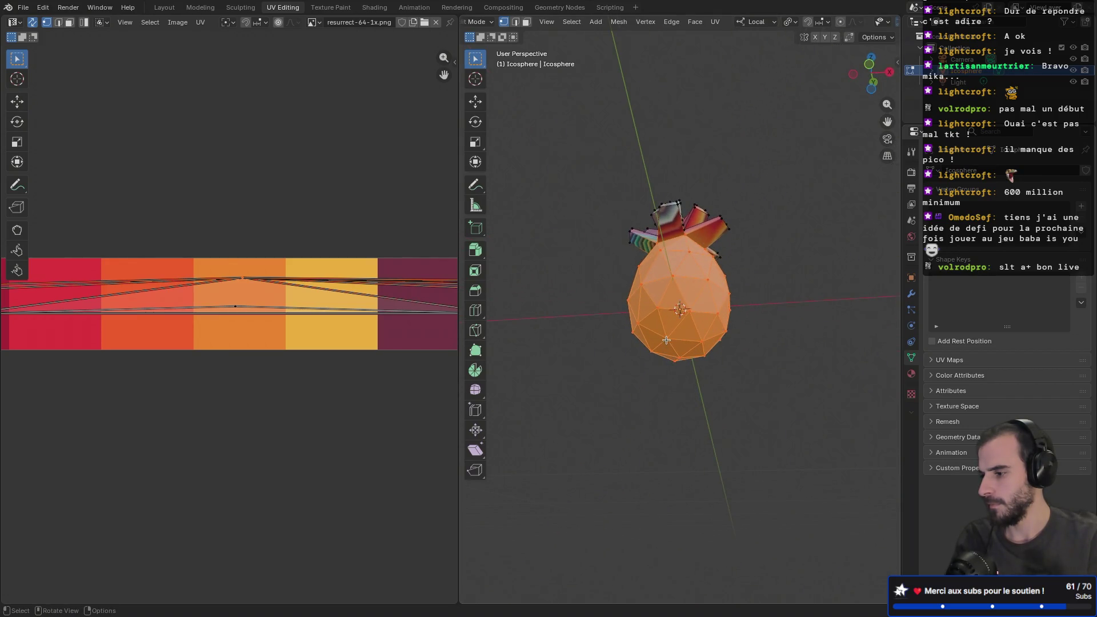
click(674, 357)
middle_drag(778, 346, 664, 341)
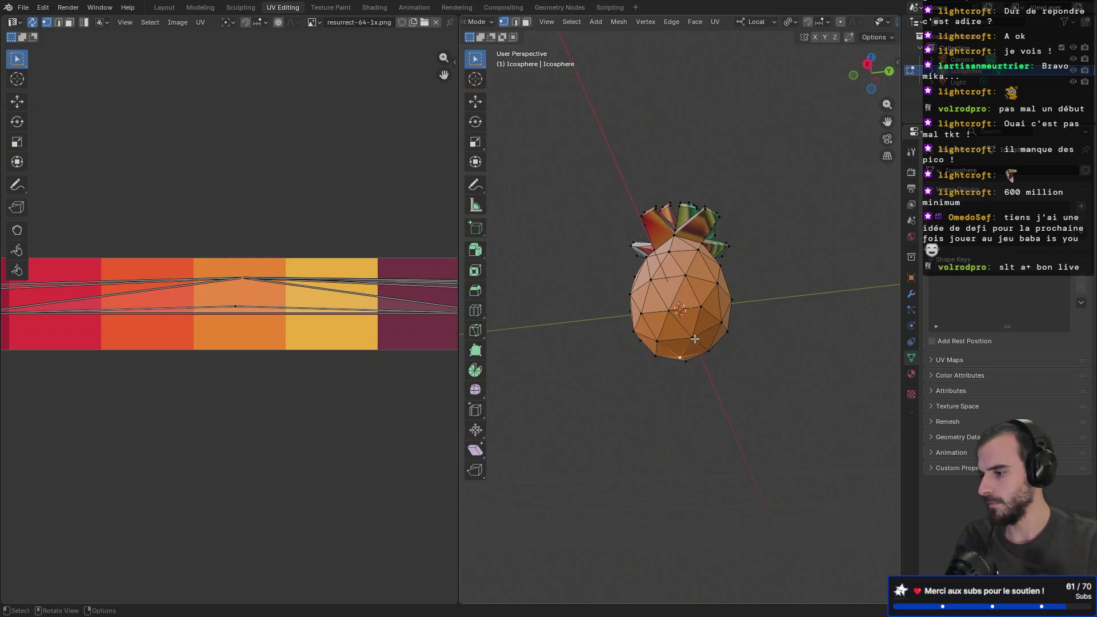
middle_drag(646, 366, 676, 397)
click(655, 336)
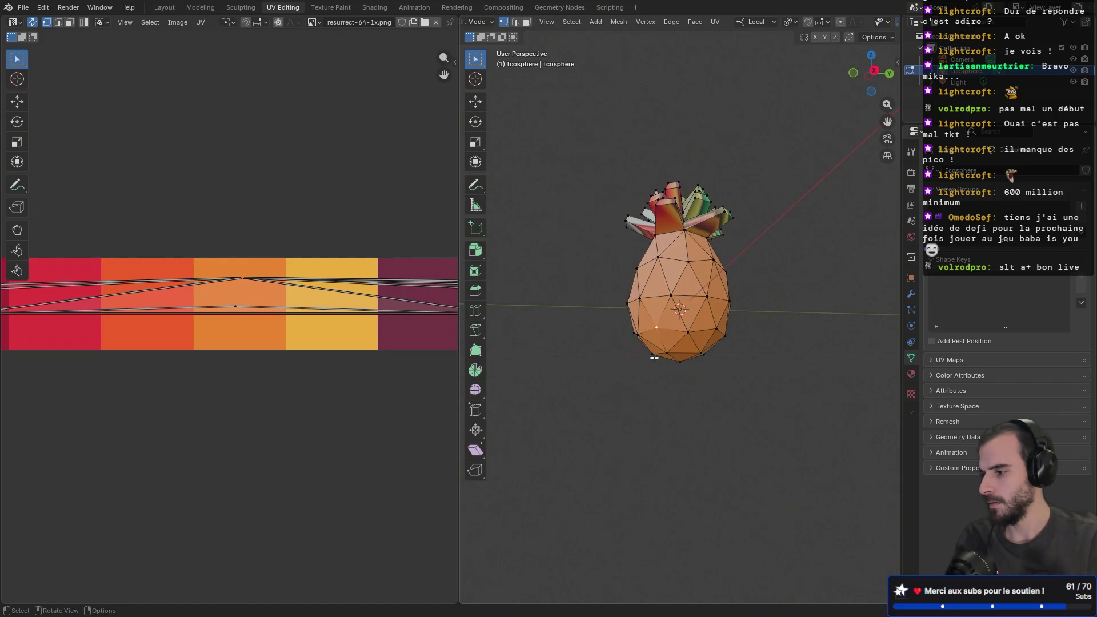
middle_drag(656, 356, 786, 343)
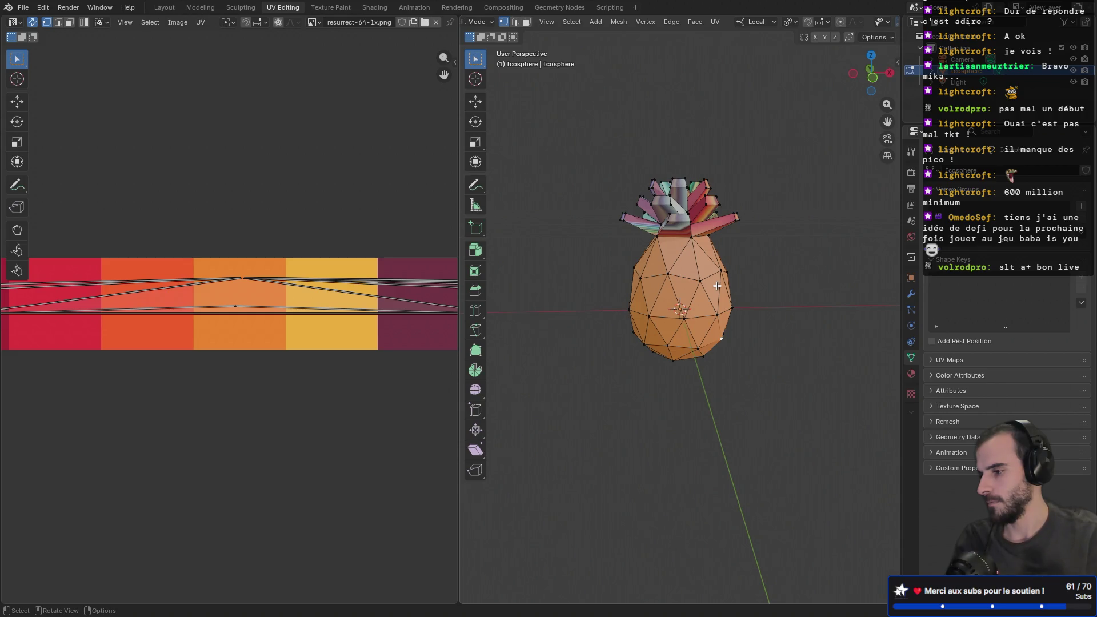
mouse_move(751, 259)
middle_down()
mouse_move(665, 250)
mouse_move(693, 237)
mouse_move(714, 246)
mouse_move(677, 256)
mouse_move(738, 259)
mouse_move(680, 257)
middle_up()
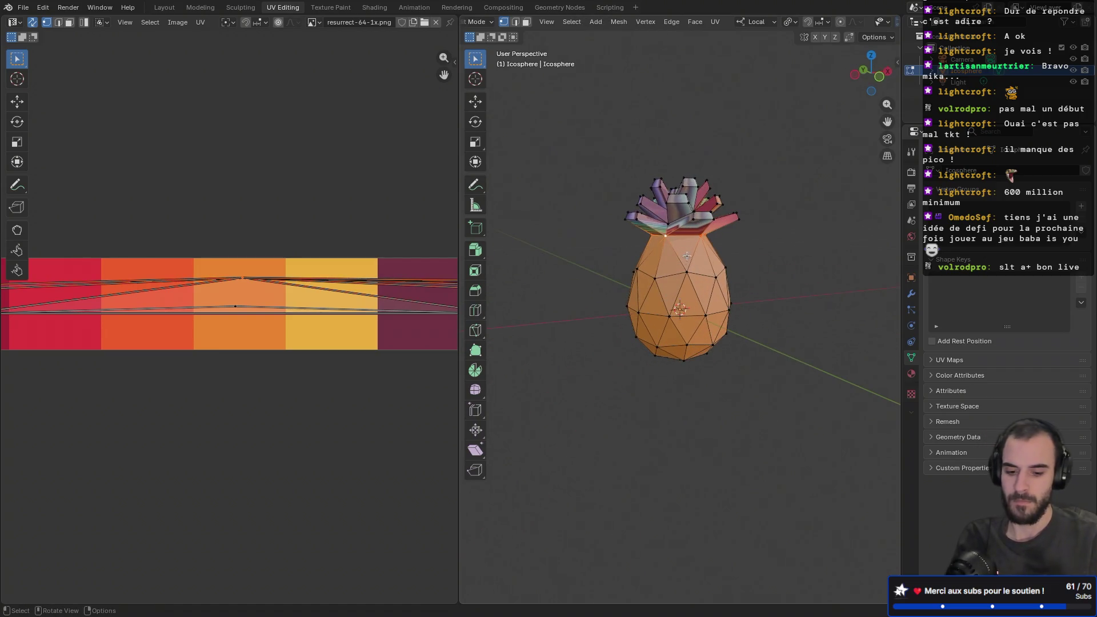
- Apply Mark Seam from the UV Mapping menu to the selection at the leaf base
key(u)
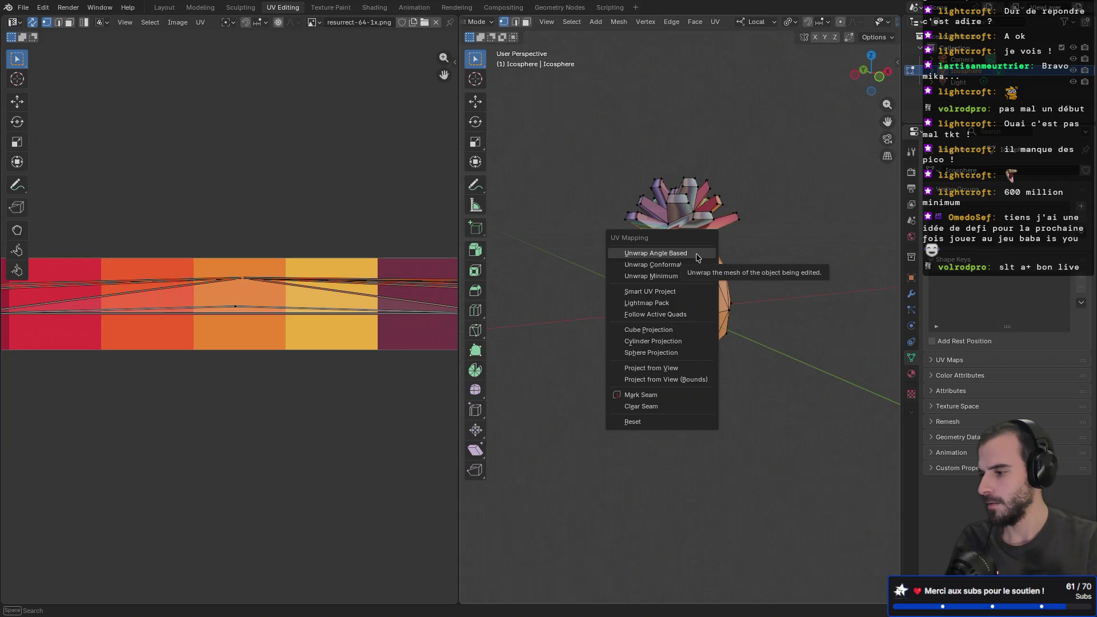
click(653, 395)
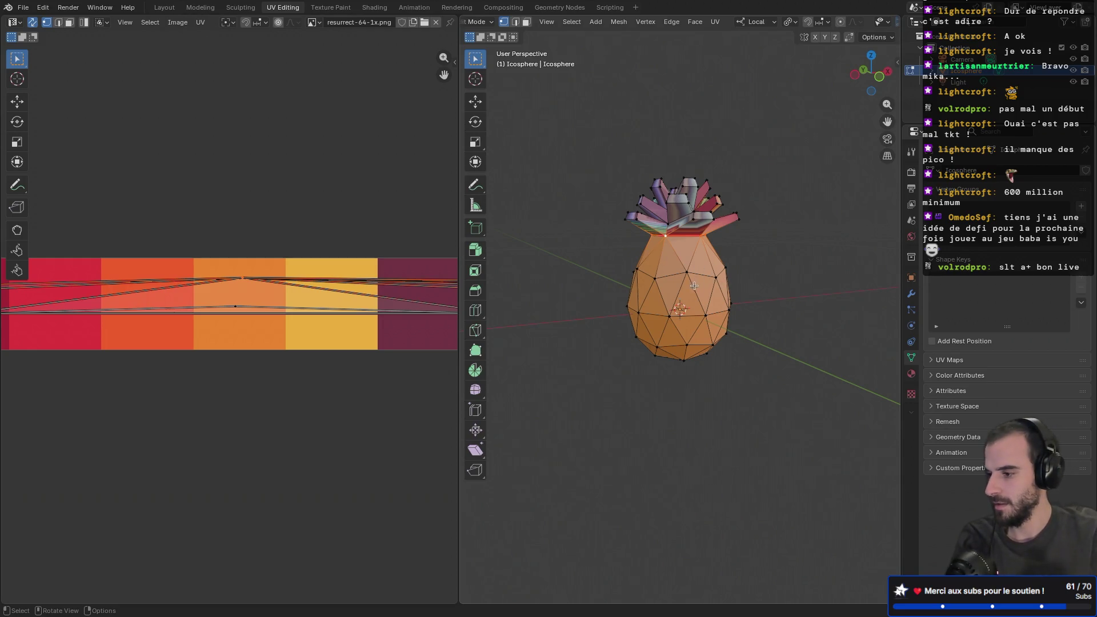
- Set Select Linked to delimit by seam, then select the body part bounded by the seam
key(ctrl+l)
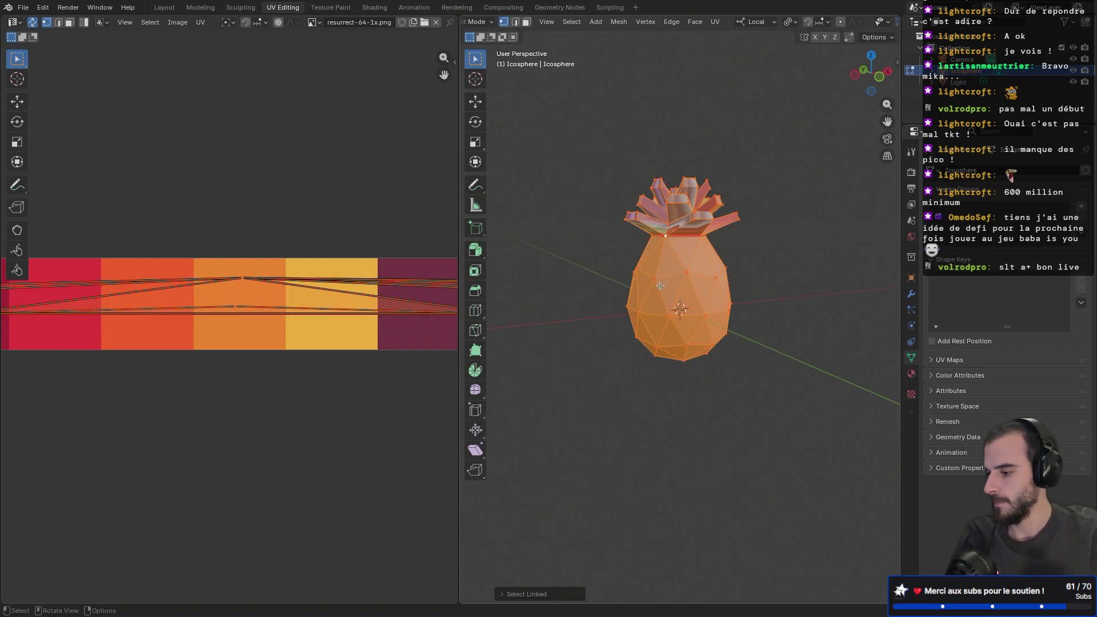
click(502, 594)
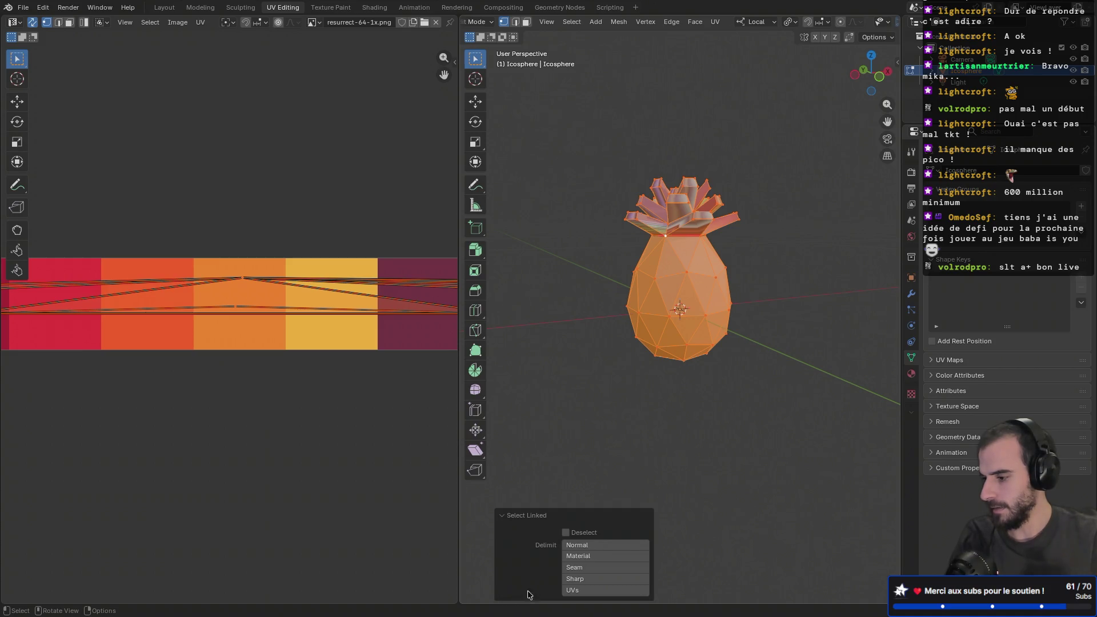
click(591, 567)
click(578, 434)
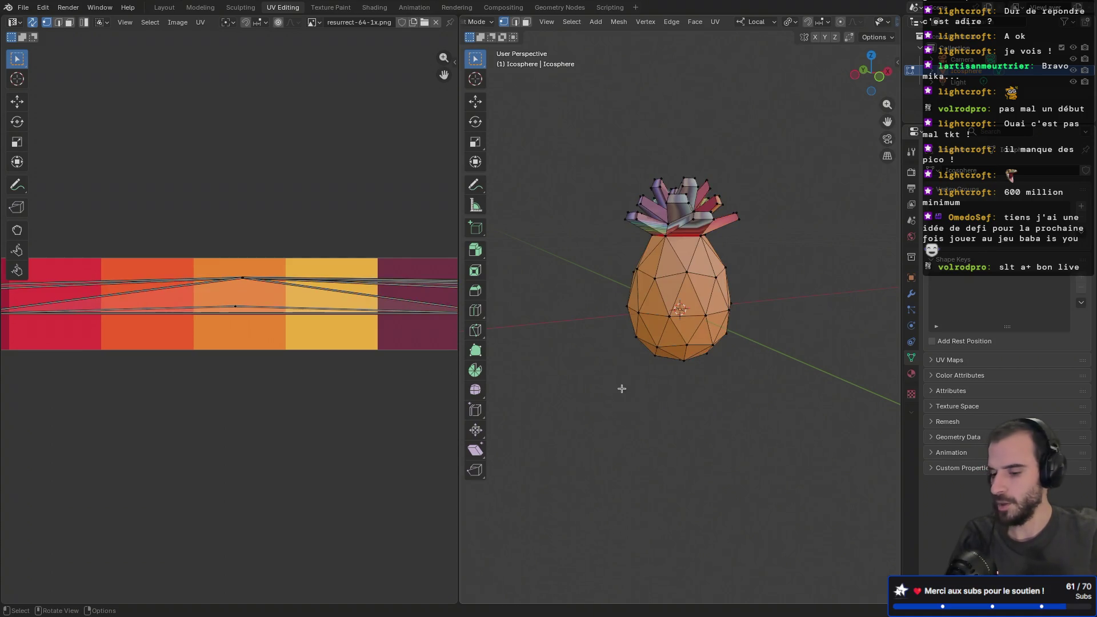
key(l)
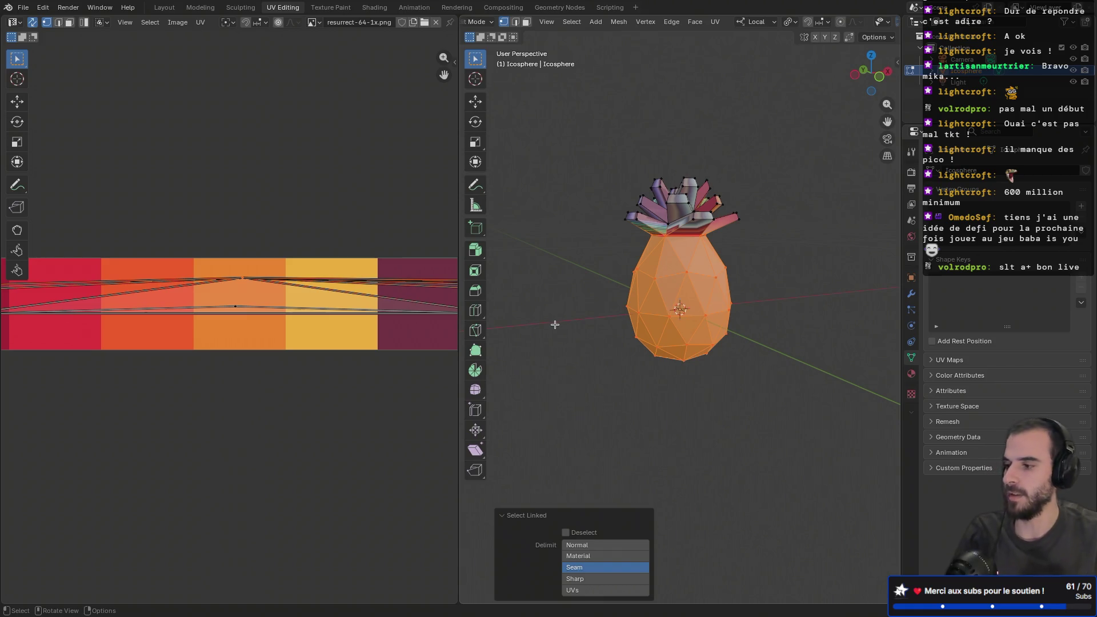
- Select the whole mesh, unwrap it Angle Based, and deselect everything
key(a)
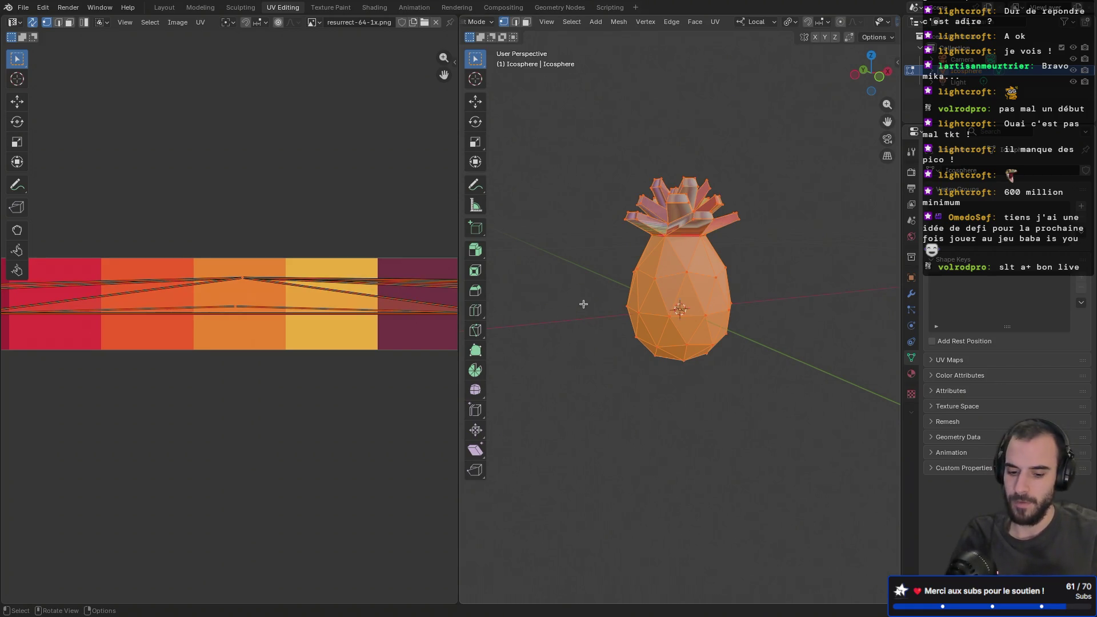
key(u)
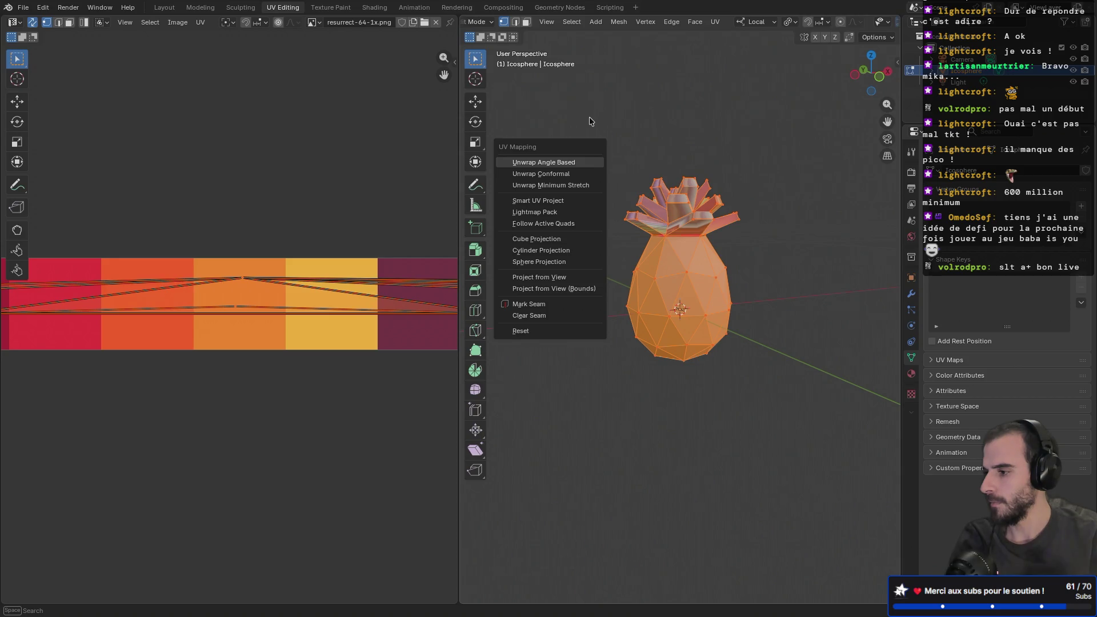
click(569, 164)
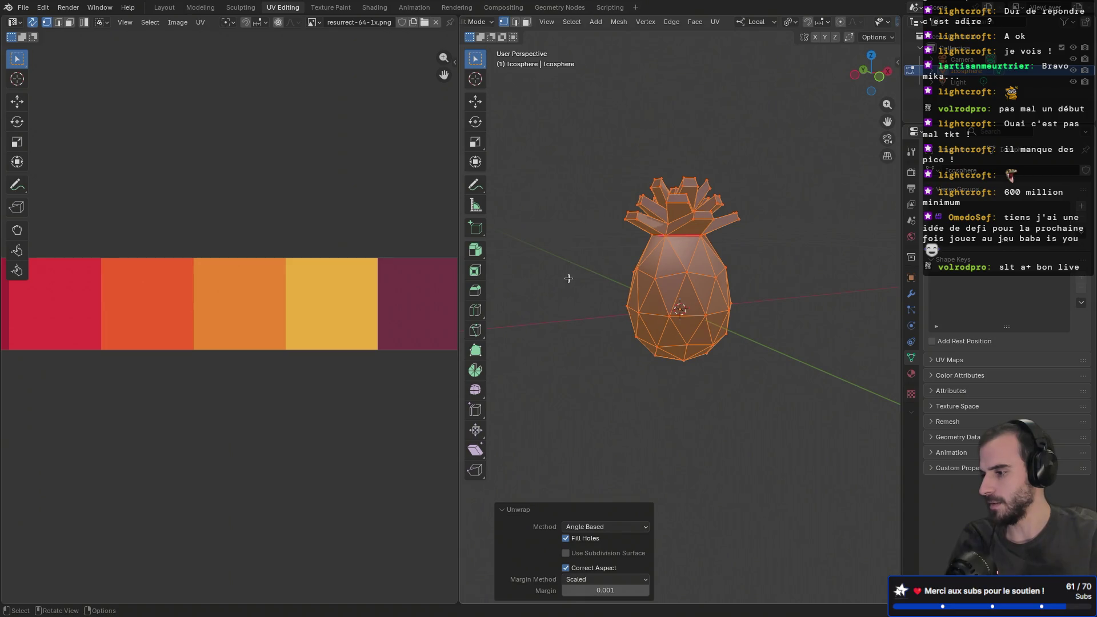
click(571, 303)
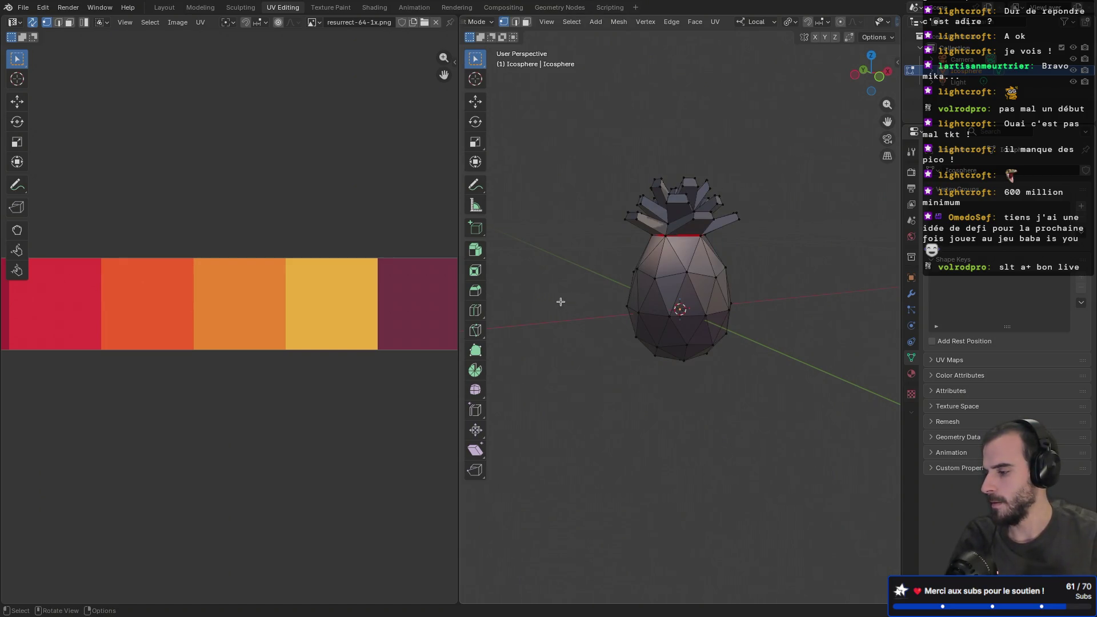
- Select only the body below the seam, put the 2D cursor in the orange palette block, then switch to Safari
key(l)
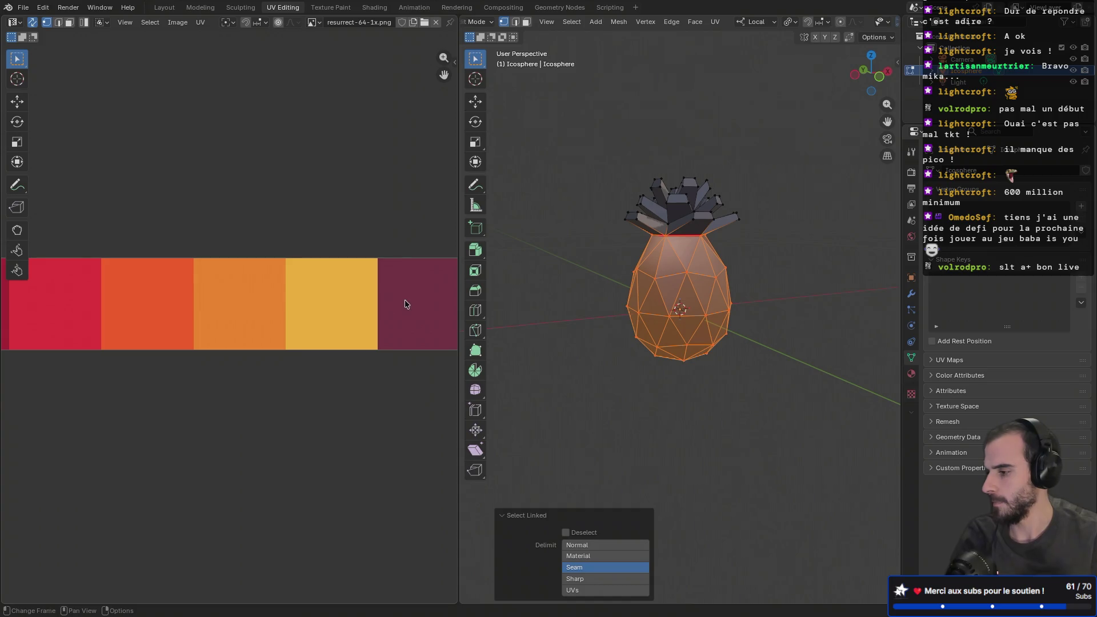
scroll(249, 298, down, 8)
scroll(222, 324, up, 2)
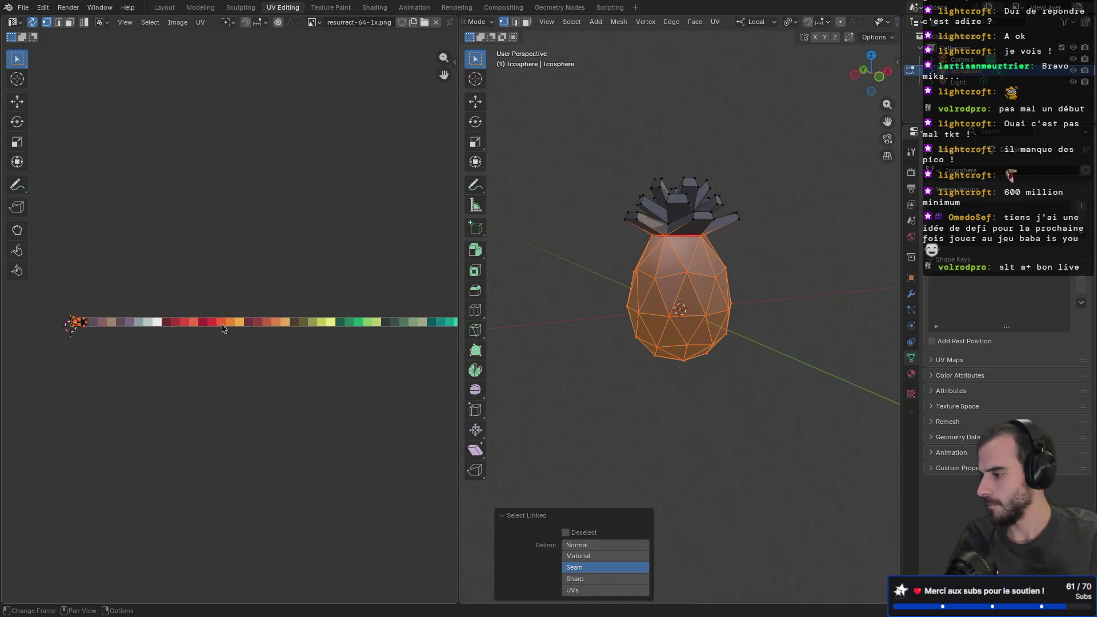
scroll(224, 324, up, 6)
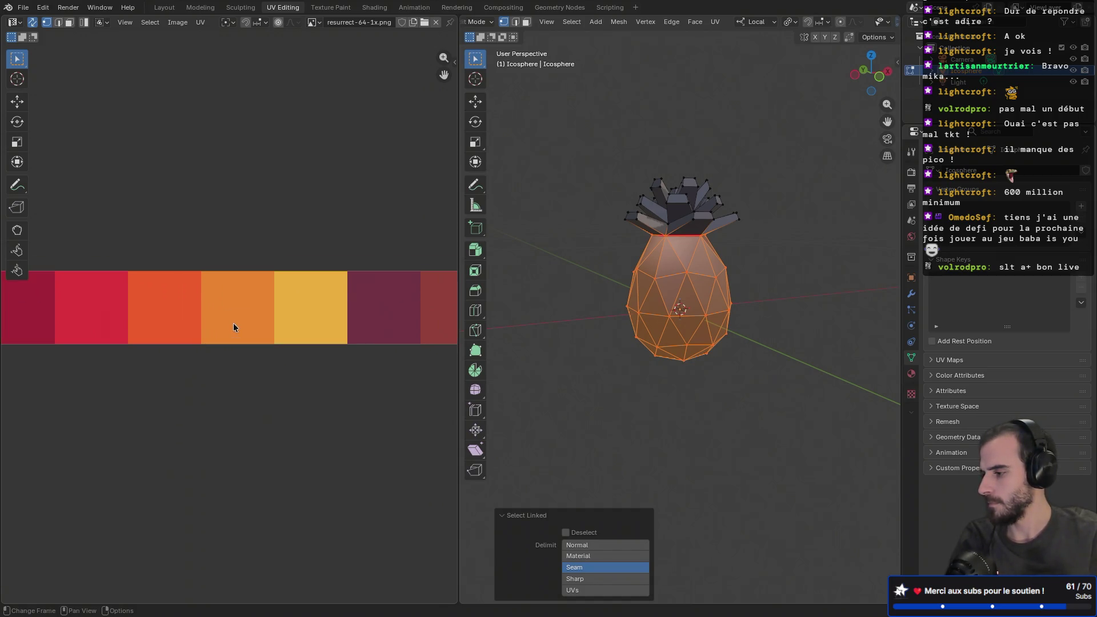
scroll(247, 326, up, 1)
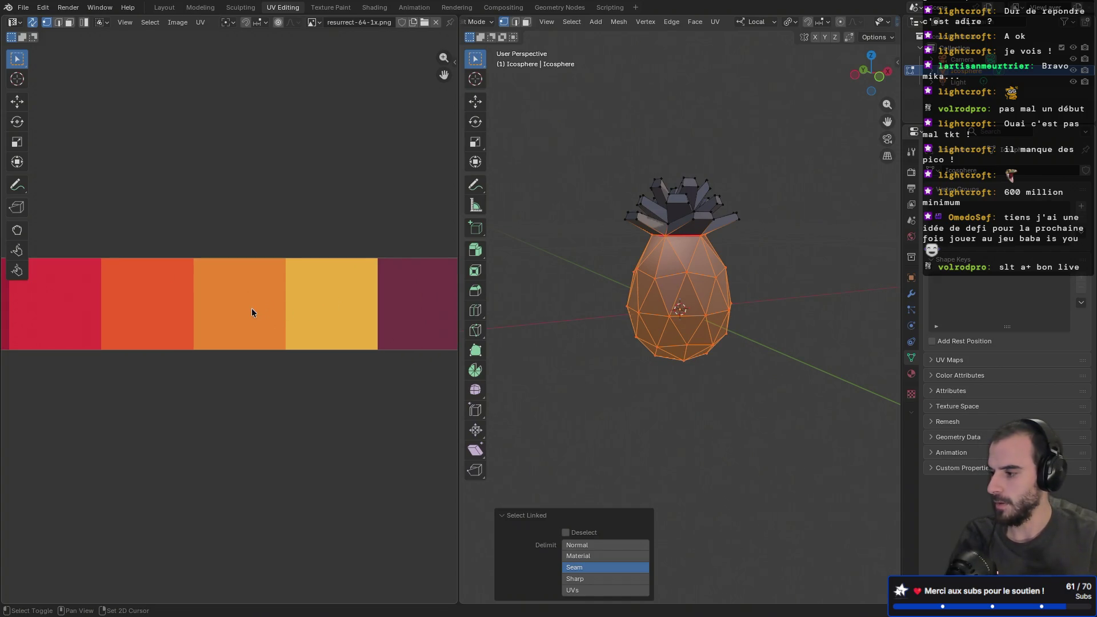
shift+right_click(239, 301)
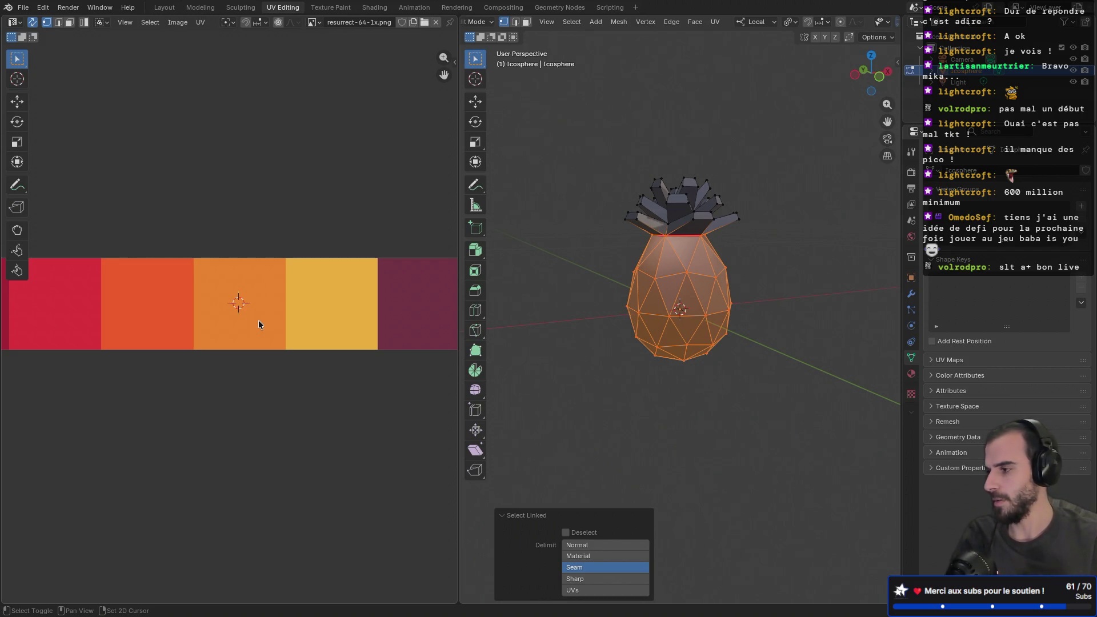
key(ctrl+Right)
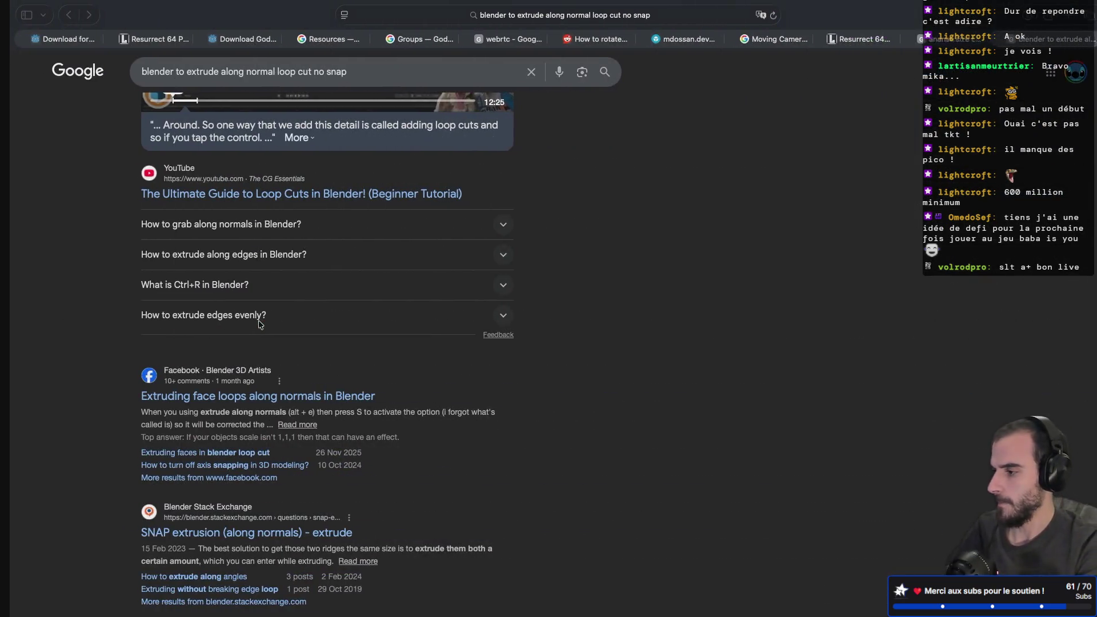
- Google 'move selection to cursor blender' in a new Safari tab, then return to Blender
click(1064, 16)
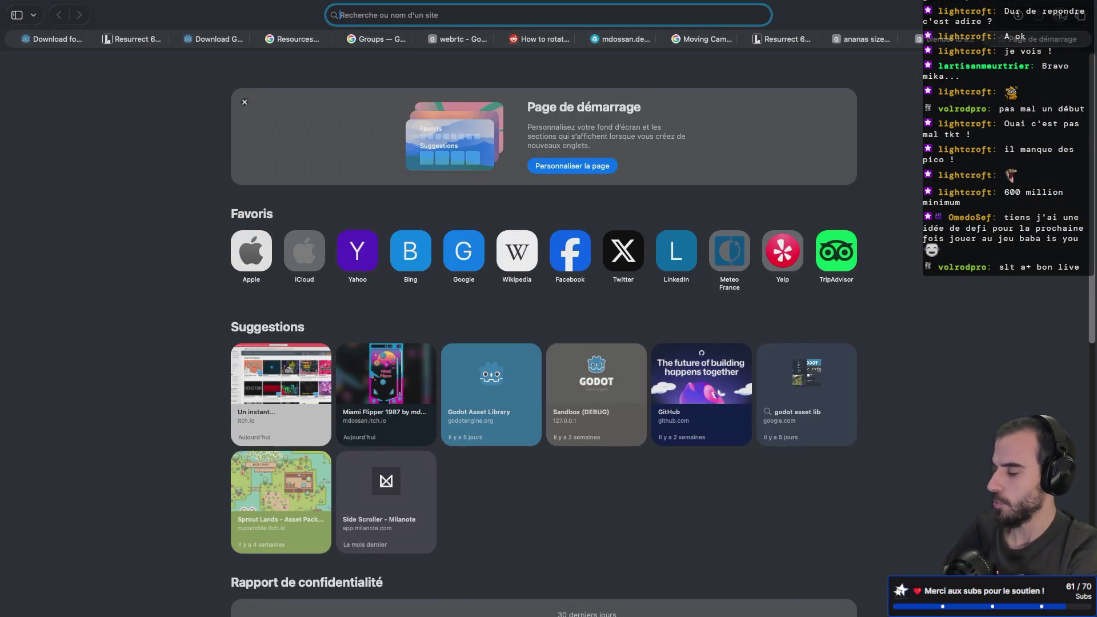
text(move s)
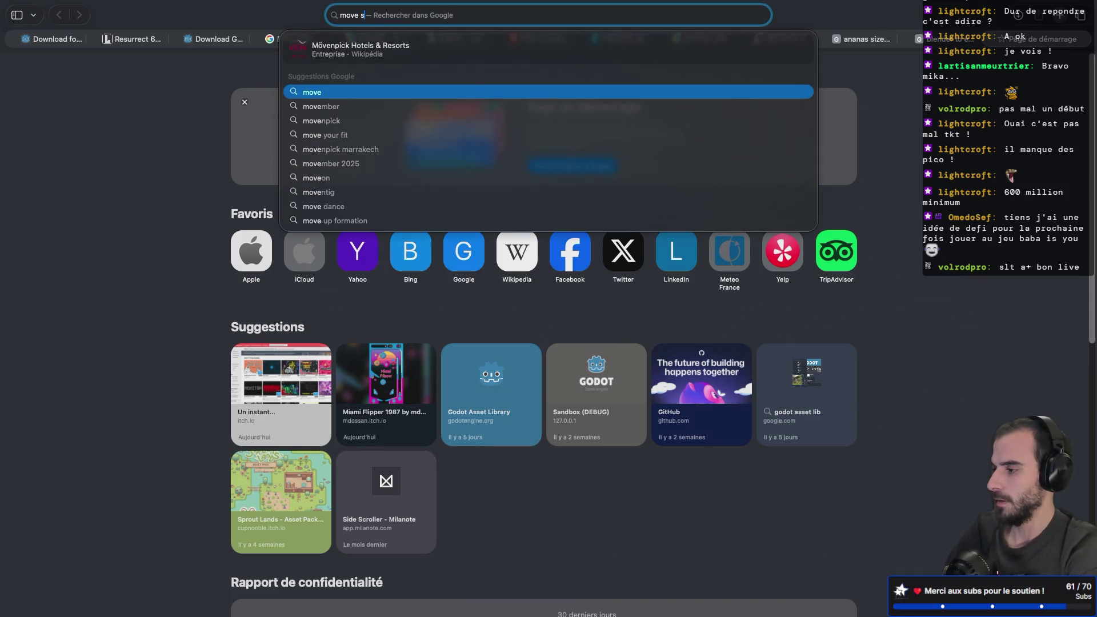
text(election to c)
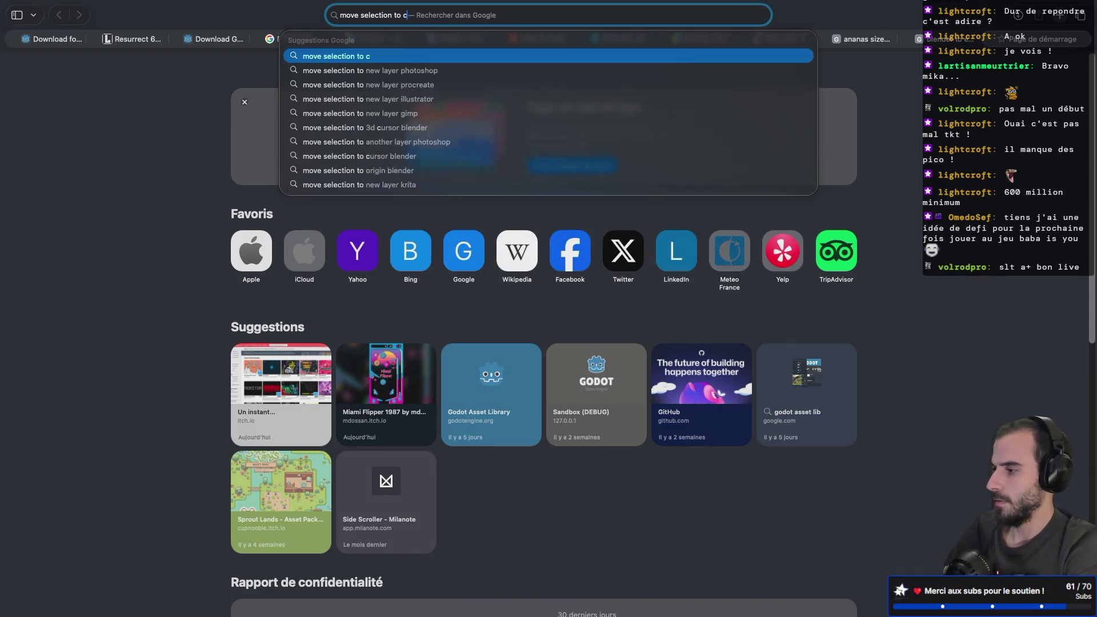
text(ursor blender)
key(Return)
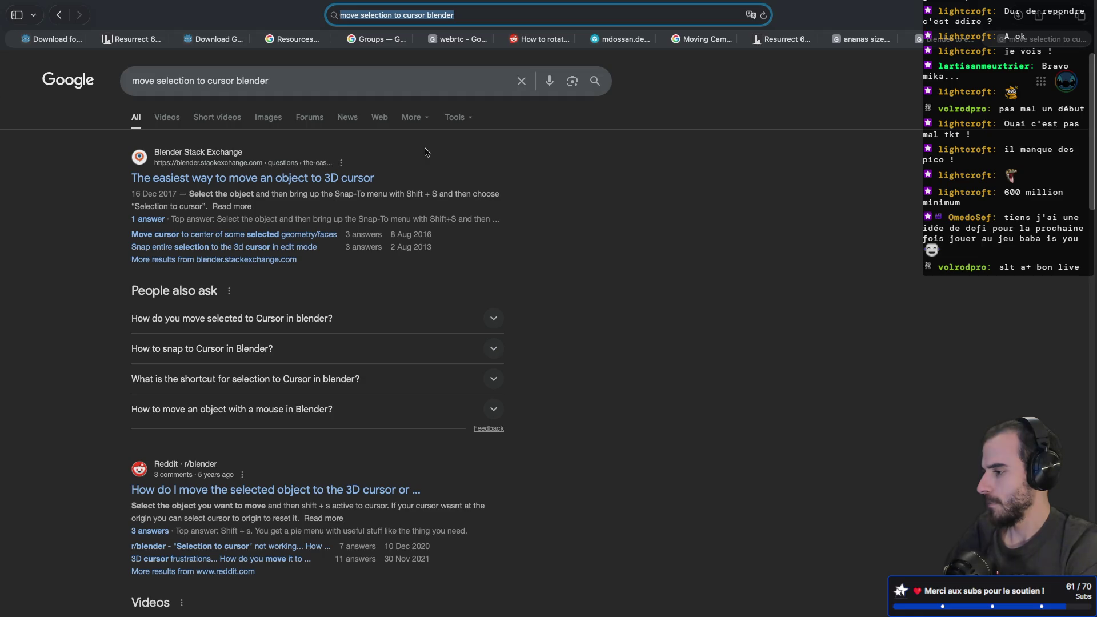
key(ctrl+Left)
key(ctrl+Right)
key(ctrl+Right)
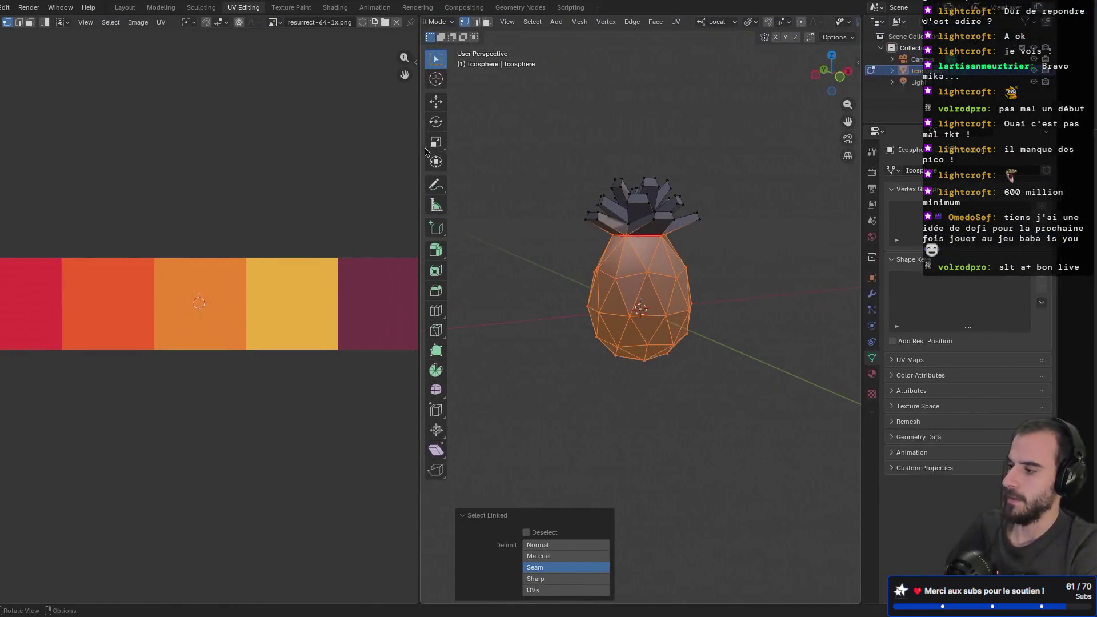
- Snap the selected body UVs to the 2D cursor (Selected to Cursor Offset), undoing an accidental 3D move
key(shift+s)
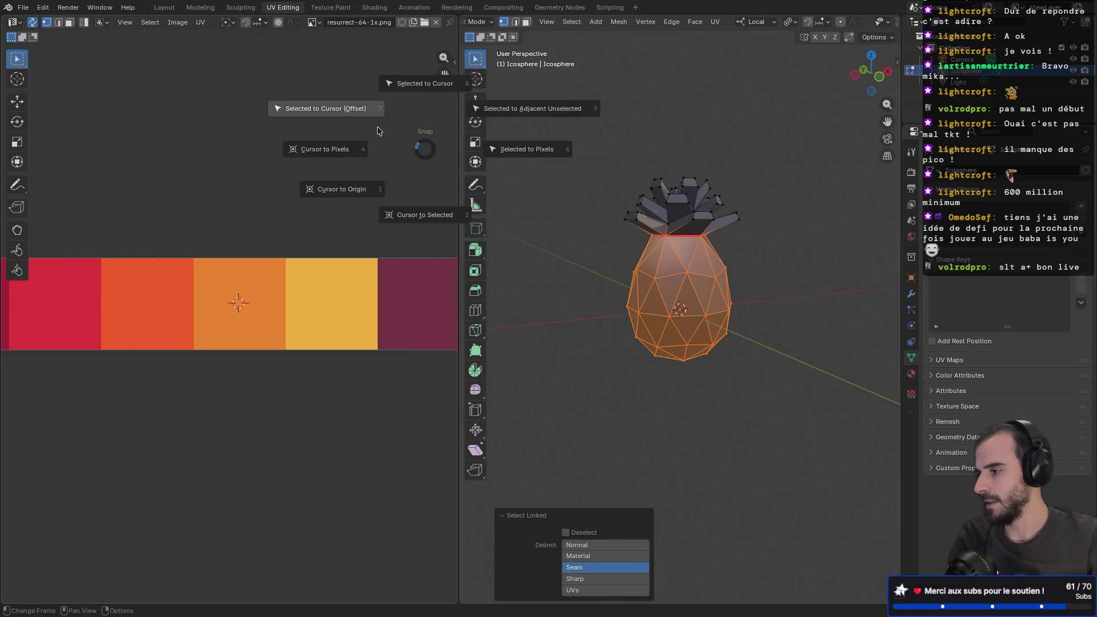
click(354, 112)
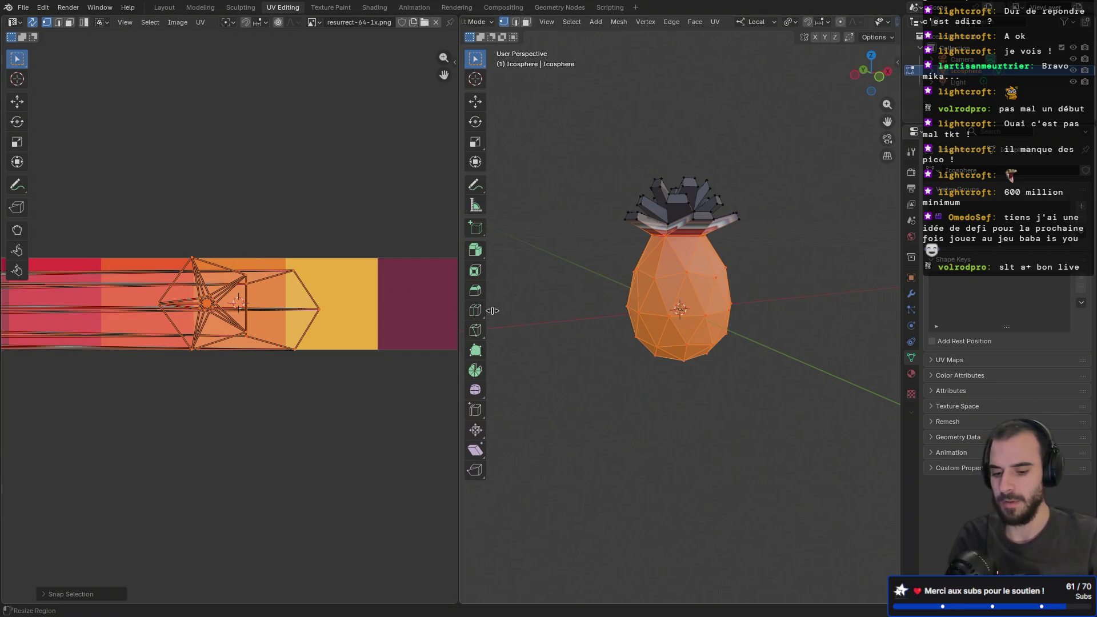
key(g)
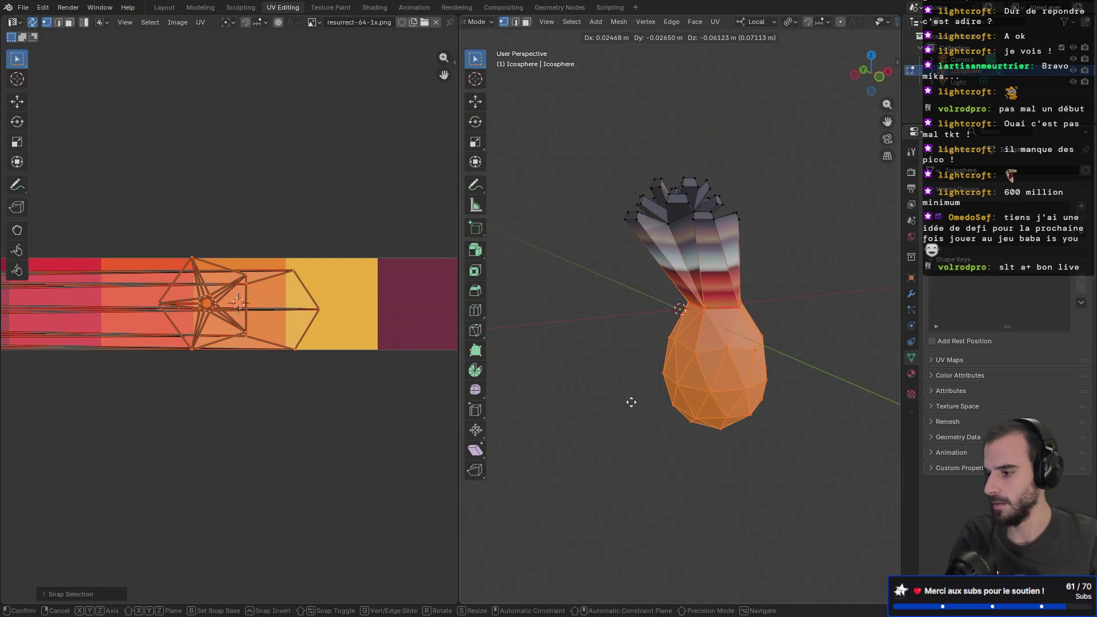
click(631, 402)
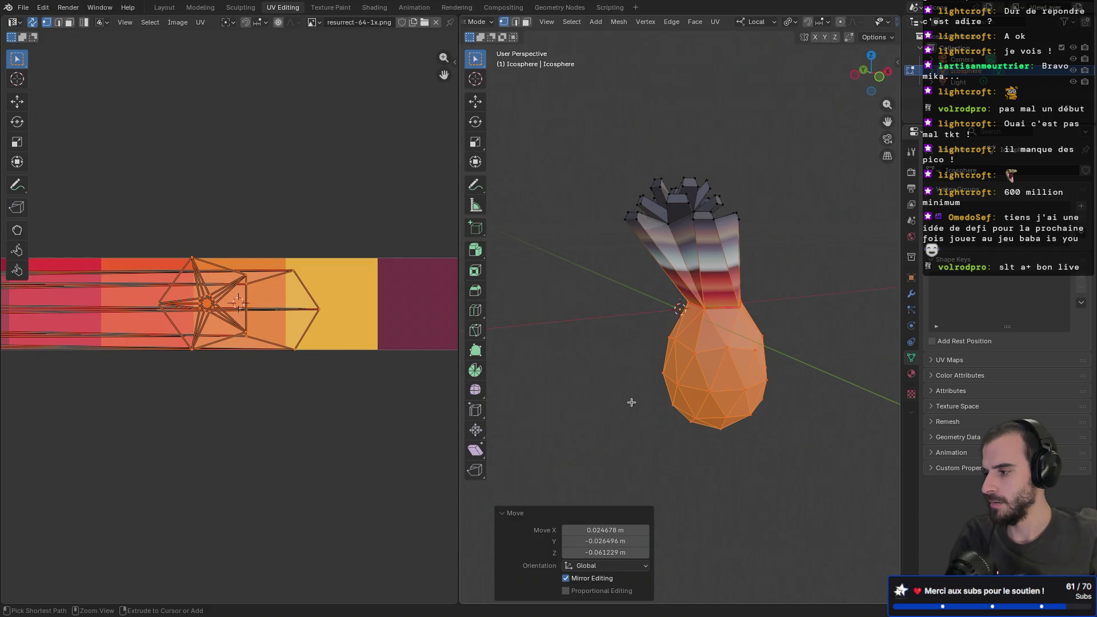
key(ctrl+z)
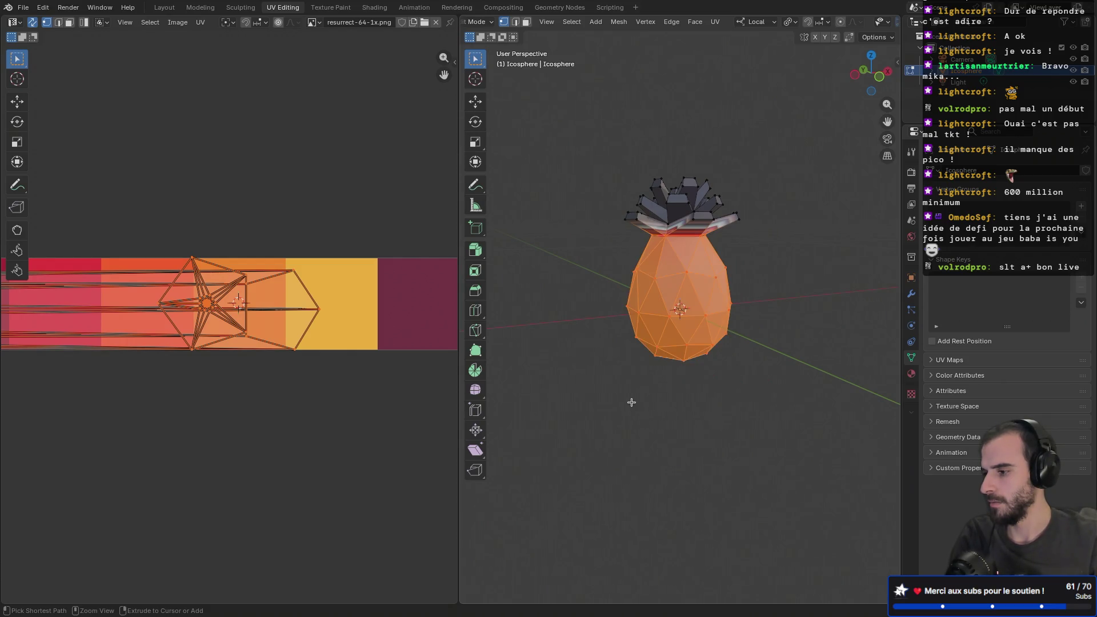
mouse_move(600, 337)
middle_down()
mouse_move(585, 218)
mouse_move(606, 293)
middle_up()
scroll(213, 348, down, 5)
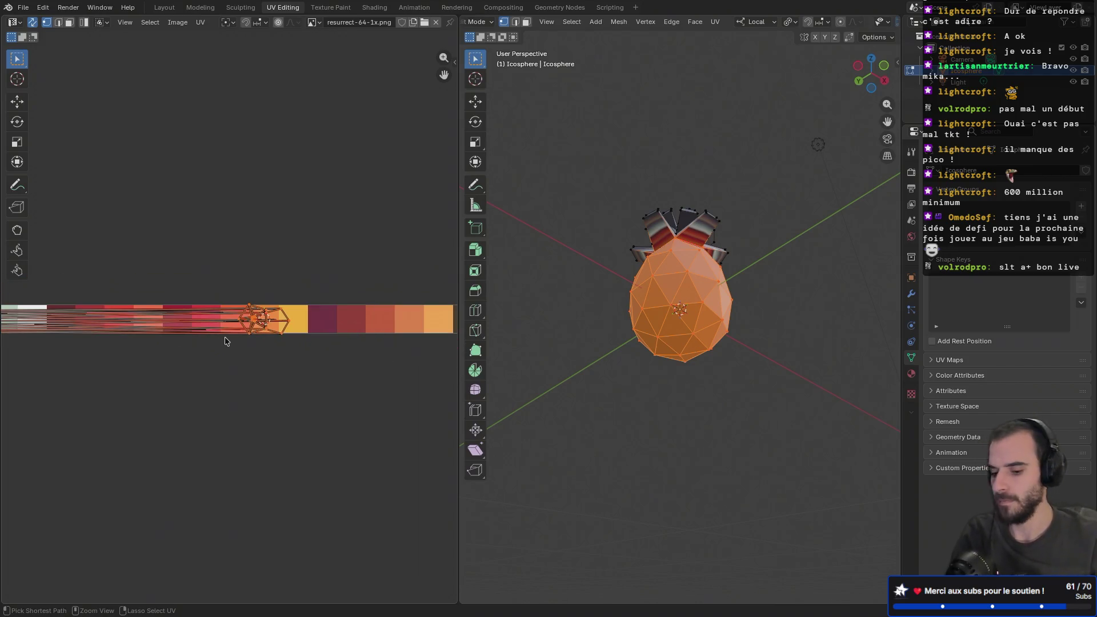
- Undo the last UV edit, centre the UV islands in view, and clear the left island's selection
key(ctrl+z)
shift+middle_drag(122, 337, 423, 354)
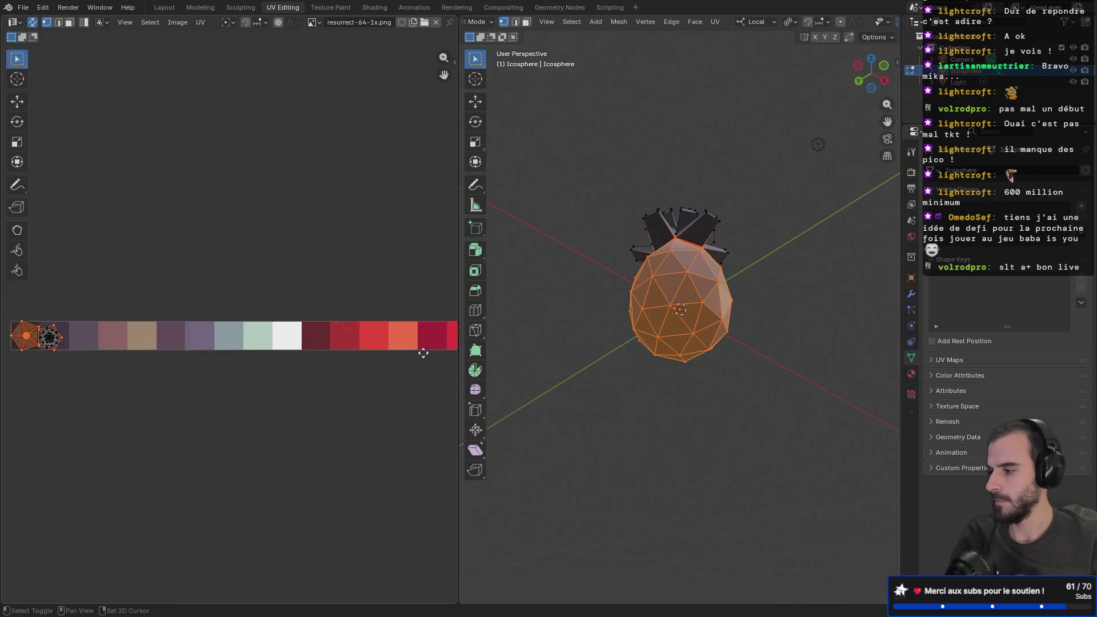
scroll(423, 353, down, 2)
scroll(120, 342, up, 6)
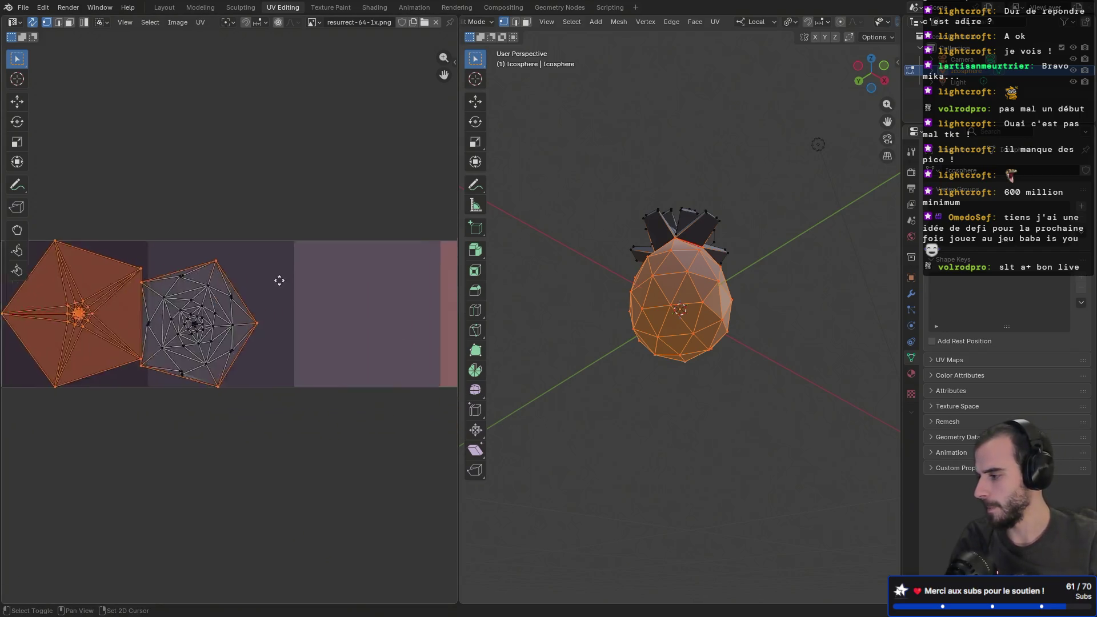
shift+middle_drag(279, 281, 372, 241)
middle_drag(245, 357, 257, 338)
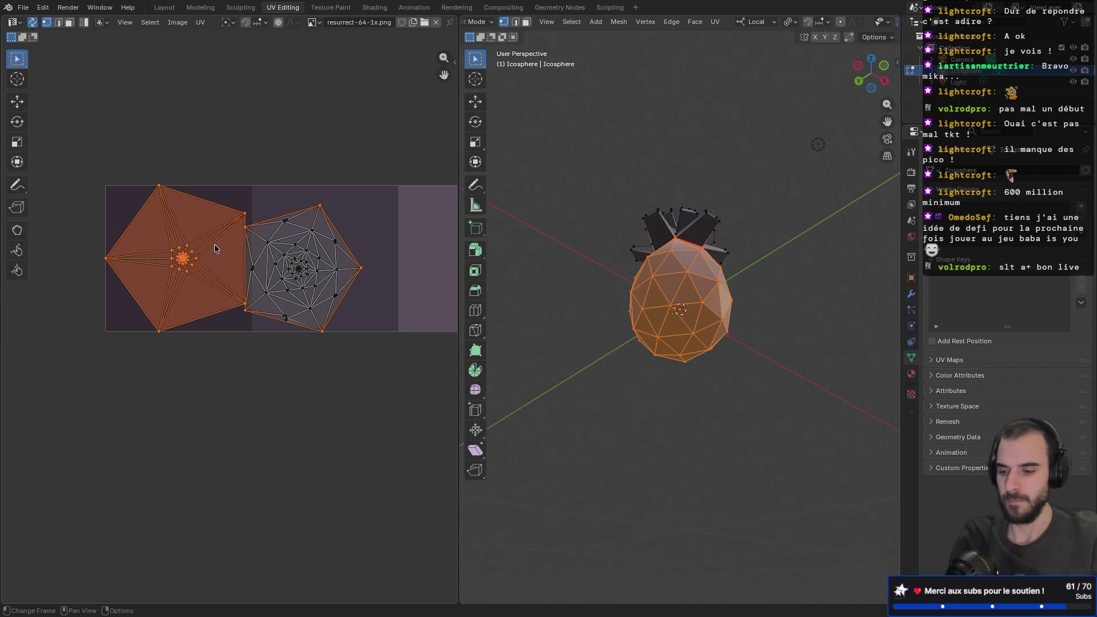
click(280, 258)
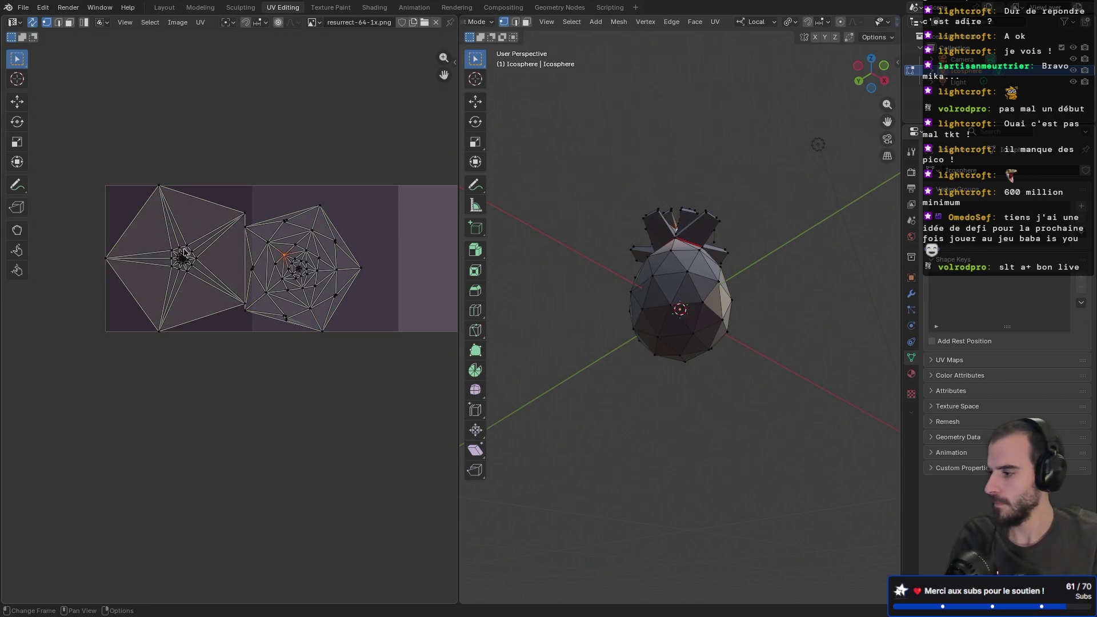
- Select the pineapple body's UV island, move it downward, and bring the palette strip into view
key(l)
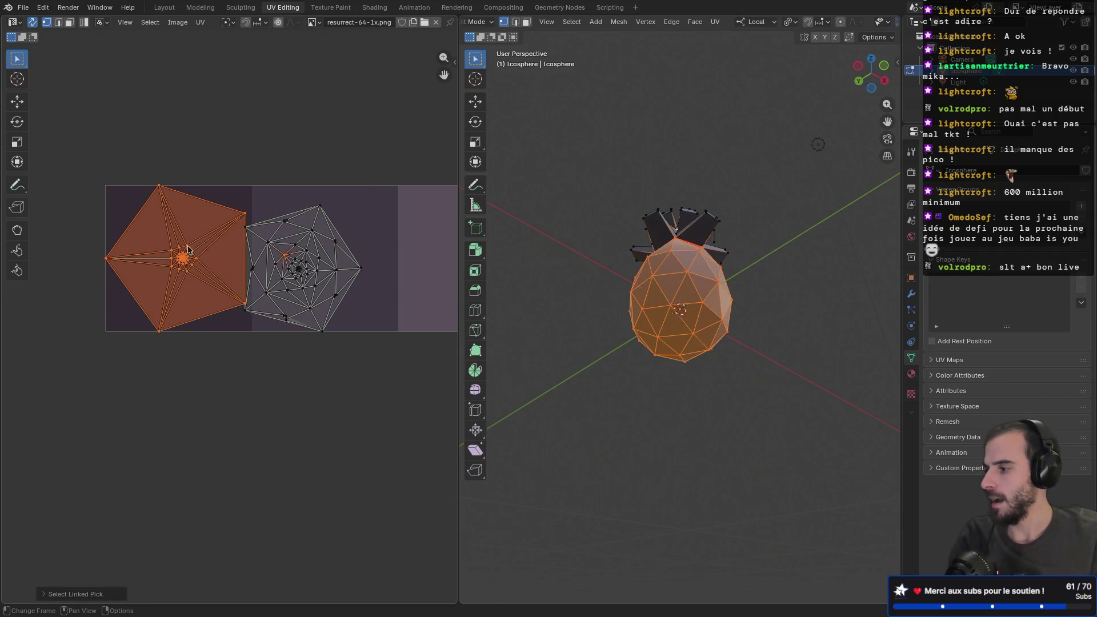
click(252, 261)
click(152, 241)
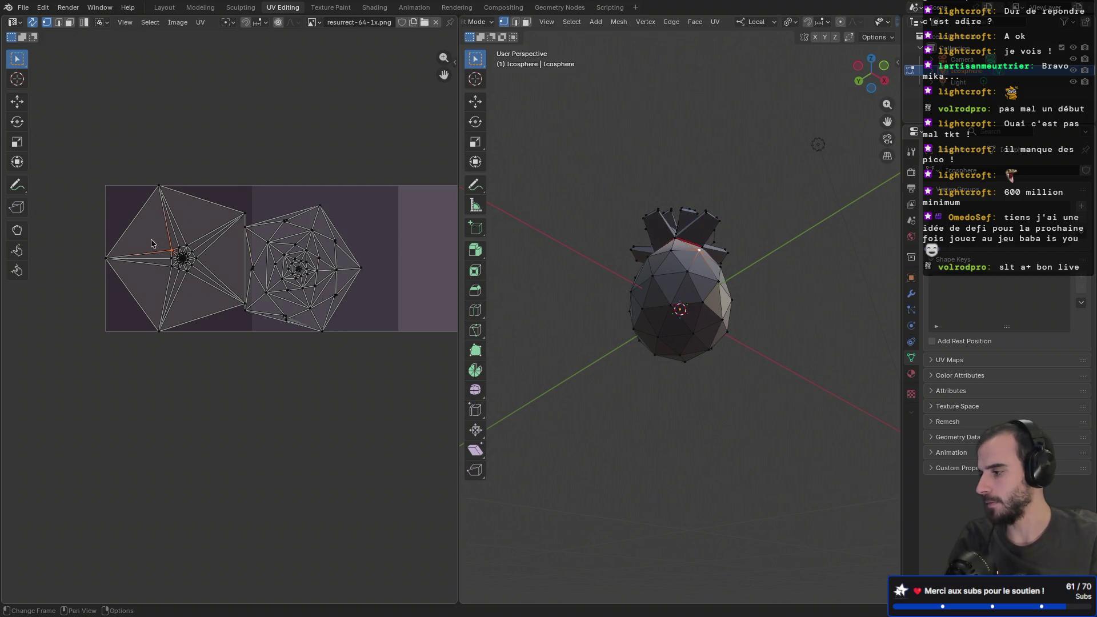
key(l)
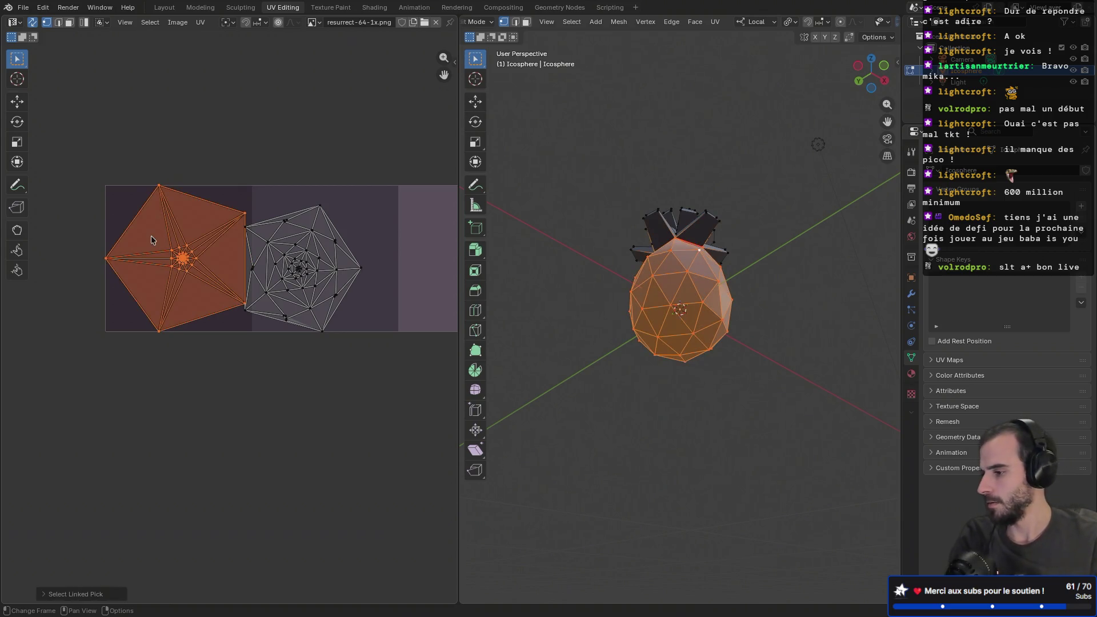
key(g)
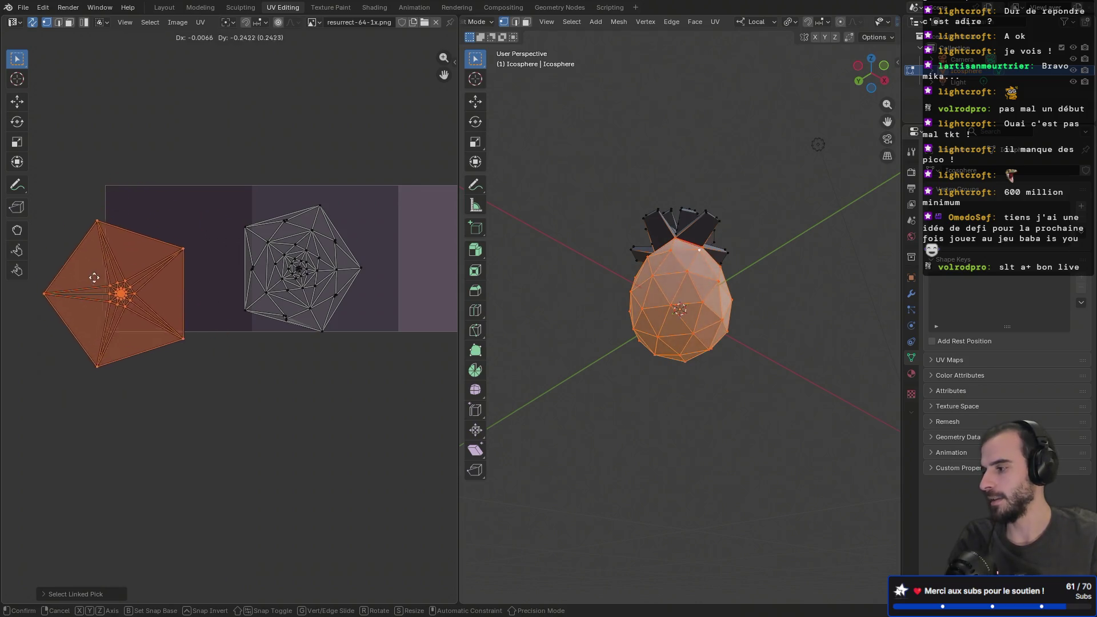
click(116, 247)
scroll(116, 247, down, 7)
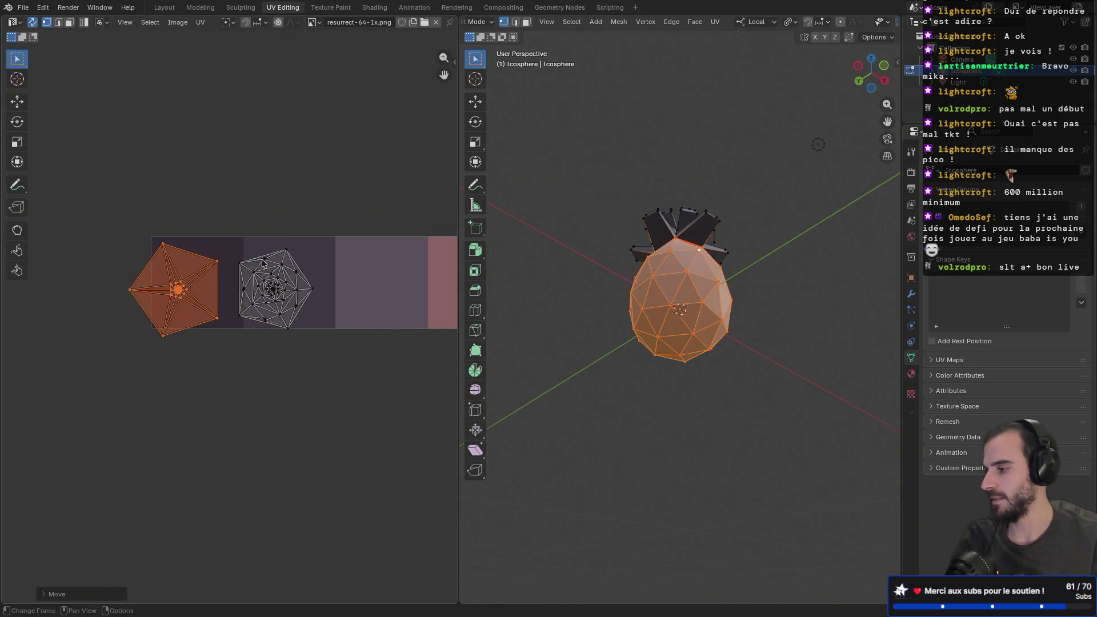
middle_drag(355, 239, 84, 236)
ctrl+scroll(174, 235, right, 10)
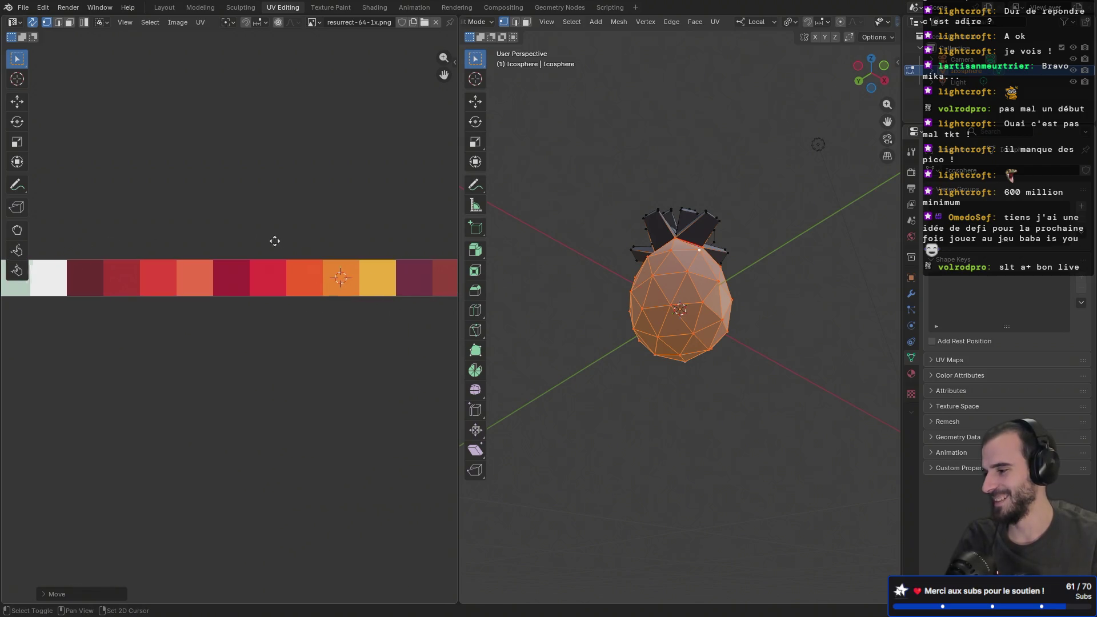
- Snap the pineapple body's UVs to the cursor on the orange palette swatch
key(shift+s)
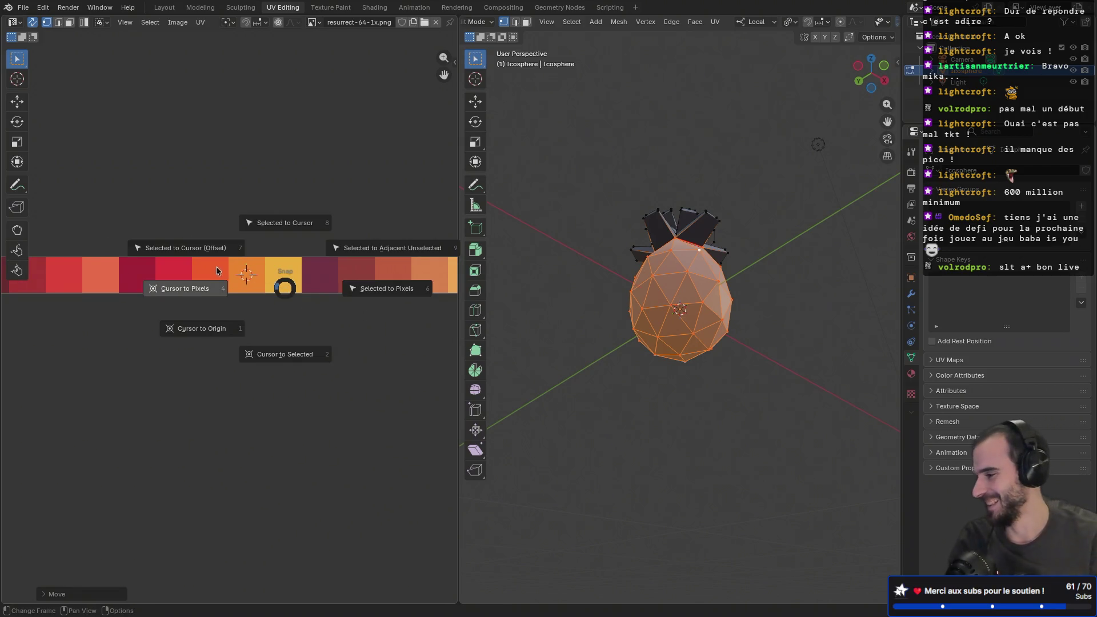
click(211, 260)
scroll(266, 286, up, 1)
scroll(266, 287, up, 7)
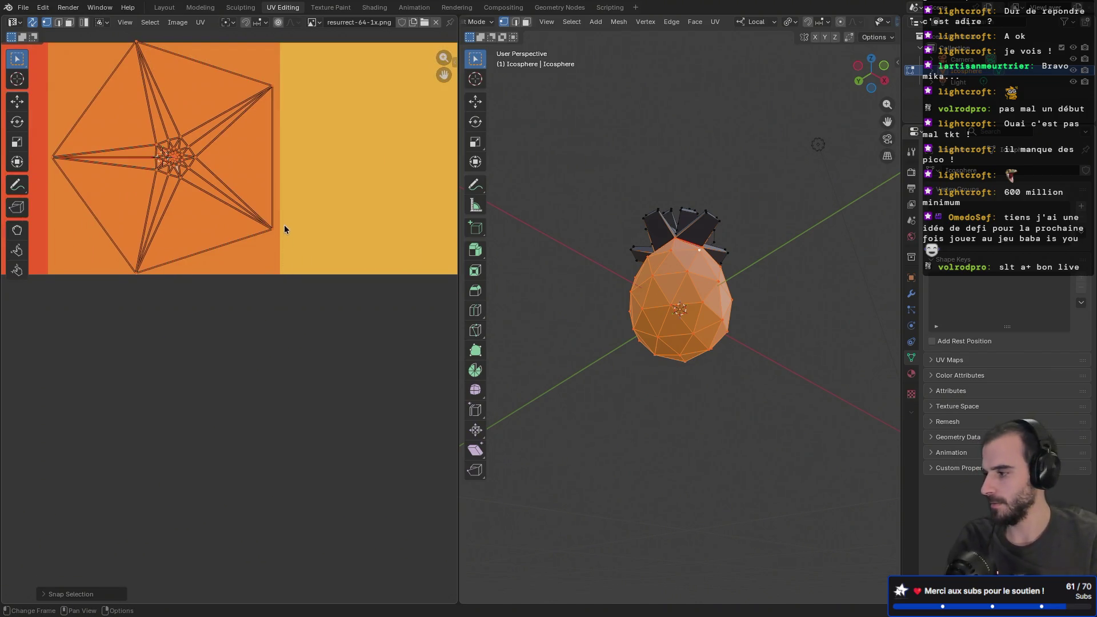
- Scale the body island by 0, collapsing it to a single point on the orange swatch
key(s)
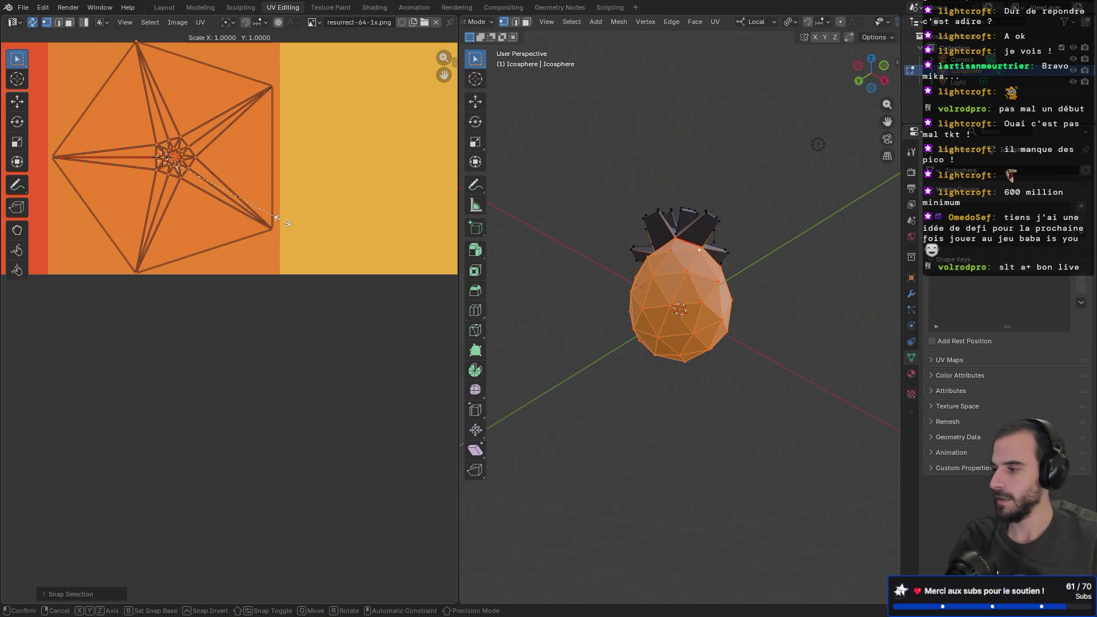
key(0)
key(Return)
drag(122, 137, 225, 210)
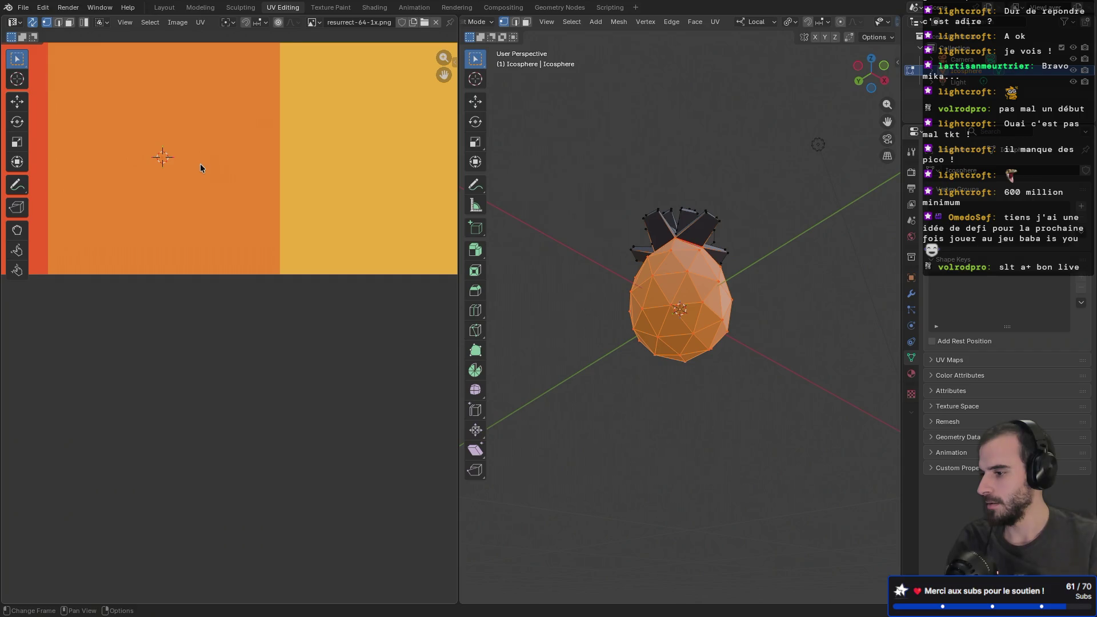
scroll(270, 242, down, 5)
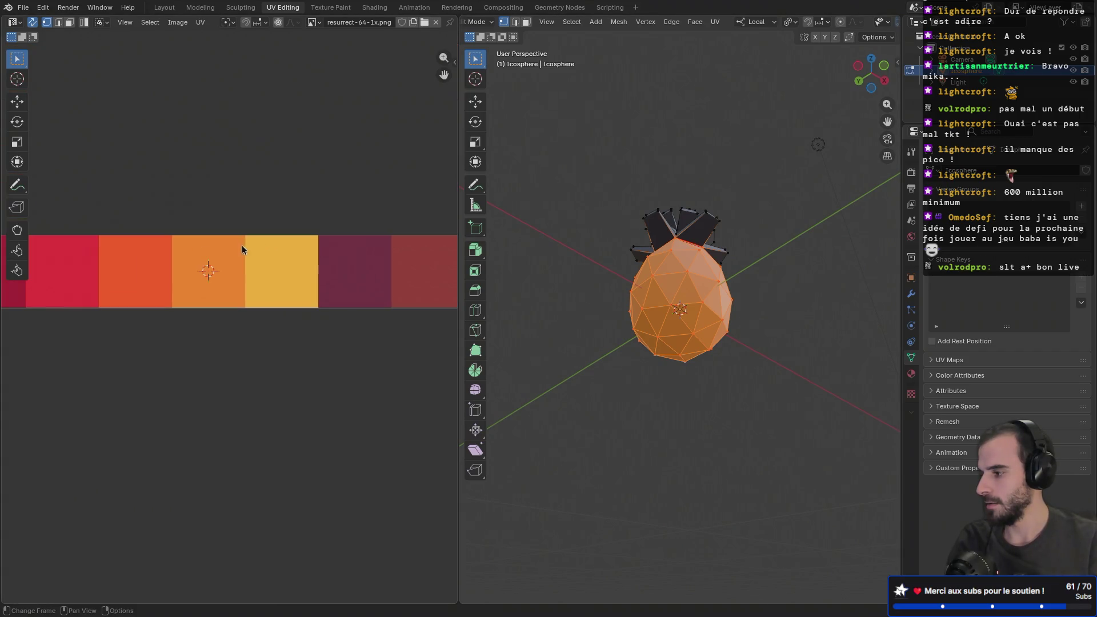
scroll(242, 246, up, 4)
scroll(240, 248, up, 2)
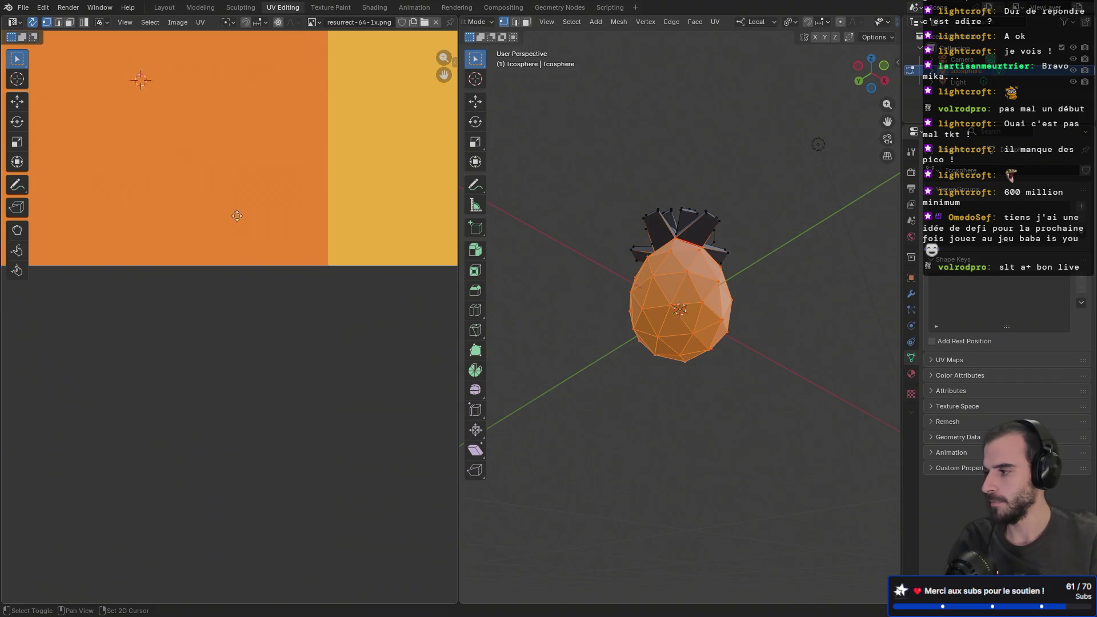
scroll(323, 318, up, 2)
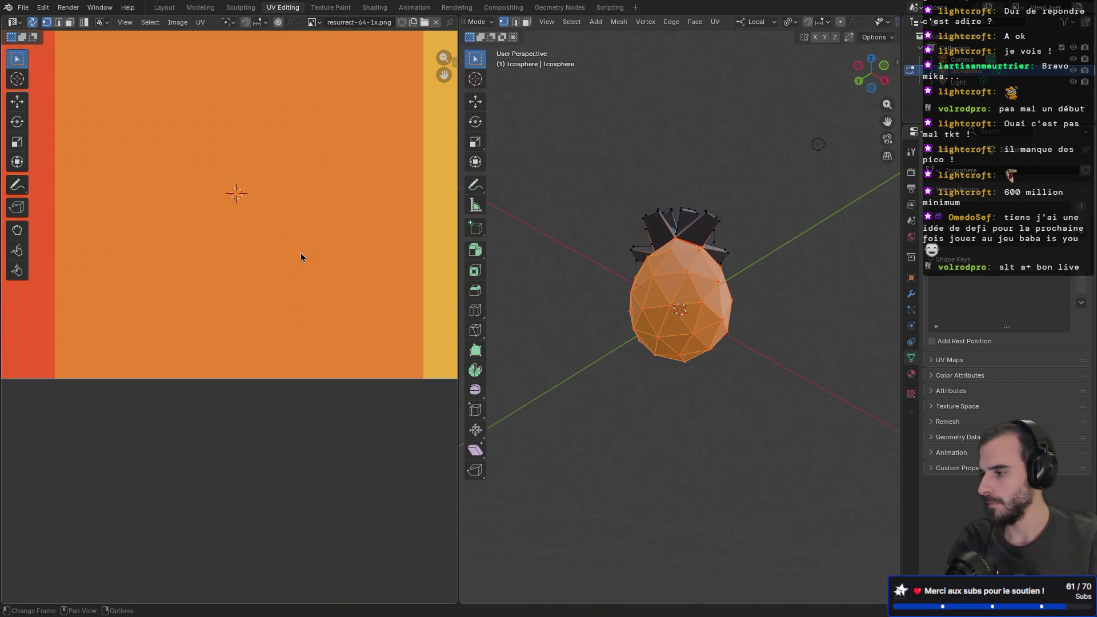
scroll(283, 247, down, 2)
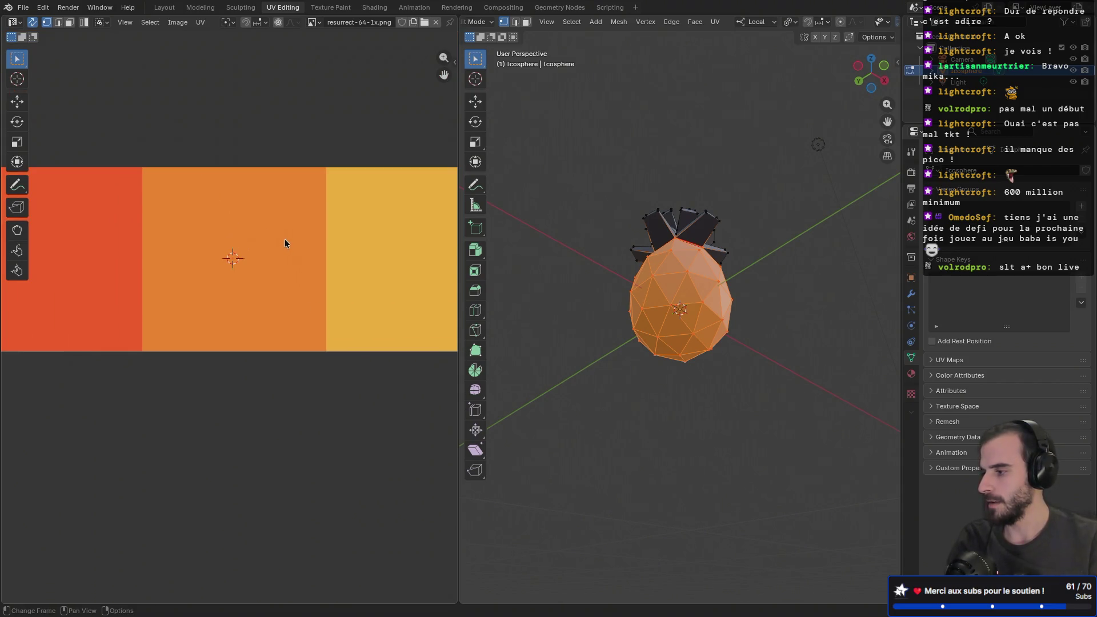
- Restore the star-shaped body island, shrink it to about 0.37, and fit it inside the orange swatch
key(ctrl+z)
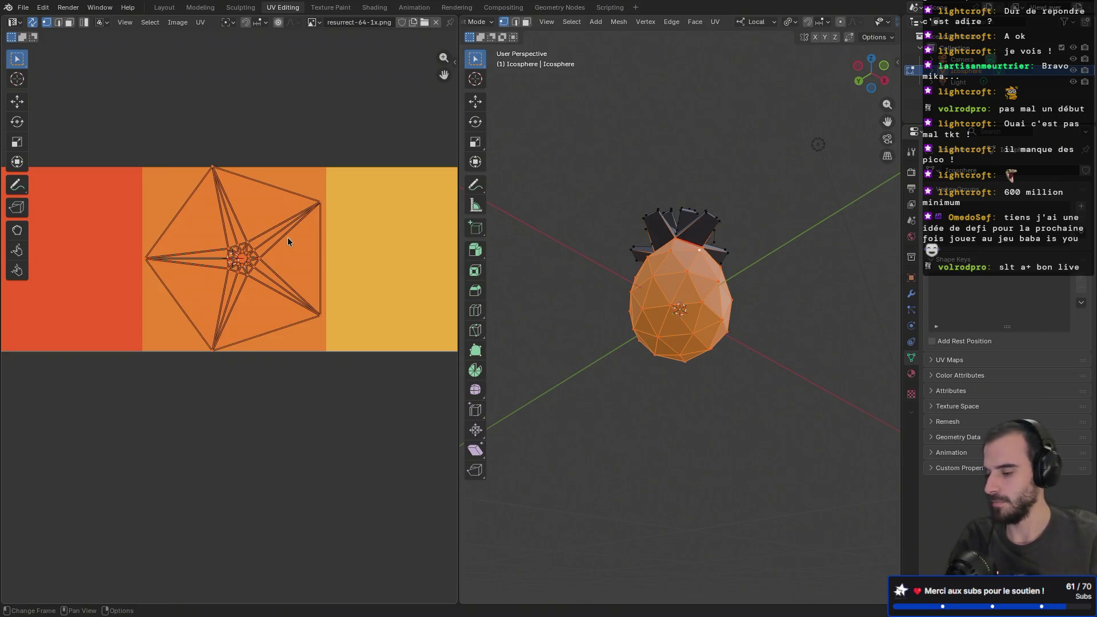
key(s)
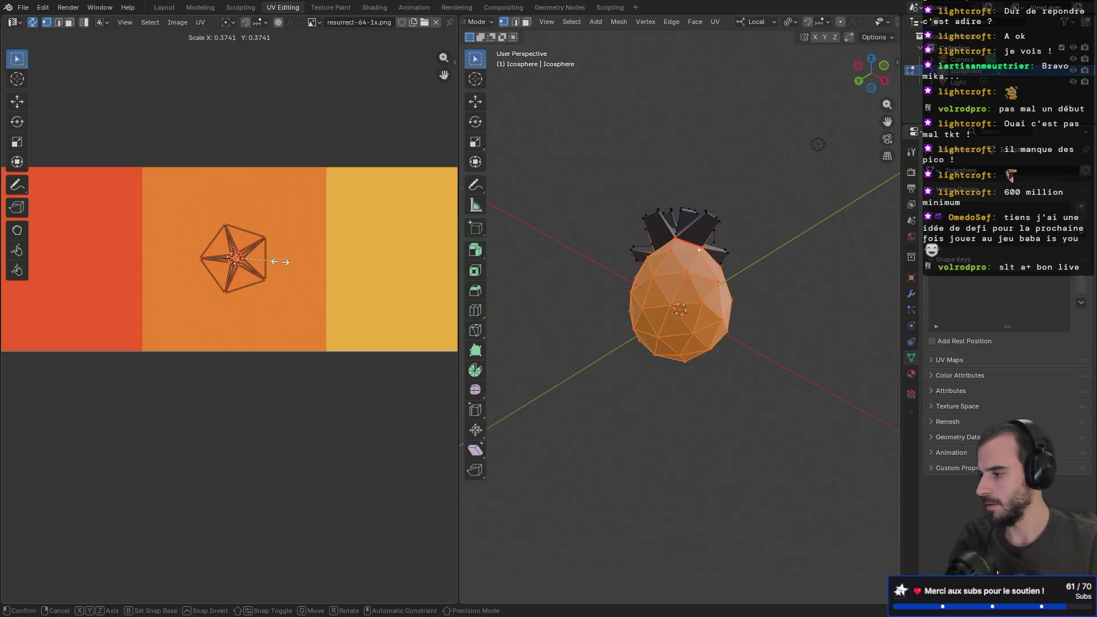
click(280, 260)
key(g)
click(267, 263)
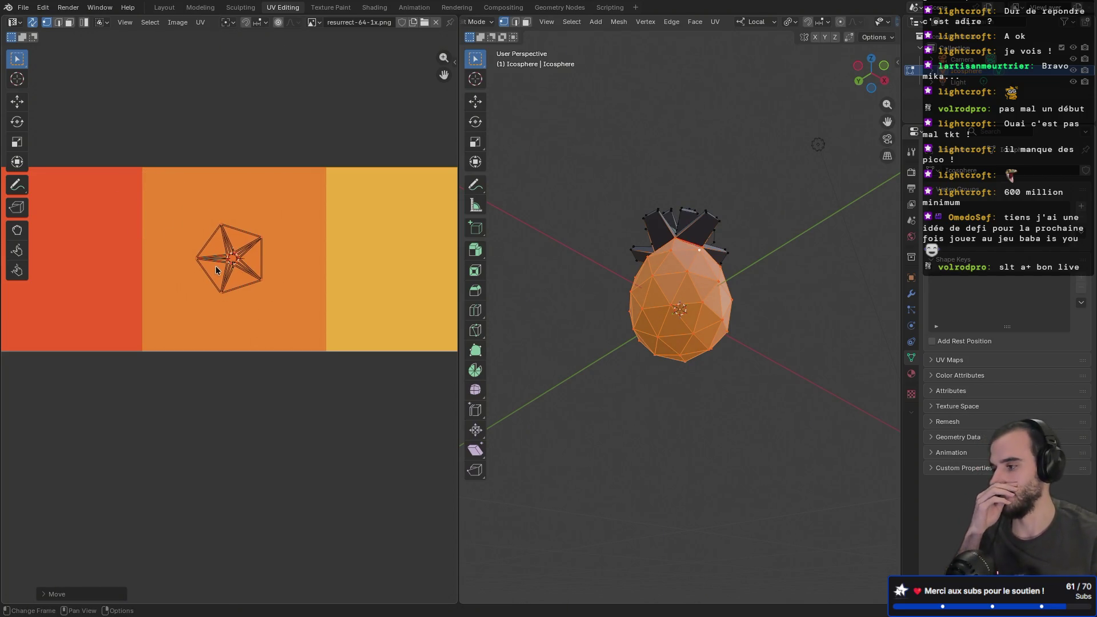
click(208, 215)
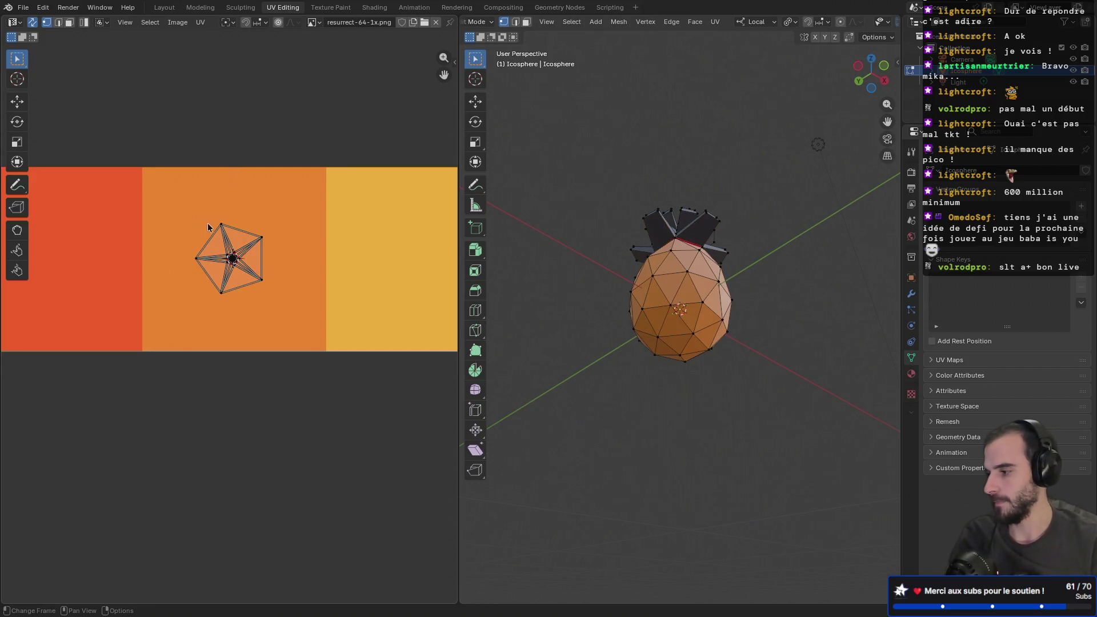
scroll(209, 227, down, 9)
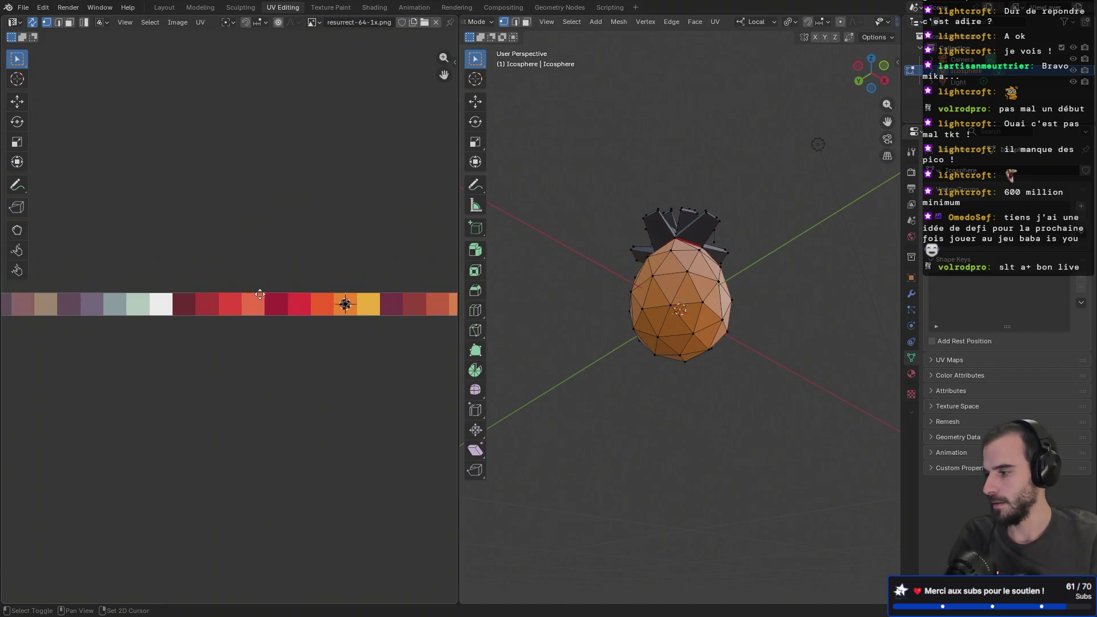
- Box-select the leaves' UV island at the palette's left end
middle_drag(259, 294, 355, 284)
scroll(95, 284, up, 5)
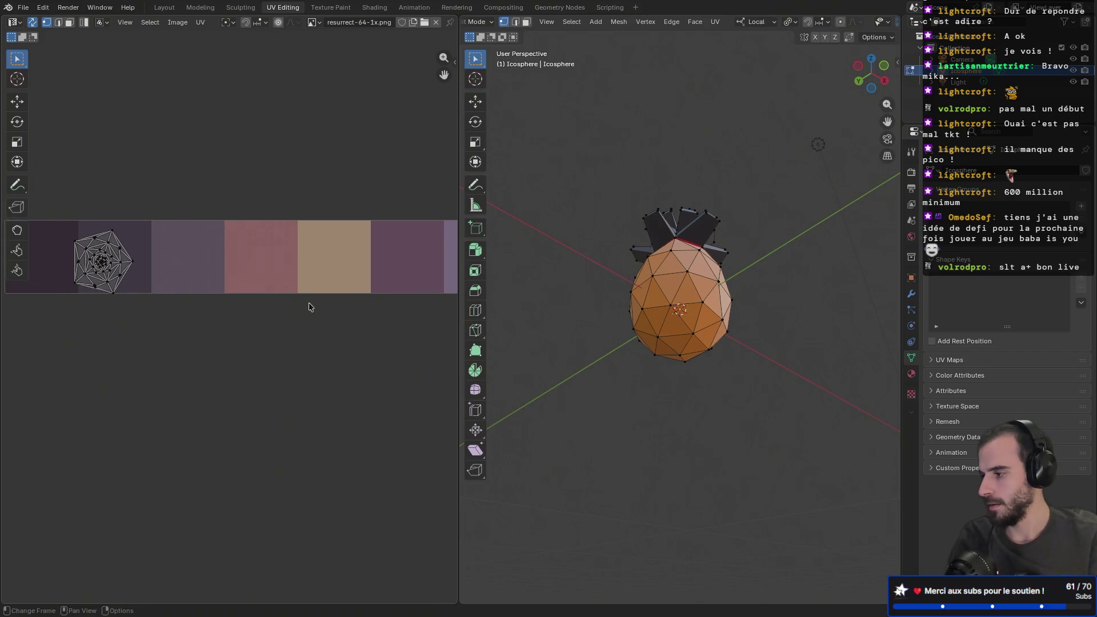
middle_drag(168, 276, 285, 282)
drag(133, 205, 303, 380)
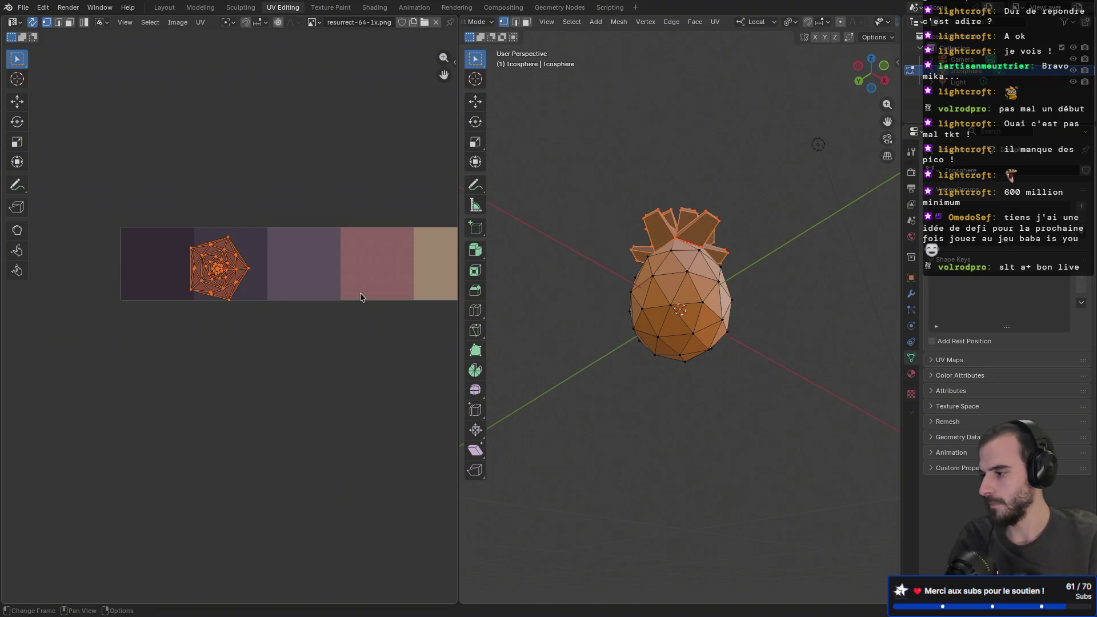
- Snap the leaves' UV island onto a green palette swatch with Selected to Cursor
scroll(360, 292, down, 4)
middle_drag(360, 292, 229, 268)
scroll(102, 269, up, 3)
ctrl+scroll(286, 269, right, 6)
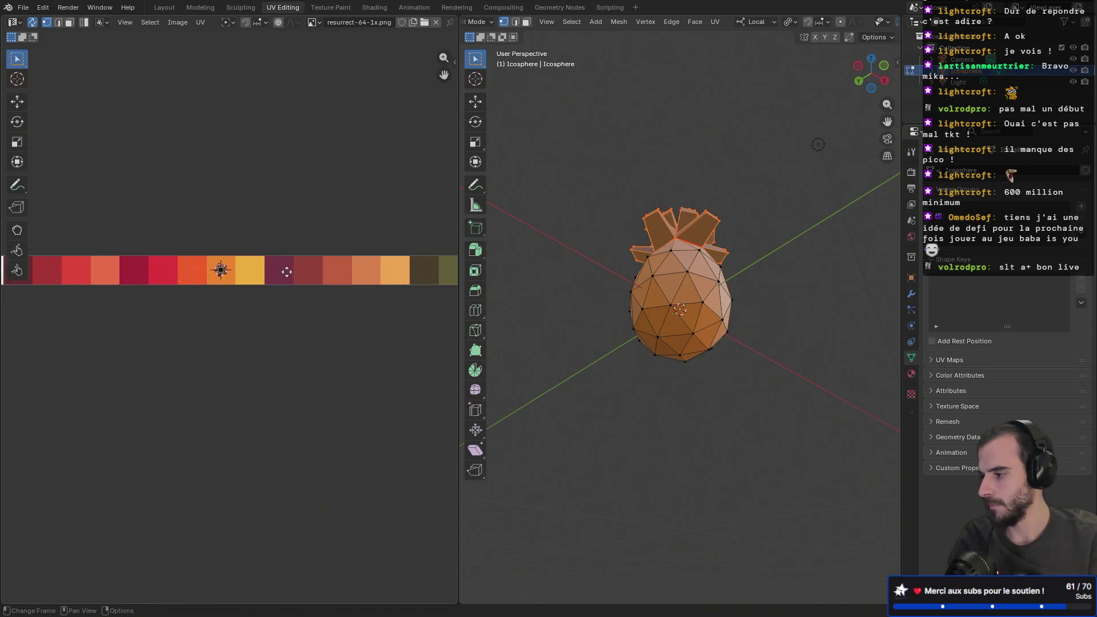
scroll(276, 277, up, 2)
scroll(276, 276, up, 1)
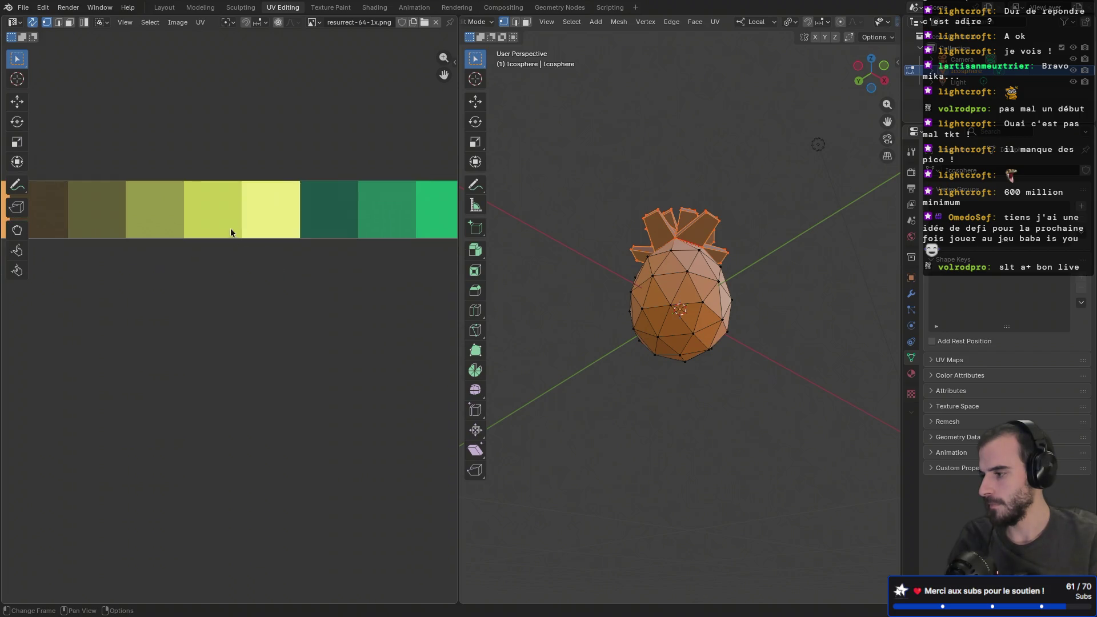
middle_drag(233, 232, 93, 274)
middle_drag(277, 269, 194, 269)
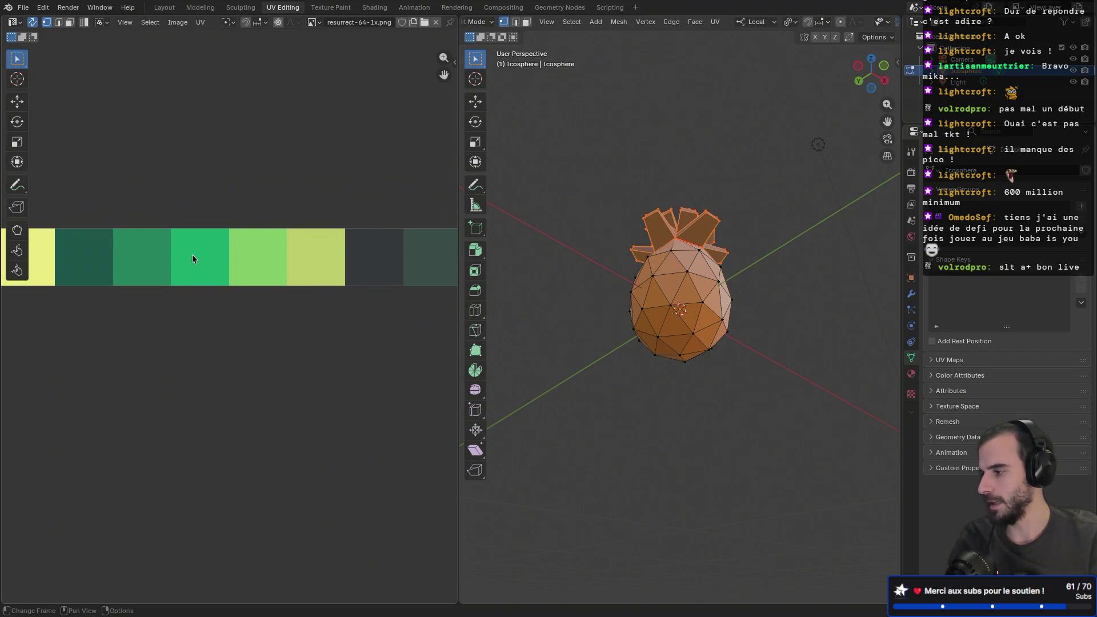
key(u)
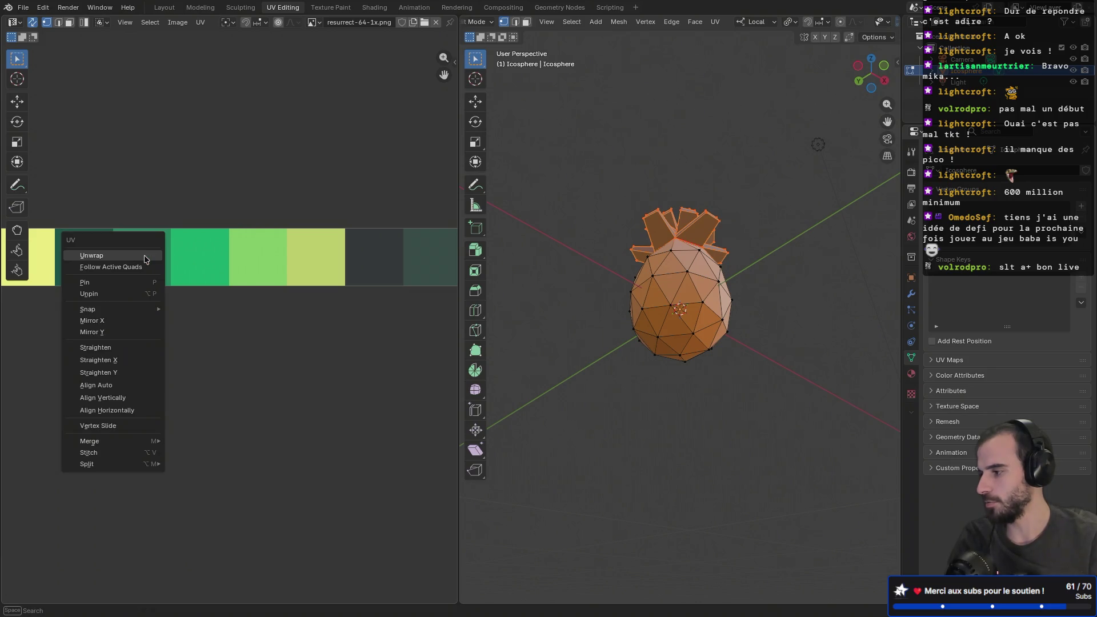
key(Escape)
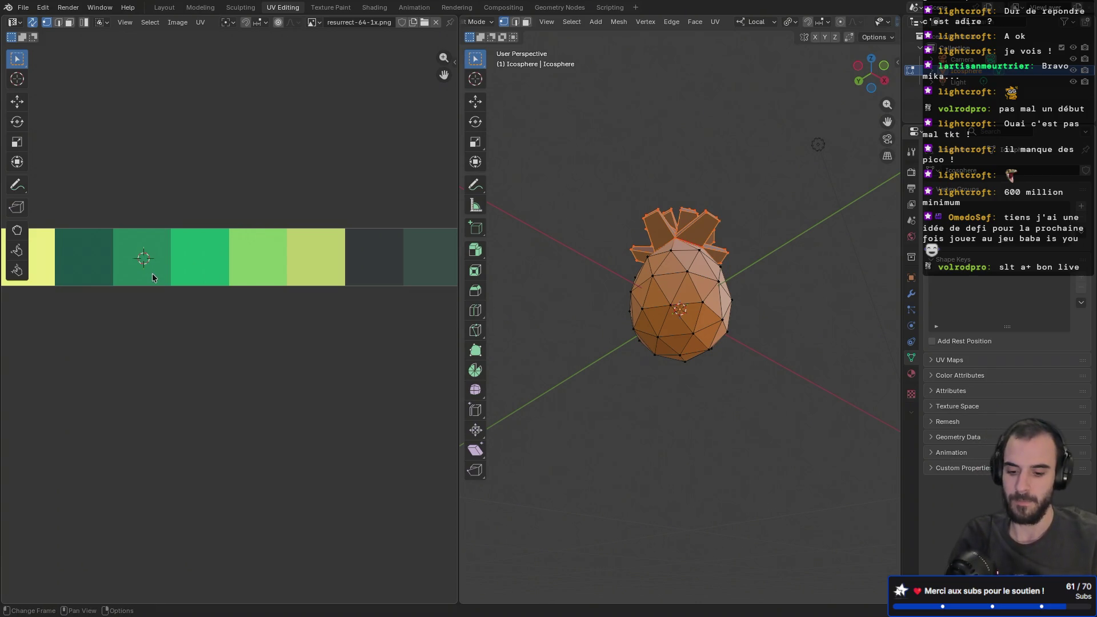
key(shift+s)
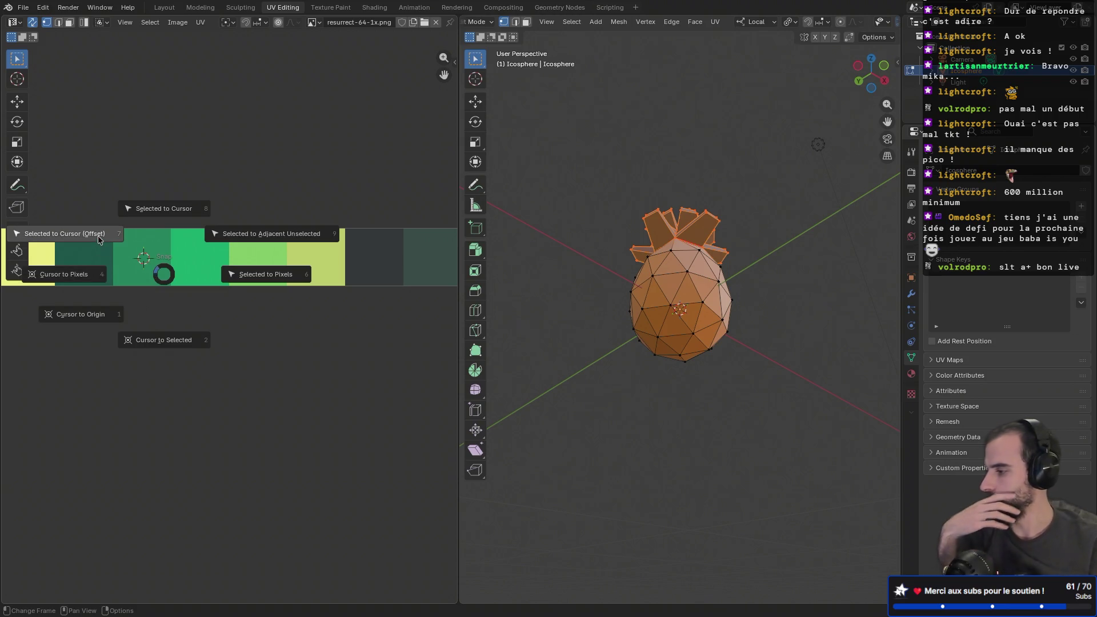
click(98, 235)
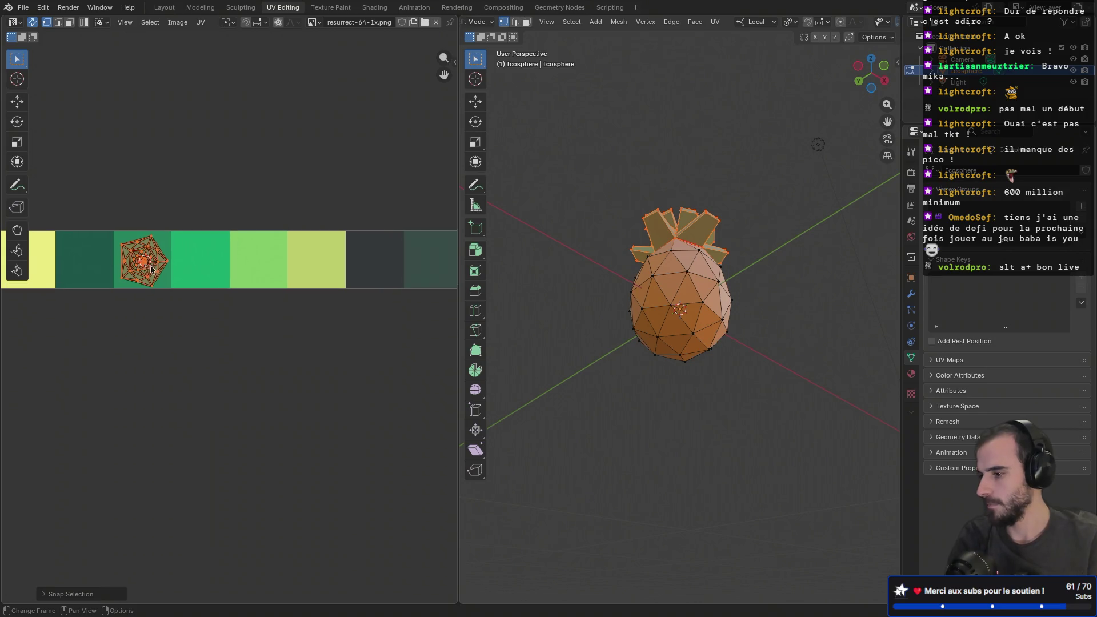
- Preview the green-topped orange pineapple from the side in the Shading workspace
middle_drag(619, 208, 584, 285)
scroll(575, 128, up, 1)
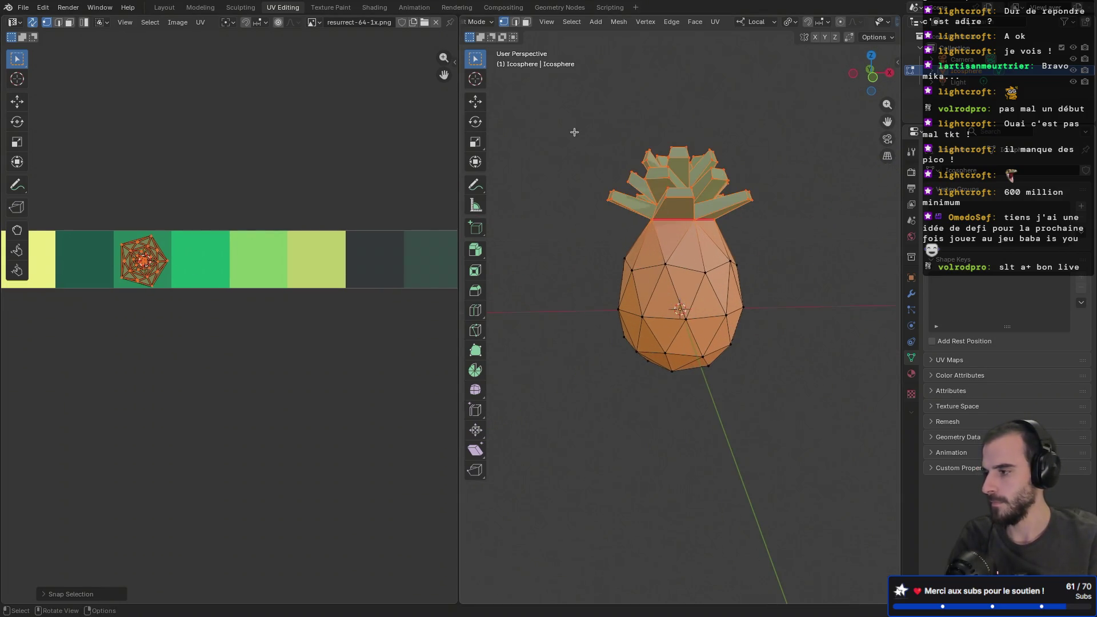
click(377, 12)
mouse_move(540, 142)
middle_down()
mouse_move(660, 162)
mouse_move(483, 138)
mouse_move(717, 148)
mouse_move(171, 114)
middle_up()
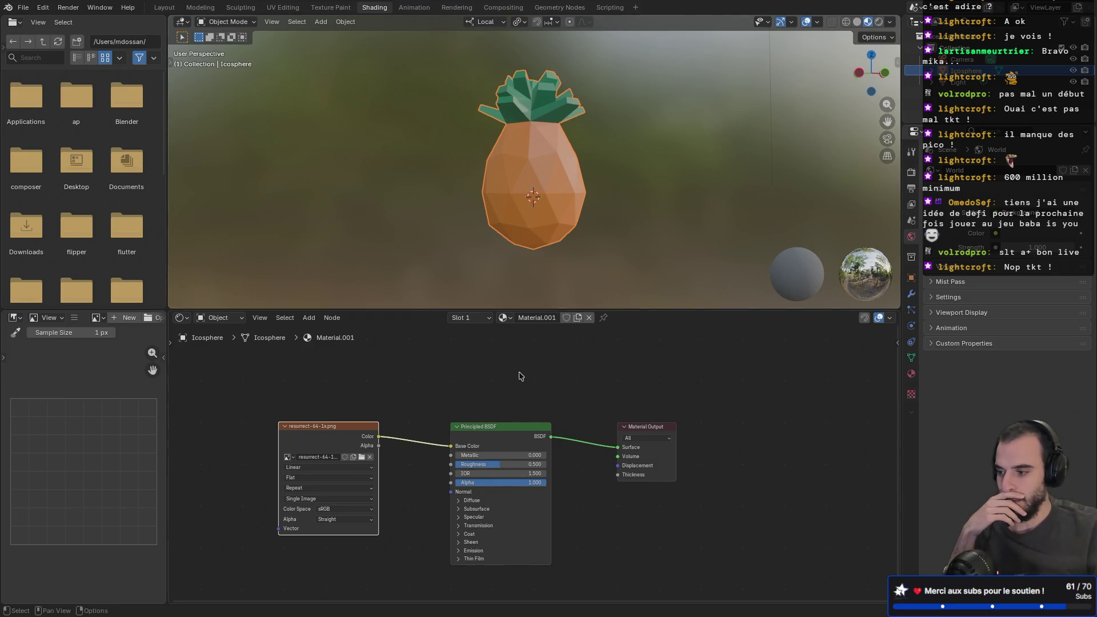
- Set the Principled BSDF Roughness to 0.855 and orbit around the pineapple to inspect it
drag(504, 464, 521, 464)
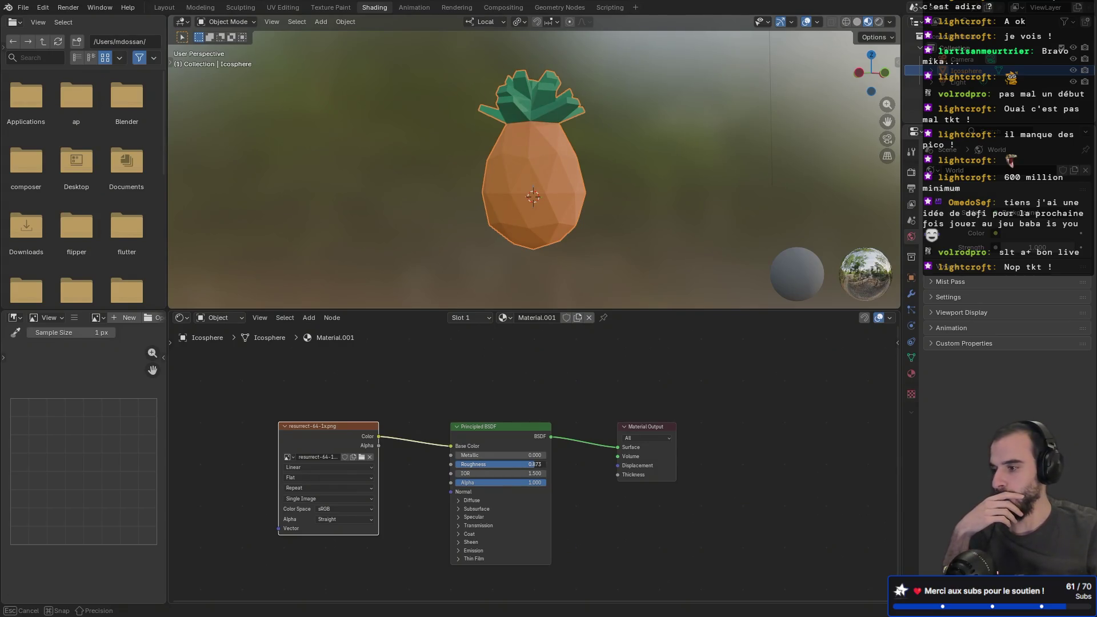
drag(521, 464, 520, 464)
mouse_move(628, 262)
middle_down()
mouse_move(500, 262)
mouse_move(401, 286)
mouse_move(386, 272)
middle_up()
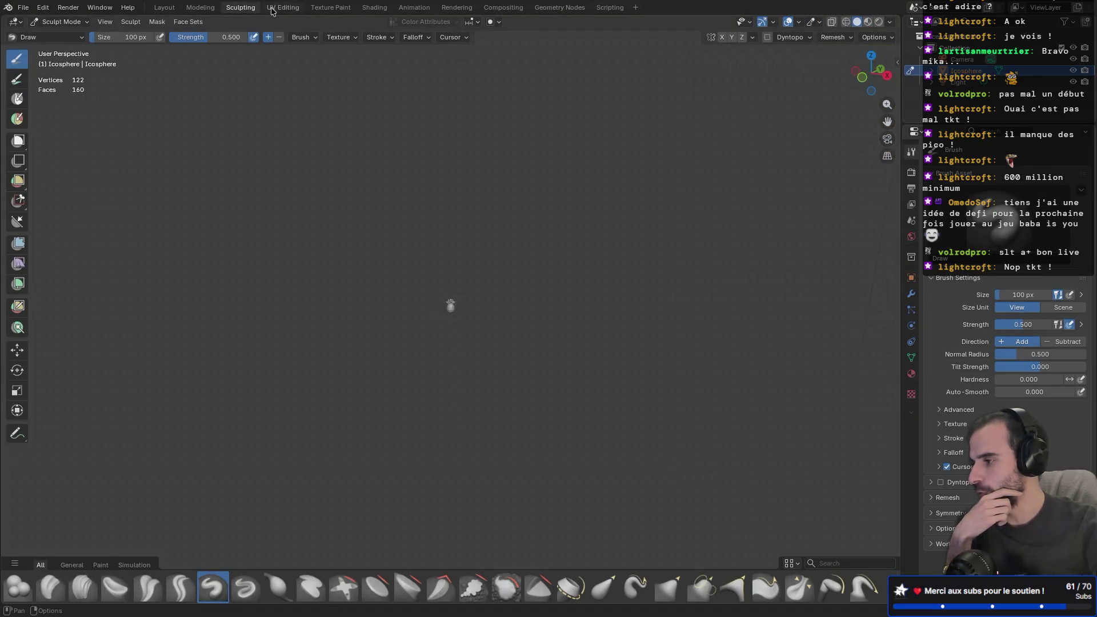
- Move the leaves' UV island one tile left onto the darker green swatch, then switch to the browser
click(271, 8)
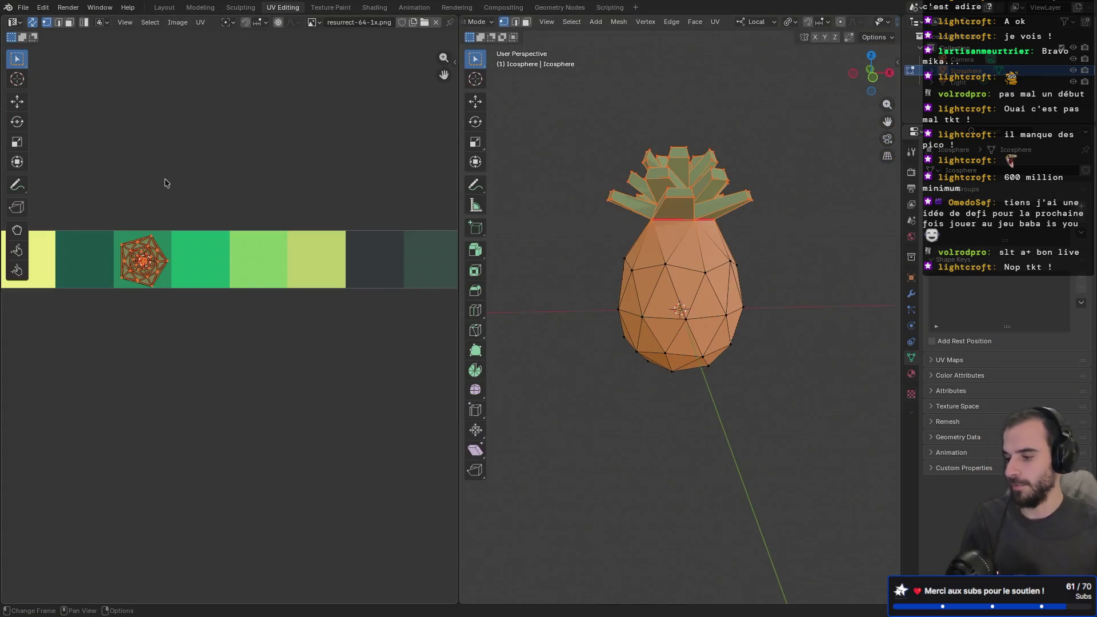
mouse_move(138, 193)
middle_down()
mouse_move(200, 181)
mouse_move(350, 186)
middle_up()
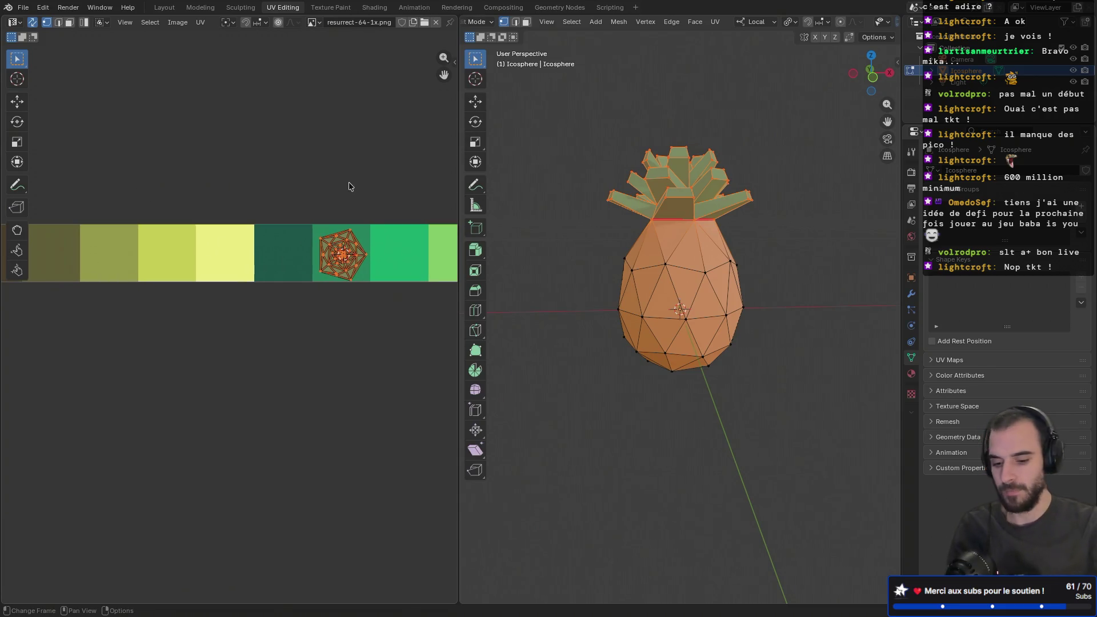
key(g)
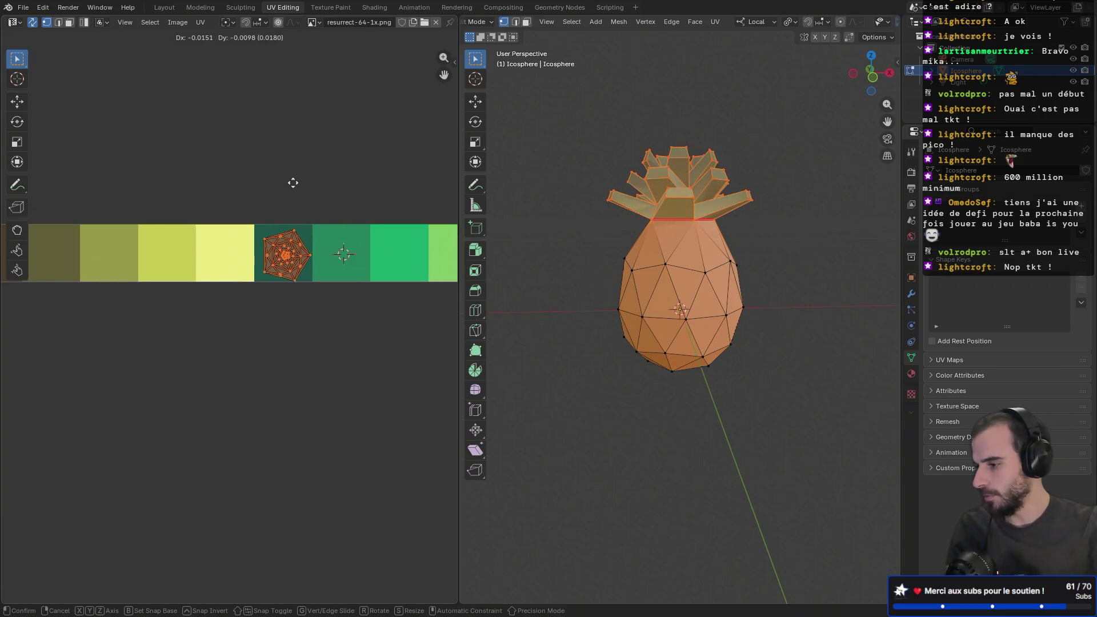
click(293, 186)
scroll(165, 192, down, 2)
mouse_move(166, 192)
middle_down()
mouse_move(206, 213)
mouse_move(308, 206)
mouse_move(123, 200)
middle_up()
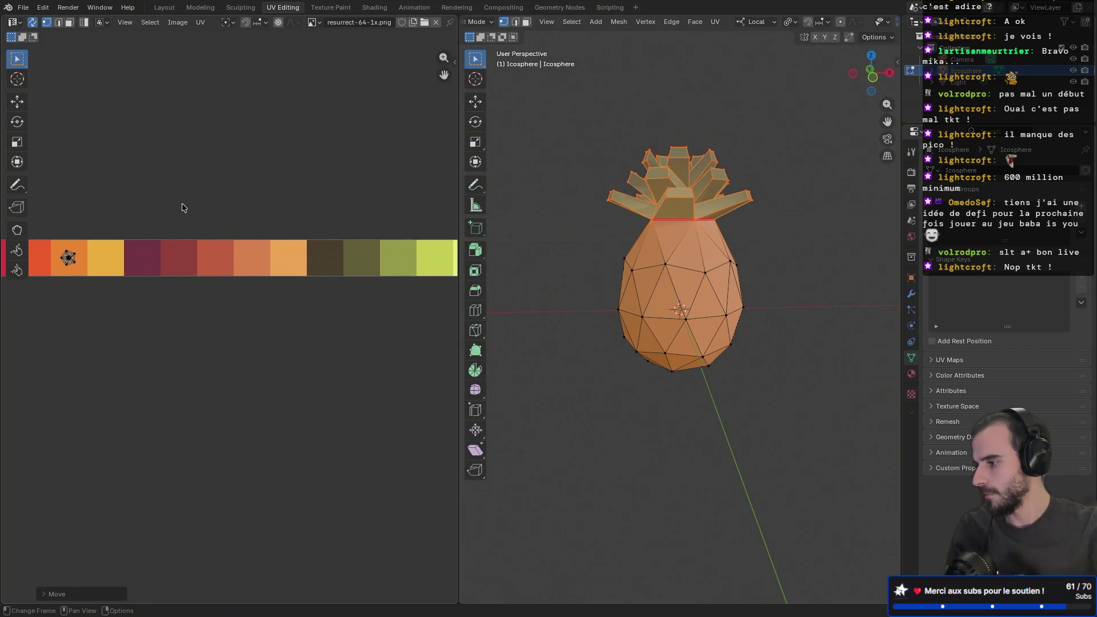
key(ctrl+Right)
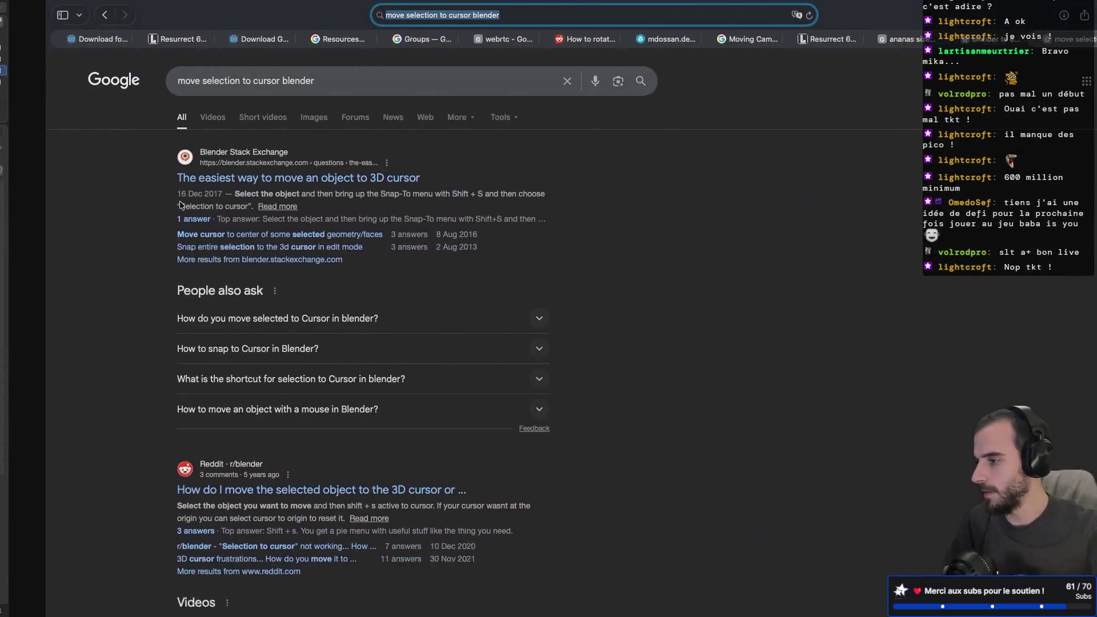
- Turn the 'ananas size cm' search into Google Images results for just 'ananas', then return to Blender
click(870, 36)
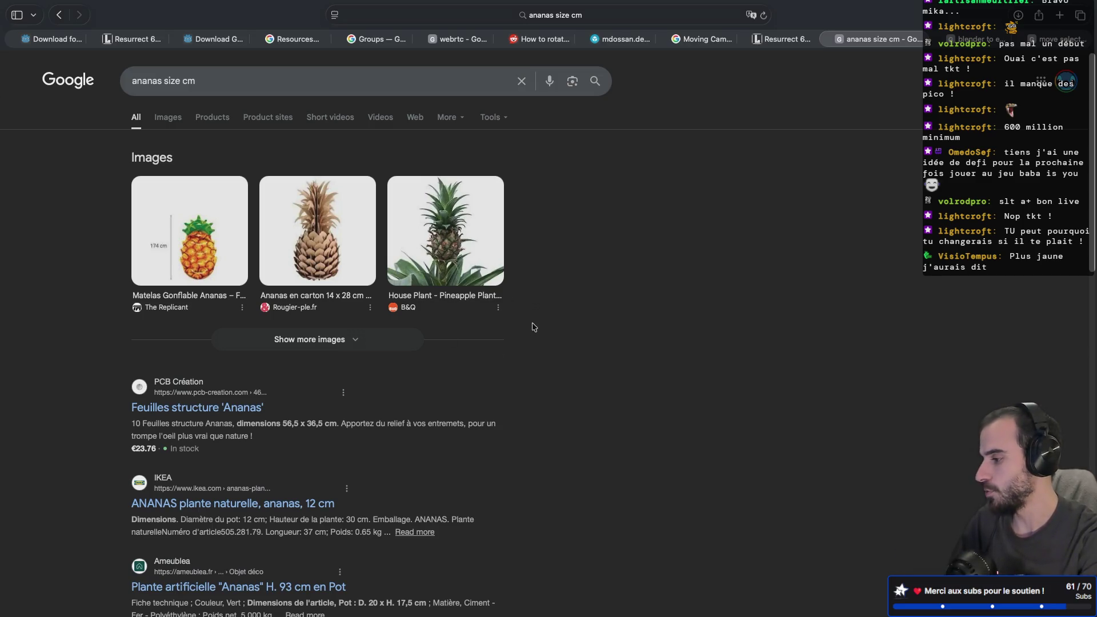
click(164, 118)
drag(195, 81, 161, 81)
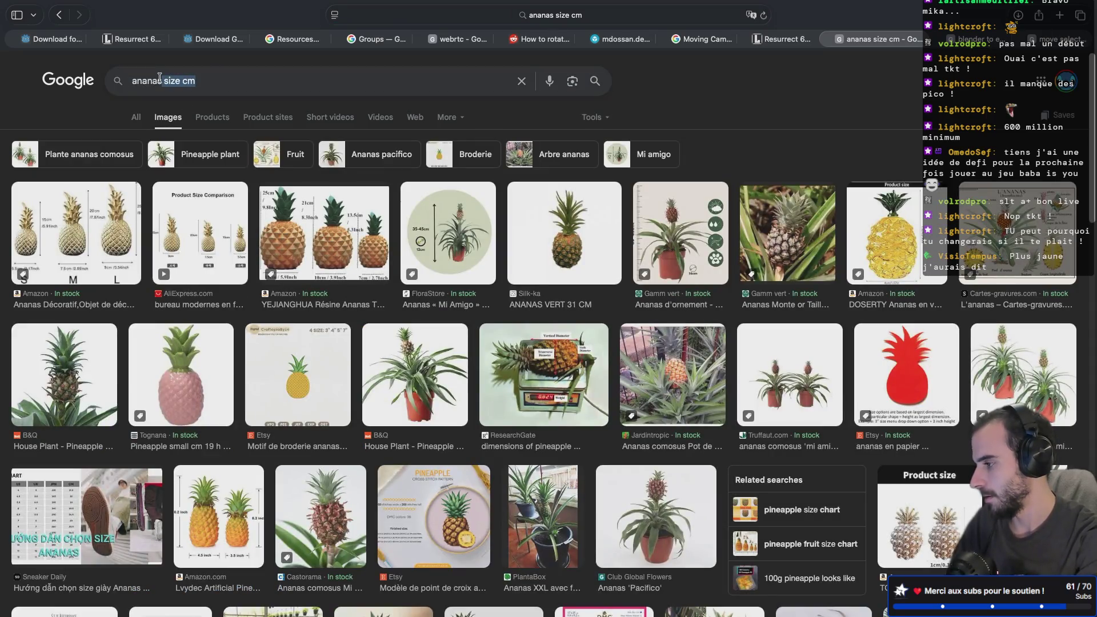
key(BackSpace)
key(Return)
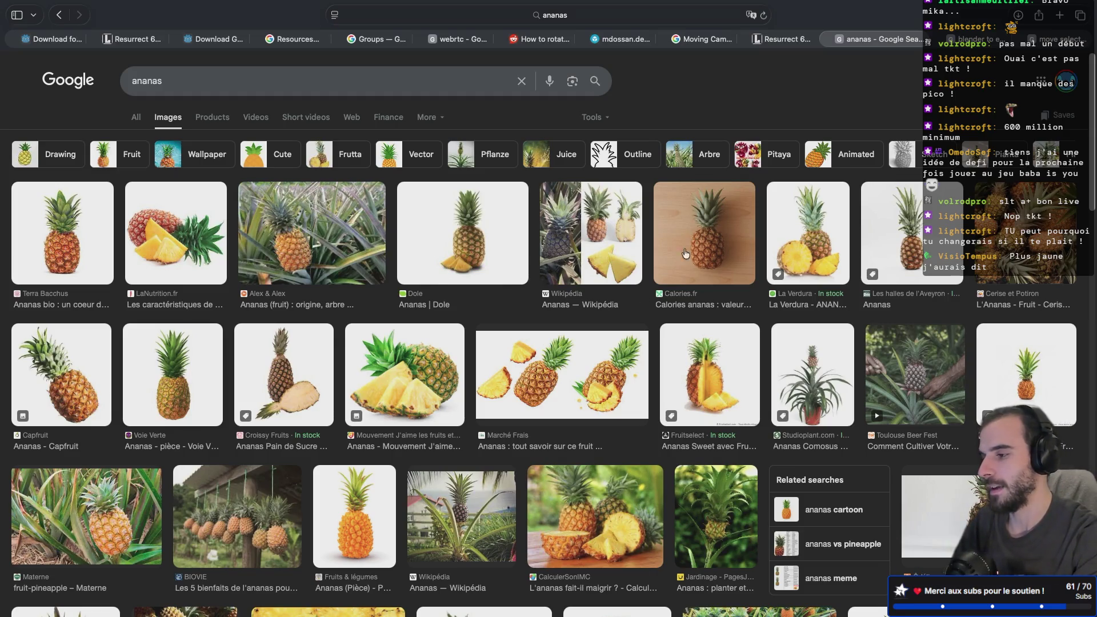
key(ctrl+Right)
key(ctrl+Left)
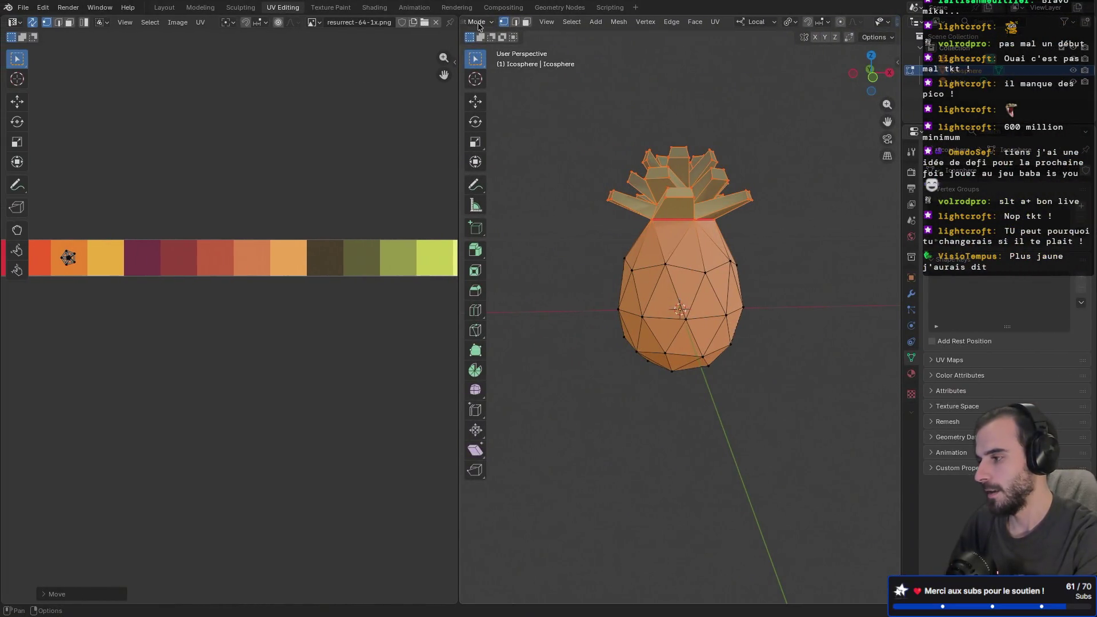
click(331, 8)
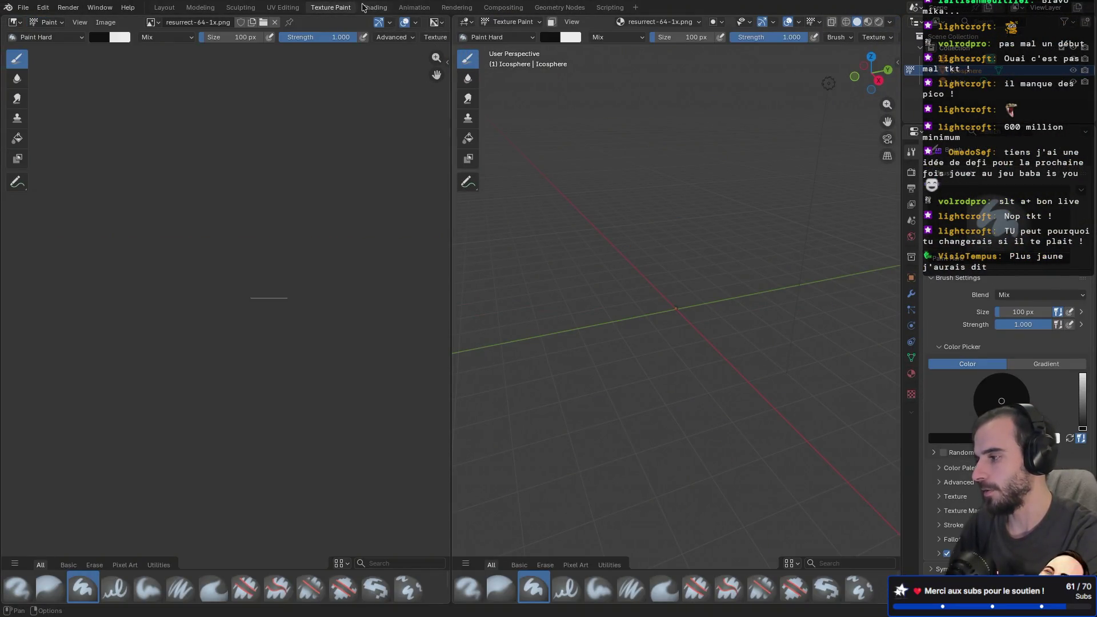
click(375, 8)
scroll(505, 119, right, 5)
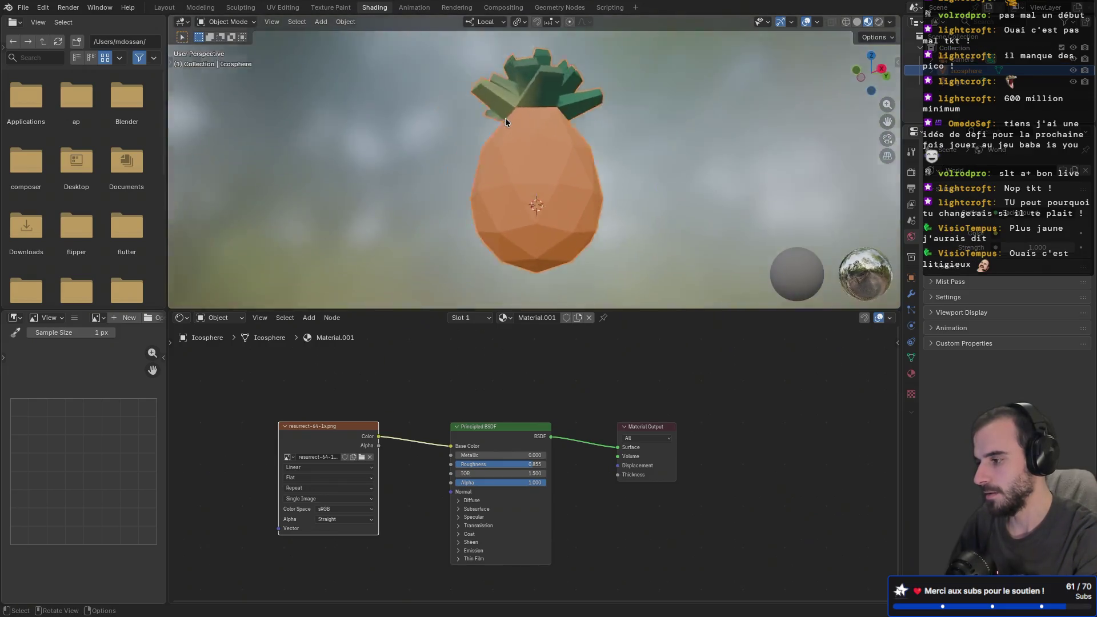
scroll(505, 117, right, 5)
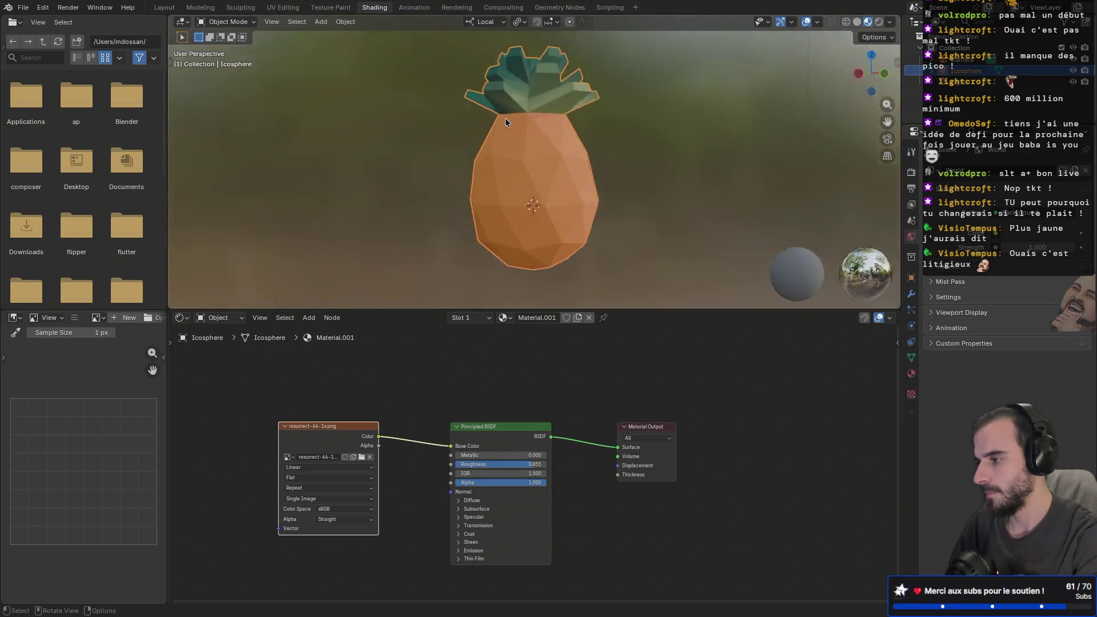
click(241, 7)
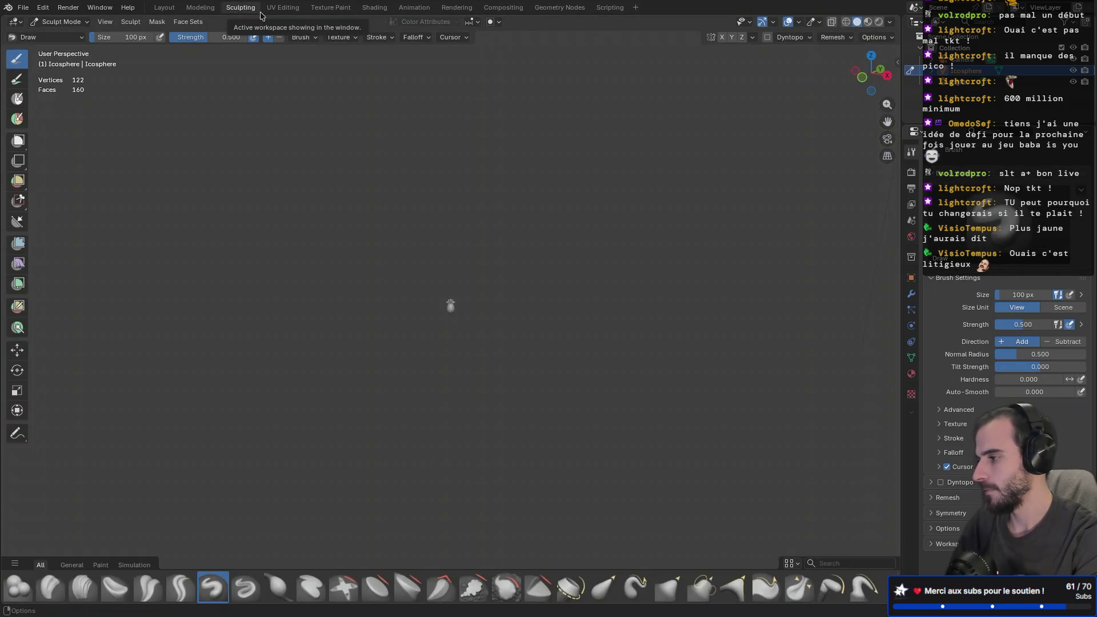
click(284, 8)
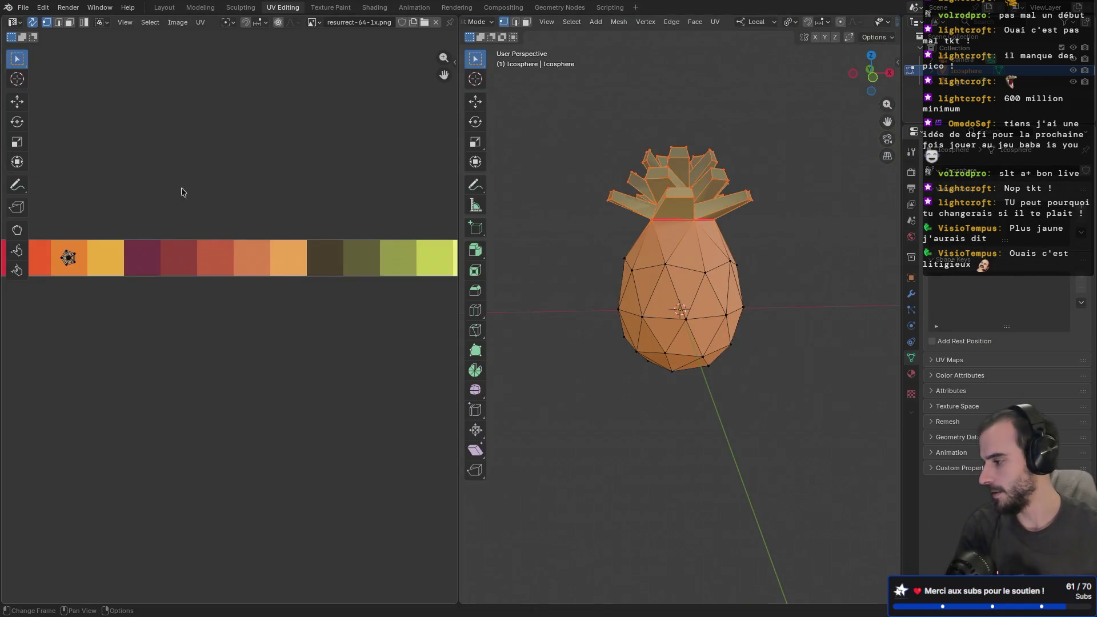
scroll(115, 269, up, 3)
key(grave)
- Move the pineapple body's UV island off the orange swatch onto the yellow swatch
click(186, 264)
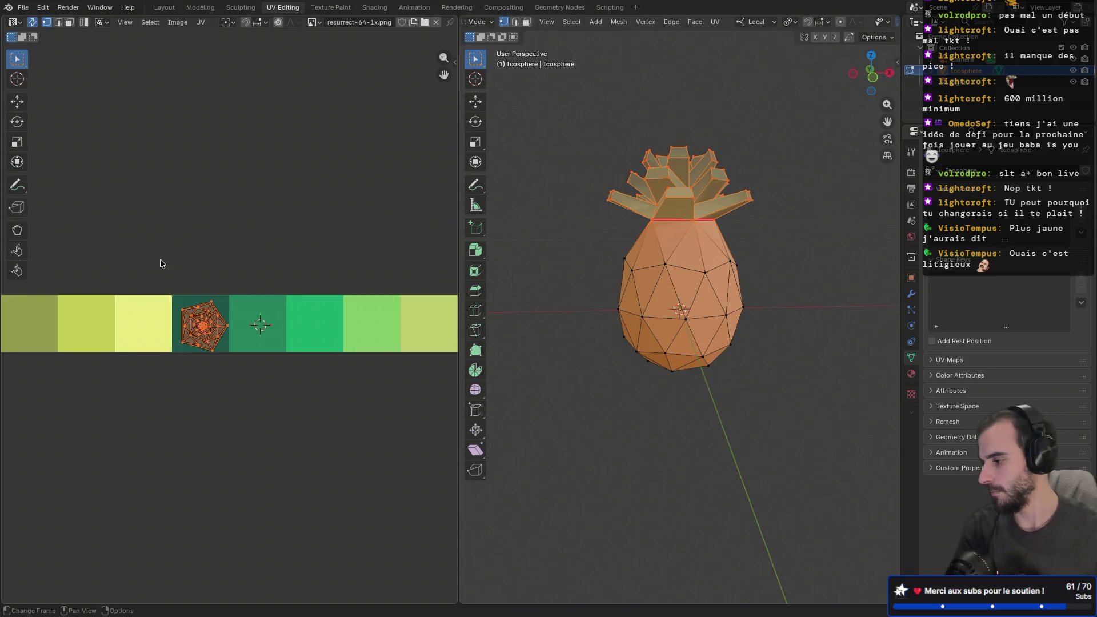
middle_drag(154, 263, 293, 248)
scroll(201, 248, down, 3)
middle_drag(201, 248, 207, 256)
scroll(207, 256, up, 5)
drag(215, 192, 314, 286)
key(g)
click(359, 266)
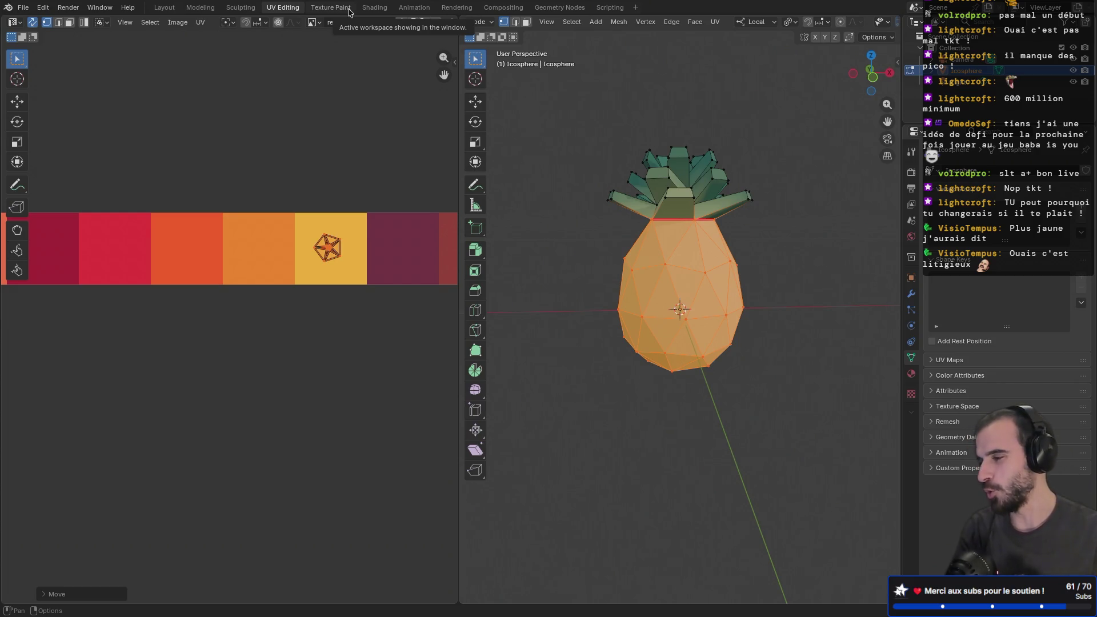
click(340, 8)
click(283, 8)
click(374, 8)
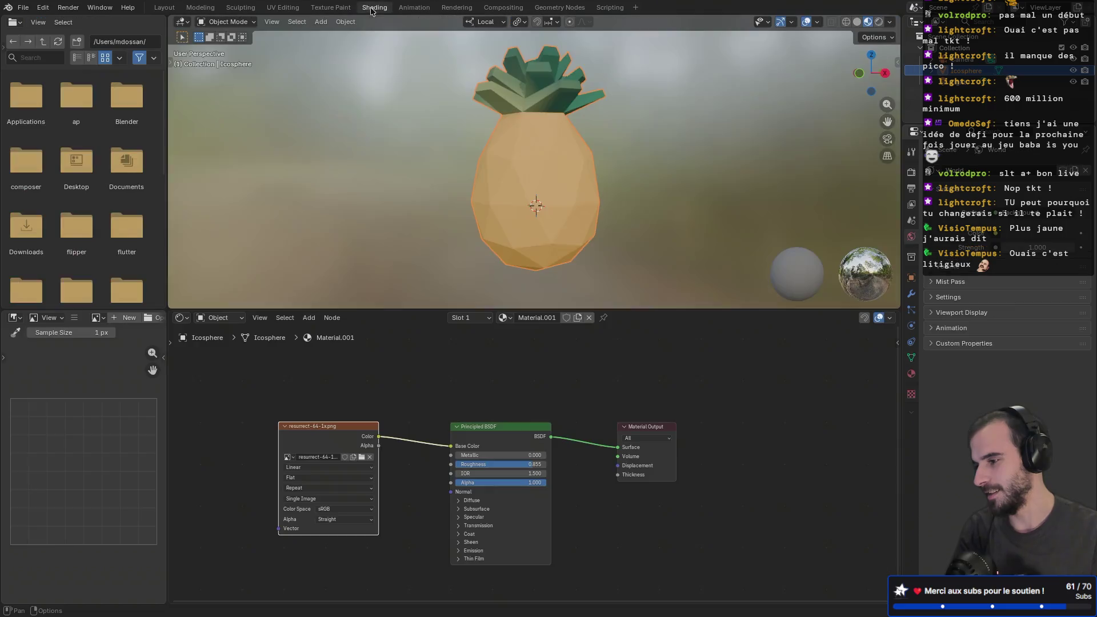
mouse_move(574, 165)
middle_down()
mouse_move(490, 150)
mouse_move(367, 152)
mouse_move(348, 123)
mouse_move(610, 156)
mouse_move(685, 117)
mouse_move(665, 77)
mouse_move(547, 92)
mouse_move(563, 84)
mouse_move(523, 107)
mouse_move(514, 170)
mouse_move(510, 150)
mouse_move(454, 123)
mouse_move(505, 148)
mouse_move(492, 112)
mouse_move(704, 169)
mouse_move(534, 98)
middle_up()
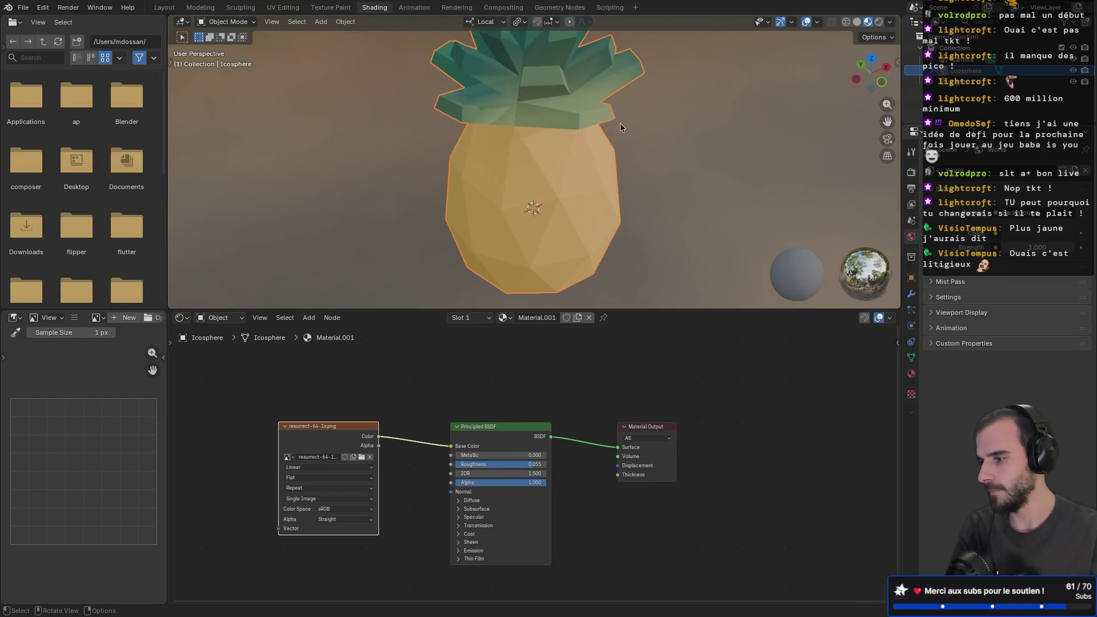
click(879, 23)
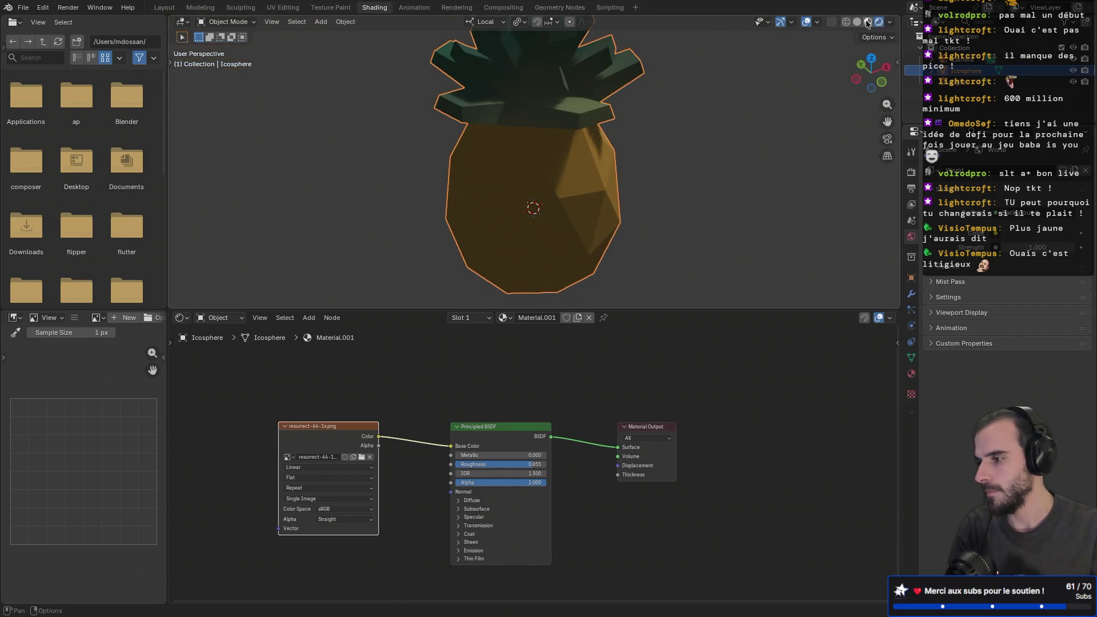
click(868, 22)
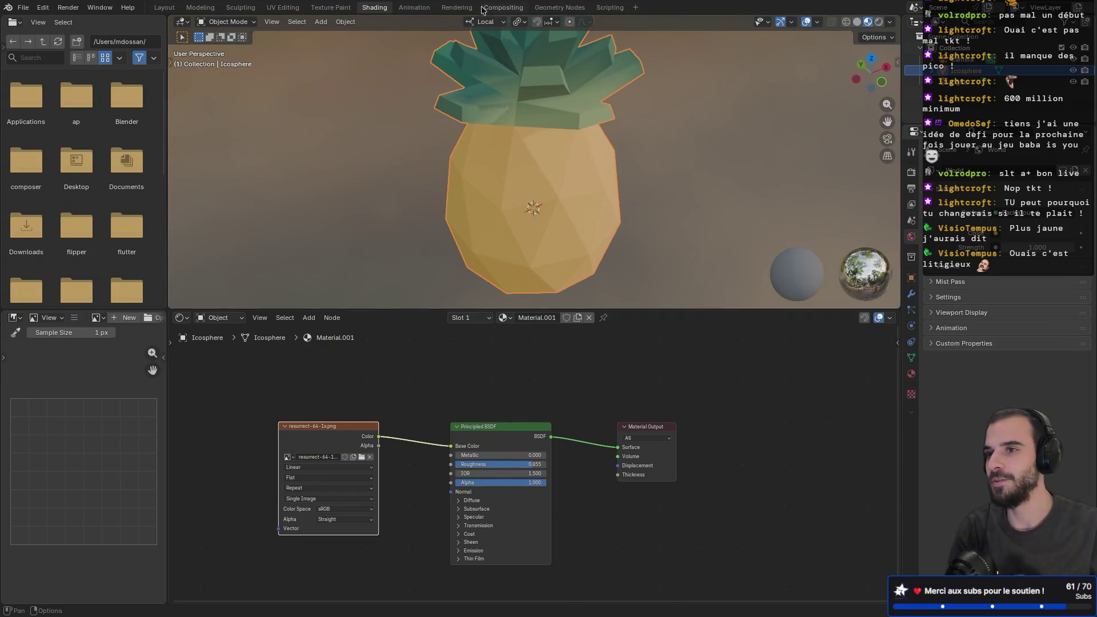
mouse_move(448, 15)
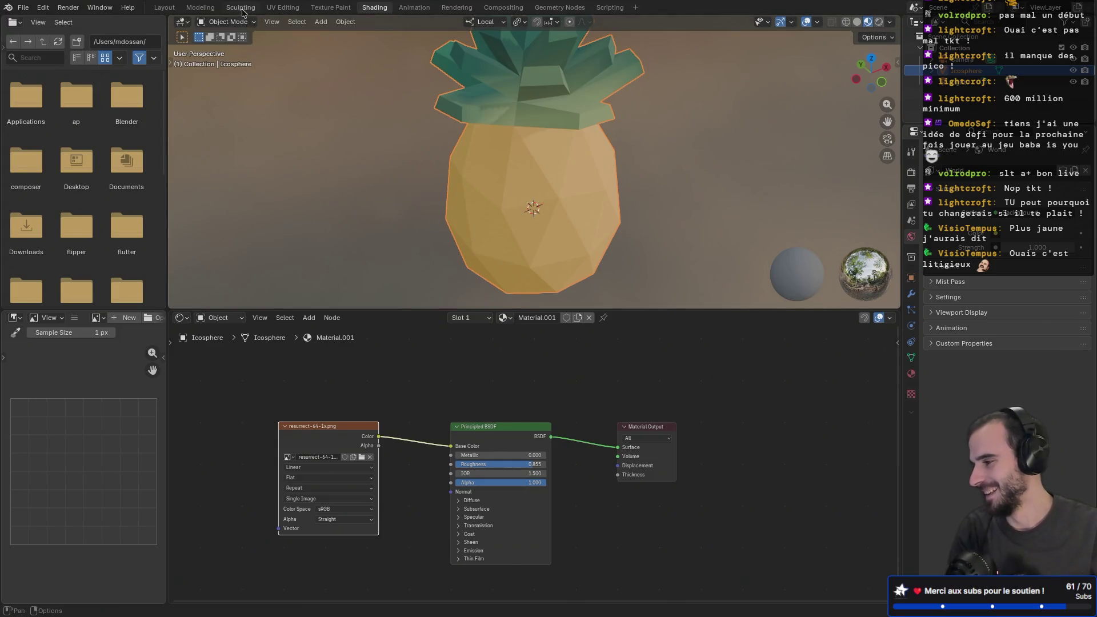
click(330, 8)
click(291, 8)
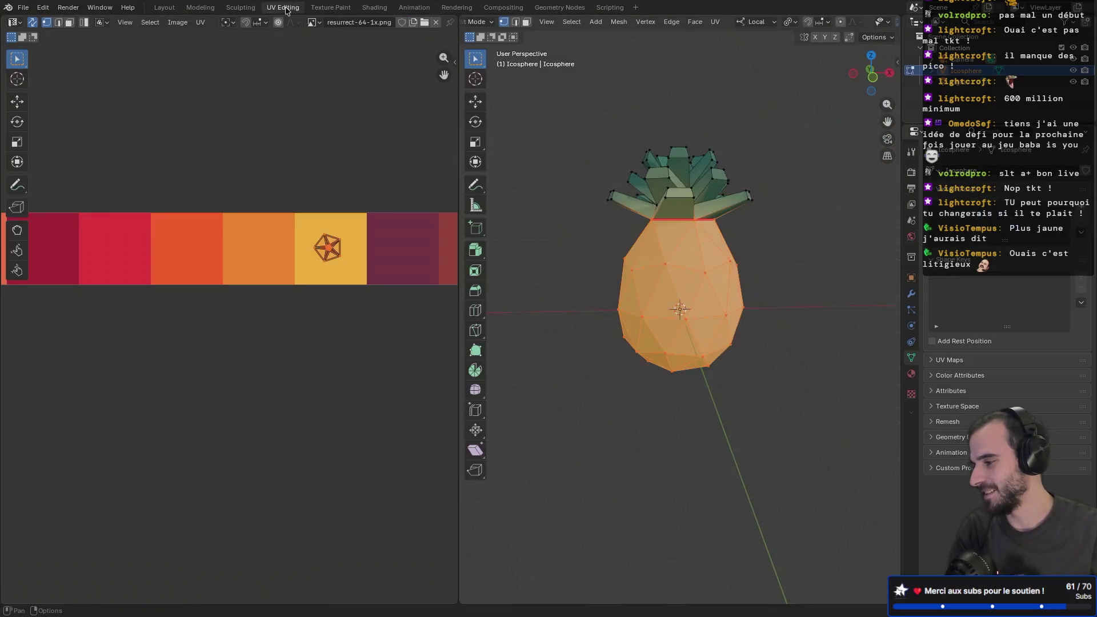
- Select the whole leaves UV island with L and scale it down a first time
mouse_move(368, 135)
middle_down()
mouse_move(139, 105)
mouse_move(229, 106)
middle_up()
scroll(228, 106, down, 2)
scroll(240, 110, right, 6)
scroll(289, 282, up, 3)
middle_drag(318, 265, 257, 250)
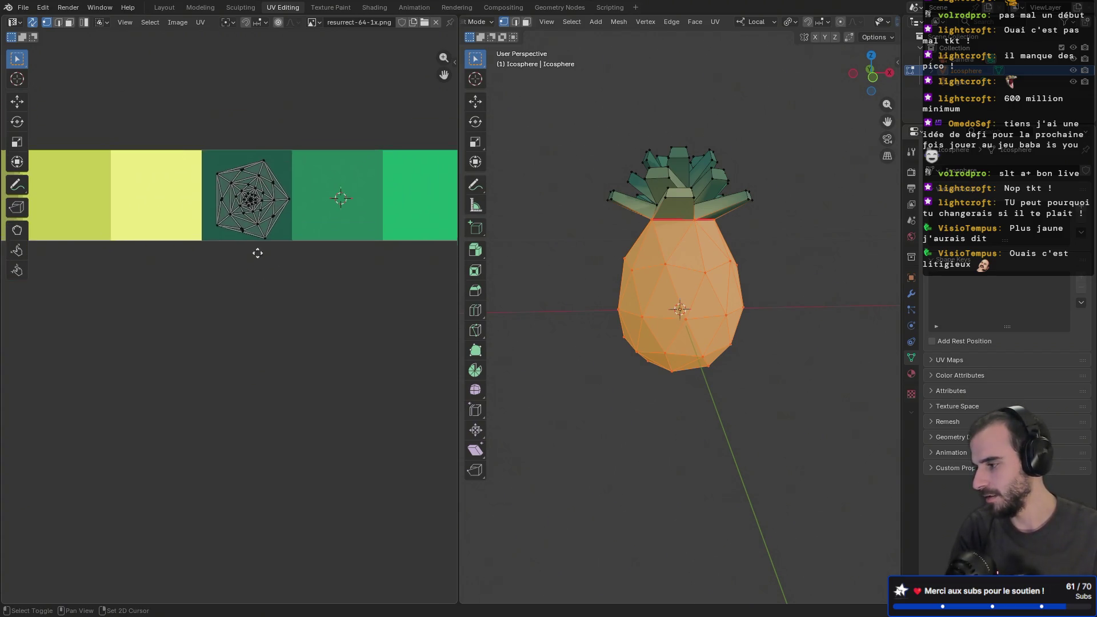
scroll(272, 228, up, 3)
scroll(253, 147, up, 1)
middle_drag(252, 147, 238, 273)
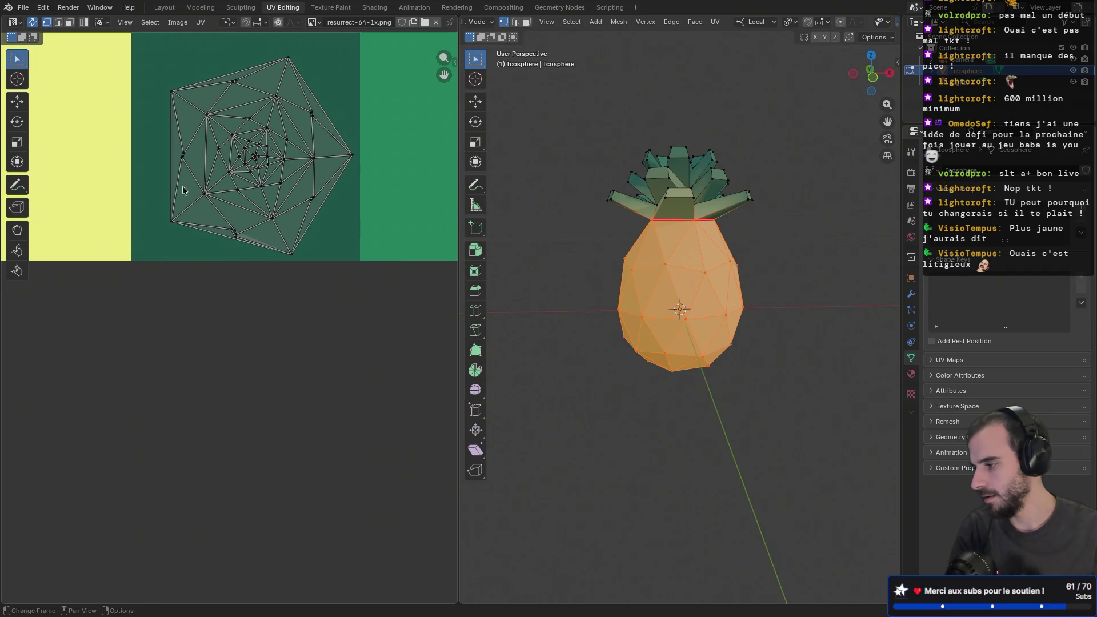
middle_drag(148, 34, 132, 84)
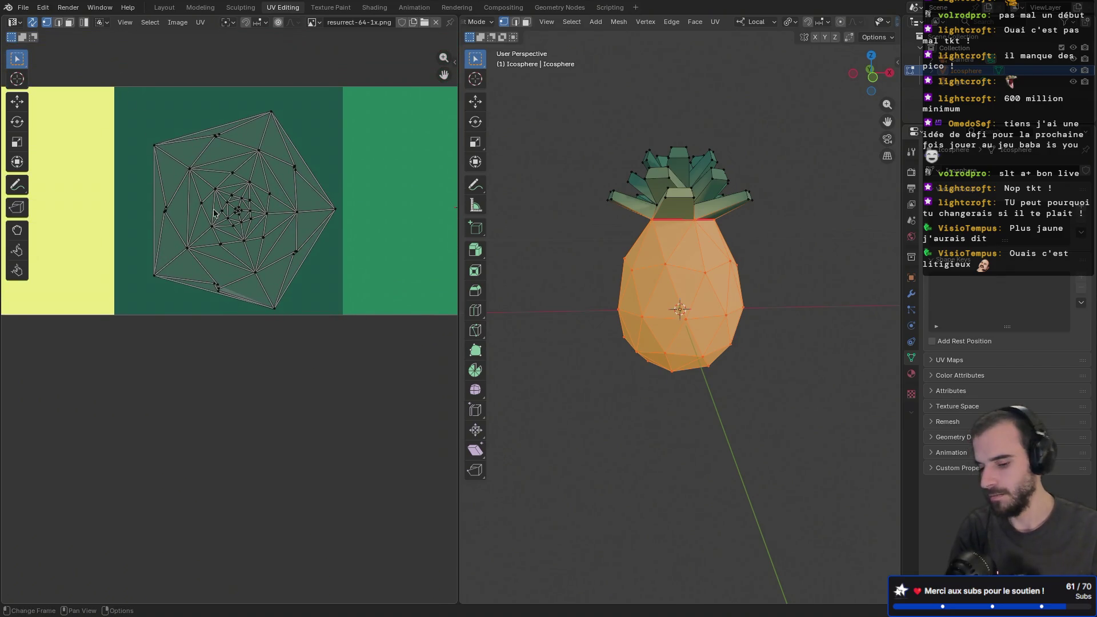
key(l)
key(s)
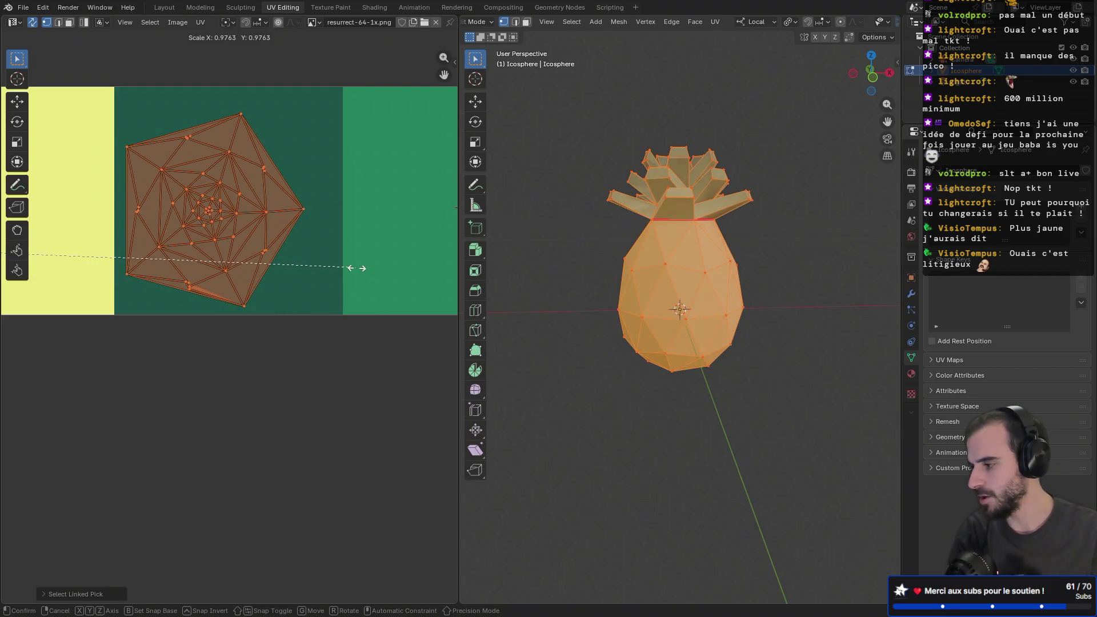
click(367, 271)
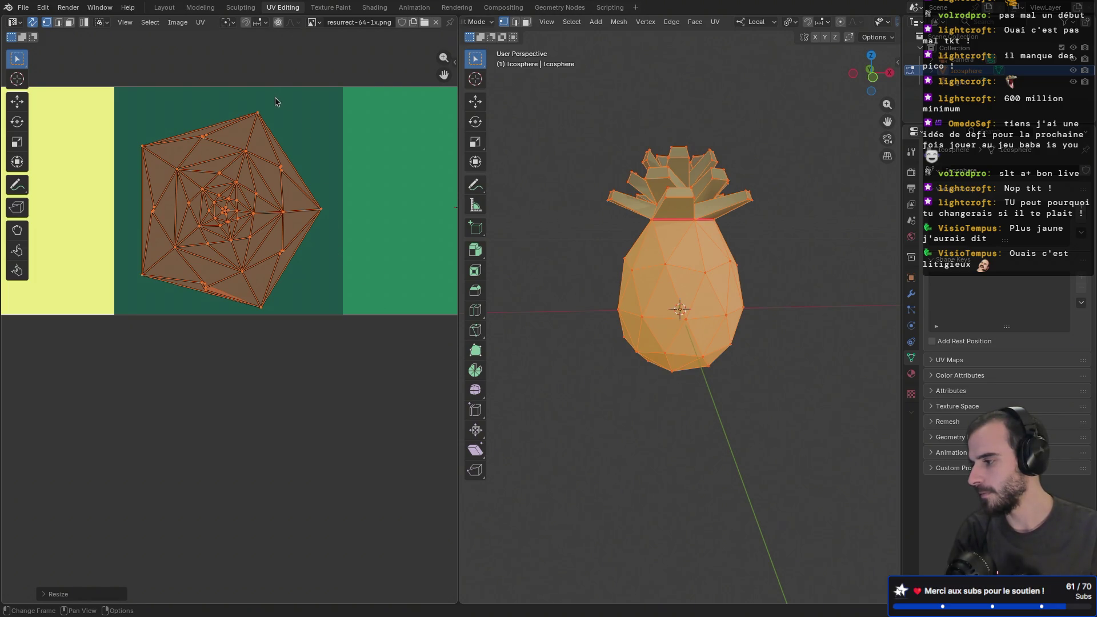
- Set the transform pivot to the 2D Cursor and shrink the island again
click(229, 22)
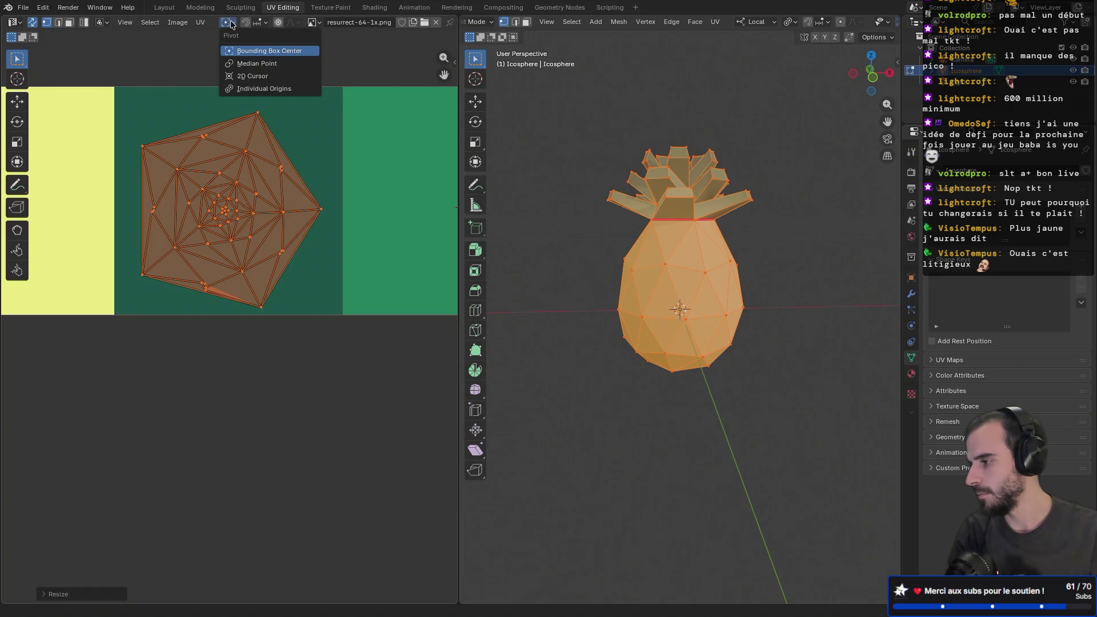
click(254, 76)
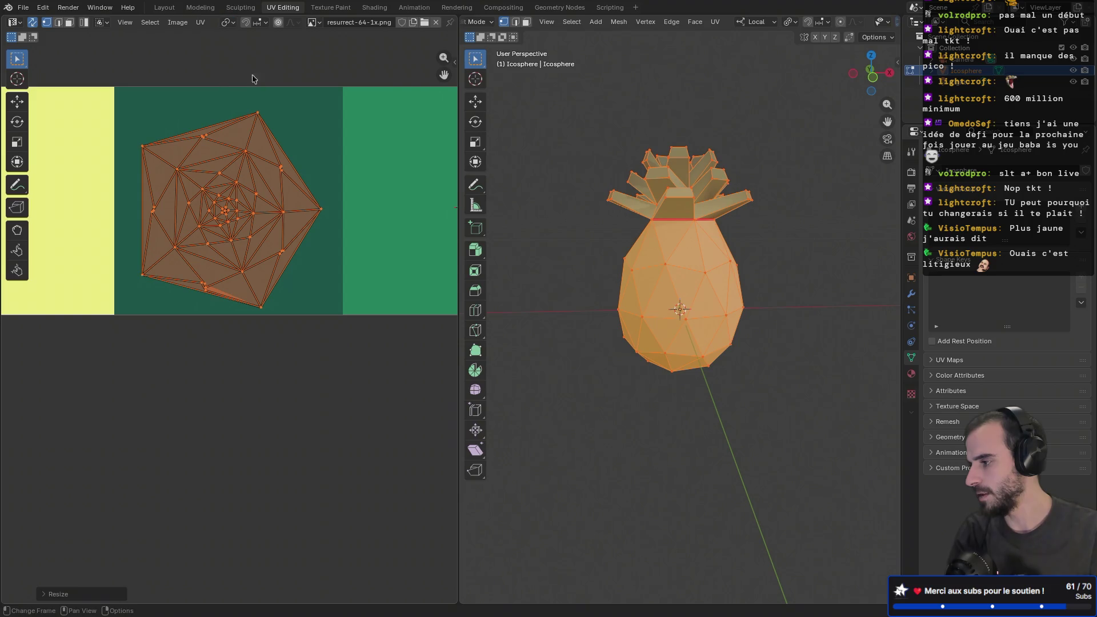
key(s)
click(323, 251)
scroll(318, 228, down, 2)
click(224, 166)
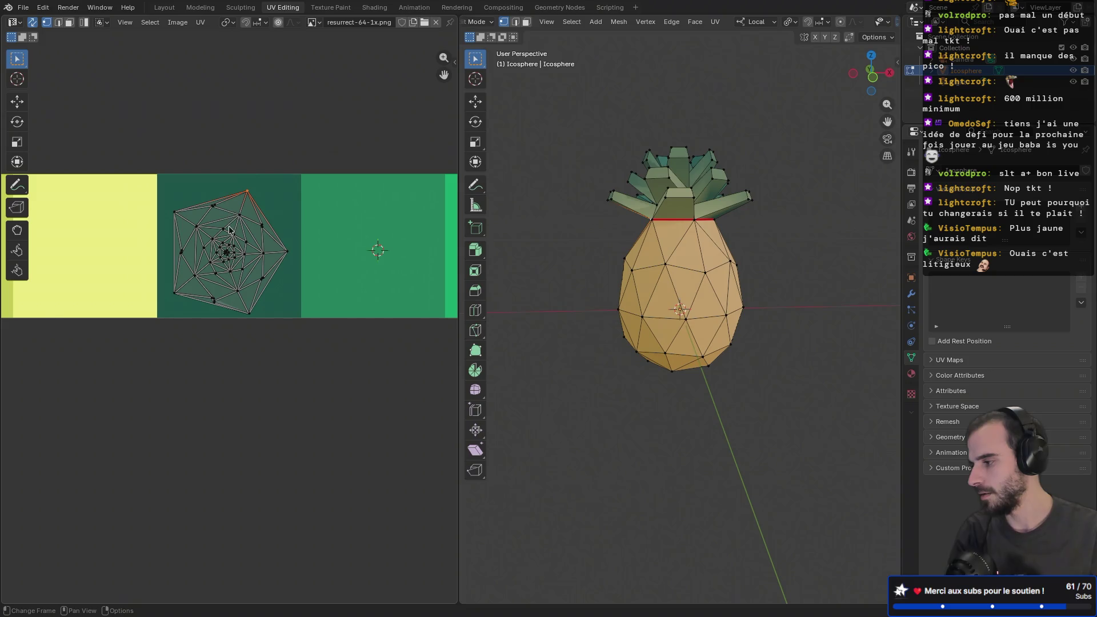
- Shrink the leaves island to about 0.35 inside the dark green square and preview it in Object Mode
key(l)
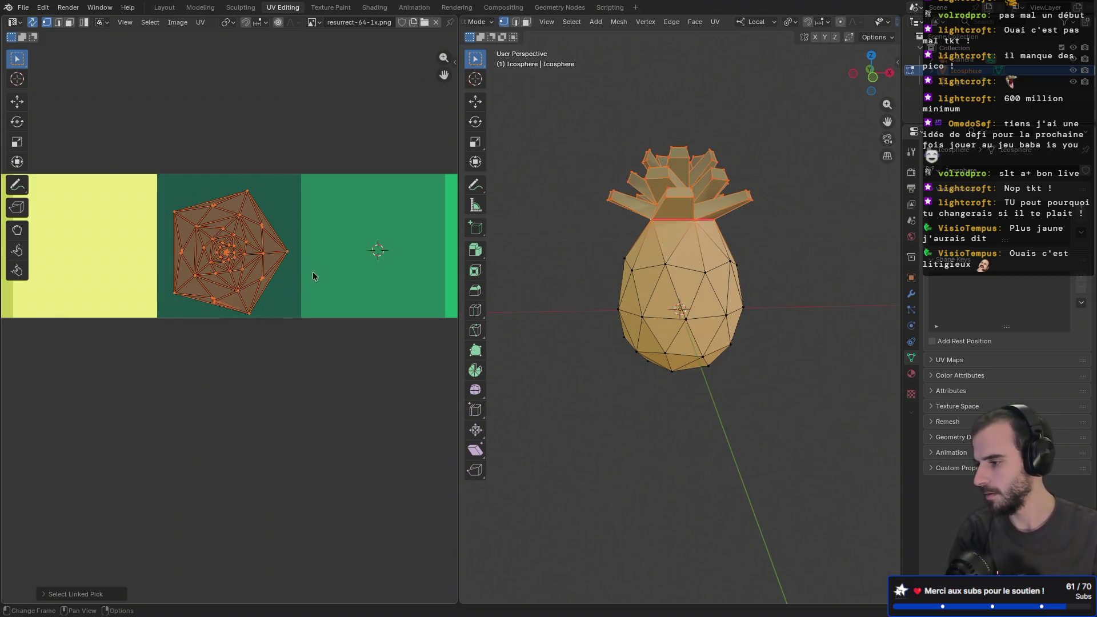
key(s)
click(268, 284)
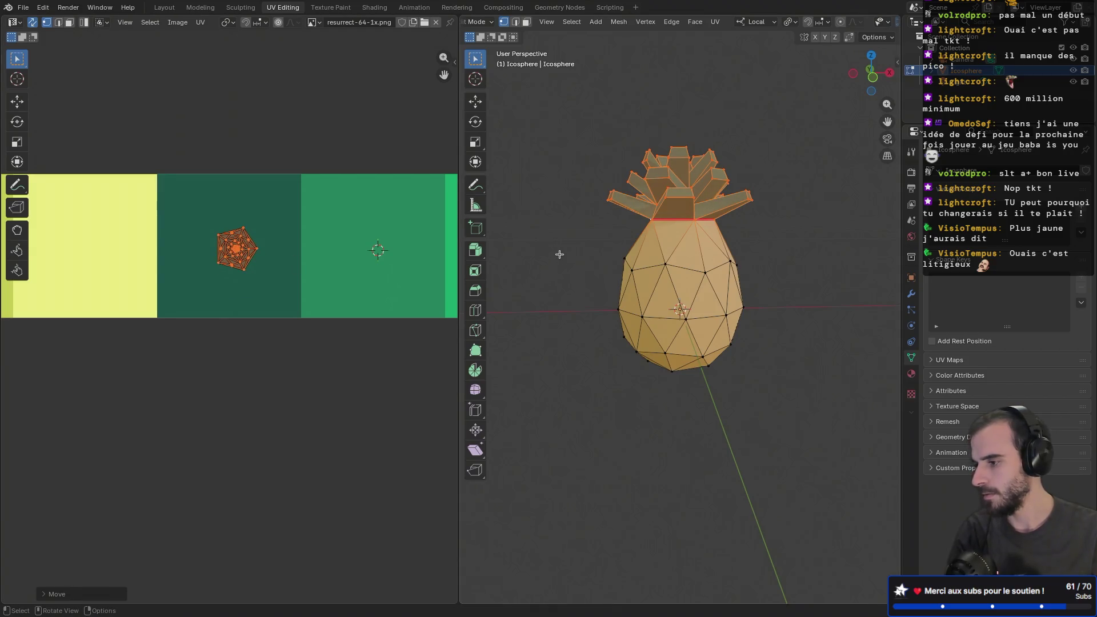
key(Tab)
mouse_move(560, 243)
middle_down()
mouse_move(531, 291)
mouse_move(482, 283)
mouse_move(592, 232)
mouse_move(529, 274)
mouse_move(632, 247)
middle_up()
- In Edit Mode, move the leaves' UV island onto the light green palette square
scroll(383, 232, down, 7)
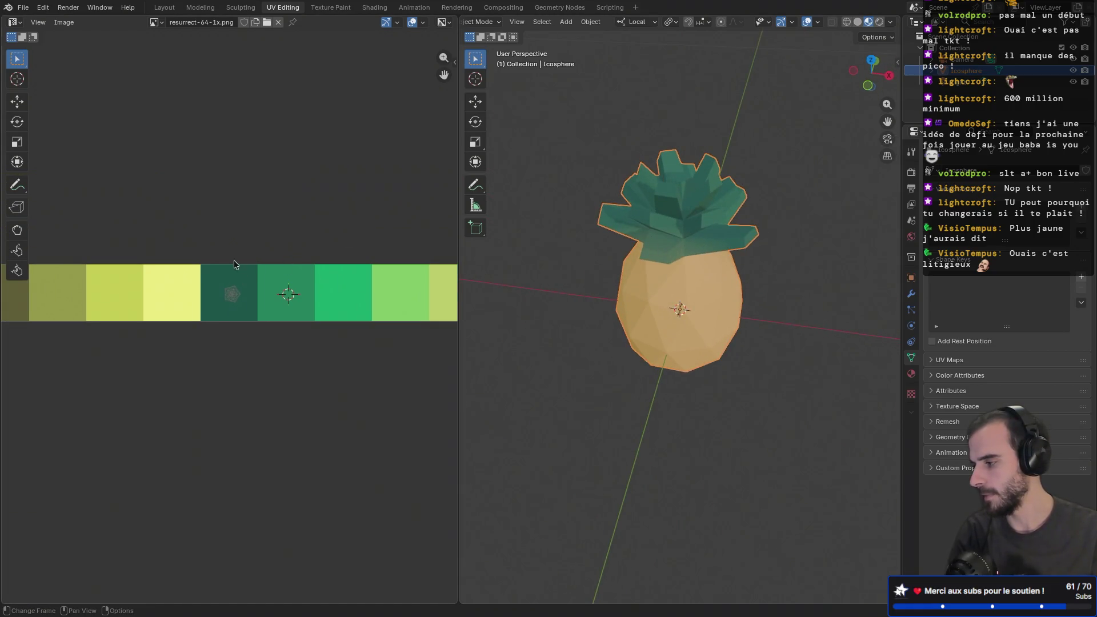
scroll(231, 266, down, 1)
scroll(229, 274, up, 5)
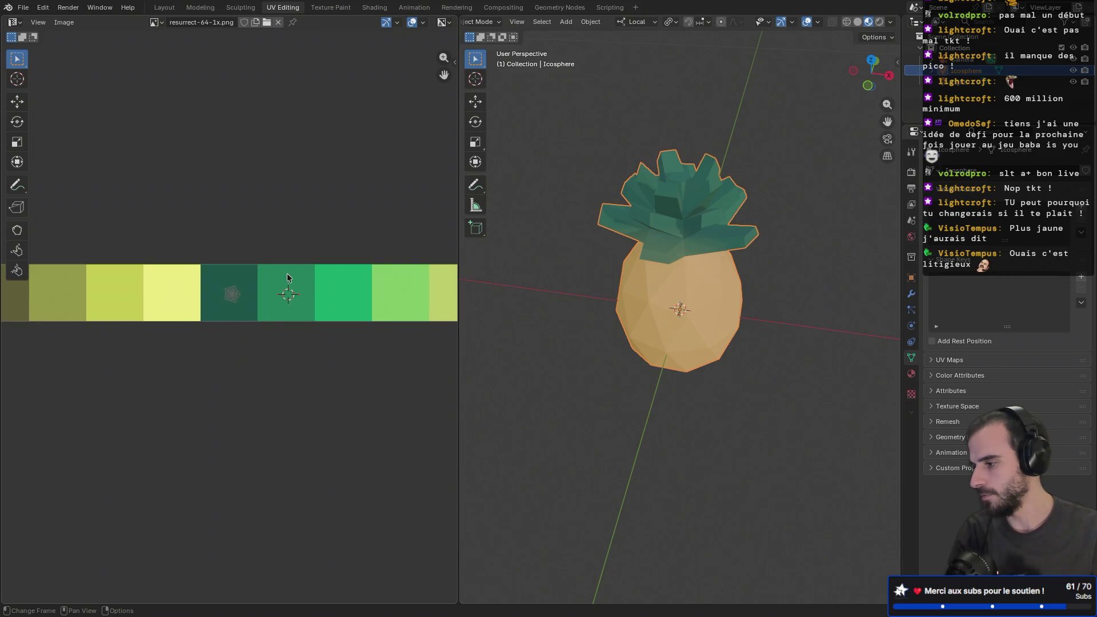
middle_drag(326, 274, 269, 259)
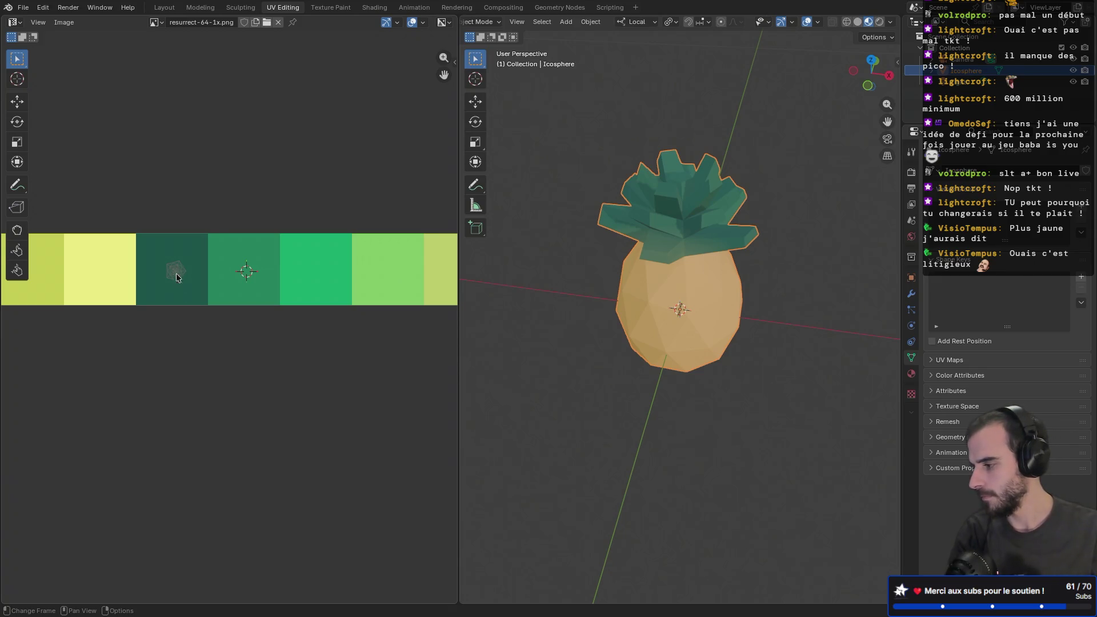
scroll(177, 272, up, 3)
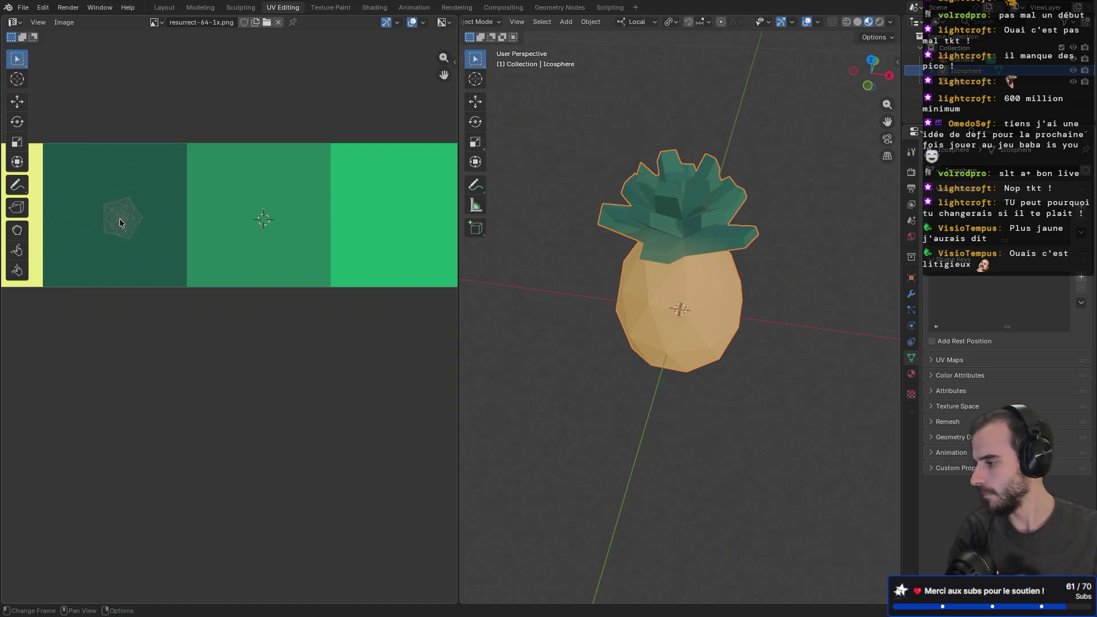
scroll(118, 217, up, 4)
middle_drag(115, 186, 355, 269)
scroll(356, 270, down, 2)
key(Tab)
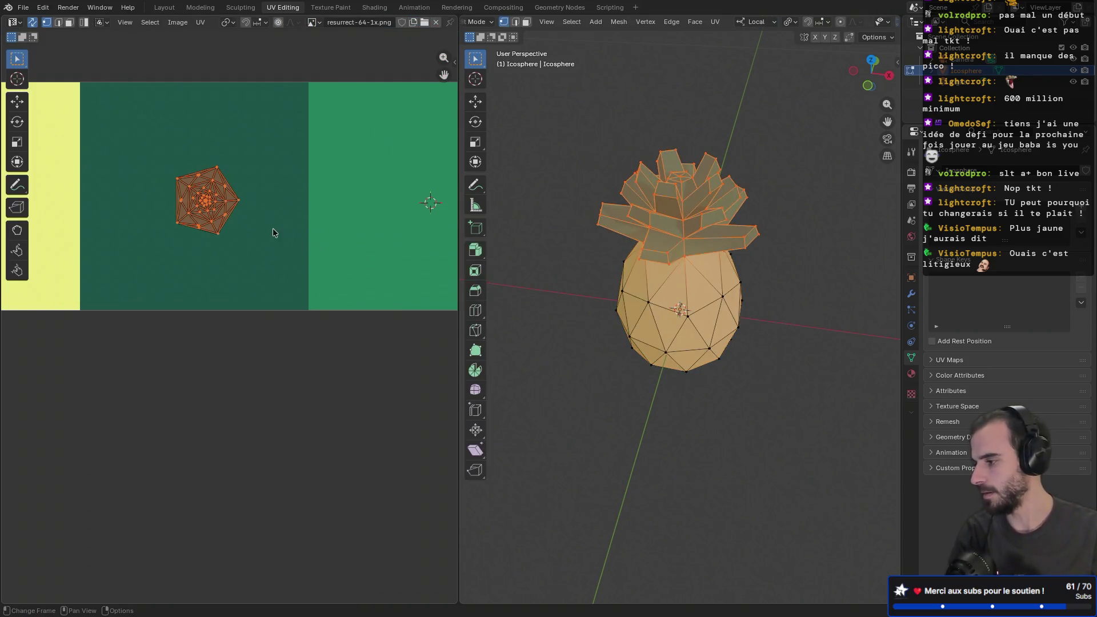
scroll(291, 215, down, 2)
scroll(219, 219, down, 1)
middle_drag(252, 243, 172, 215)
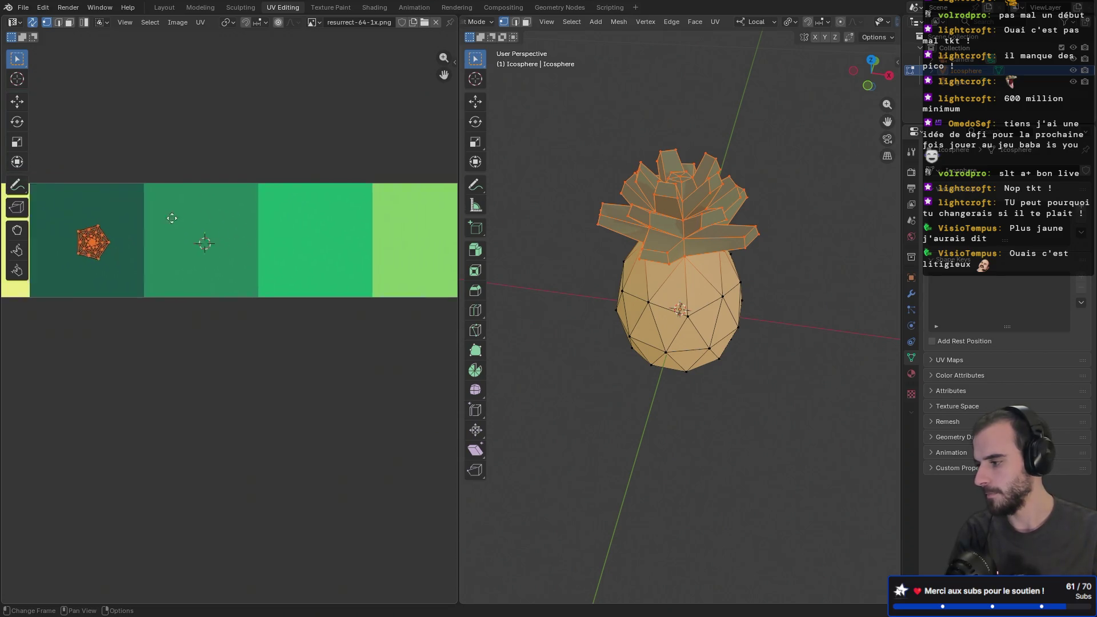
scroll(189, 218, down, 2)
key(g)
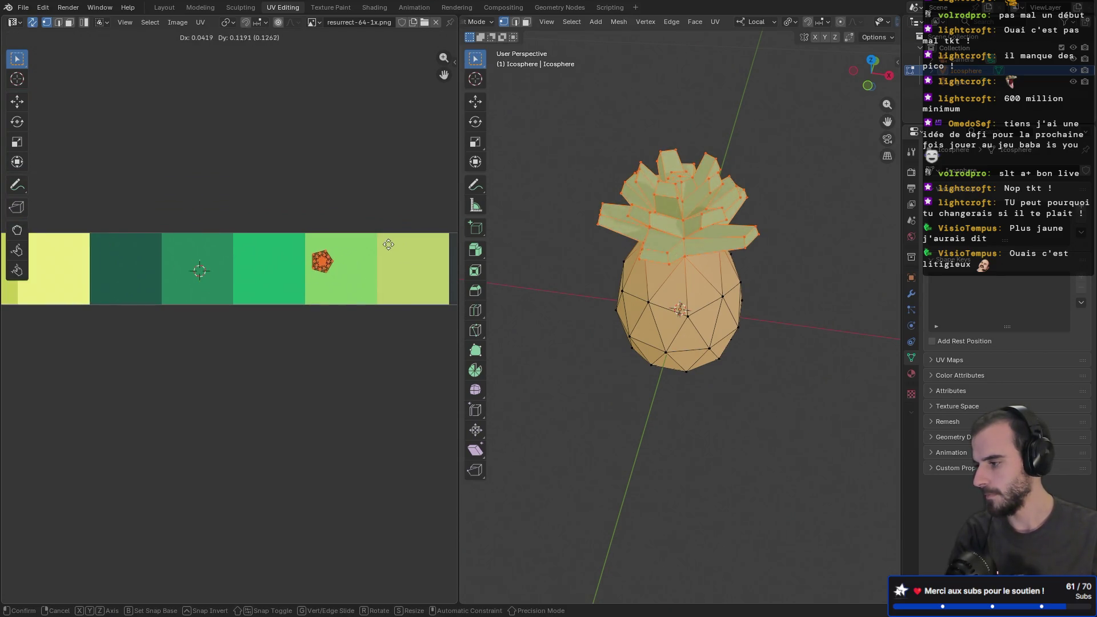
click(420, 253)
- Check the light green crown, then move the island onto the bright green square and preview it
key(Tab)
mouse_move(517, 269)
middle_down()
mouse_move(710, 259)
mouse_move(771, 269)
mouse_move(636, 231)
mouse_move(646, 257)
middle_up()
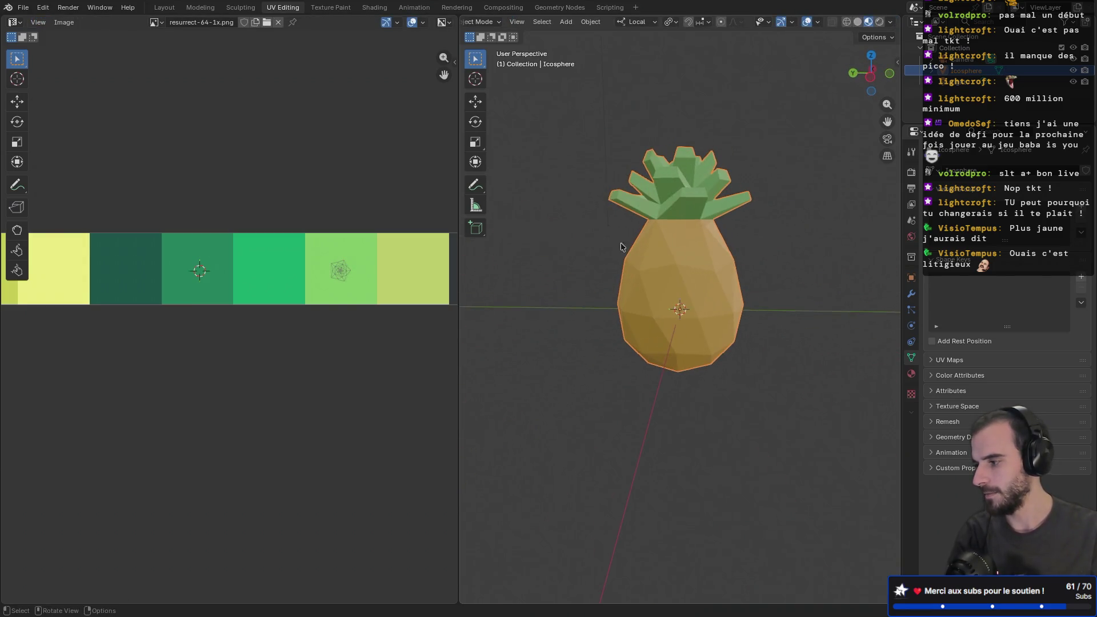
key(Tab)
key(g)
click(310, 287)
key(Tab)
mouse_move(657, 274)
middle_down()
mouse_move(815, 303)
mouse_move(605, 270)
middle_up()
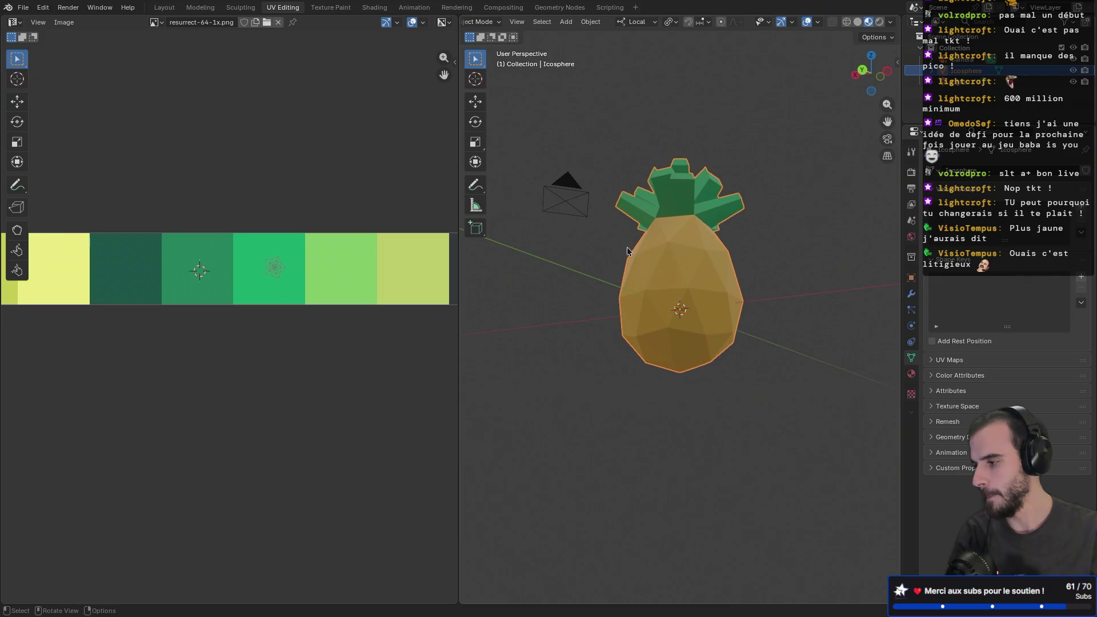
scroll(375, 299, down, 3)
scroll(367, 304, down, 3)
ctrl+scroll(389, 298, right, 10)
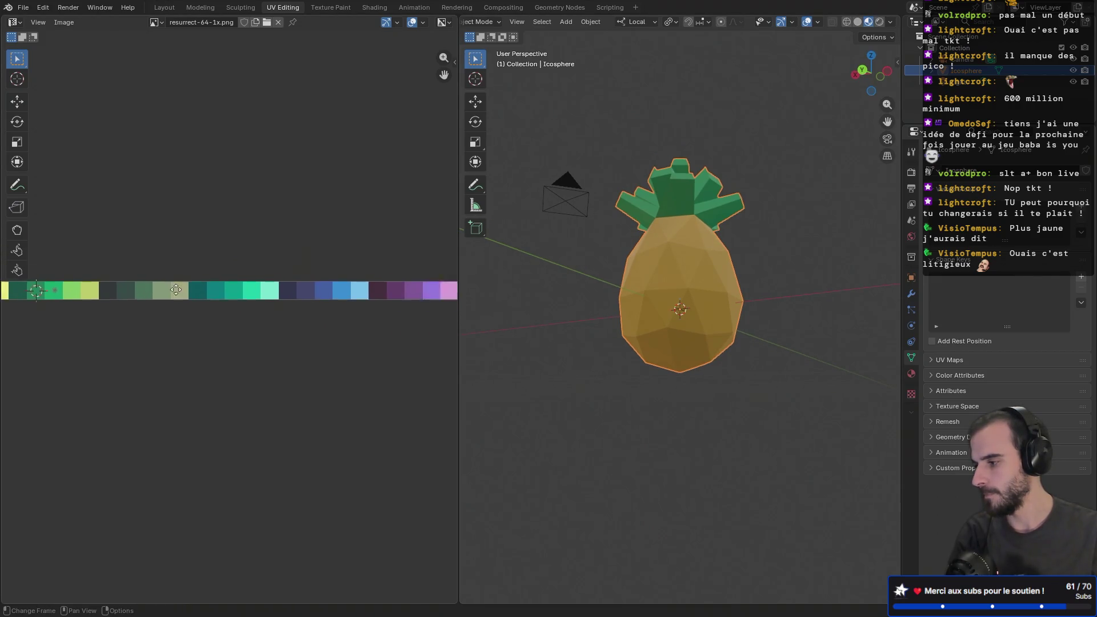
ctrl+scroll(410, 292, left, 8)
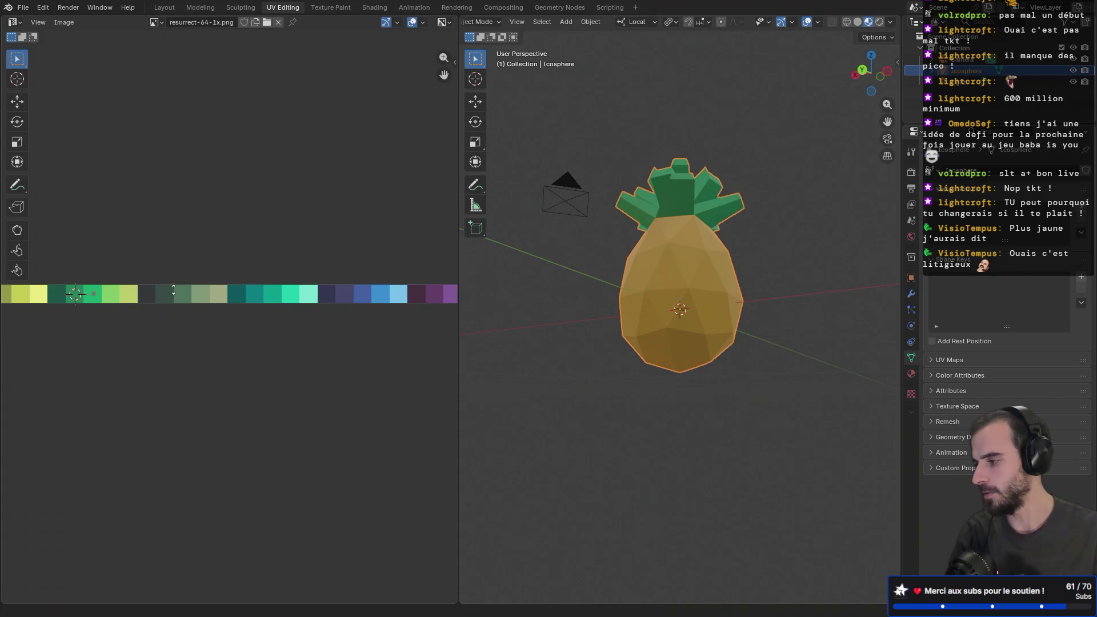
ctrl+scroll(196, 297, left, 6)
scroll(264, 311, up, 5)
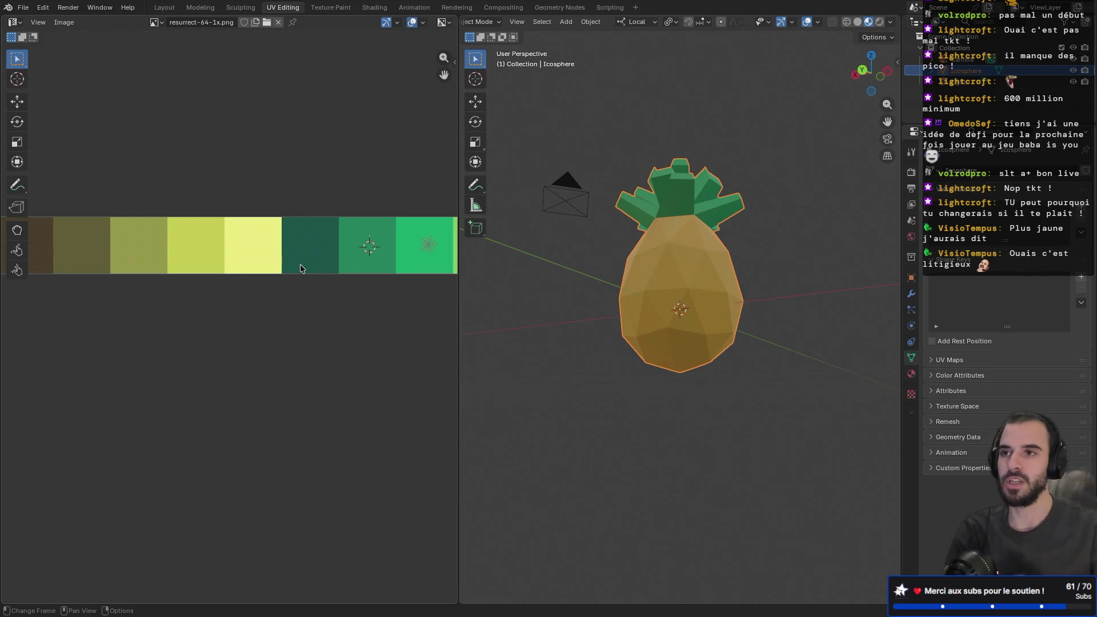
scroll(358, 291, down, 4)
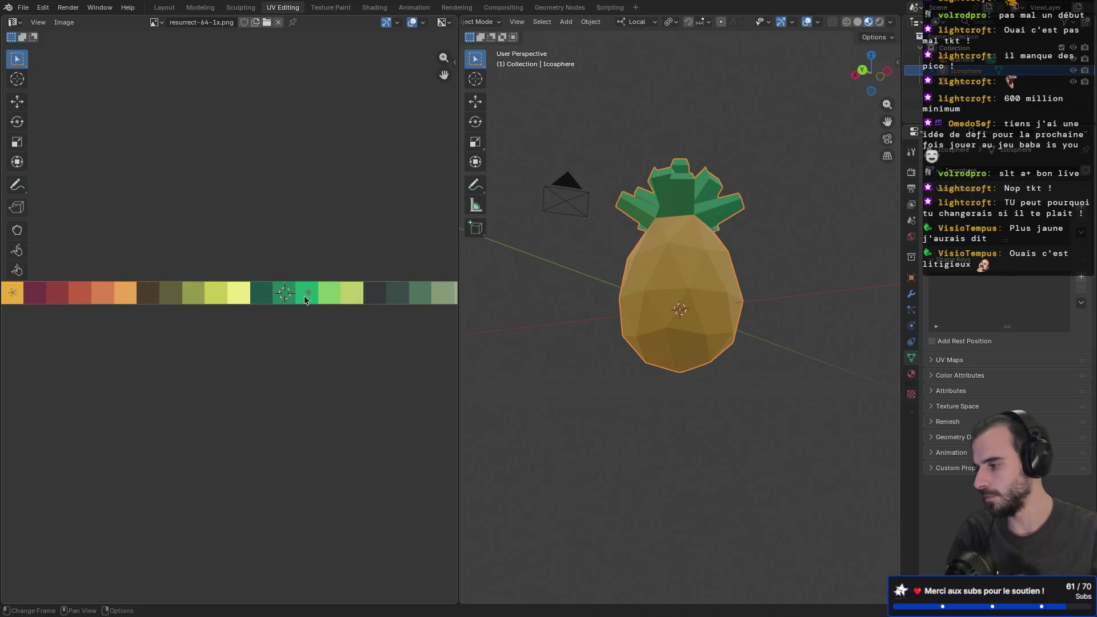
ctrl+scroll(289, 304, up, 5)
scroll(244, 322, down, 2)
ctrl+scroll(244, 321, up, 4)
scroll(229, 339, up, 4)
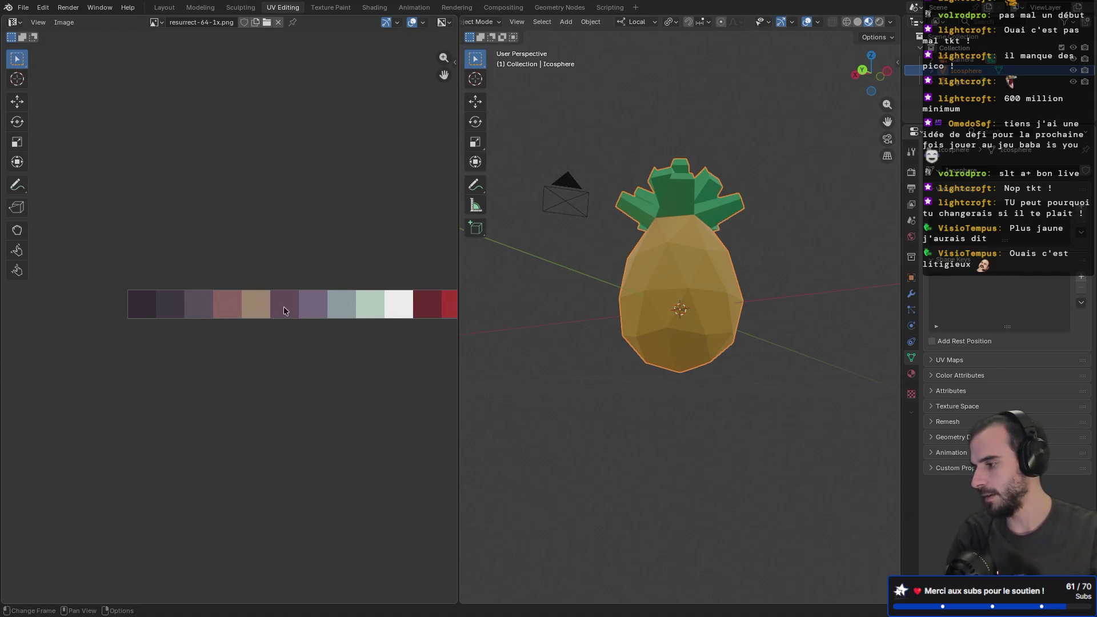
middle_drag(431, 324, 172, 312)
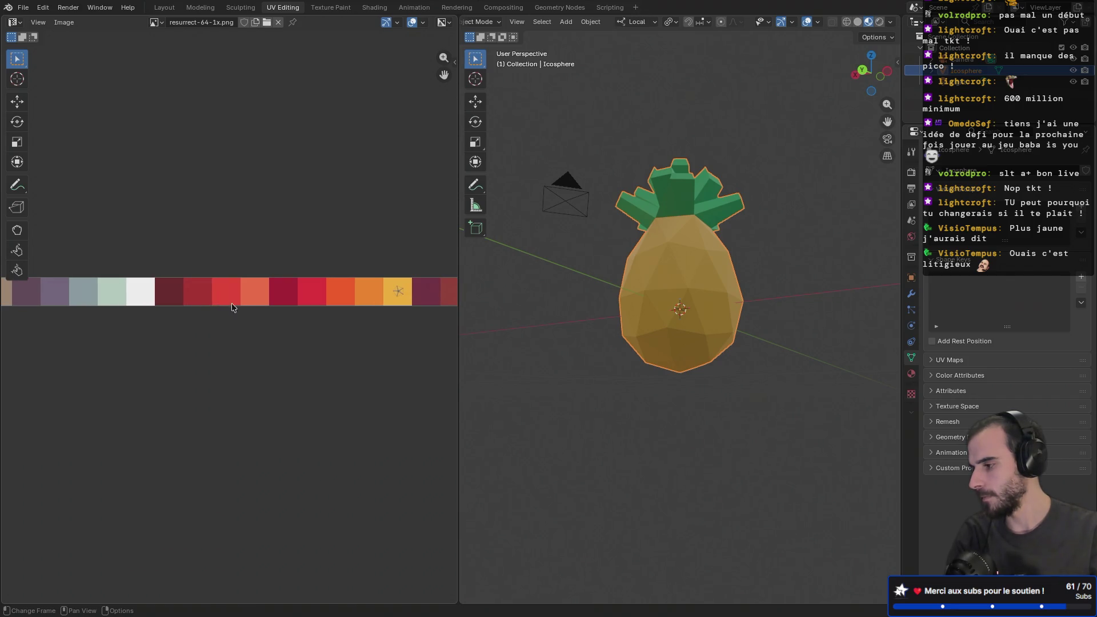
ctrl+scroll(301, 306, left, 3)
ctrl+scroll(403, 302, right, 3)
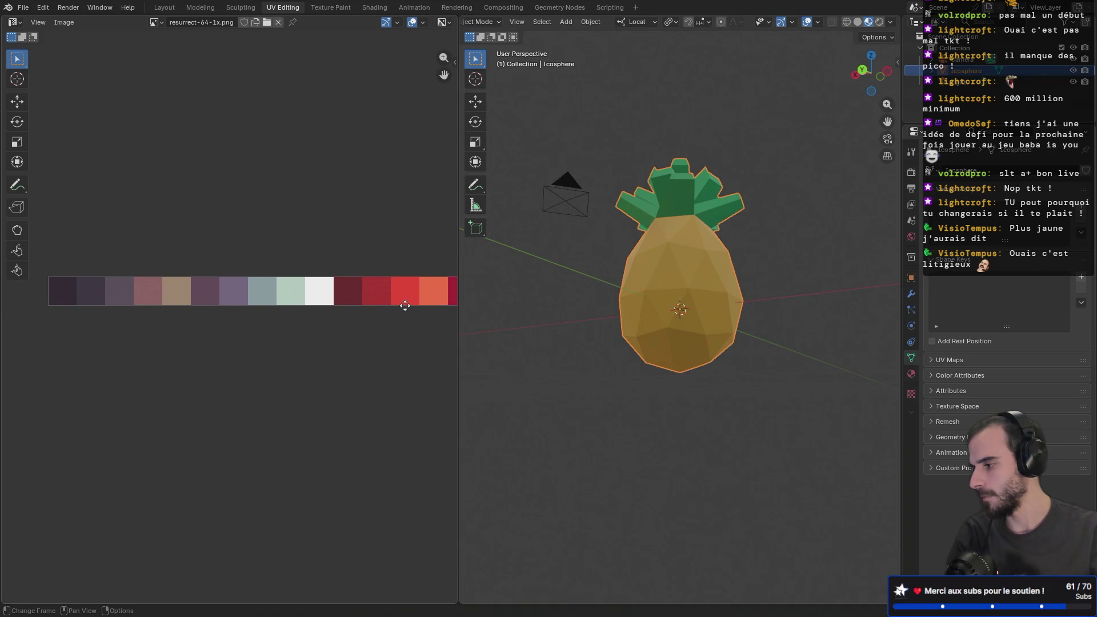
ctrl+scroll(231, 305, right, 5)
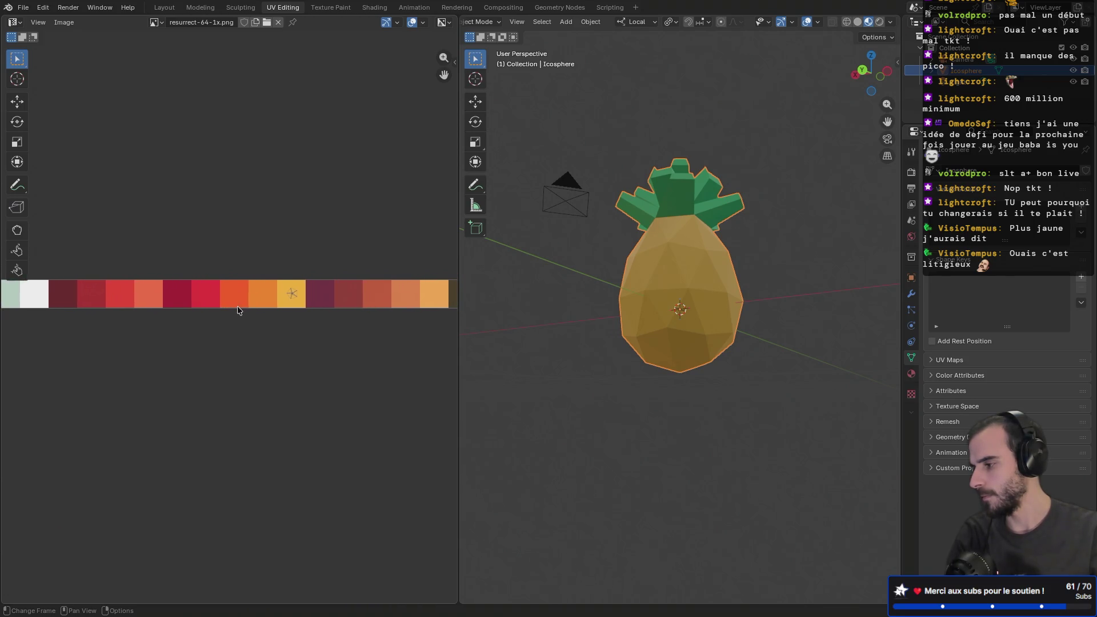
scroll(297, 308, down, 1)
ctrl+scroll(303, 309, right, 10)
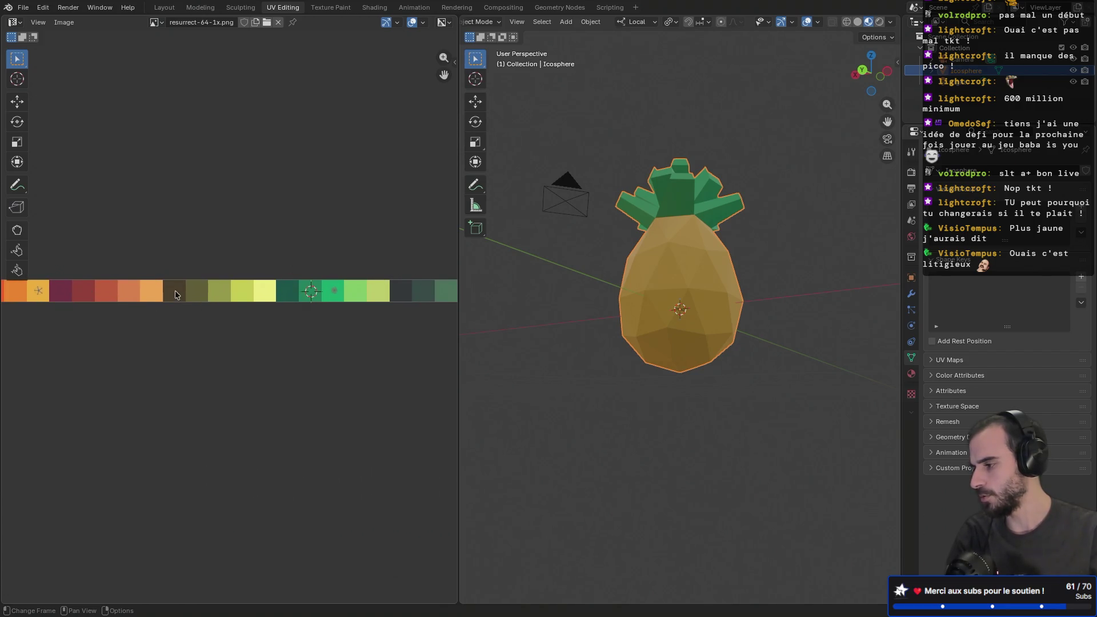
ctrl+scroll(198, 302, right, 5)
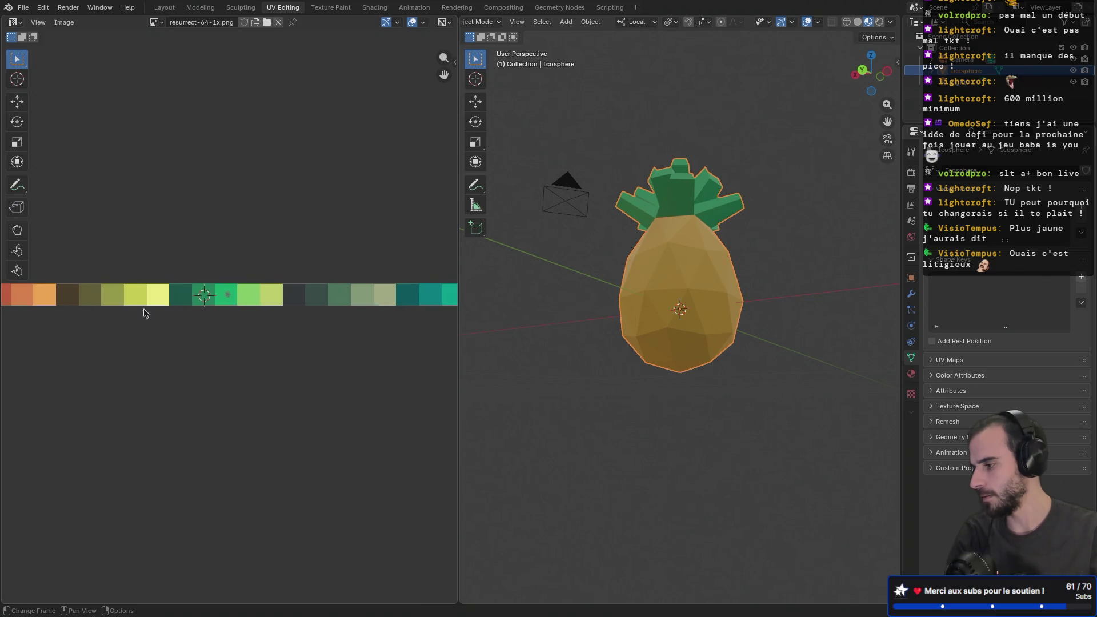
mouse_move(115, 313)
middle_down()
mouse_move(418, 314)
mouse_move(231, 301)
middle_up()
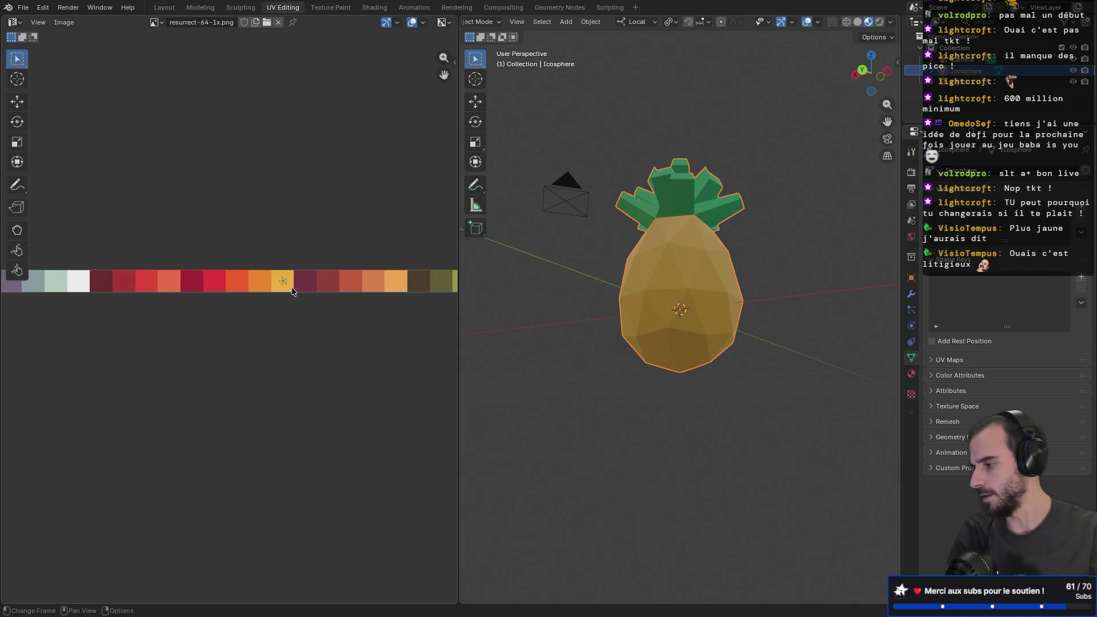
mouse_move(281, 301)
middle_down()
mouse_move(338, 312)
mouse_move(329, 311)
middle_up()
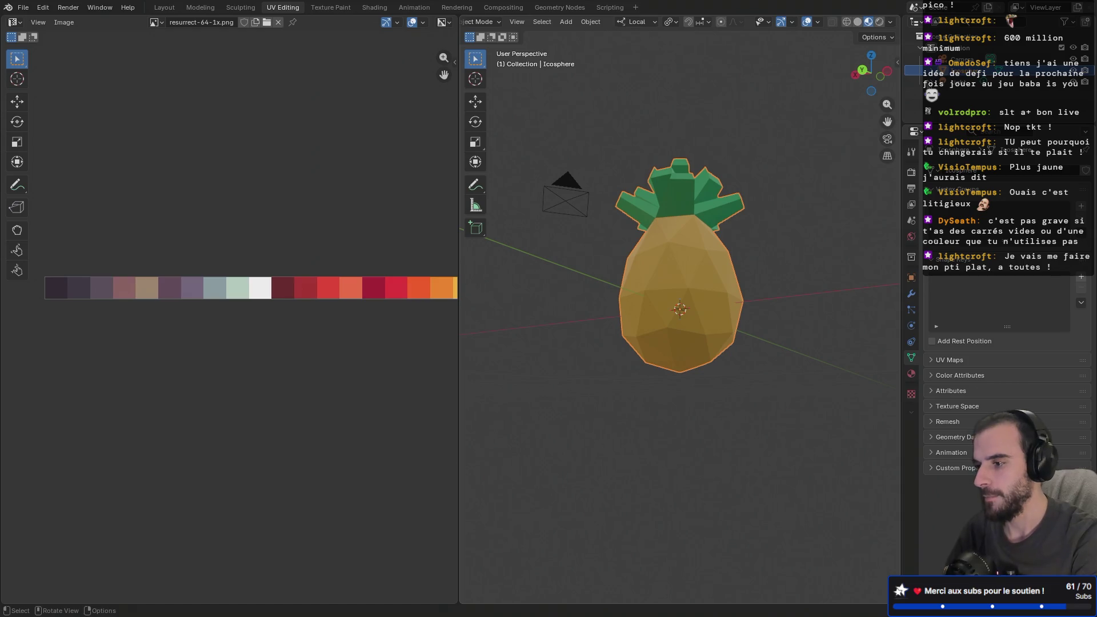
- Rename Icosphere to 'Ananas' in the Outliner, then open the Light object's context menu
double_click(971, 70)
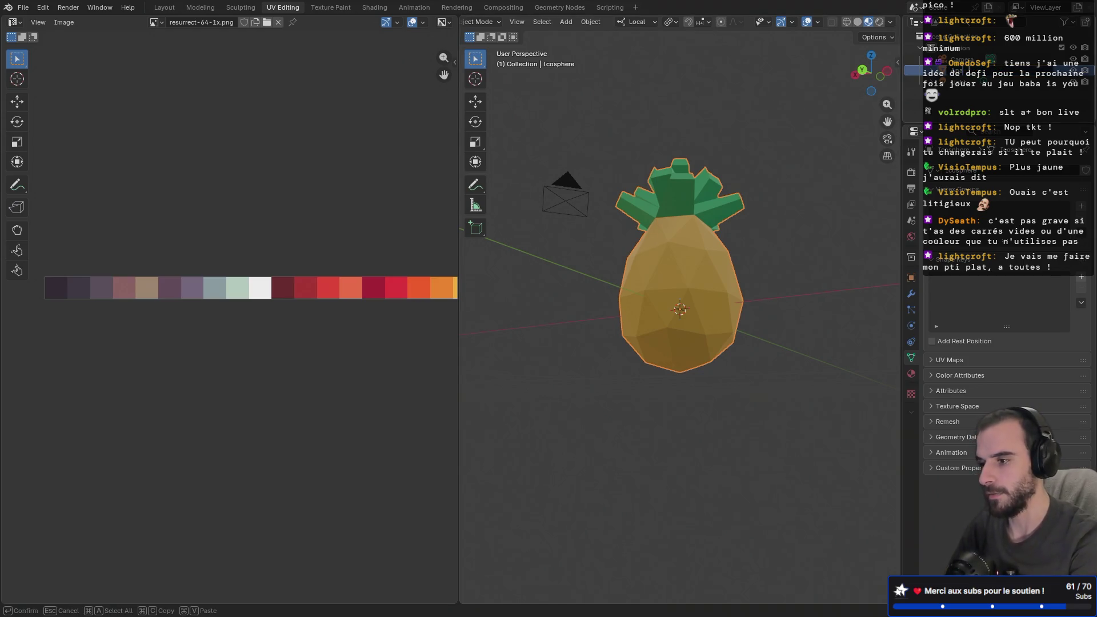
key(Return)
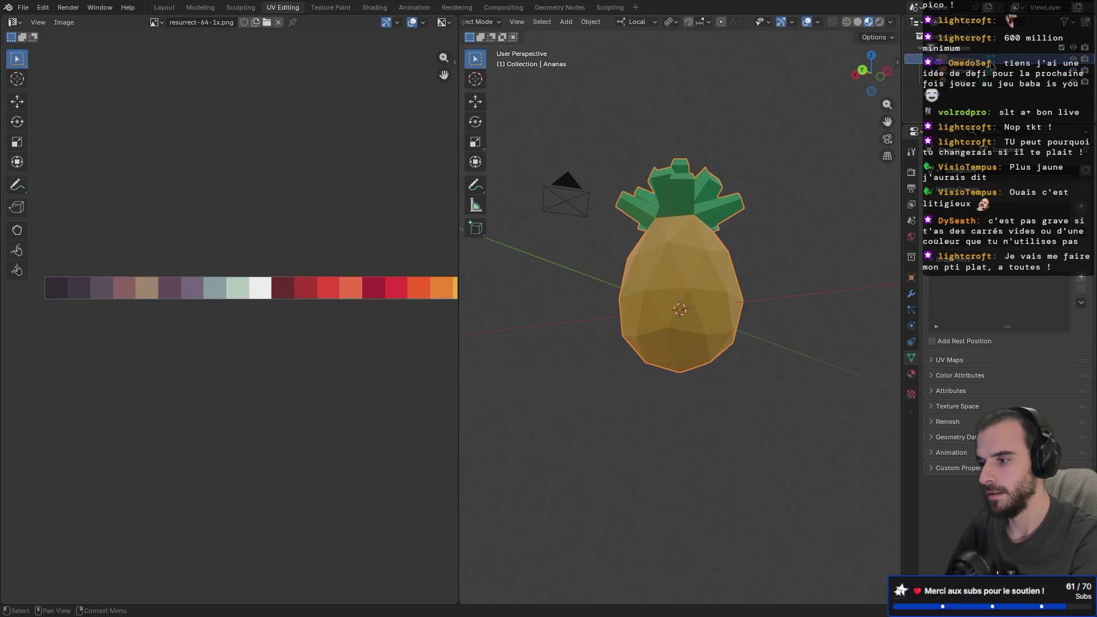
click(961, 82)
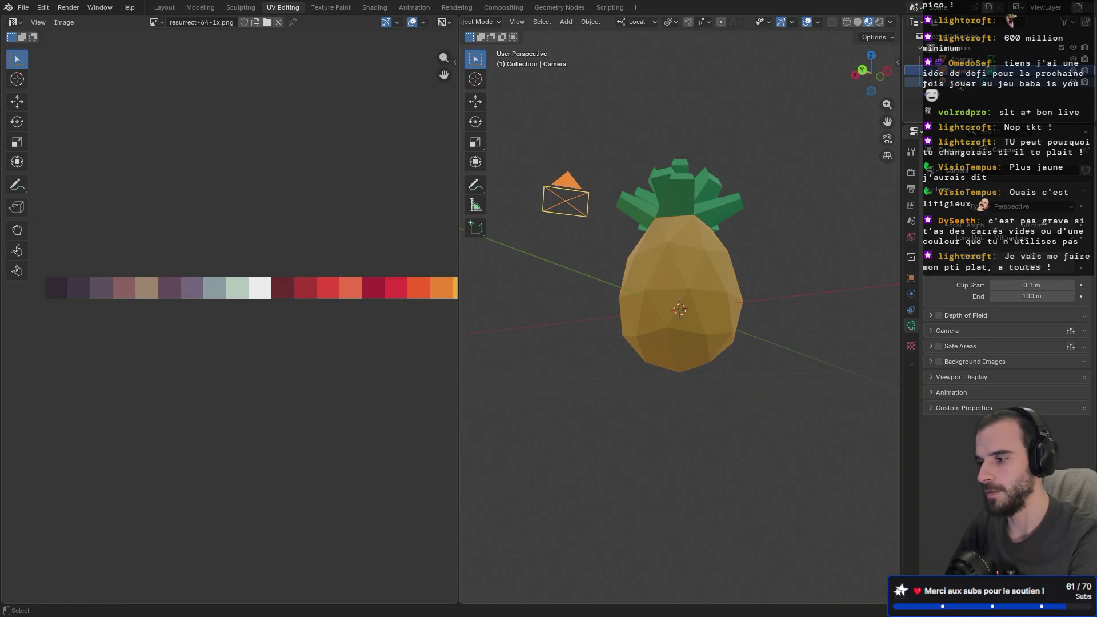
right_click(960, 93)
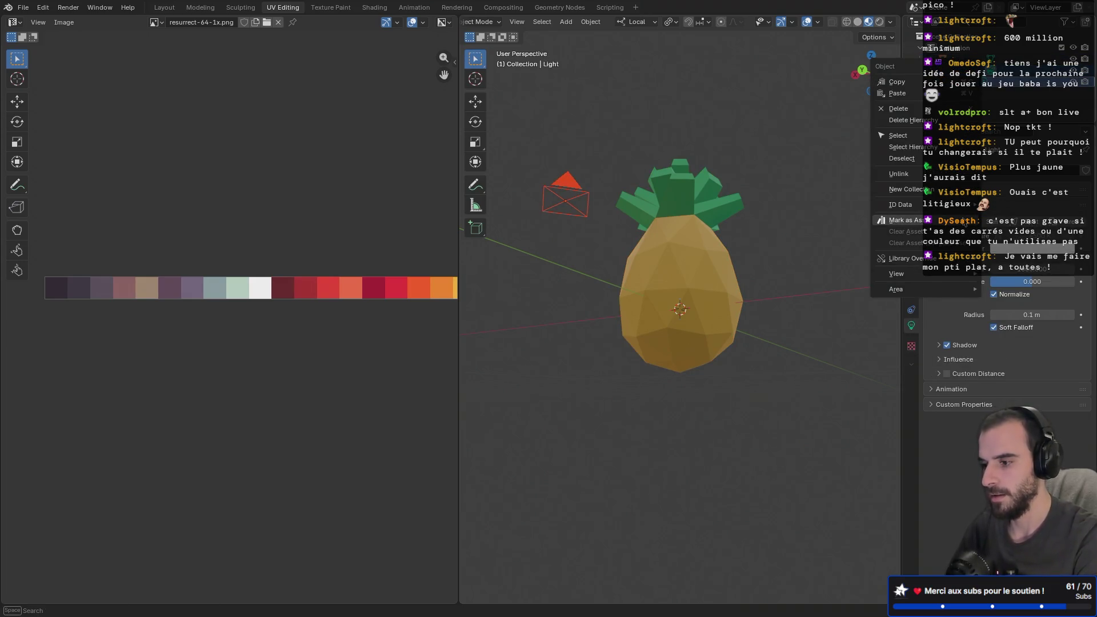